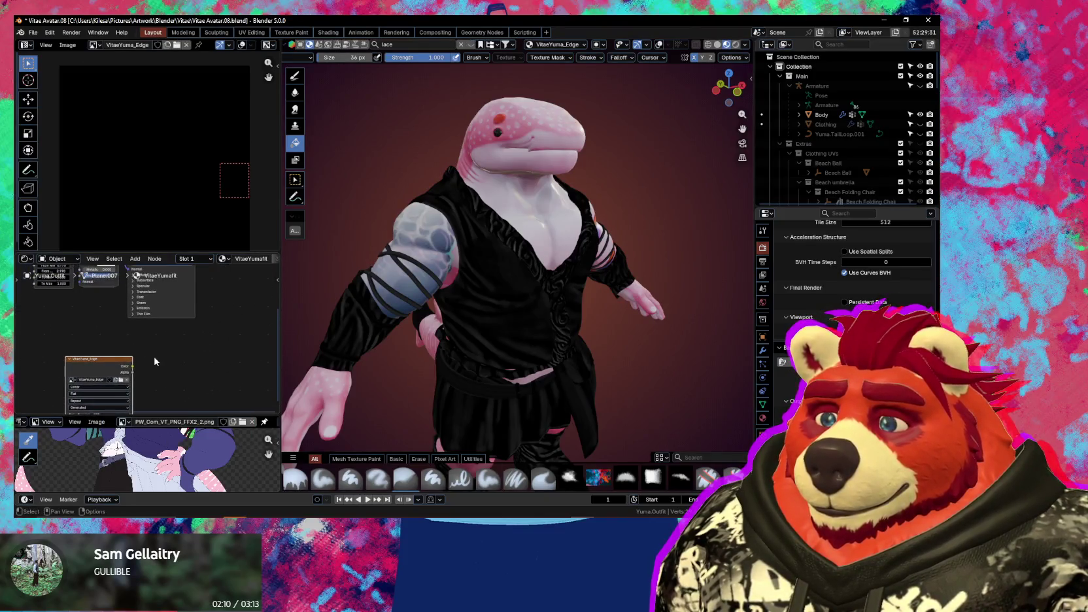
Place the VitaeYuma_Edge Image Texture node in the material and check the Diffuse bake type
click(153, 363)
click(886, 384)
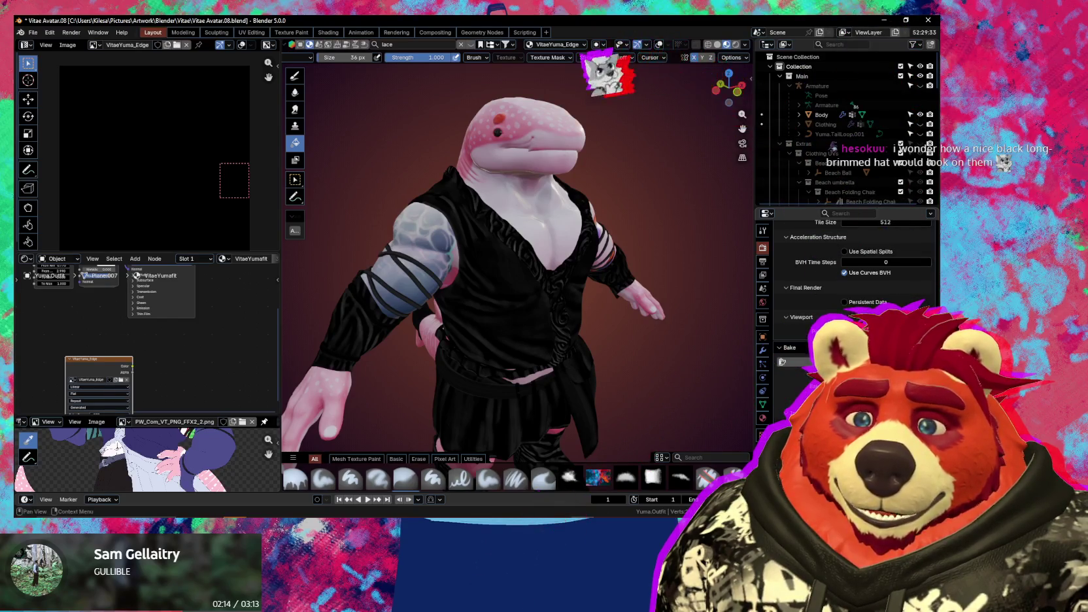
scroll(850, 274, down, 3)
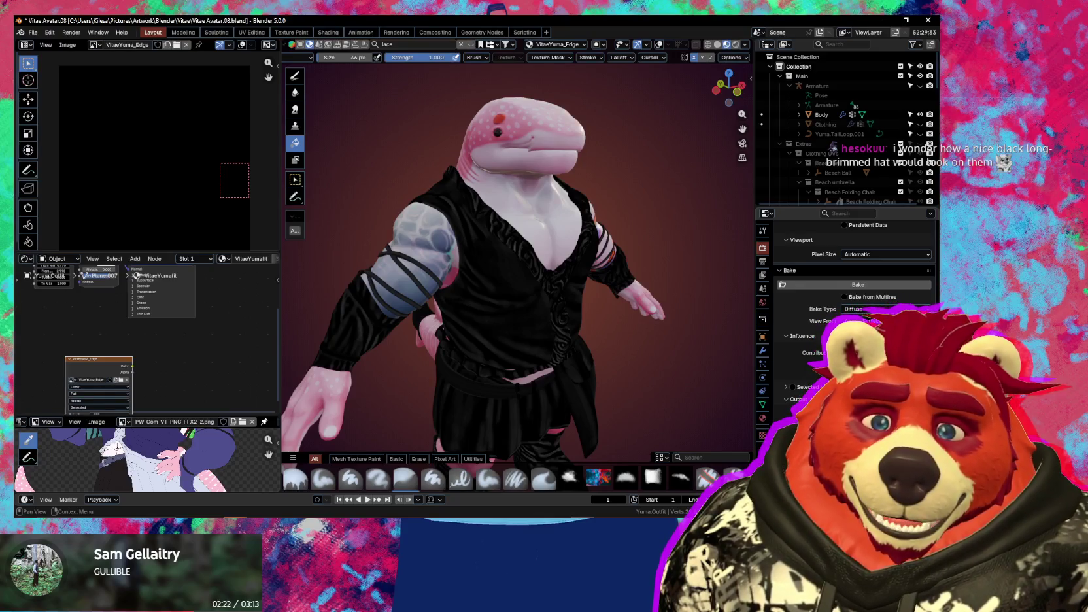
Bake the outfit texture and save the file as Vitae Avatar.08
mouse_move(652, 332)
middle_down()
mouse_move(571, 319)
mouse_move(600, 323)
middle_up()
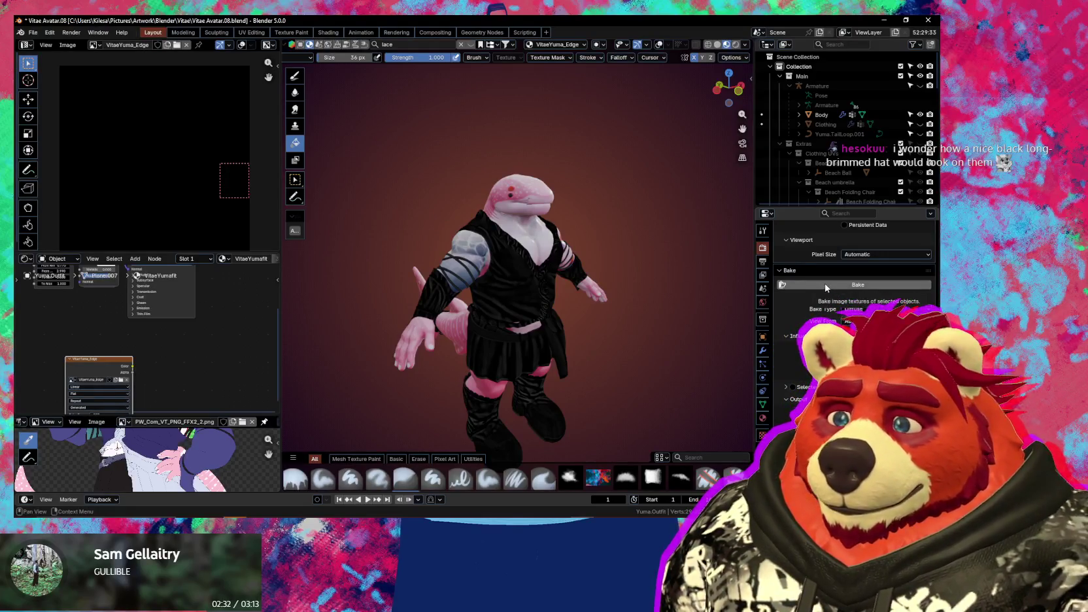
middle_drag(575, 294, 606, 295)
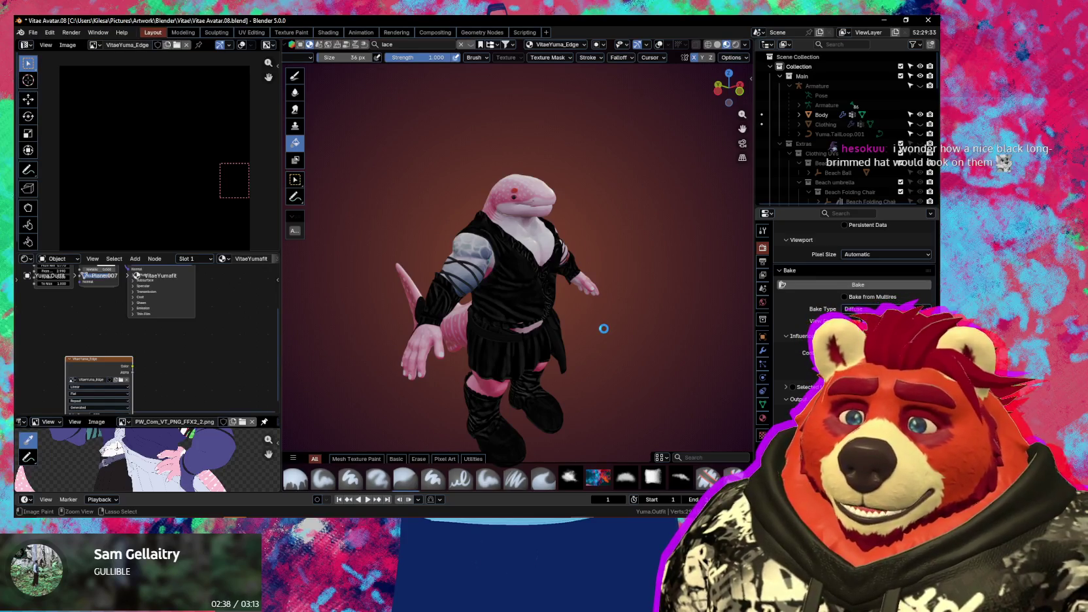
key(ctrl+s)
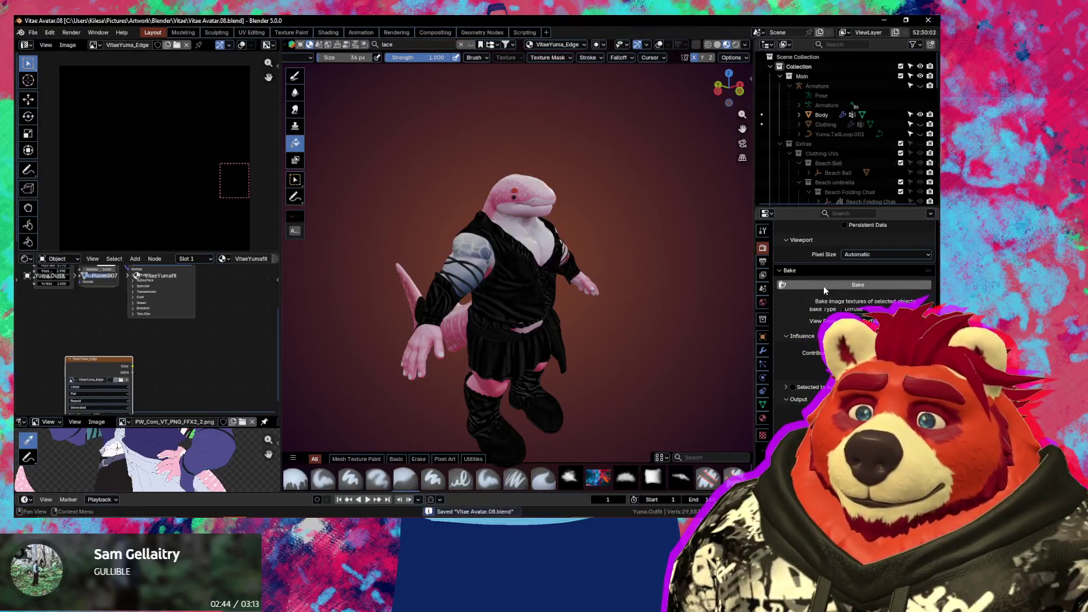
Turn off rendering for the Extras collection in the Outliner and collapse its row
scroll(858, 174, down, 5)
scroll(860, 174, down, 5)
scroll(862, 175, down, 5)
scroll(864, 176, down, 5)
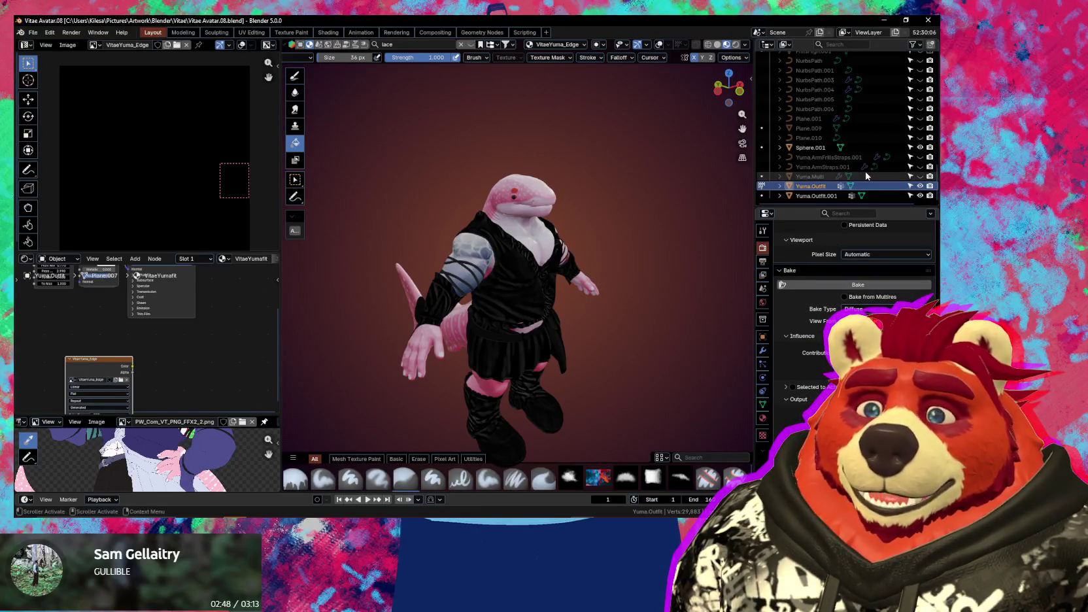
scroll(870, 185, up, 5)
scroll(872, 187, up, 5)
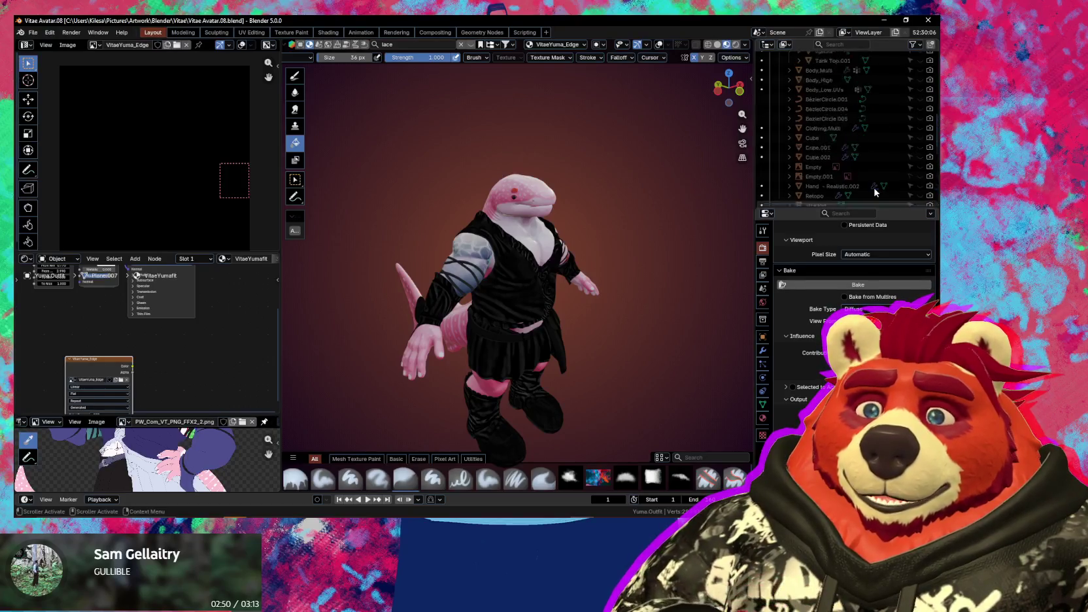
scroll(874, 191, up, 5)
scroll(875, 191, up, 5)
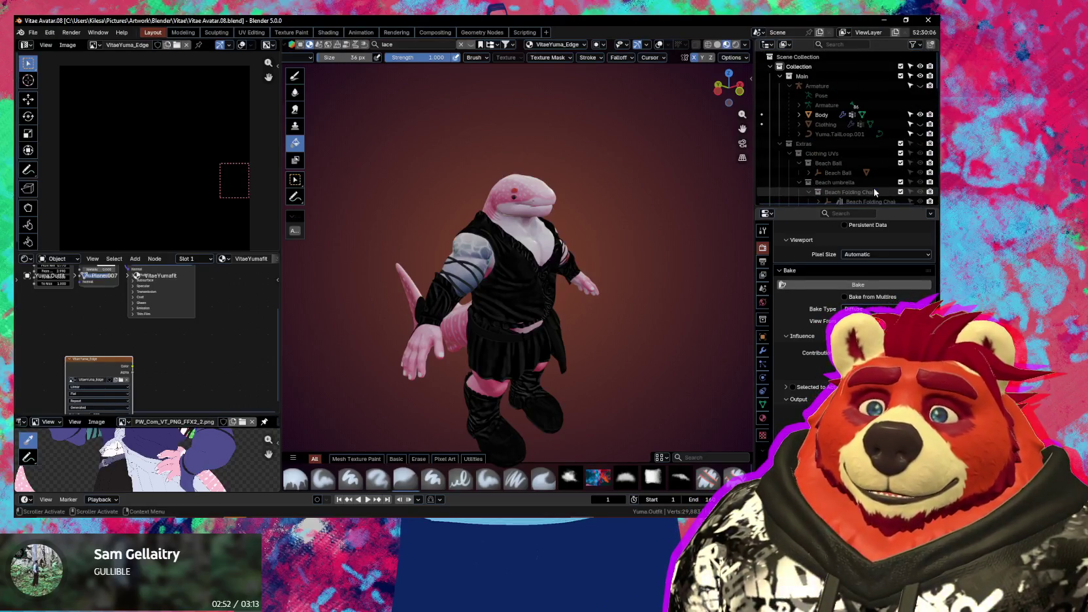
click(930, 144)
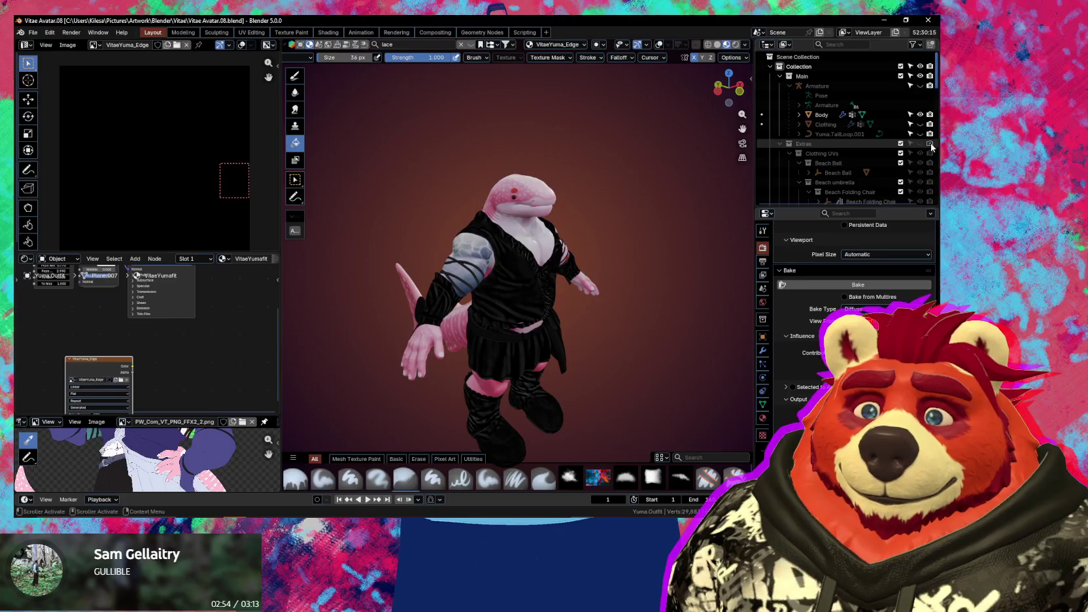
click(781, 144)
scroll(824, 161, down, 3)
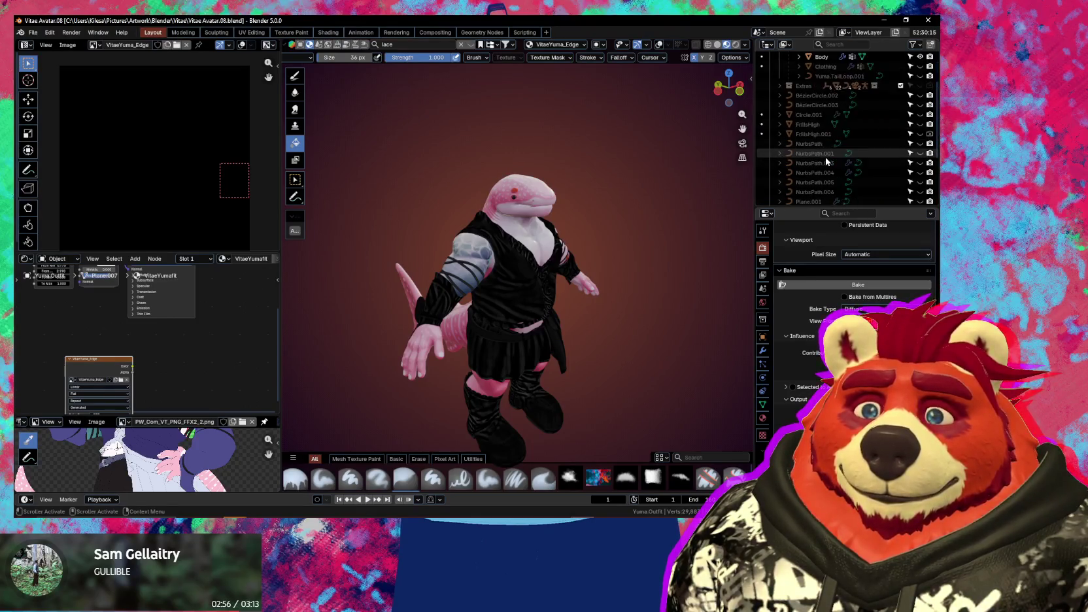
scroll(826, 170, down, 4)
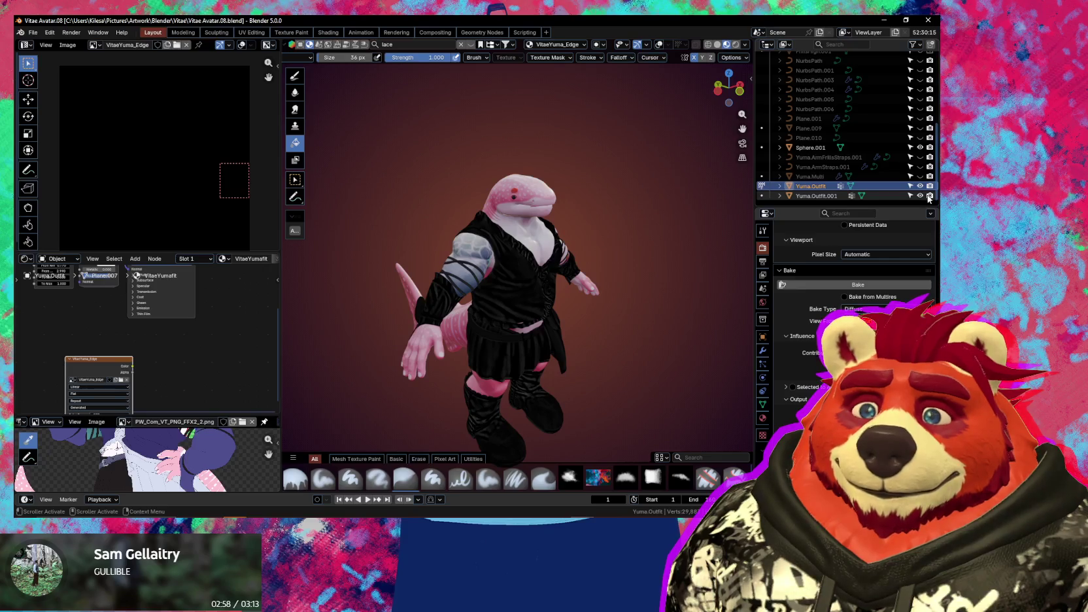
key(ctrl+Tab)
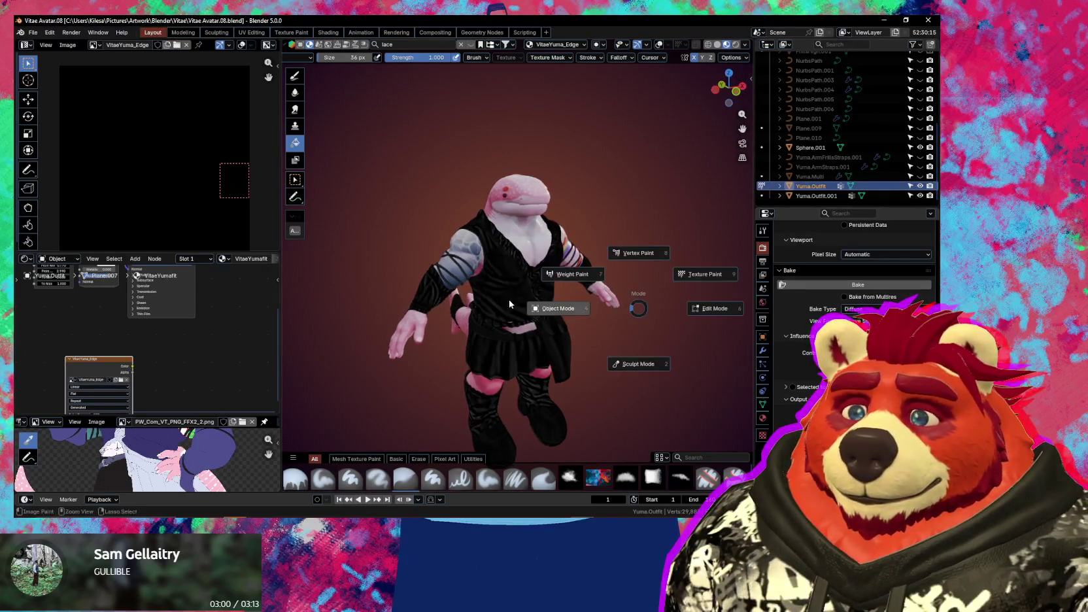
Return to Object Mode and join Yuma.Outfit.001 into Yuma.Outfit with Ctrl+J
click(509, 319)
ctrl+click(816, 195)
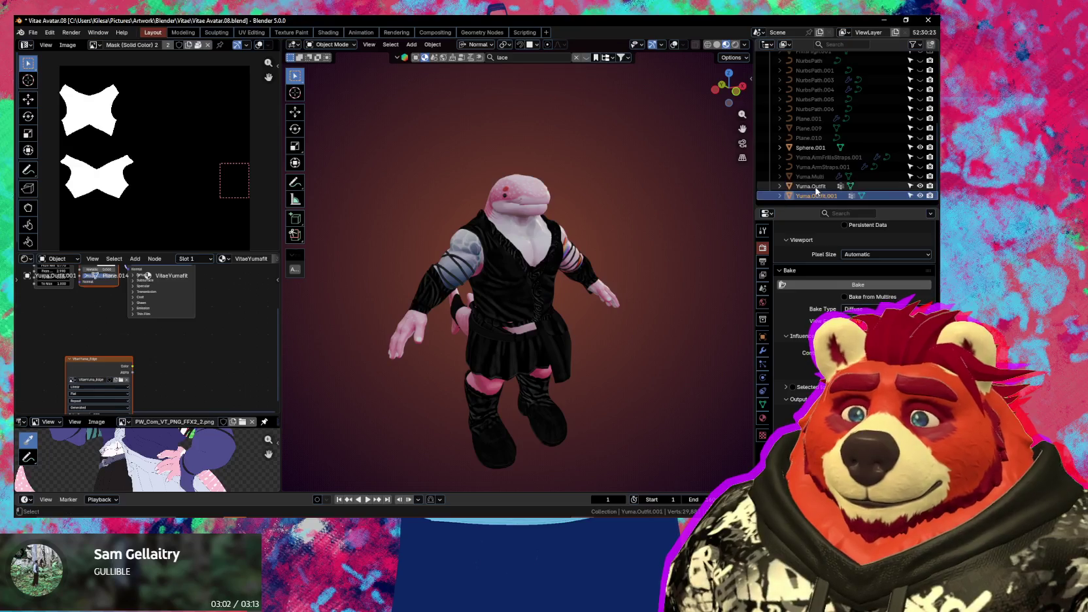
key(ctrl+j)
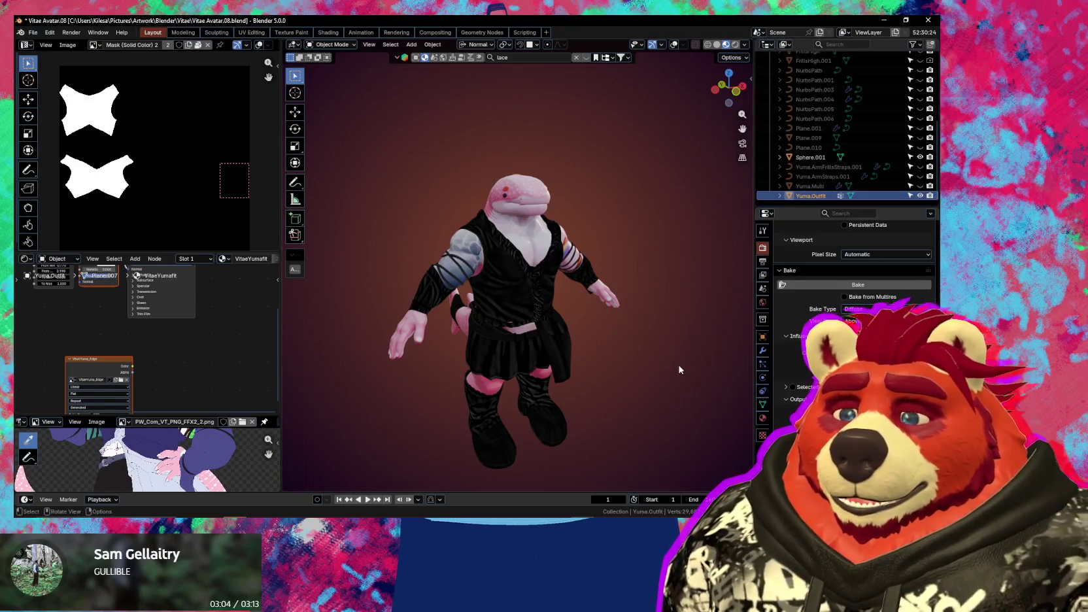
Display the VitaeYuma_Edge image and check the joined outfit's UV maps
click(115, 370)
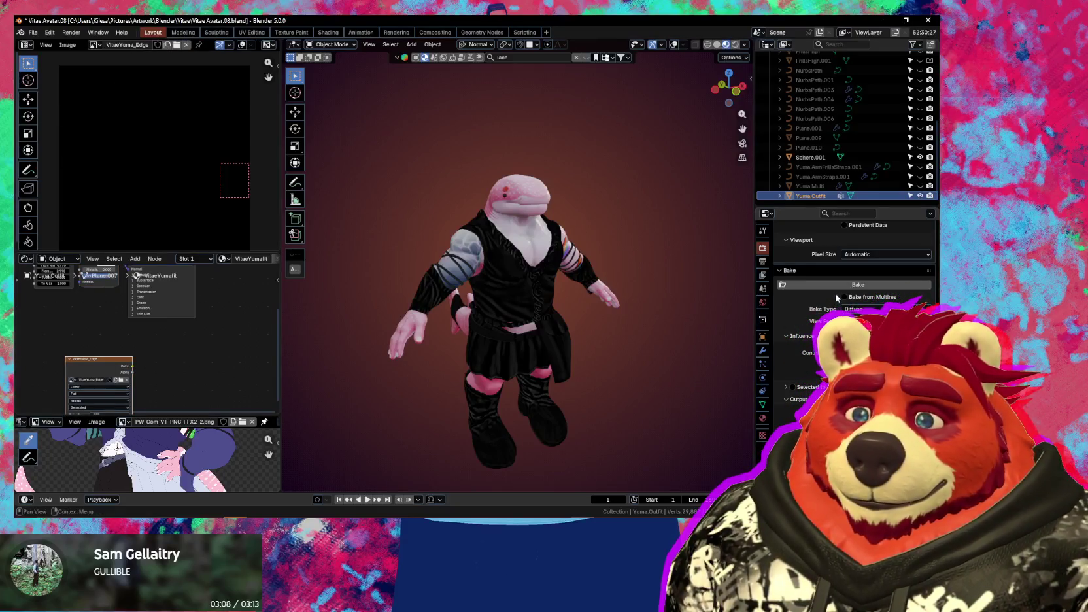
middle_drag(591, 331, 615, 340)
click(762, 404)
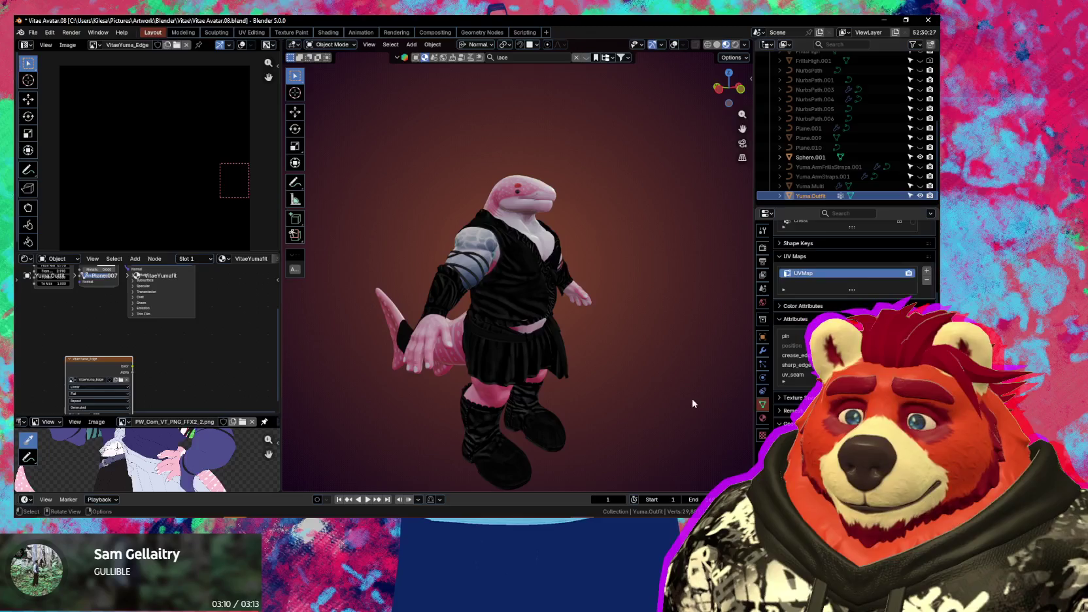
mouse_move(663, 404)
middle_down()
mouse_move(649, 403)
mouse_move(672, 401)
middle_up()
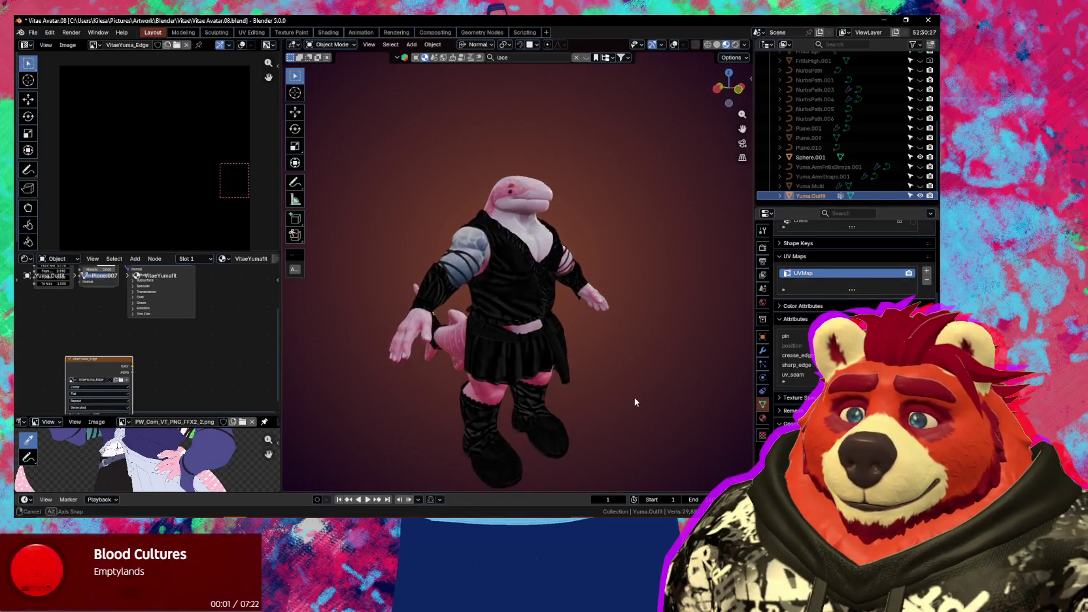
Set the Diffuse bake to Color contribution only and start baking the joined outfit
click(763, 249)
scroll(814, 346, down, 3)
scroll(811, 357, down, 4)
scroll(808, 363, down, 4)
scroll(807, 369, down, 4)
scroll(807, 369, down, 4)
scroll(806, 370, down, 3)
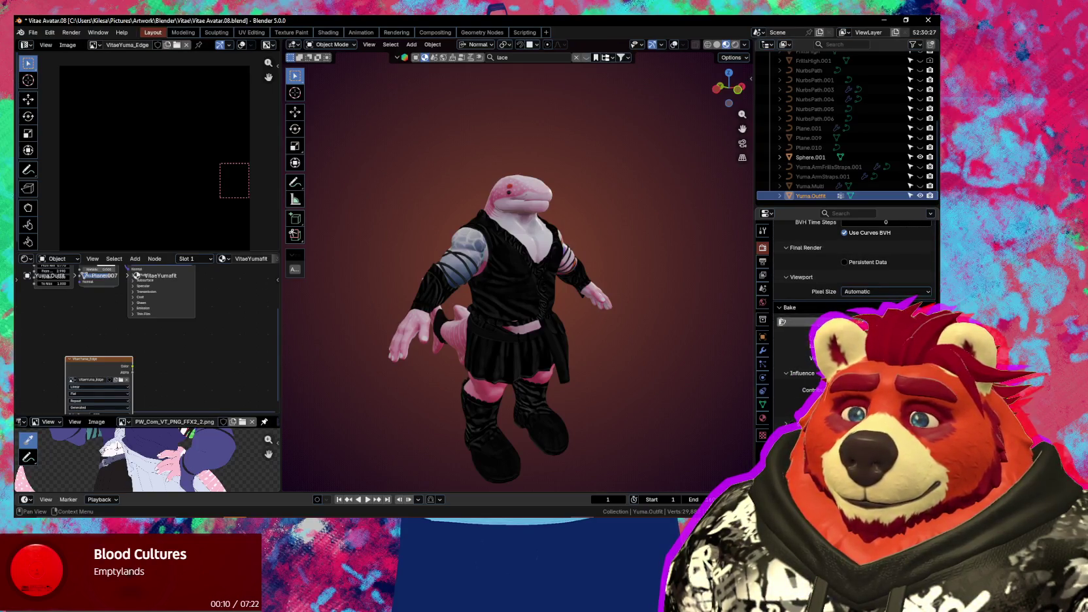
scroll(814, 314, down, 3)
click(817, 274)
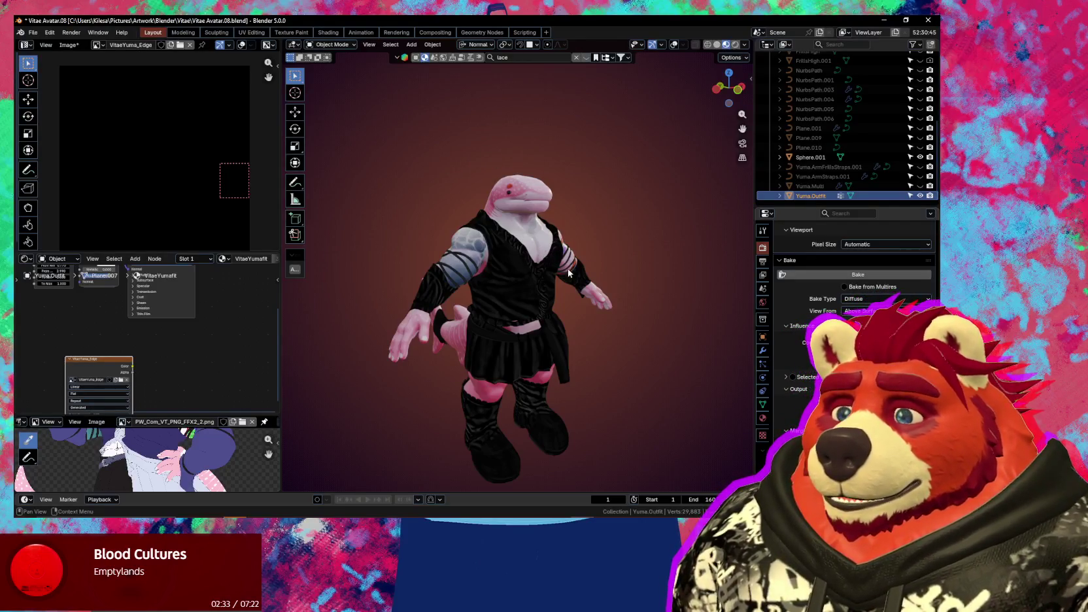
Orbit the character to inspect the finished VitaeYuma_Edge bake
mouse_move(560, 249)
middle_down()
mouse_move(575, 309)
mouse_move(458, 307)
middle_up()
Enlarge the Shader Editor and zoom into the material nodes to review the baked edge setup
scroll(204, 176, down, 3)
scroll(176, 159, up, 3)
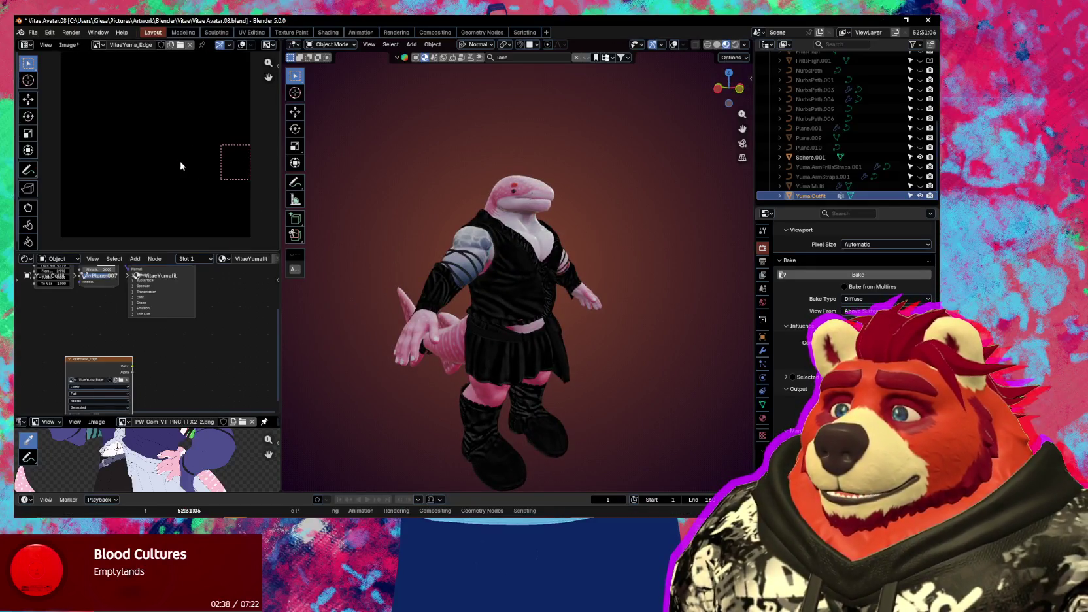
scroll(147, 152, up, 2)
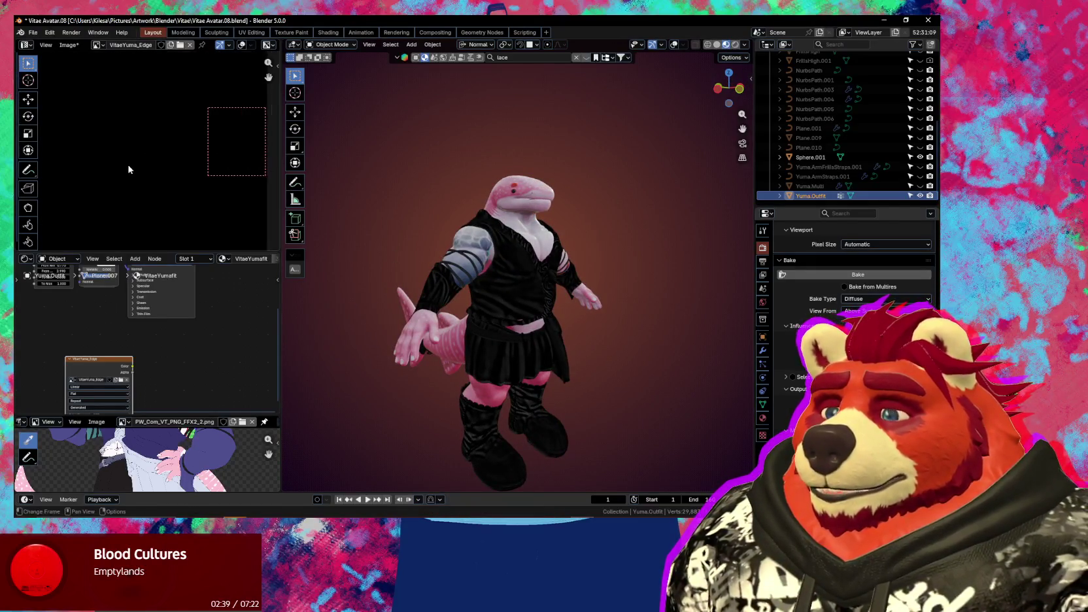
scroll(133, 172, down, 3)
scroll(151, 182, up, 1)
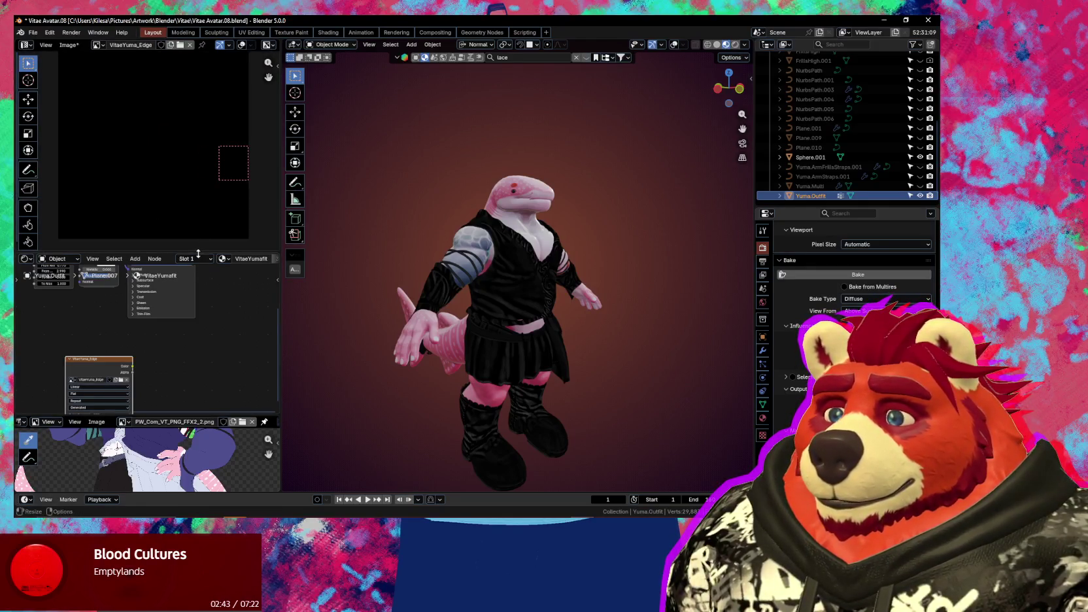
drag(199, 253, 198, 165)
scroll(222, 274, down, 1)
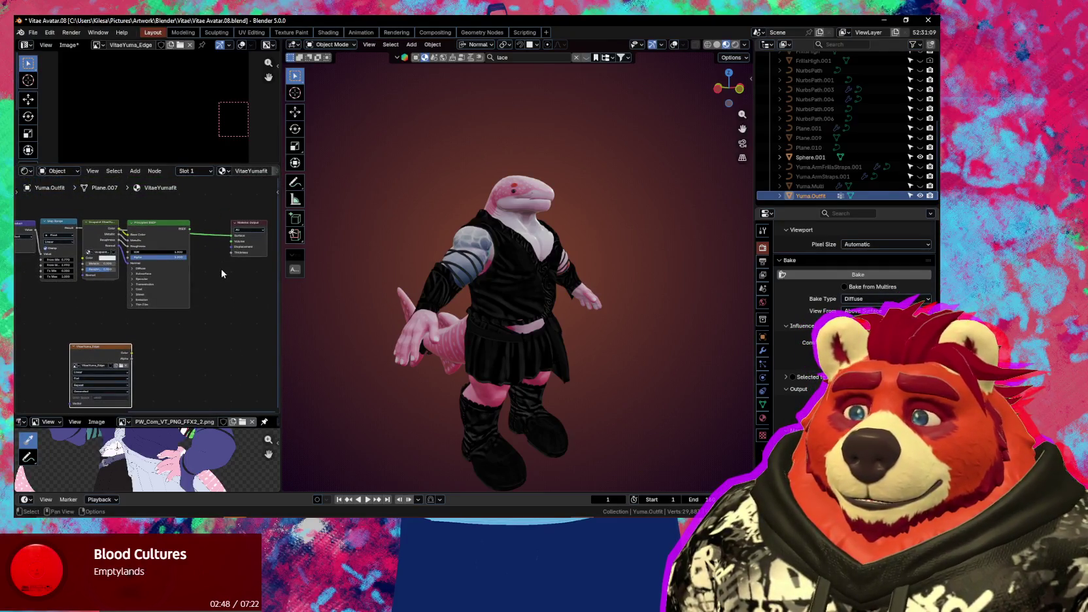
mouse_move(221, 274)
ctrl+middle_down()
mouse_move(200, 285)
mouse_move(257, 261)
ctrl+middle_up()
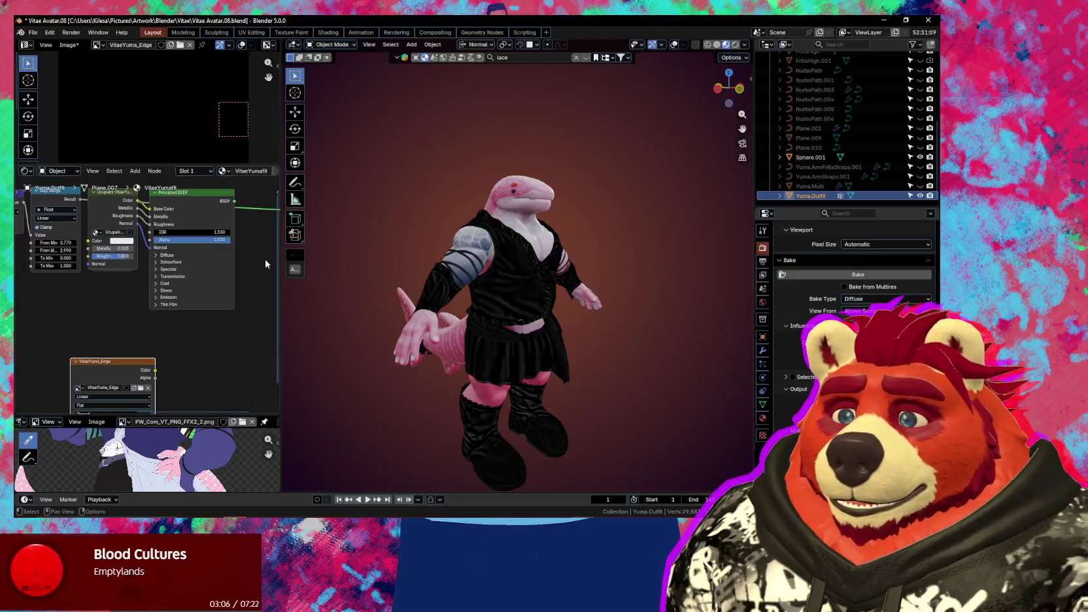
Frame the Principled BSDF and Material Output, review bake types, then switch to the Better Edge Masks tutorial
drag(201, 164, 203, 246)
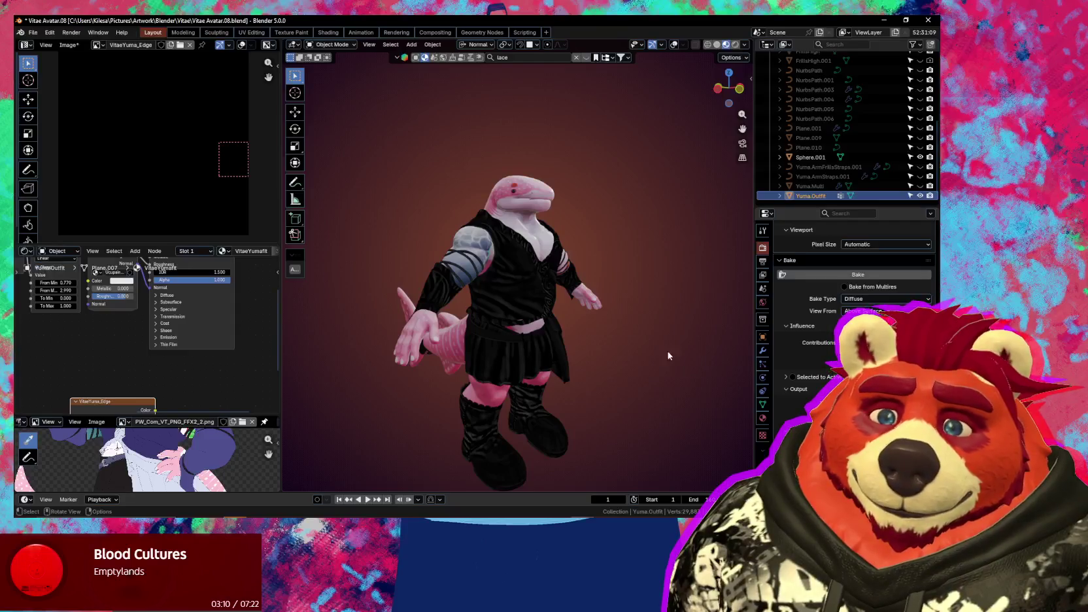
middle_drag(212, 360, 175, 261)
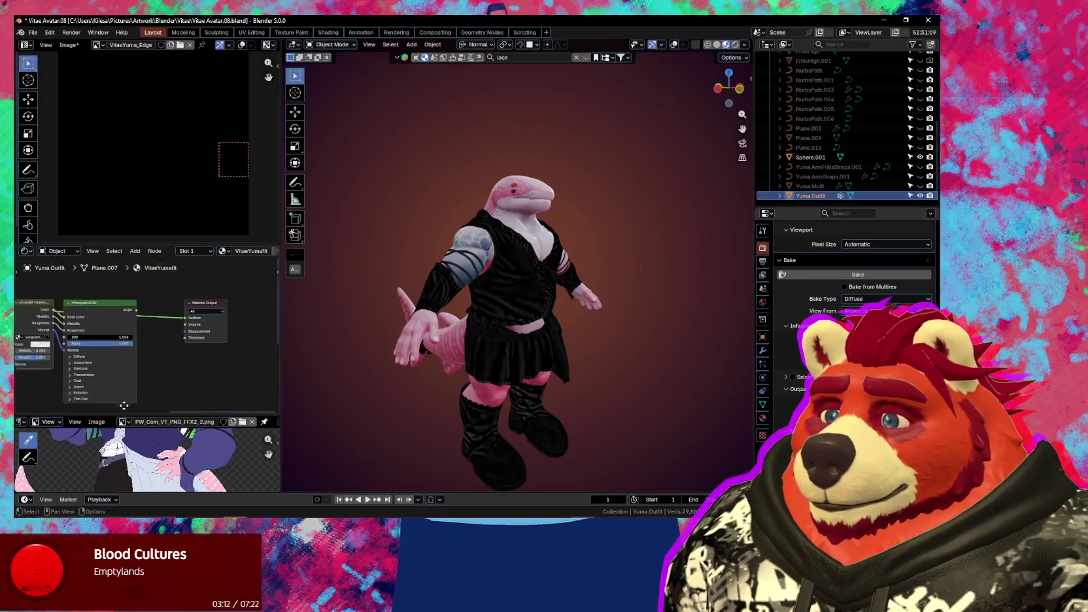
scroll(224, 209, down, 2)
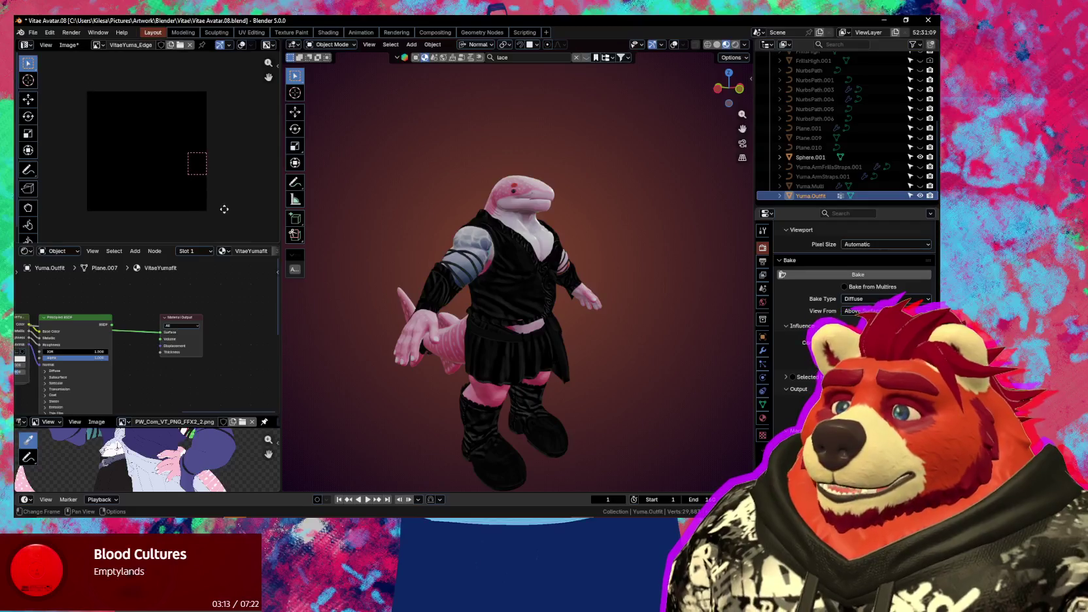
click(863, 301)
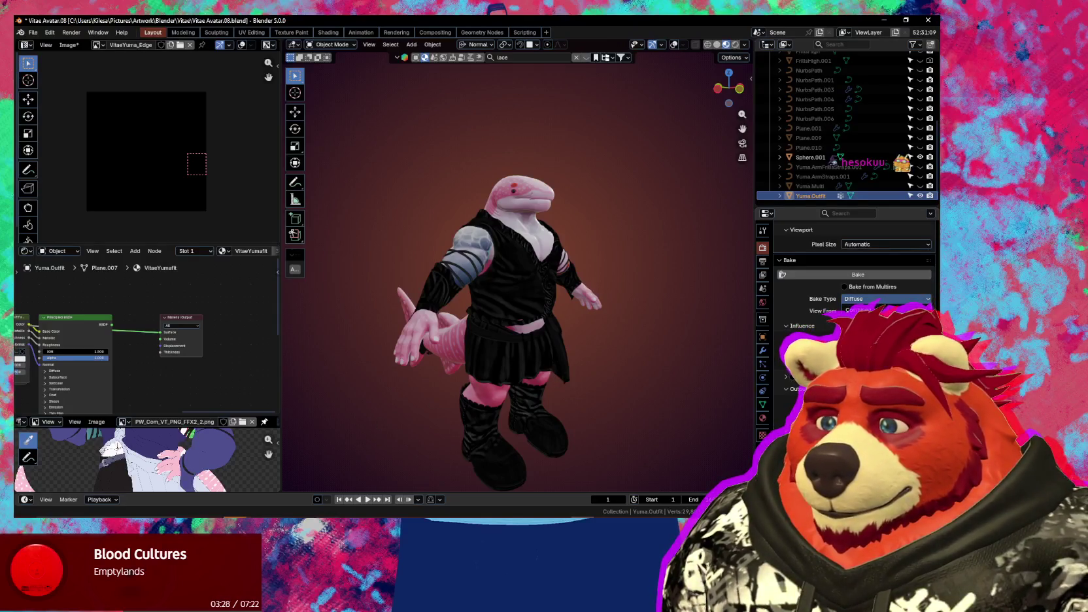
click(352, 507)
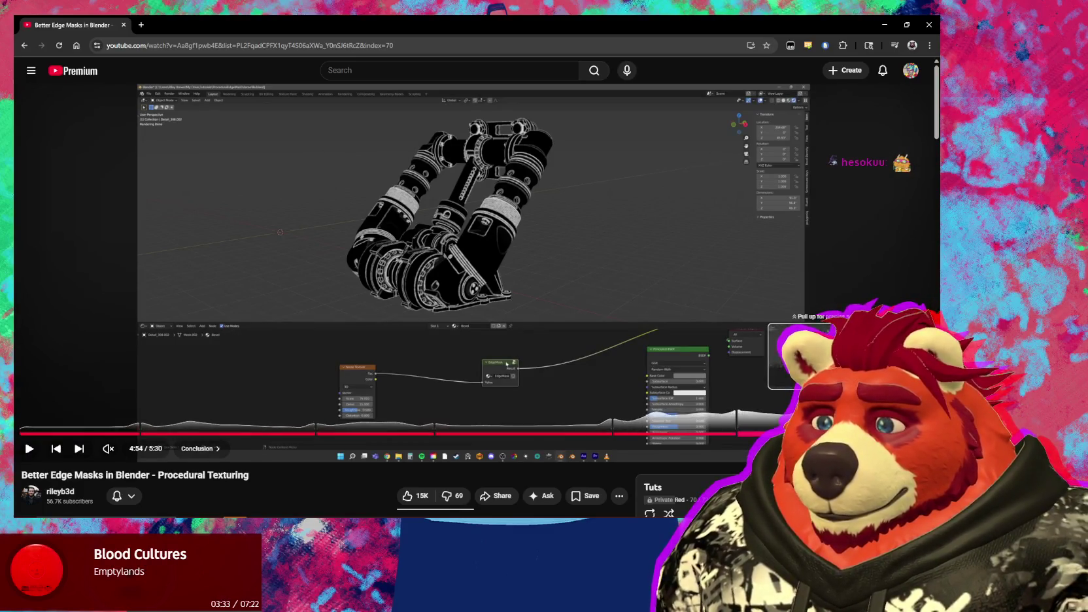
Skip ahead and play the tutorial's ending, pause it, and minimize the browser
drag(823, 433, 825, 433)
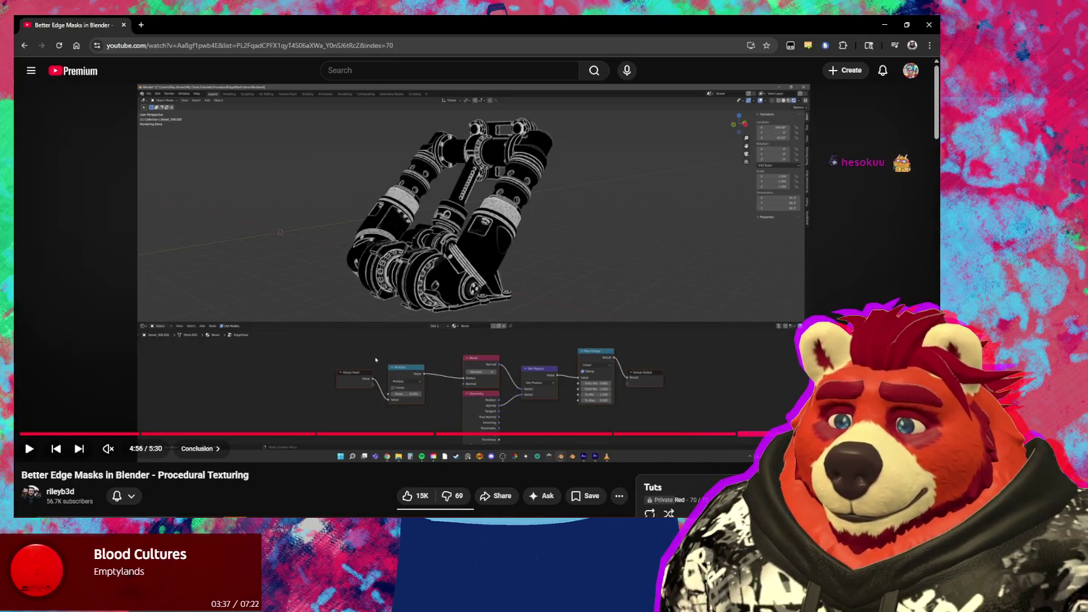
click(778, 395)
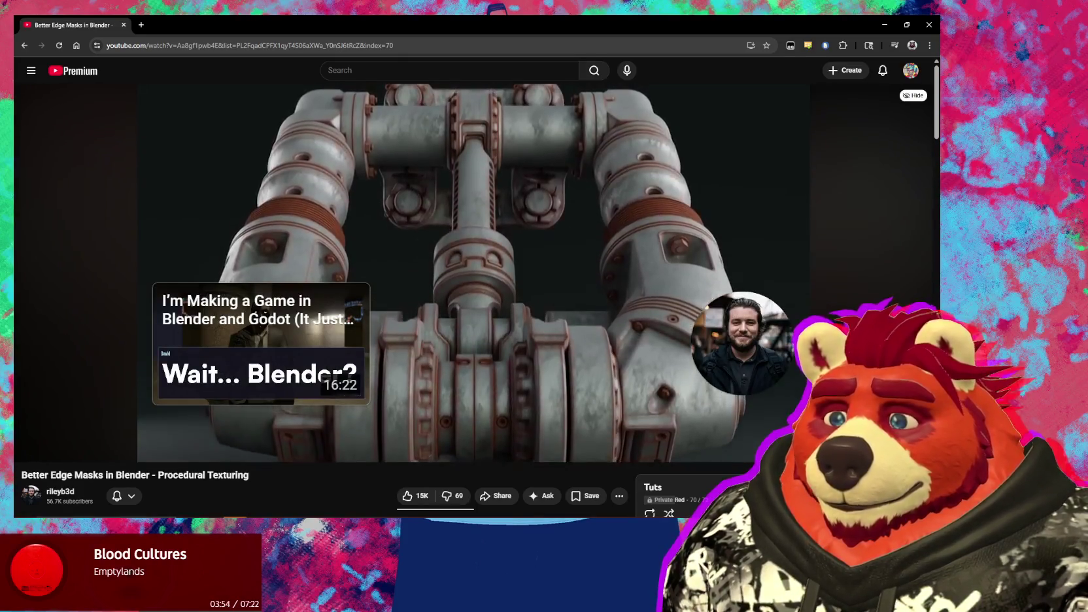
click(501, 112)
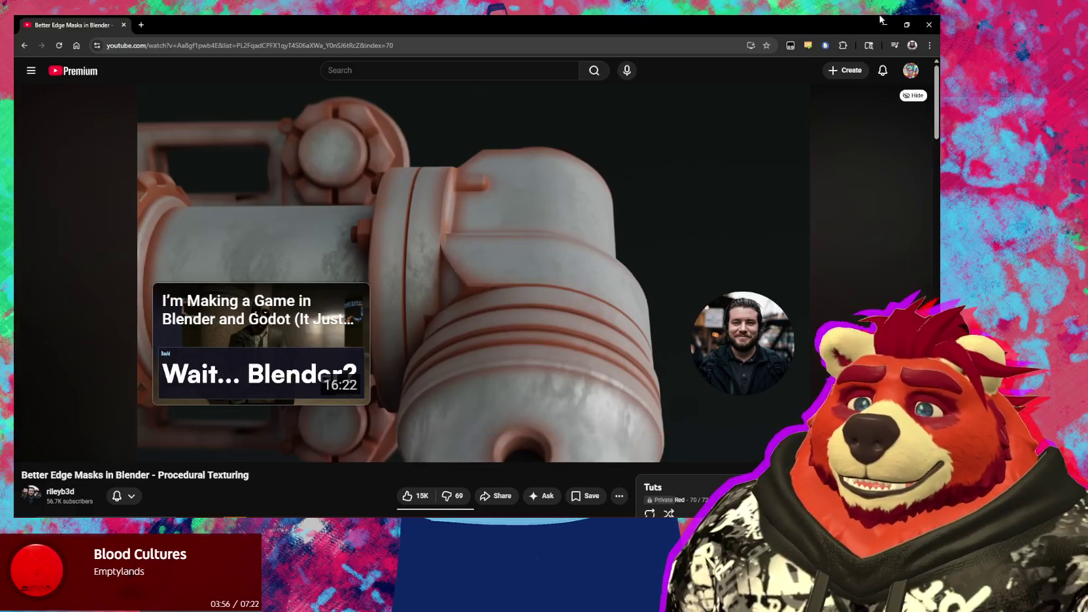
click(890, 22)
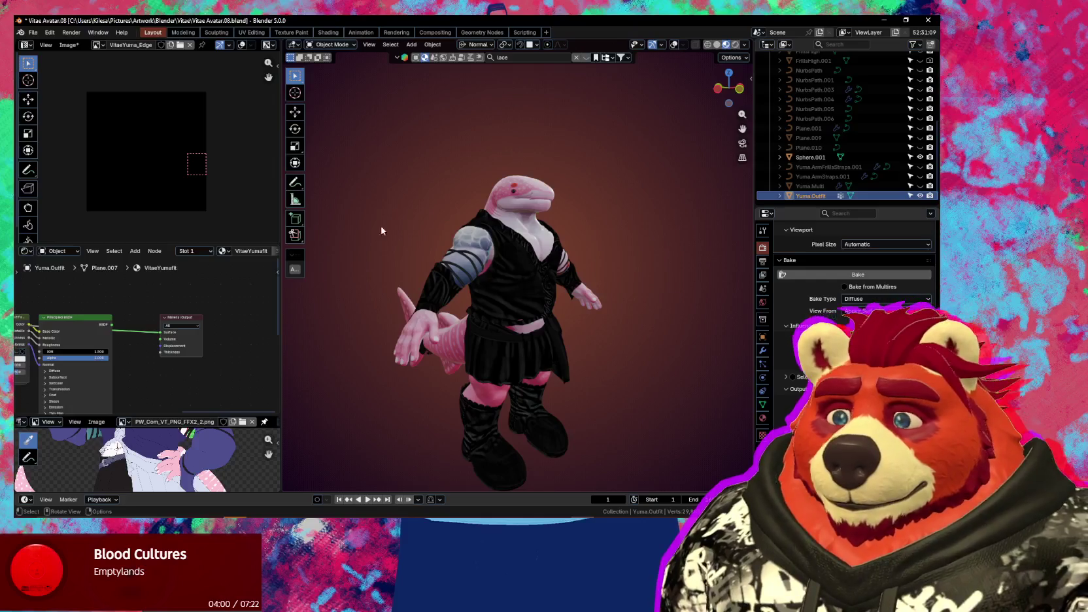
Turn the avatar to face front and switch the viewport to Rendered shading
scroll(209, 190, up, 1)
middle_drag(210, 190, 197, 164)
middle_drag(457, 274, 512, 276)
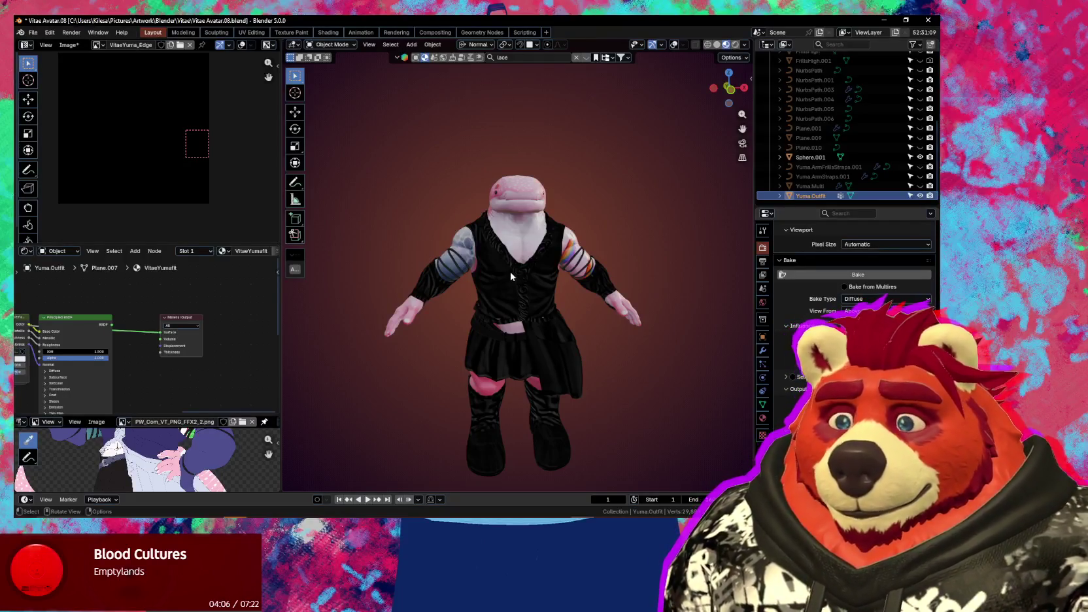
scroll(510, 276, up, 3)
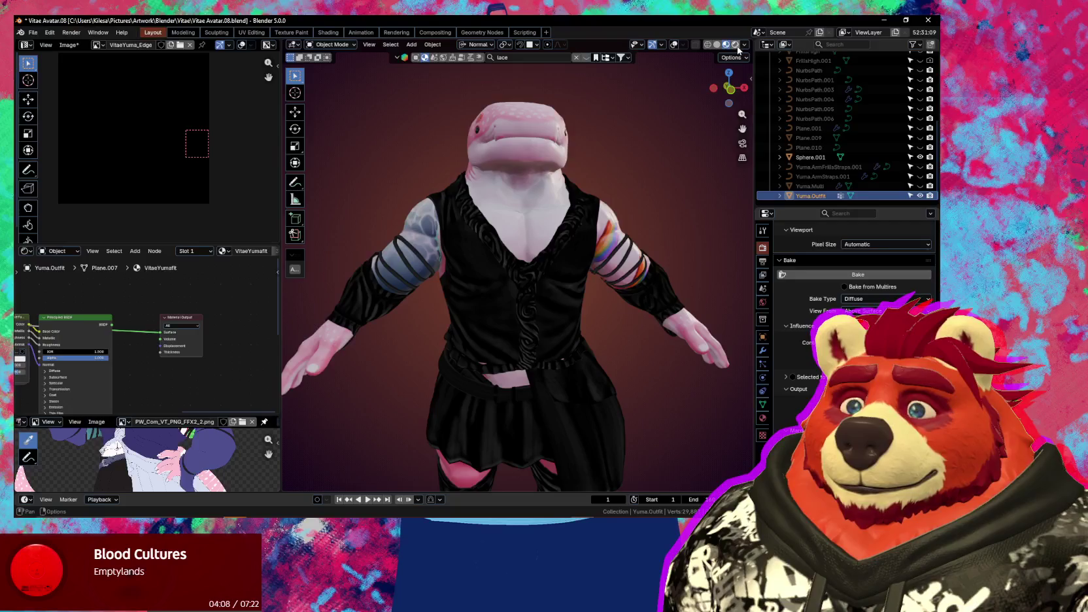
click(735, 45)
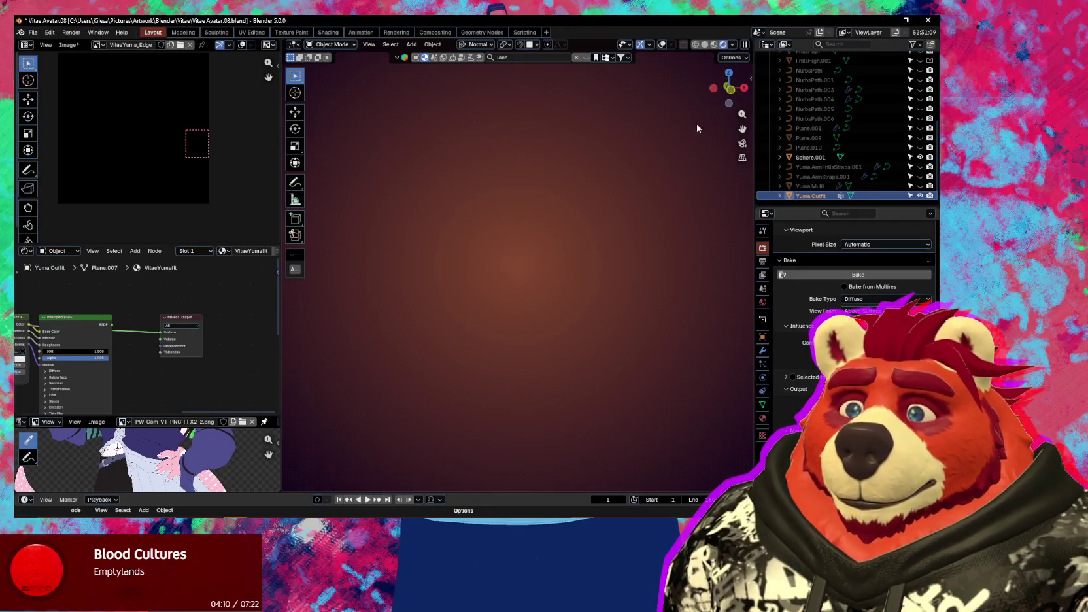
mouse_move(546, 336)
middle_down()
mouse_move(603, 353)
mouse_move(536, 347)
middle_up()
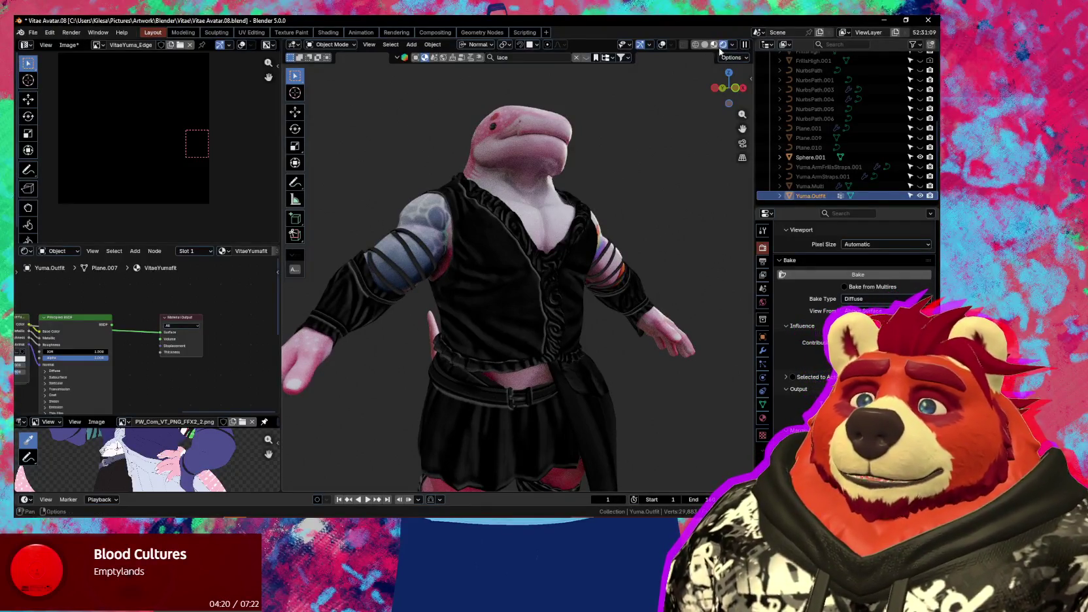
click(733, 44)
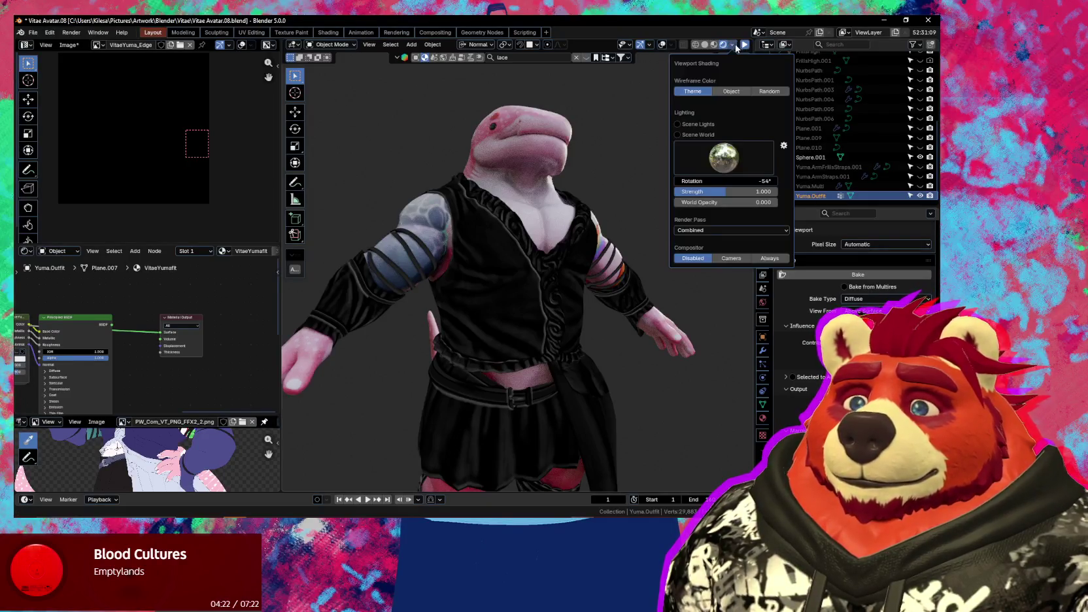
Set the viewport render pass to Emission to check edge lines, then return to Material Preview
click(710, 231)
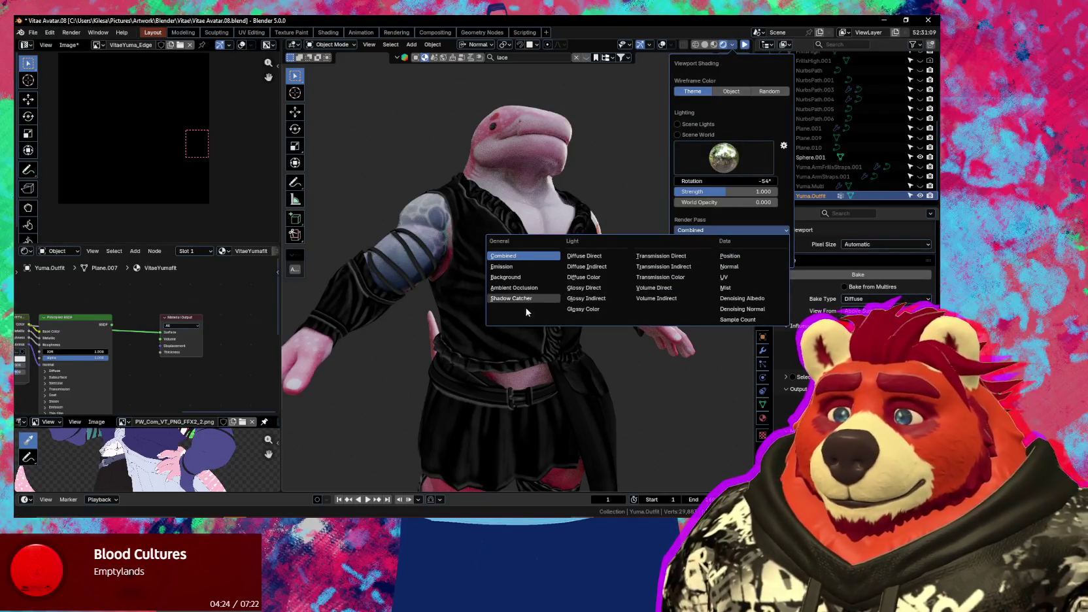
click(522, 268)
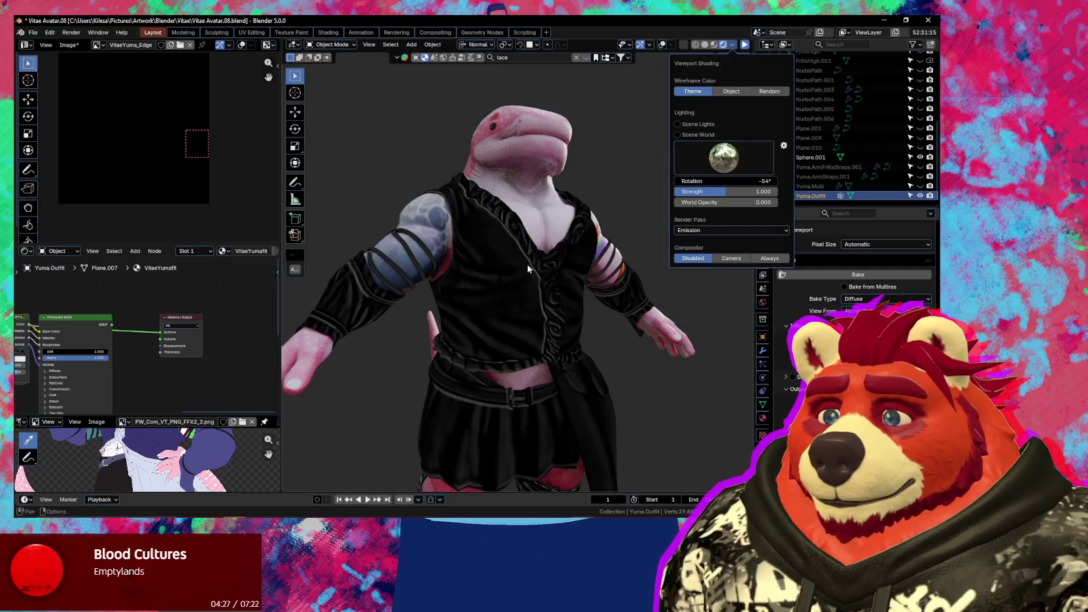
click(745, 46)
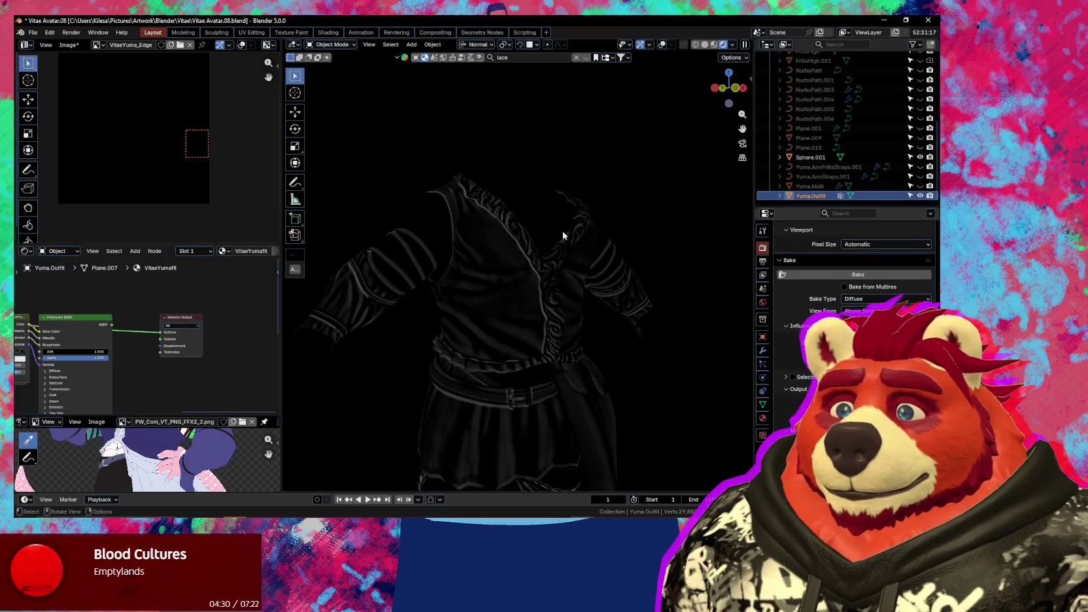
scroll(562, 252, down, 2)
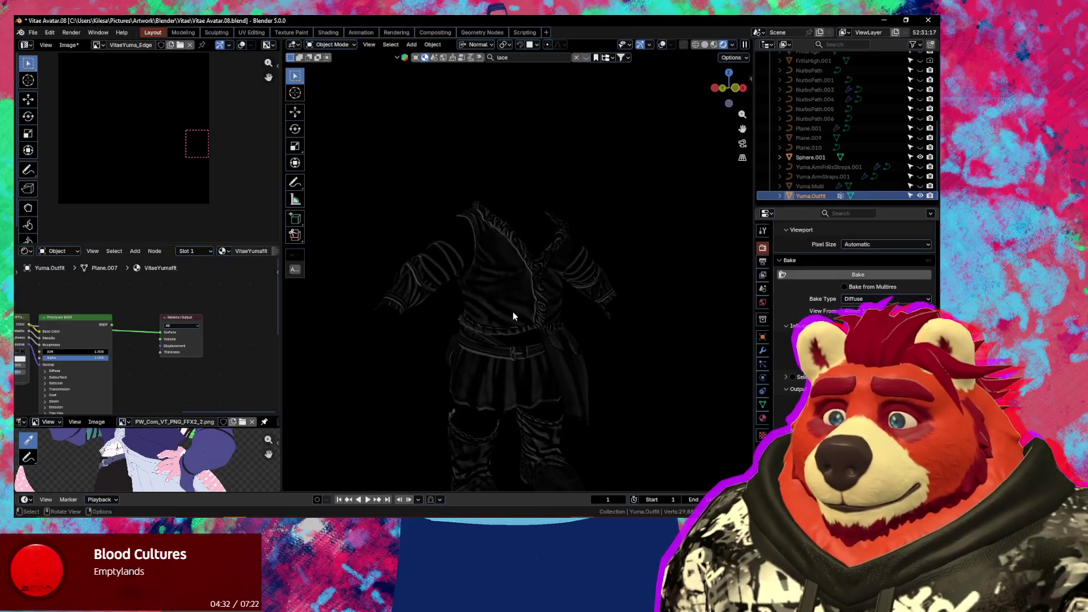
click(717, 46)
middle_drag(138, 304, 268, 342)
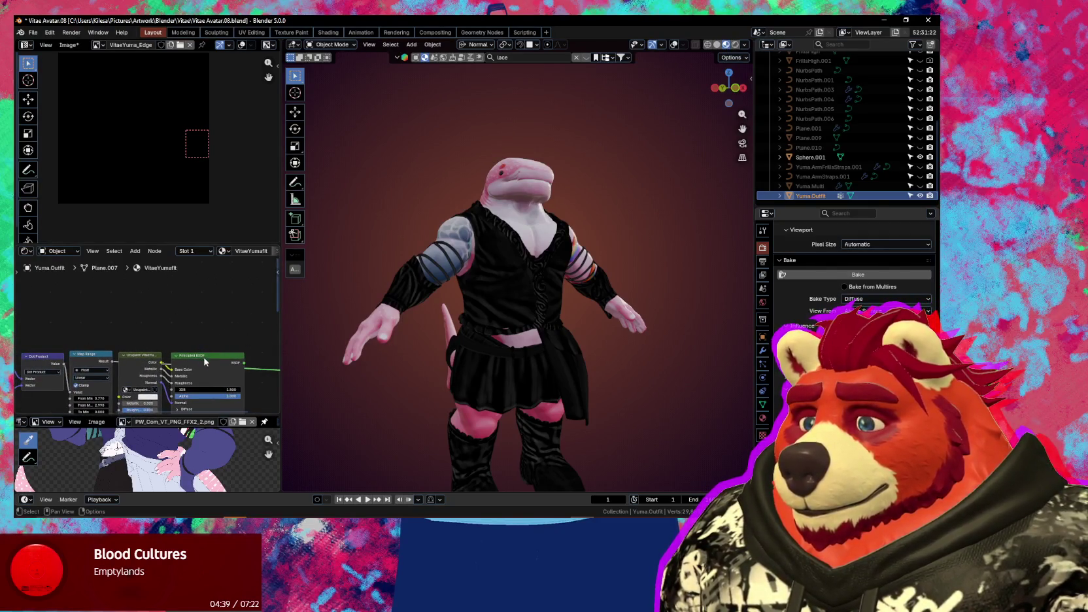
mouse_move(204, 360)
middle_down()
mouse_move(219, 401)
mouse_move(226, 272)
middle_up()
Connect the Principled BSDF to the Material Output Surface and set Roughness to 1.000
middle_drag(233, 336, 199, 311)
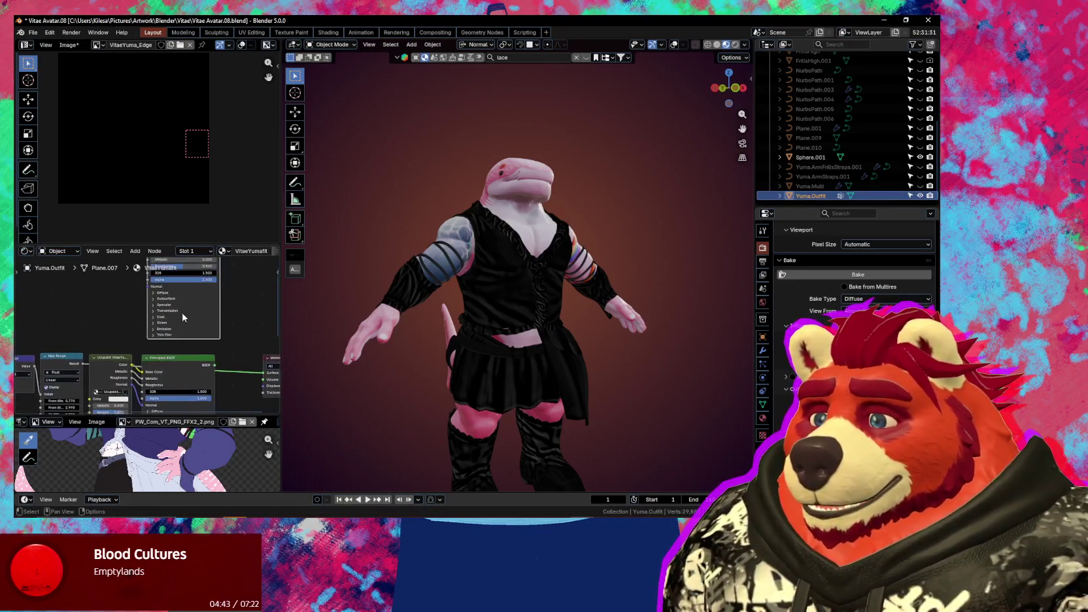
mouse_move(208, 268)
middle_down()
mouse_move(210, 320)
mouse_move(136, 302)
middle_up()
drag(146, 278, 191, 395)
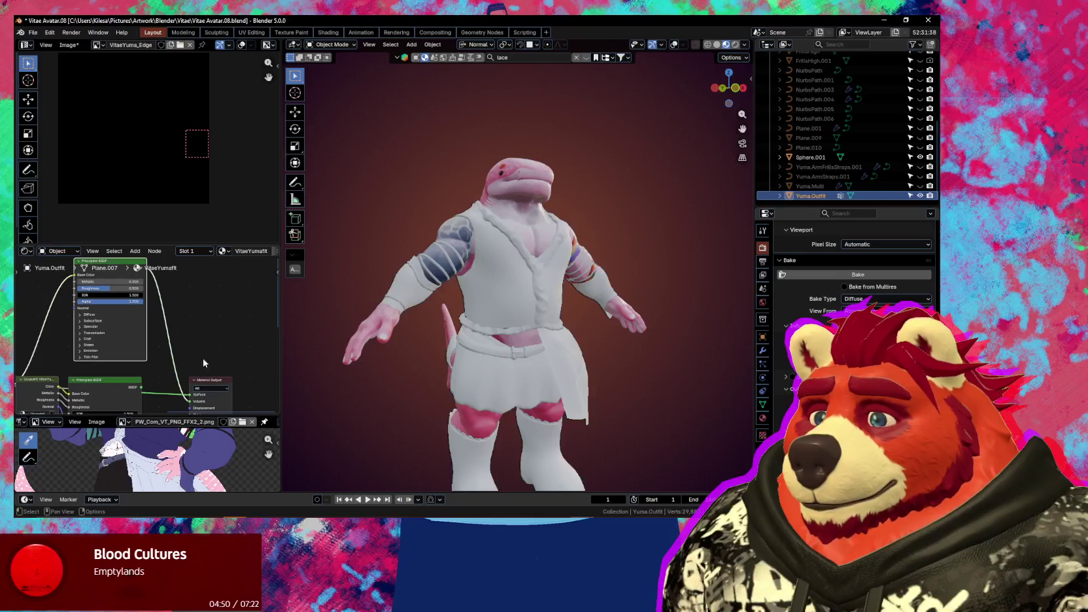
drag(147, 275, 195, 393)
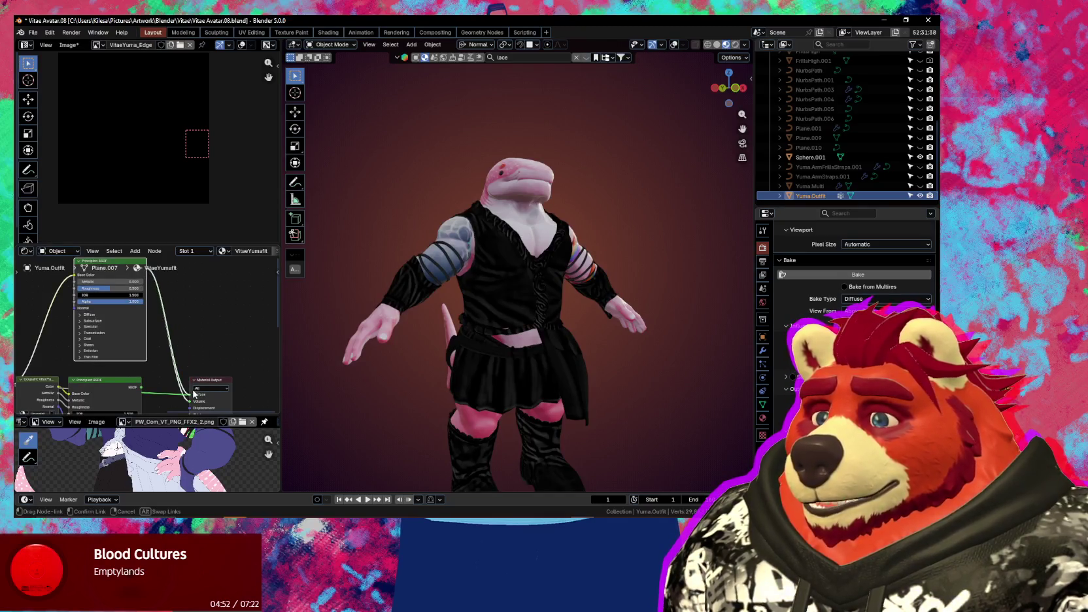
right_click(191, 403)
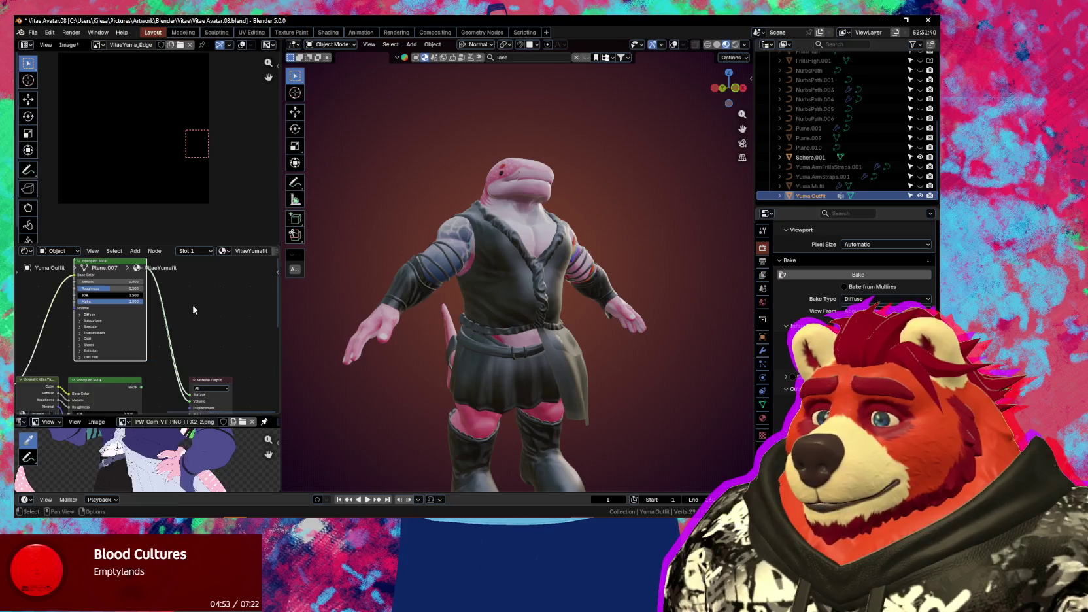
click(191, 405)
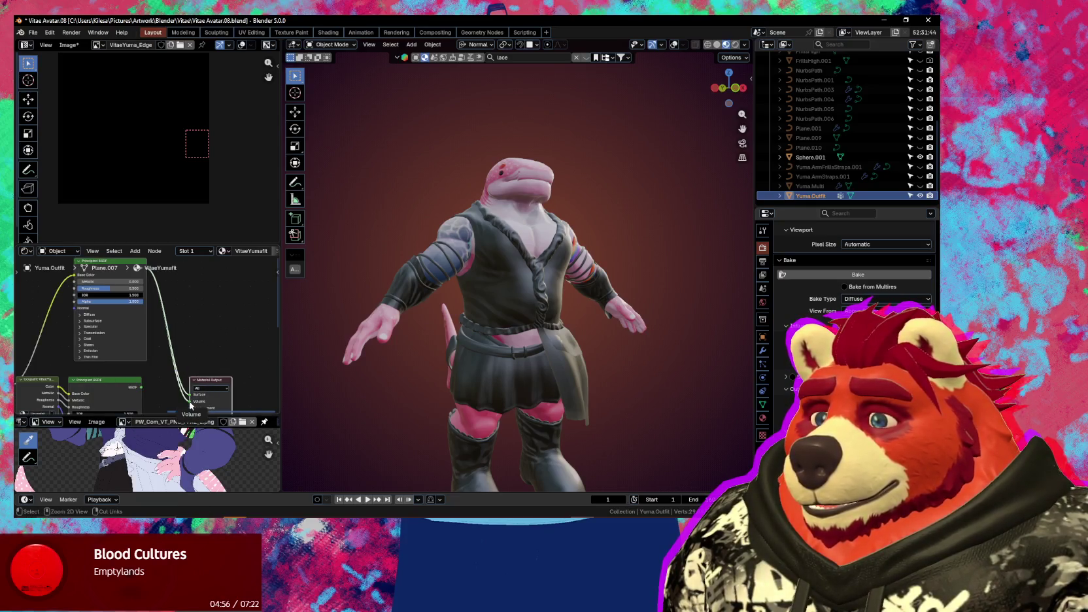
drag(191, 403, 190, 395)
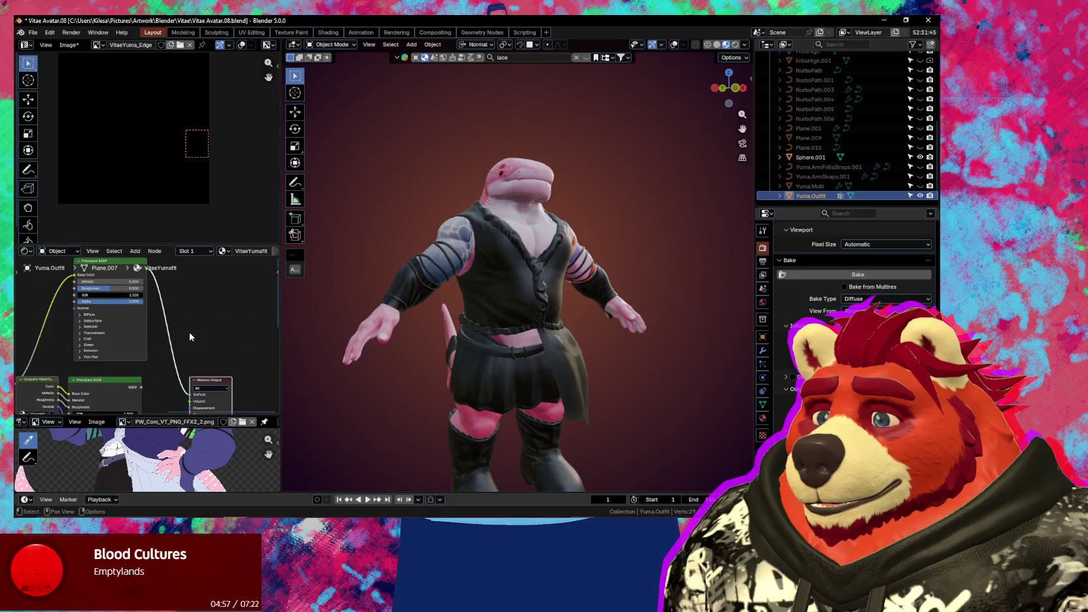
middle_drag(190, 336, 207, 367)
drag(132, 319, 156, 320)
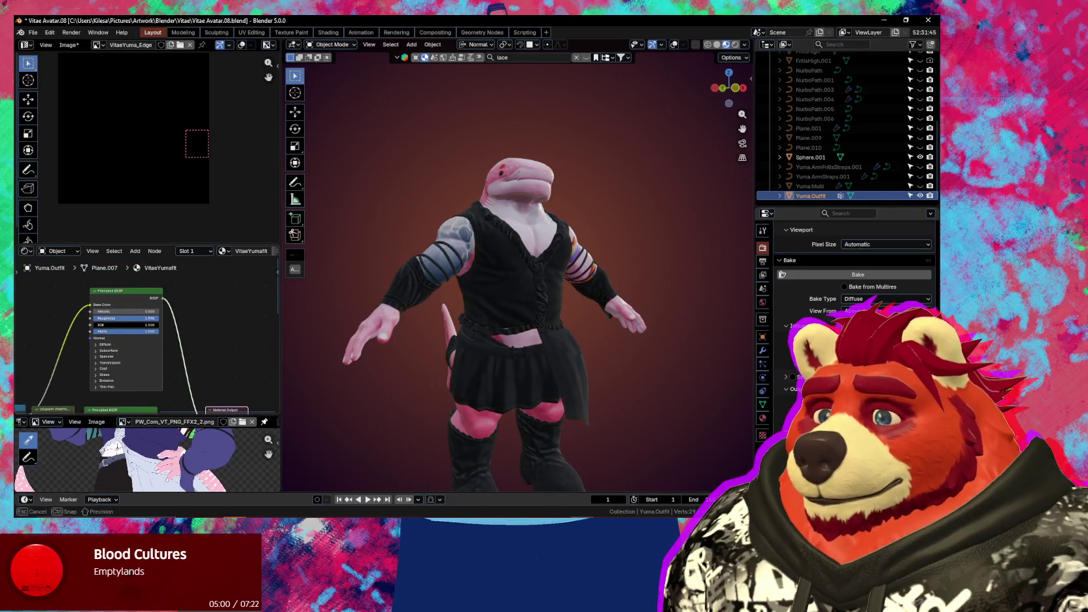
middle_drag(491, 368, 605, 376)
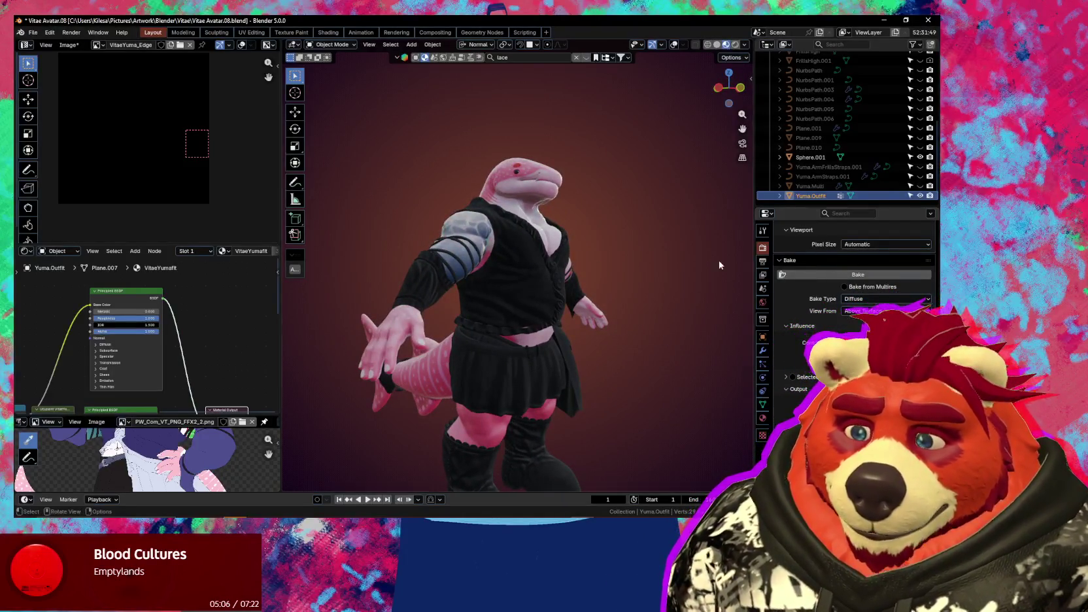
Make the VitaeYuma_Edge Image Texture node active and bake the edge map into it
scroll(200, 342, down, 2)
ctrl+scroll(200, 342, right, 3)
shift+scroll(193, 345, down, 3)
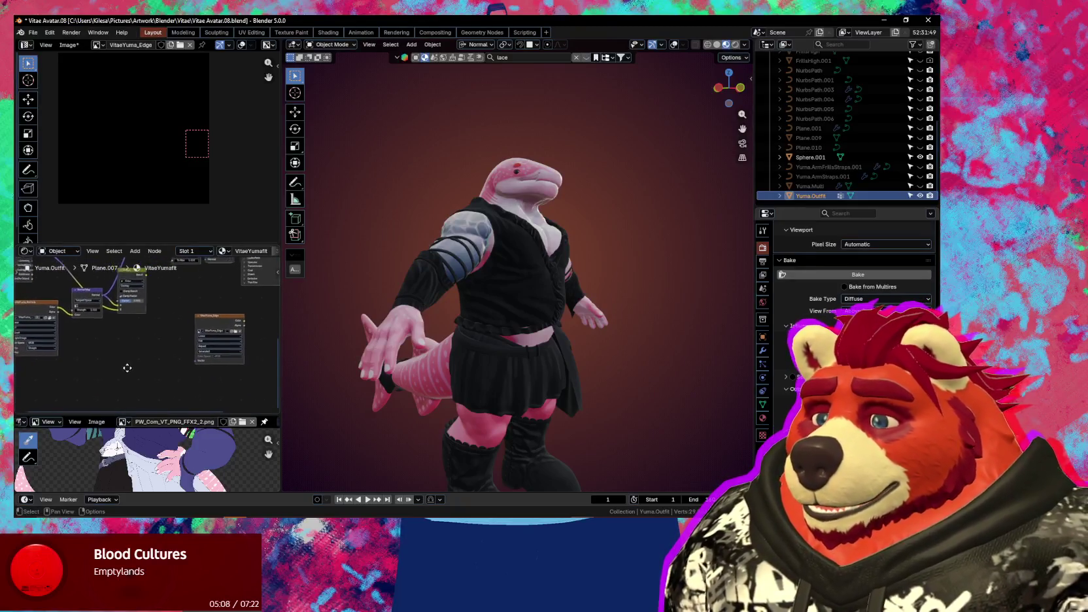
ctrl+scroll(177, 343, up, 2)
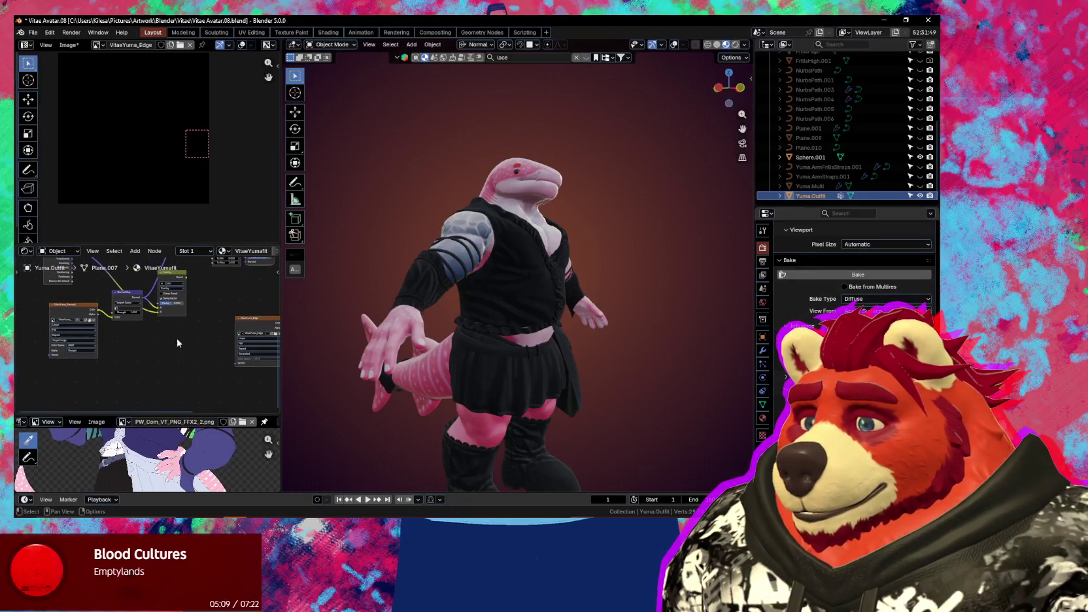
click(260, 330)
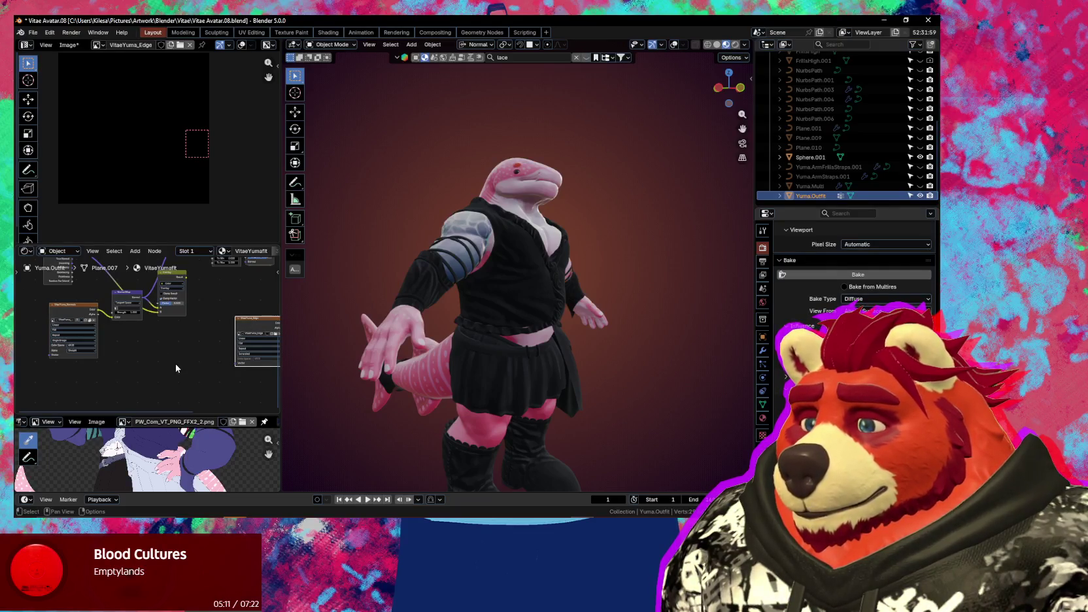
middle_drag(176, 368, 137, 374)
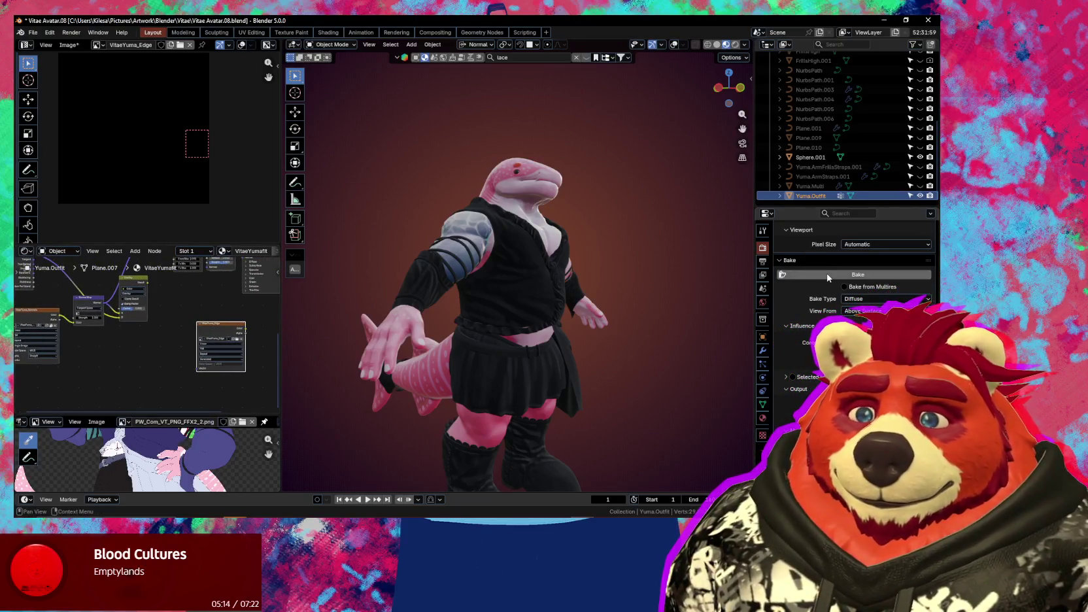
click(814, 274)
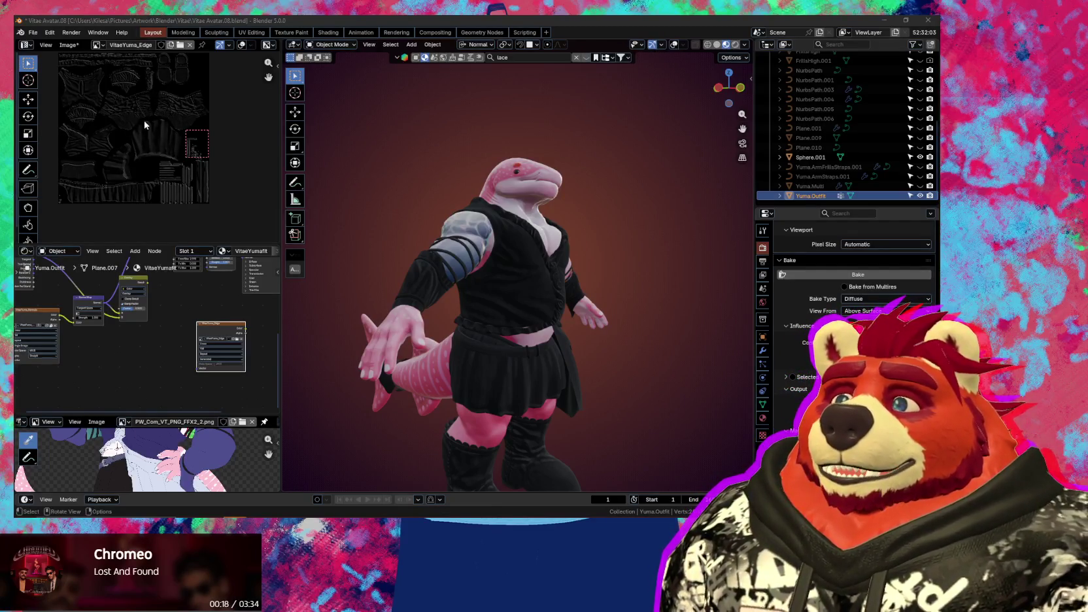
scroll(458, 261, up, 2)
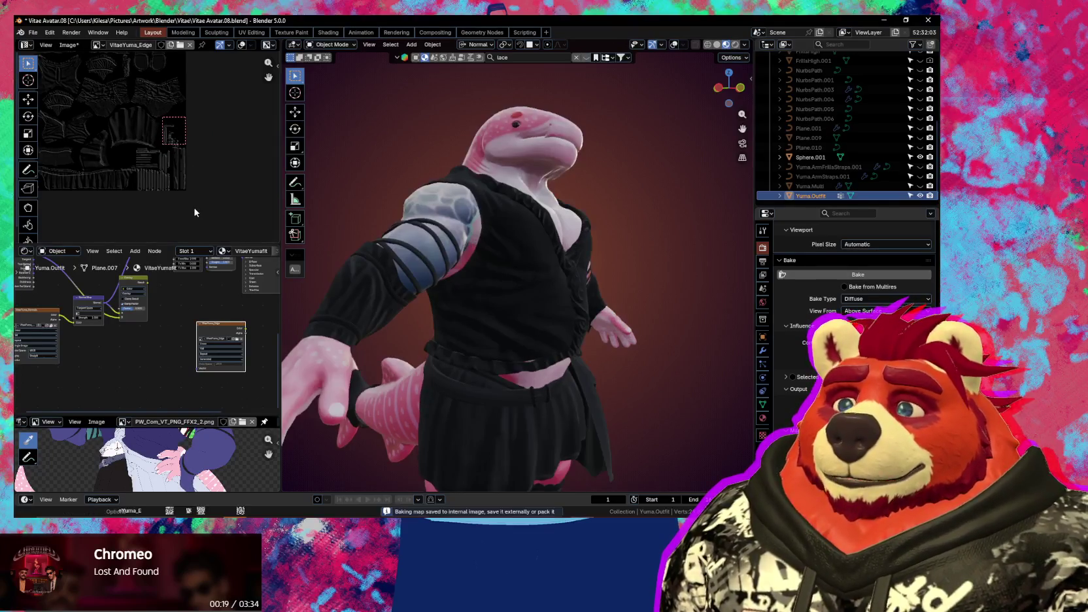
Connect the Principled BSDF output to the Material Output to restore the outfit textures
middle_drag(163, 131, 212, 134)
middle_drag(471, 313, 498, 324)
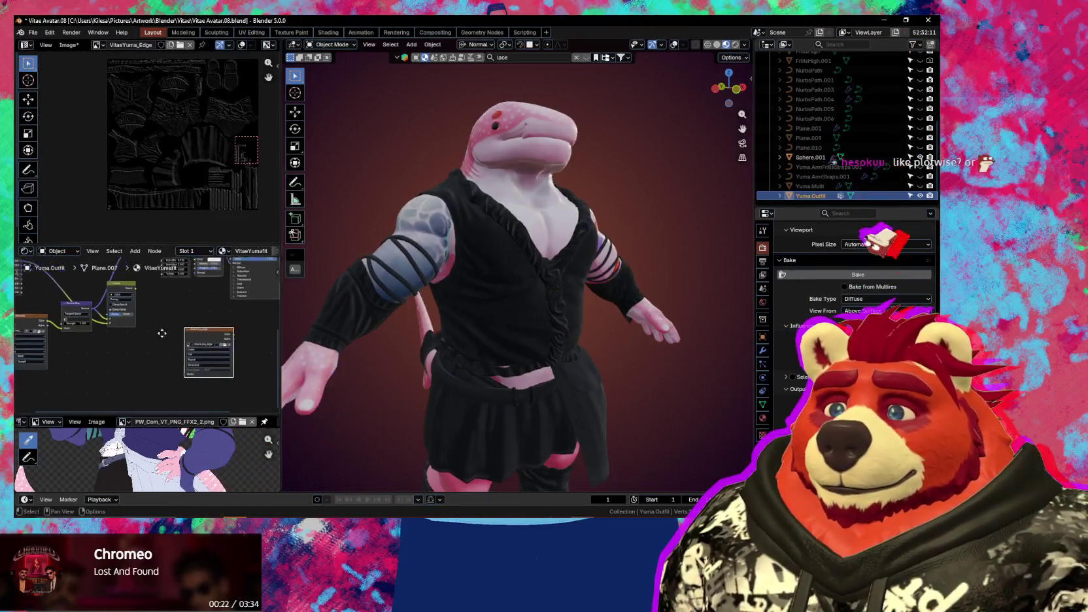
middle_drag(229, 298, 165, 311)
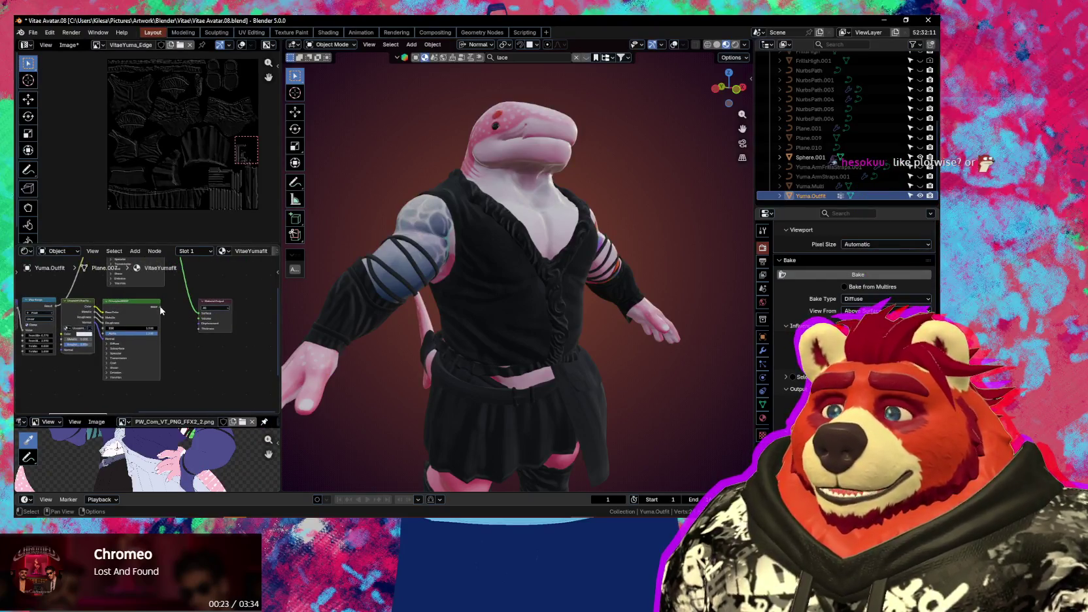
drag(161, 310, 196, 318)
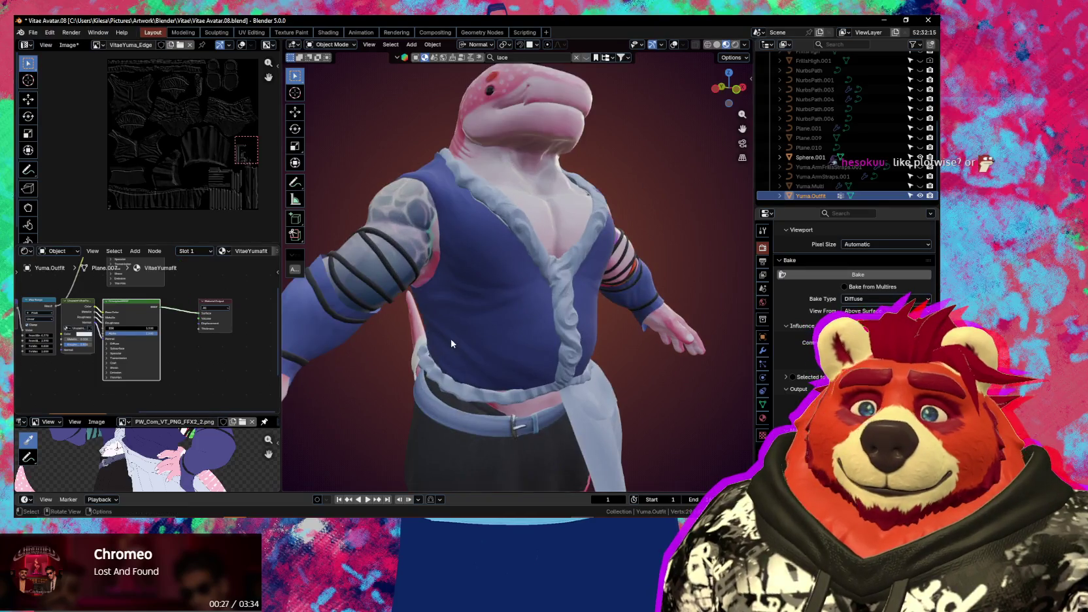
Zoom in on the blue vest and show the Ucupaint layer sidebar
middle_drag(527, 348, 516, 323)
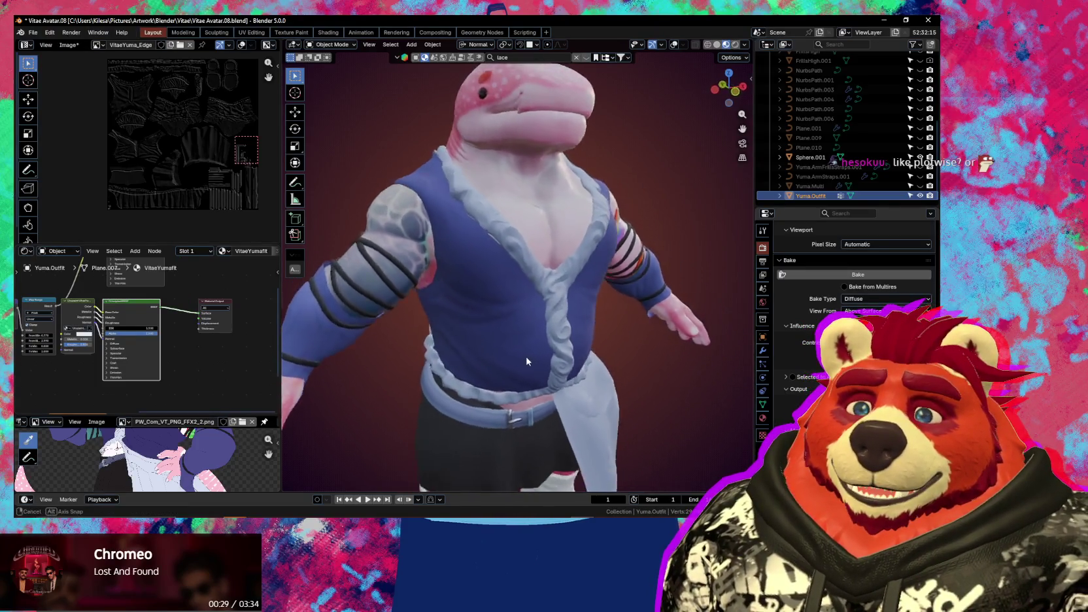
scroll(516, 323, up, 3)
scroll(516, 312, up, 3)
key(n)
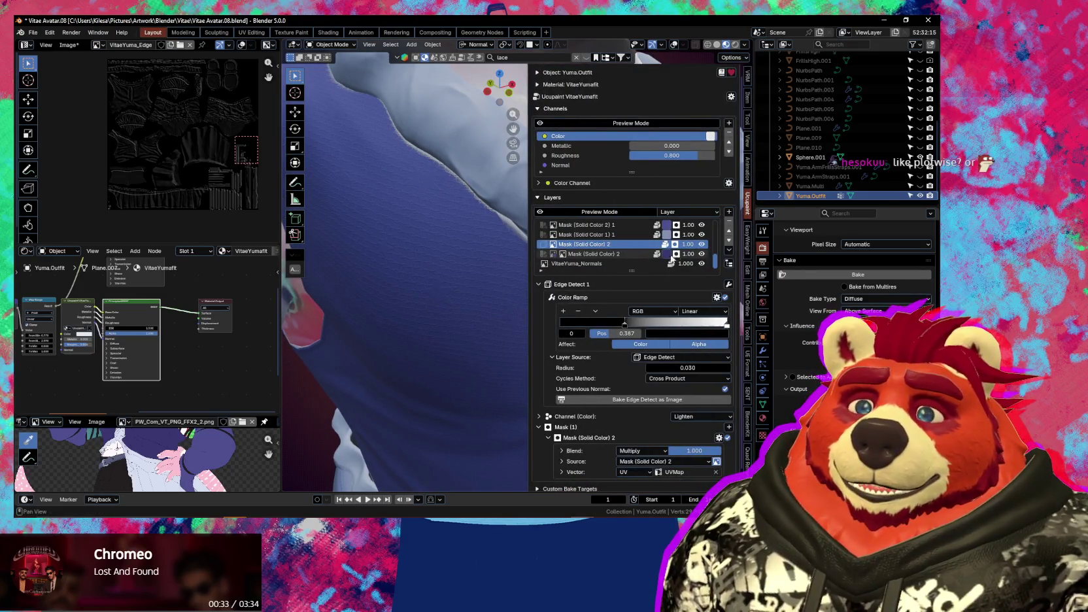
Scroll through the Ucupaint layer stack and select the lace_04_color.png layer
scroll(699, 250, up, 4)
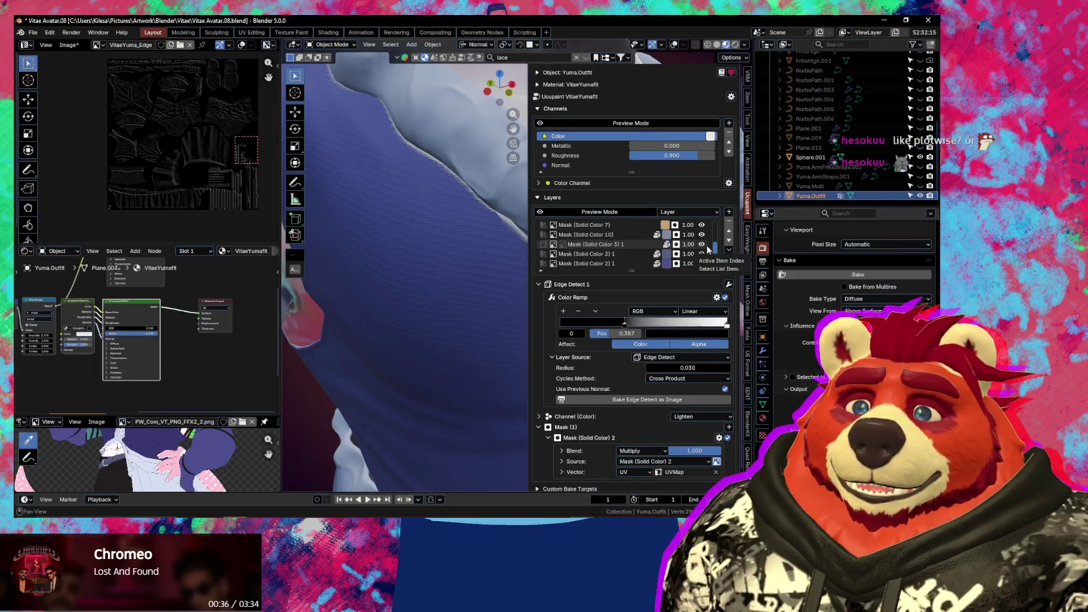
click(701, 245)
click(701, 244)
scroll(701, 249, down, 4)
scroll(700, 250, up, 2)
scroll(700, 251, up, 2)
scroll(673, 246, up, 2)
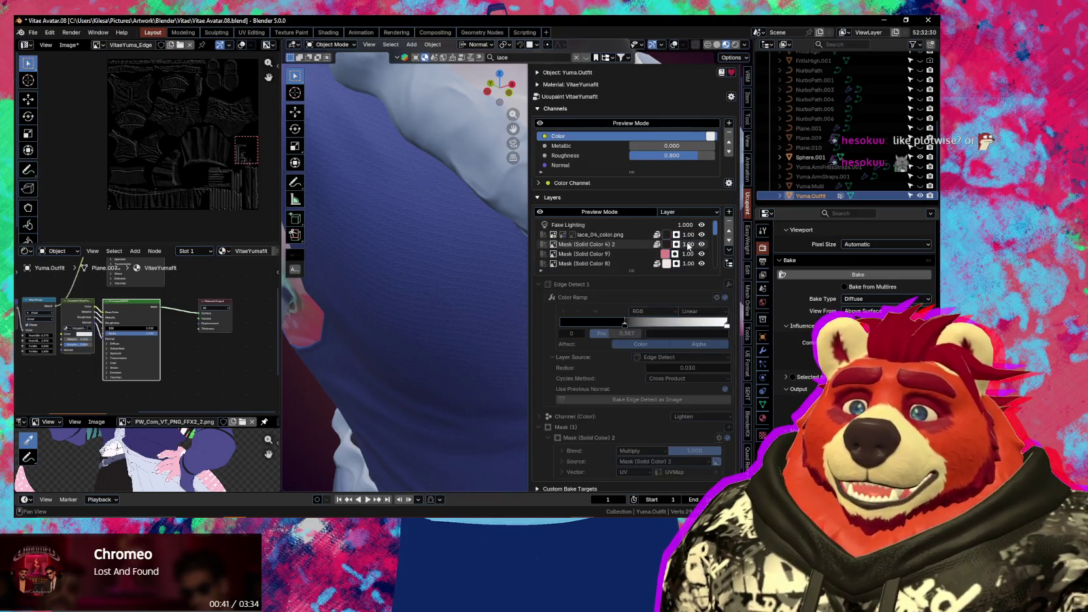
scroll(640, 240, up, 2)
click(623, 236)
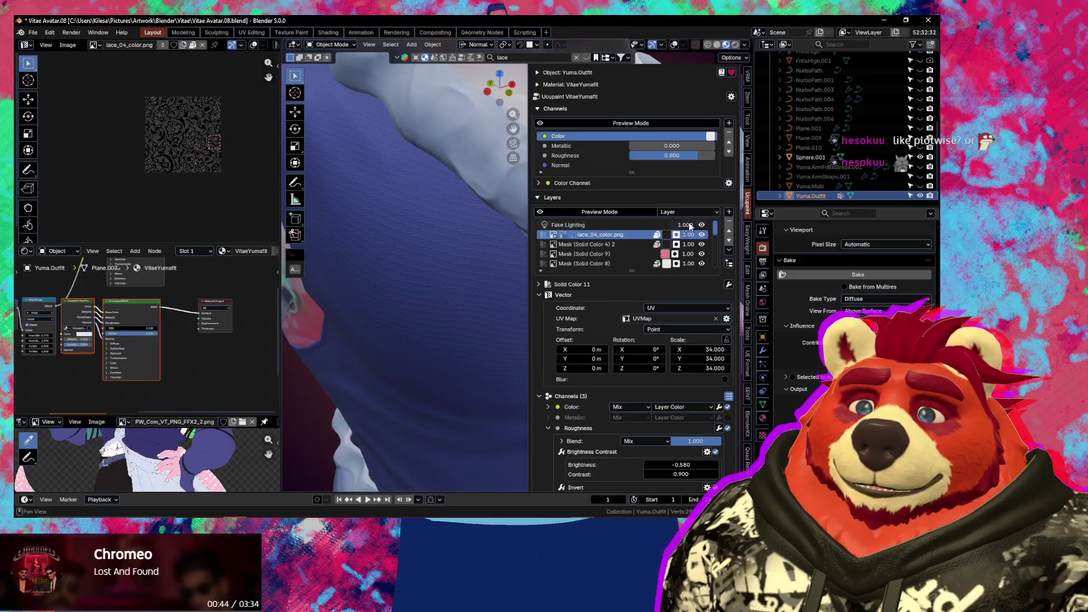
Add a light pink Solid Color layer without a mask
click(728, 212)
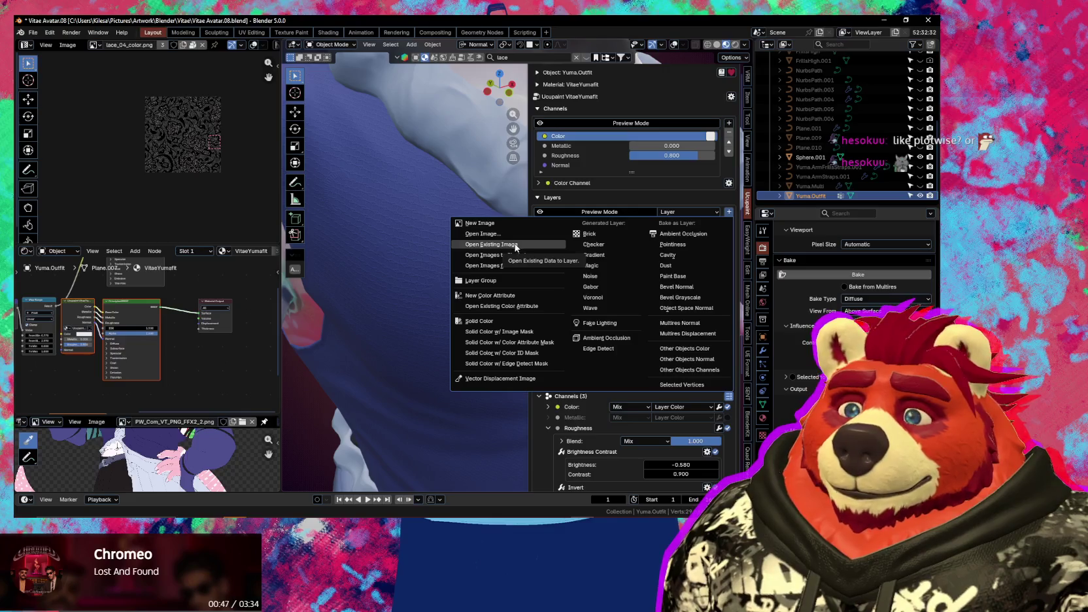
click(513, 333)
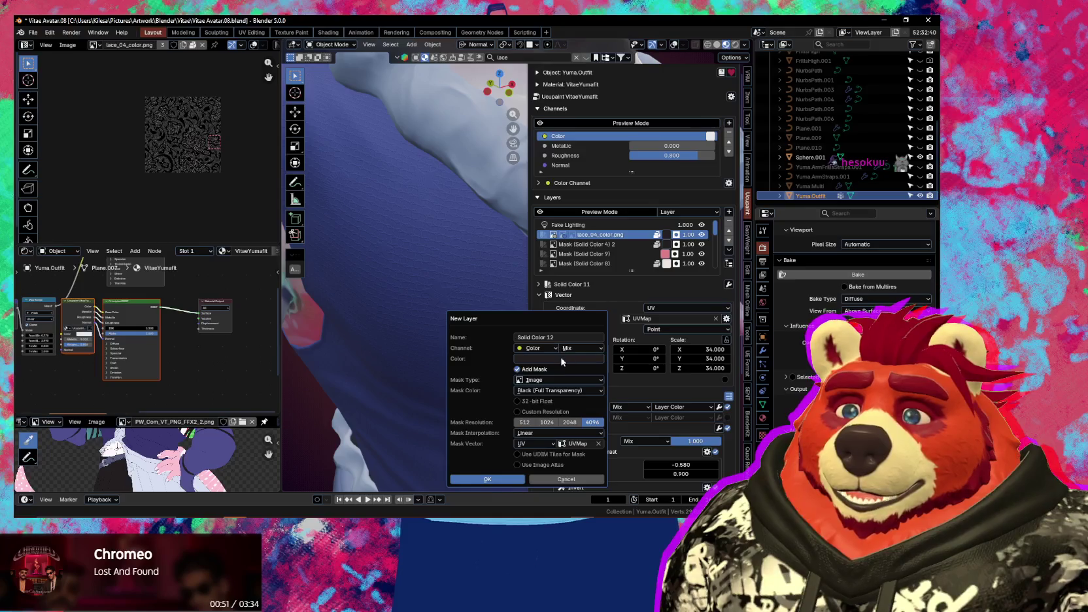
click(561, 359)
drag(603, 225, 602, 206)
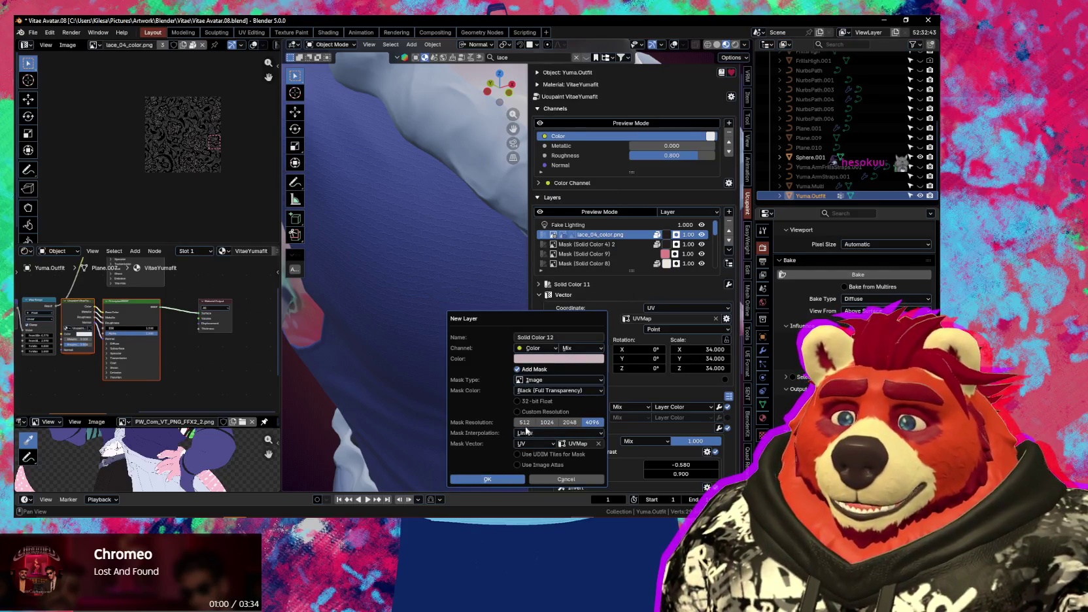
click(518, 369)
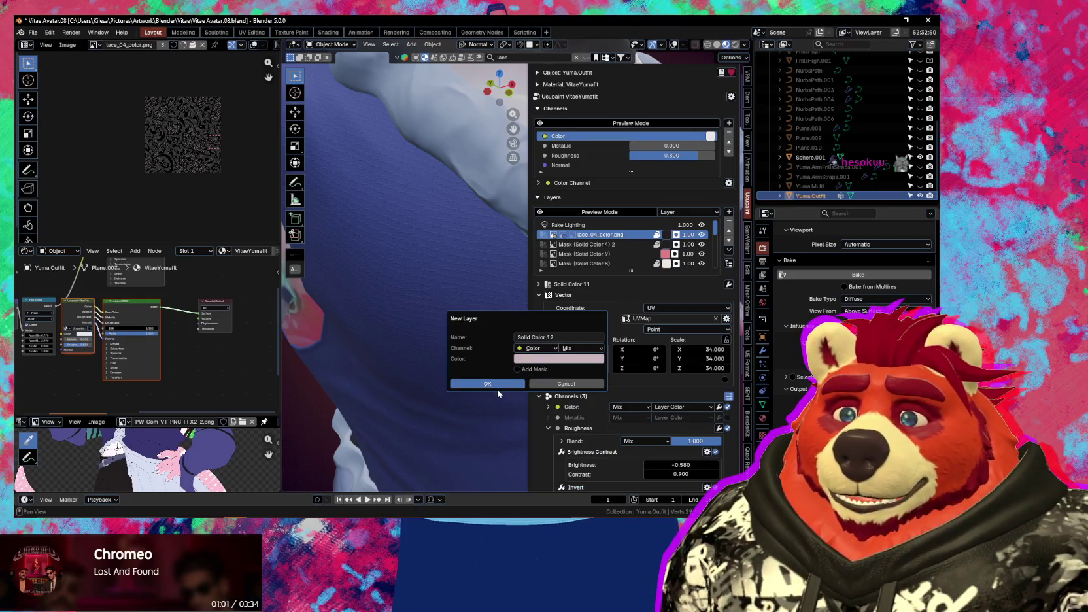
key(Return)
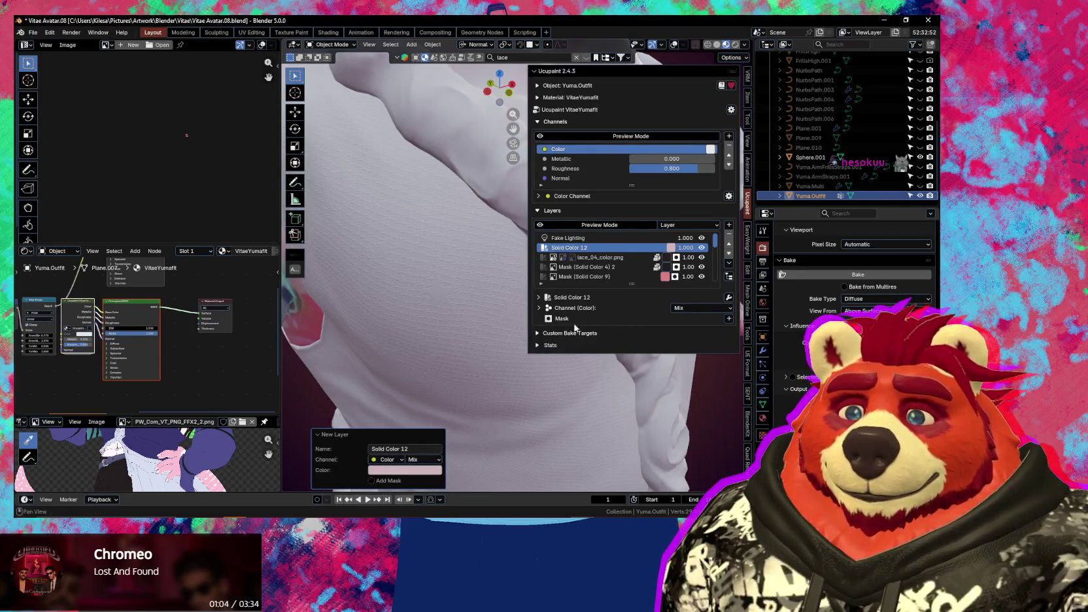
Mask the pink layer with the existing VitaeYuma_Edge image, found by searching 'edge'
click(729, 318)
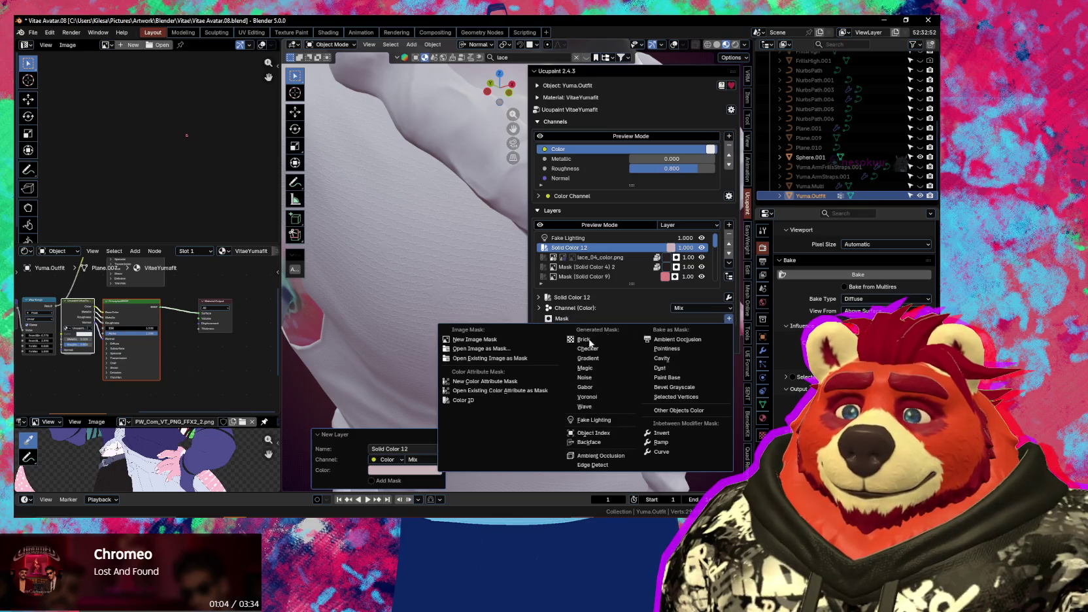
click(506, 359)
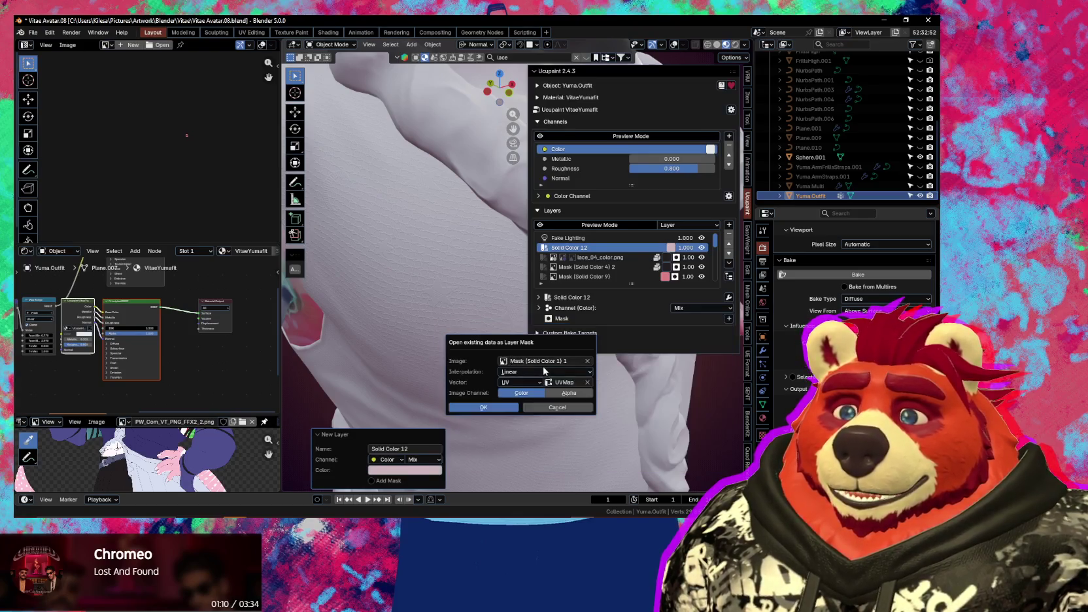
click(553, 361)
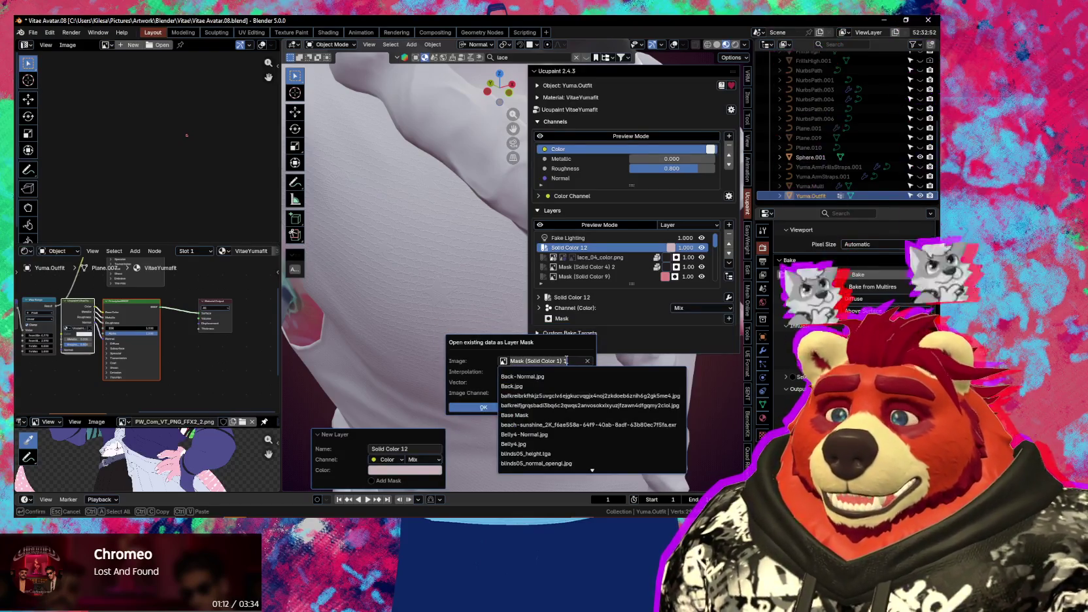
text(edge)
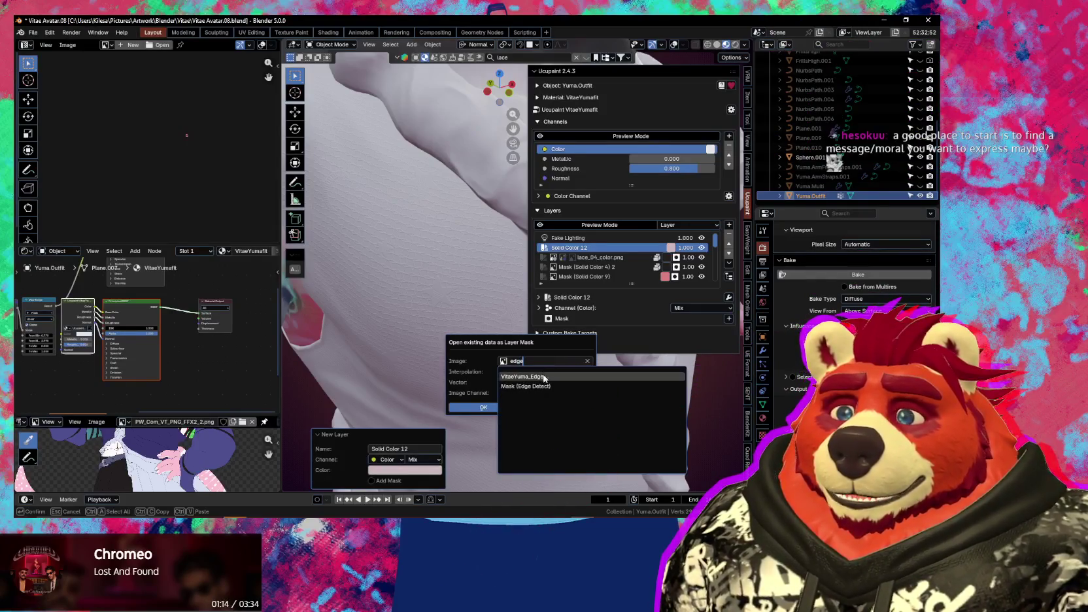
click(544, 377)
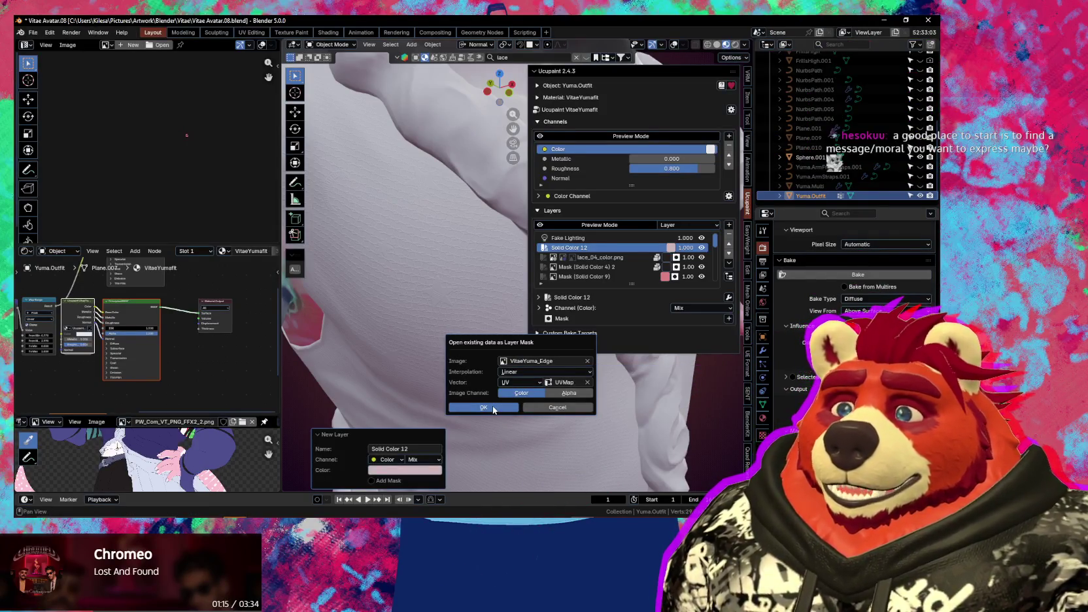
click(492, 406)
Orbit around the character's vest to check the edge-only pink tint
mouse_move(491, 406)
middle_down()
mouse_move(495, 387)
mouse_move(478, 358)
mouse_move(430, 364)
mouse_move(489, 379)
middle_up()
scroll(478, 358, down, 5)
scroll(462, 374, up, 3)
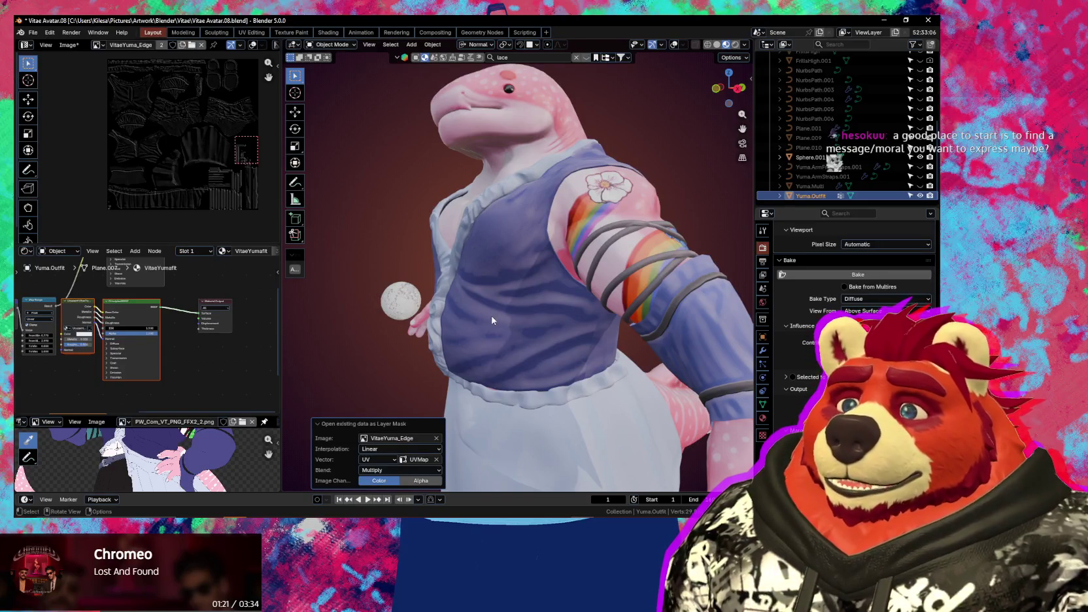
scroll(471, 328, up, 4)
mouse_move(470, 328)
middle_down()
mouse_move(533, 342)
mouse_move(568, 377)
mouse_move(498, 297)
middle_up()
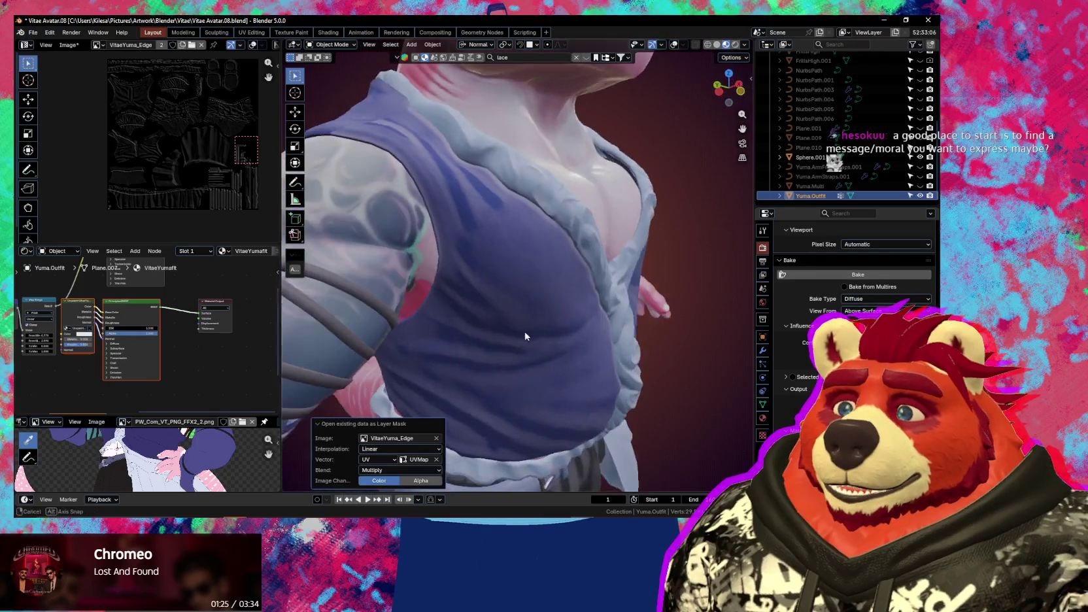
Add a ramp filter to the VitaeYuma_Edge mask and push its black stop inward
key(n)
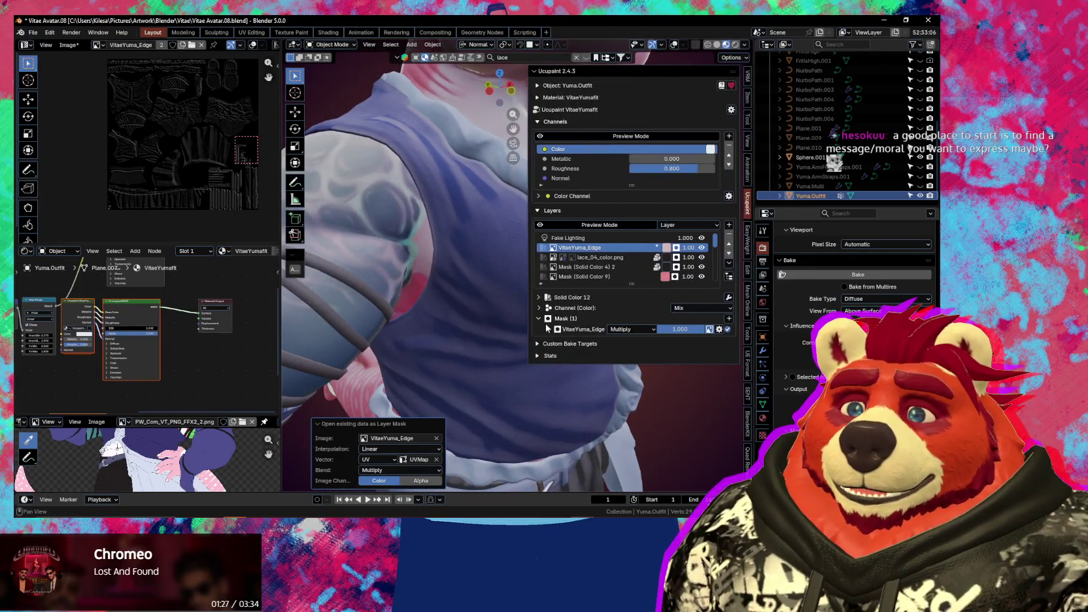
click(548, 328)
click(720, 329)
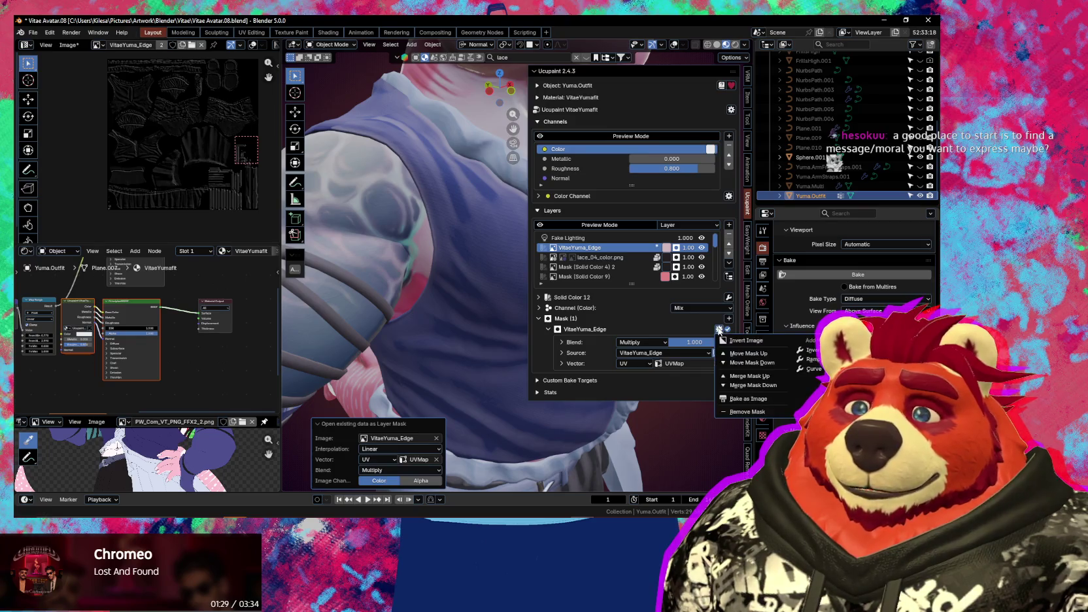
click(720, 329)
click(719, 329)
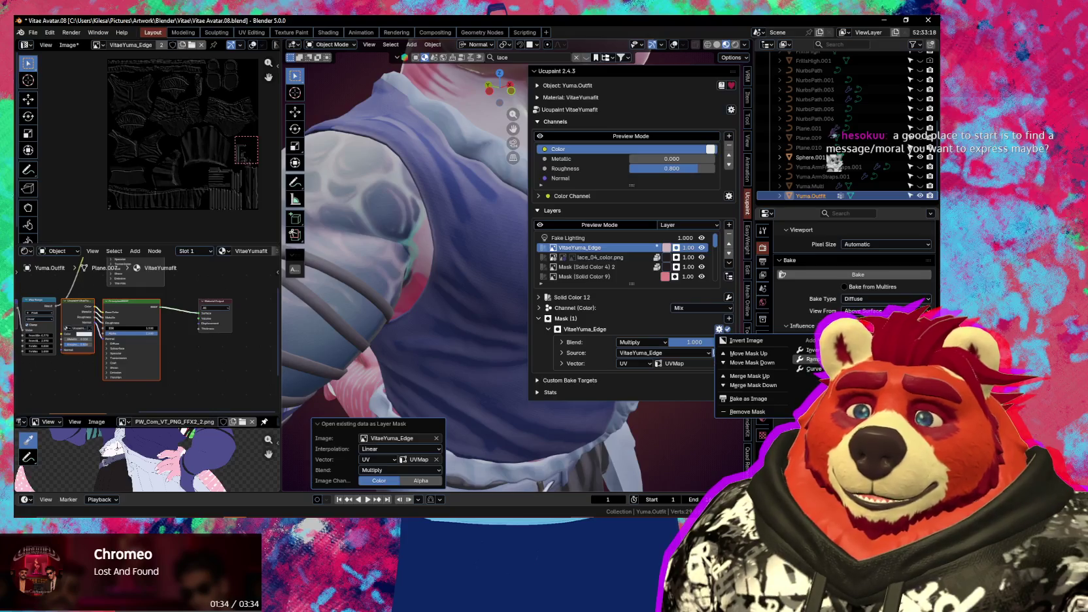
click(809, 359)
shift+middle_drag(490, 348, 578, 385)
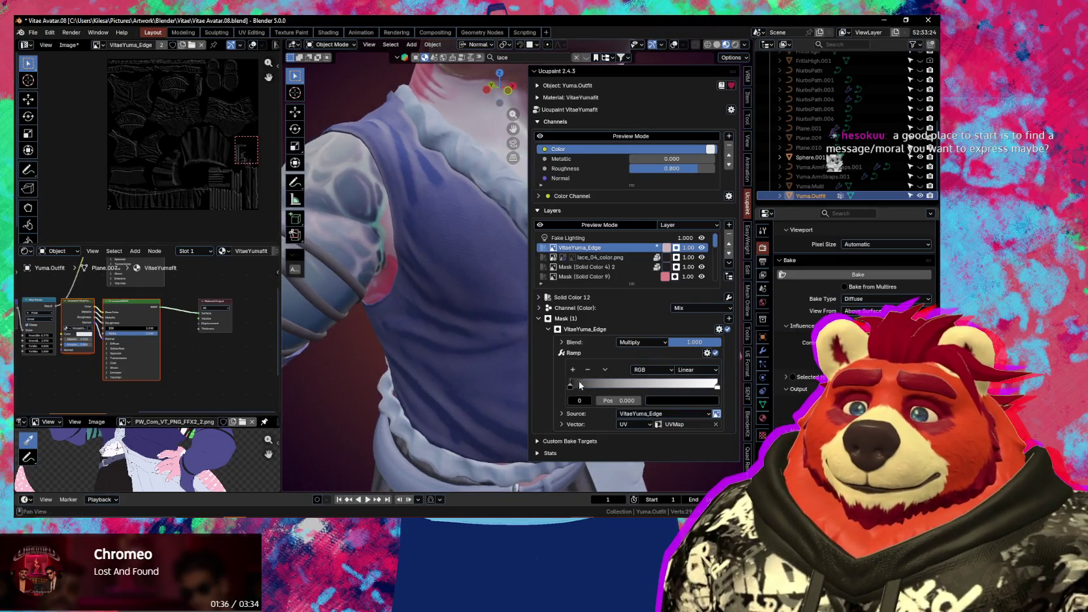
drag(575, 384, 590, 386)
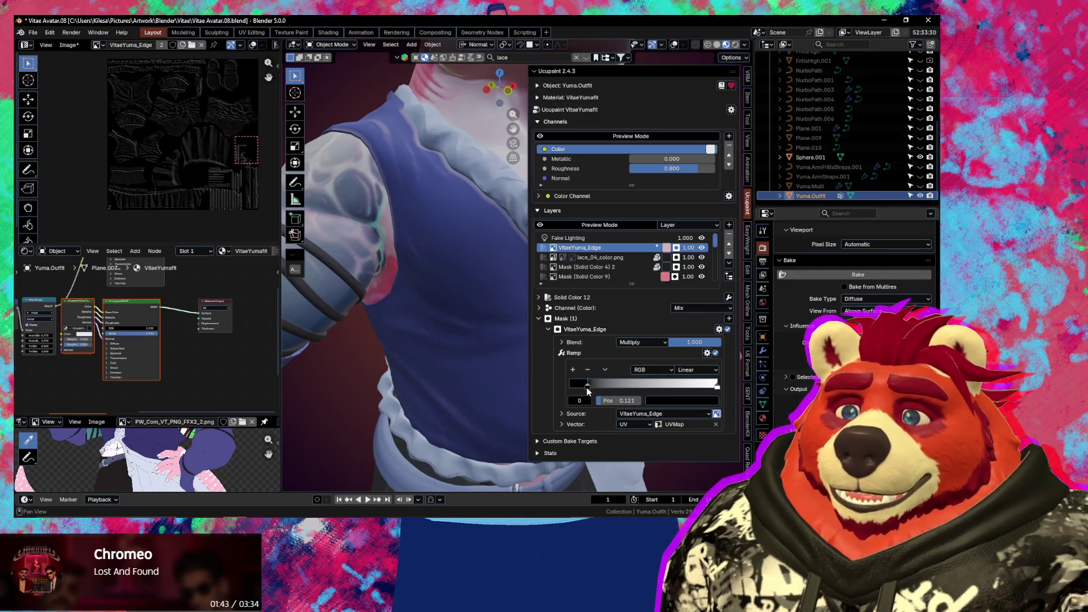
drag(587, 390, 584, 388)
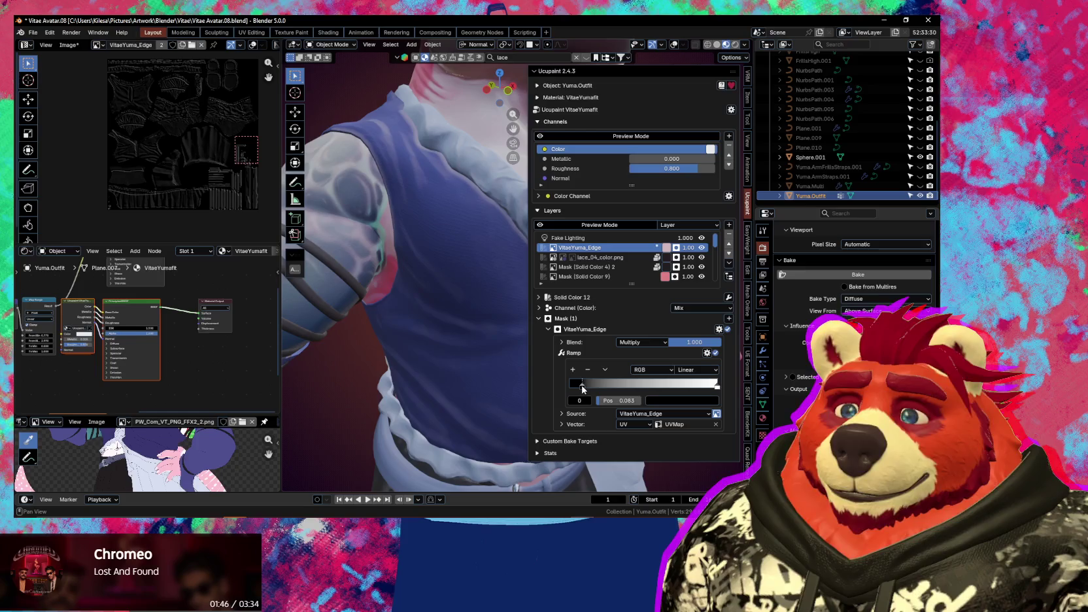
Hide the sidebar and orbit around the skirt and legs to judge the ramp effect
shift+scroll(490, 381, down, 3)
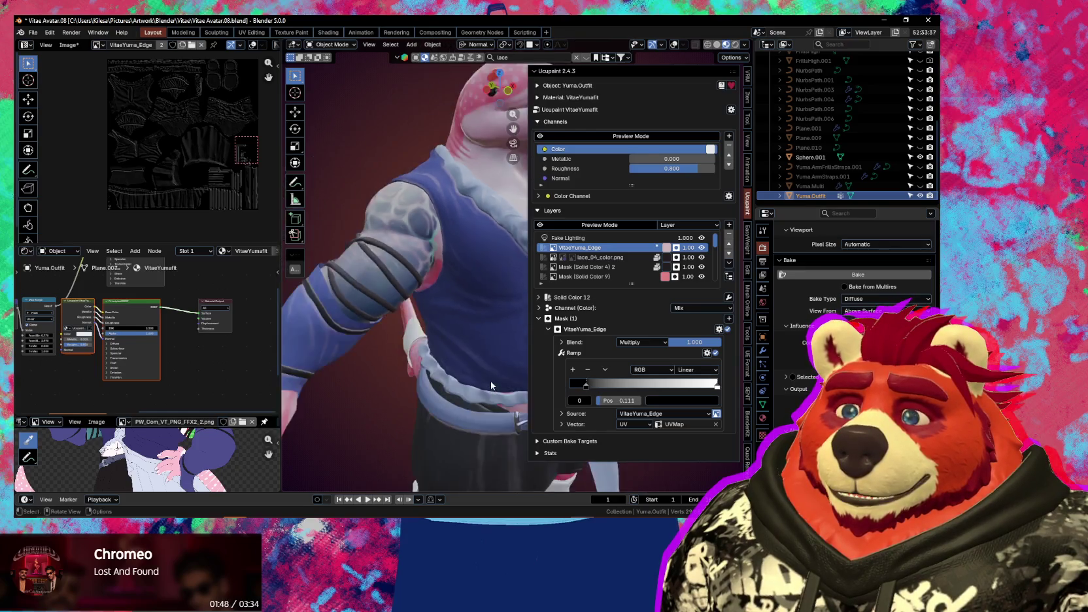
shift+scroll(490, 380, down, 3)
shift+scroll(479, 249, down, 3)
shift+scroll(462, 290, down, 3)
shift+scroll(462, 290, up, 3)
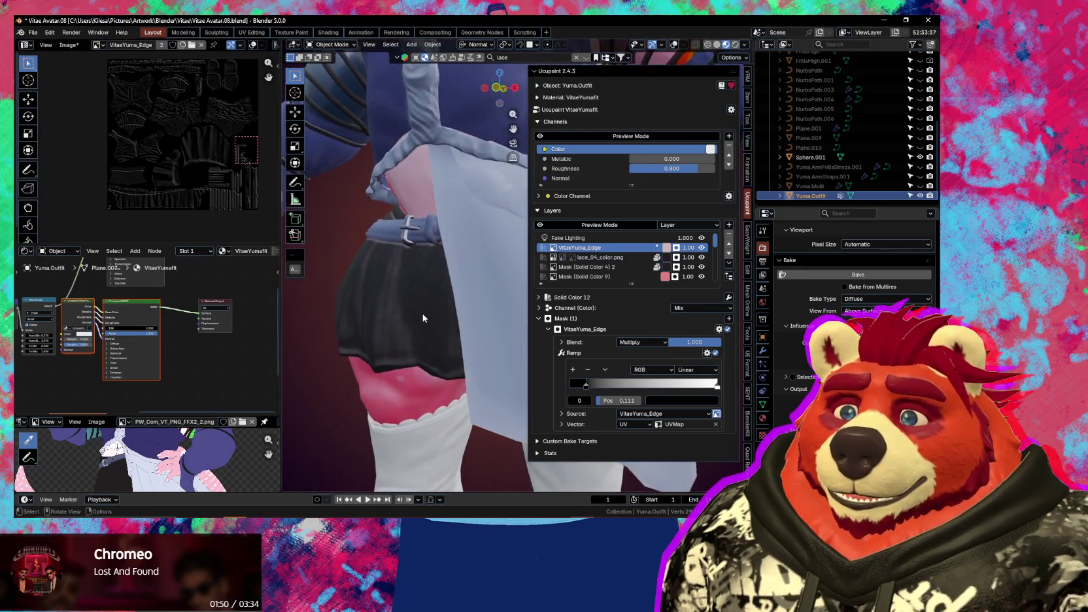
shift+scroll(462, 290, up, 3)
key(n)
scroll(470, 380, up, 3)
scroll(470, 379, down, 3)
mouse_move(470, 379)
middle_down()
mouse_move(614, 374)
mouse_move(456, 355)
middle_up()
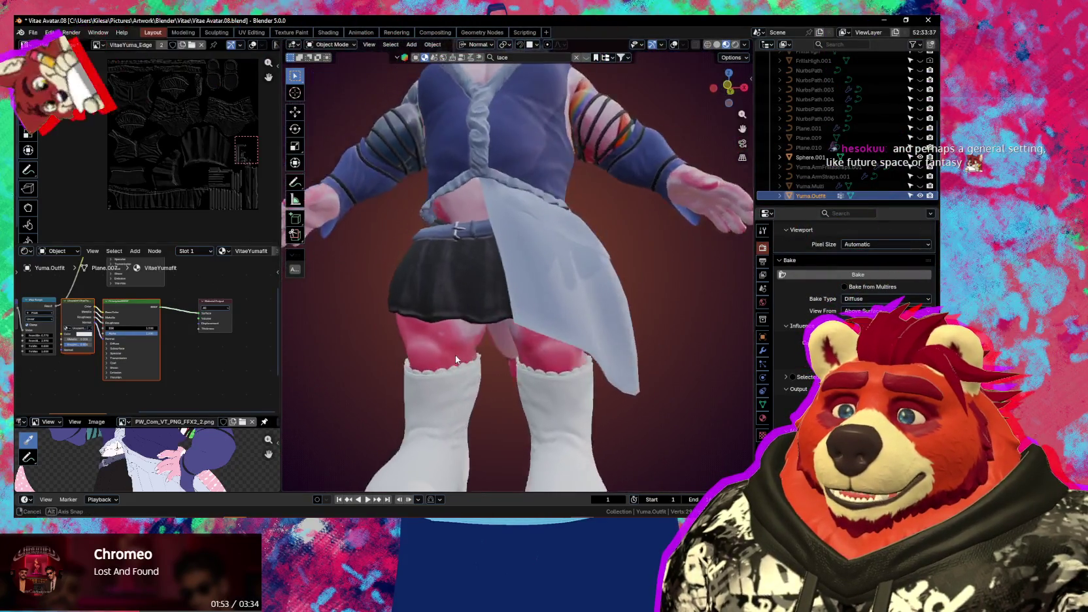
scroll(455, 355, up, 3)
key(n)
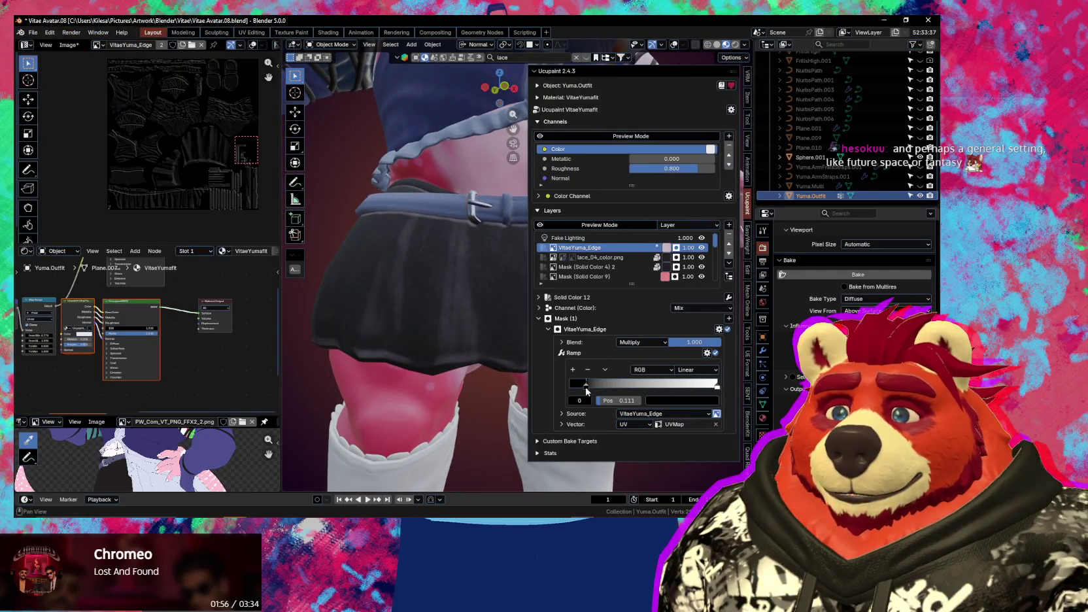
Set the mask ramp to Ease interpolation with its stop at about 0.073
mouse_move(587, 391)
mouse_down()
mouse_move(611, 391)
mouse_move(567, 383)
mouse_up()
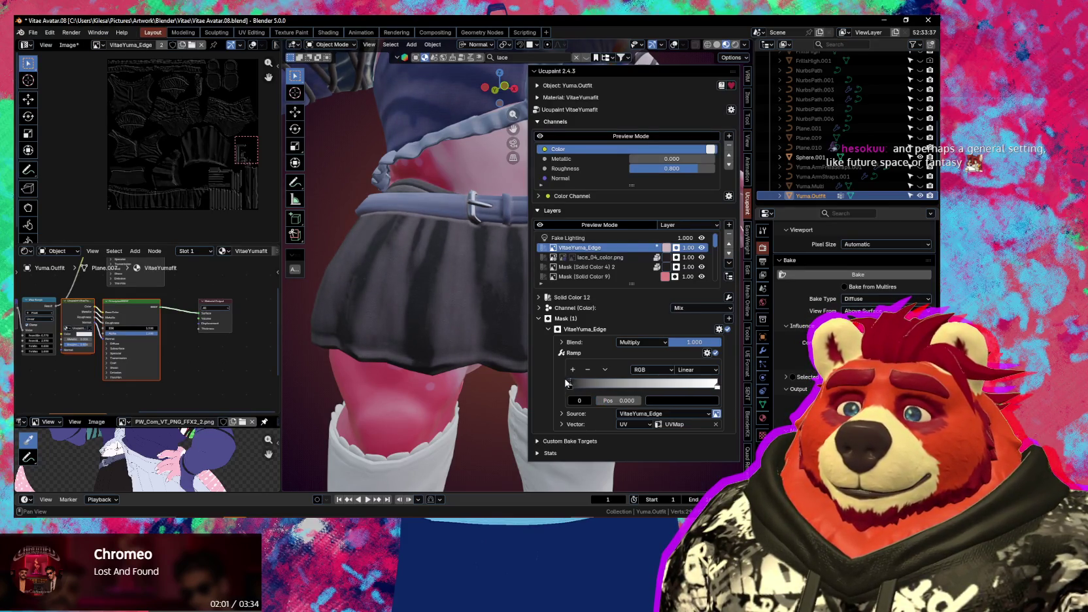
click(712, 370)
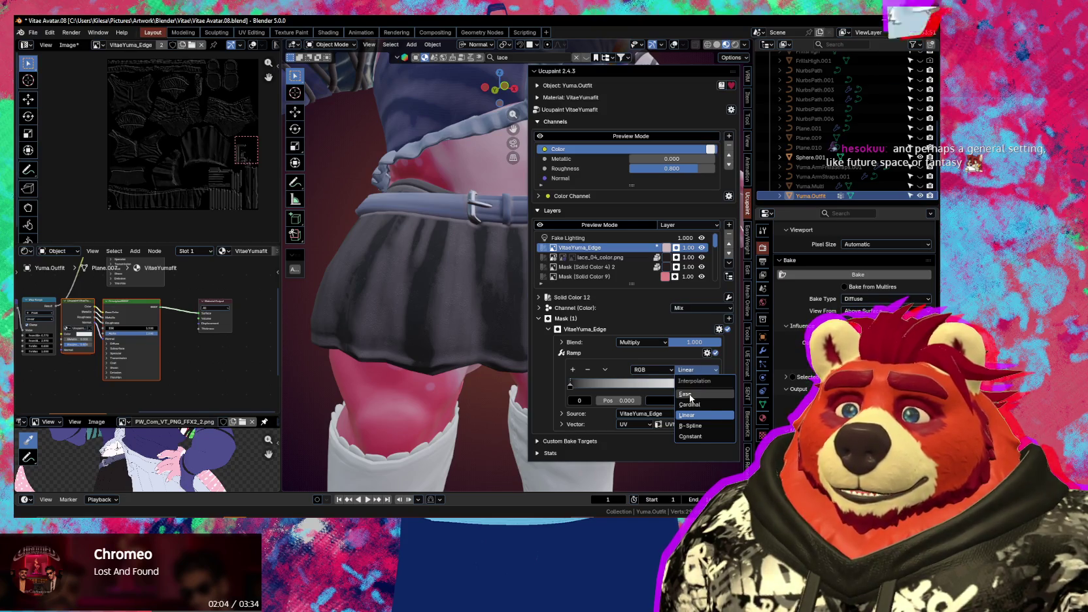
click(689, 395)
drag(575, 386, 588, 386)
mouse_move(501, 376)
middle_down()
mouse_move(459, 392)
mouse_move(459, 410)
middle_up()
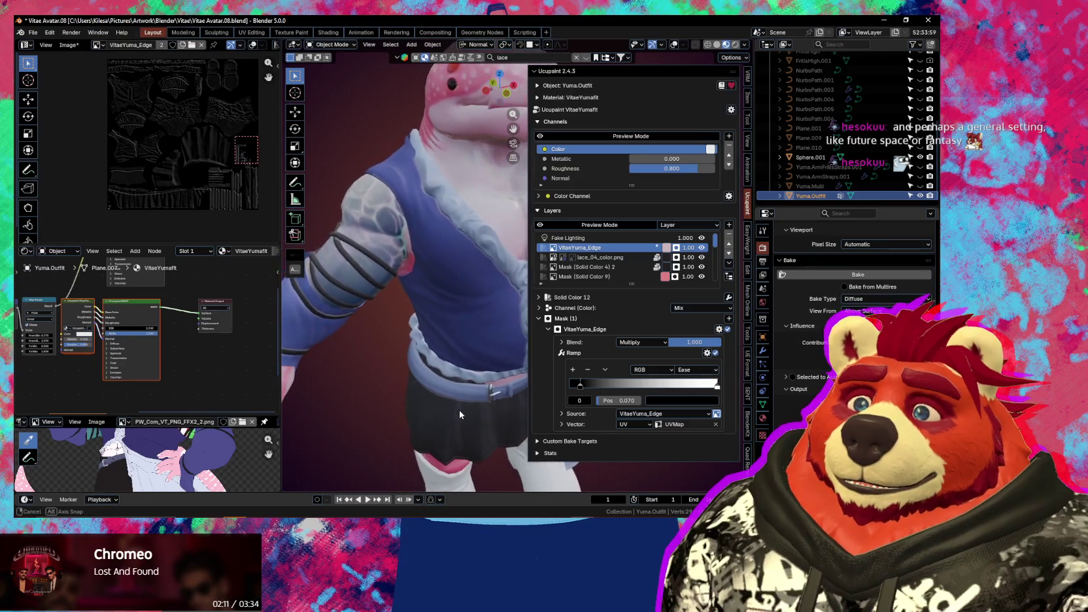
click(539, 308)
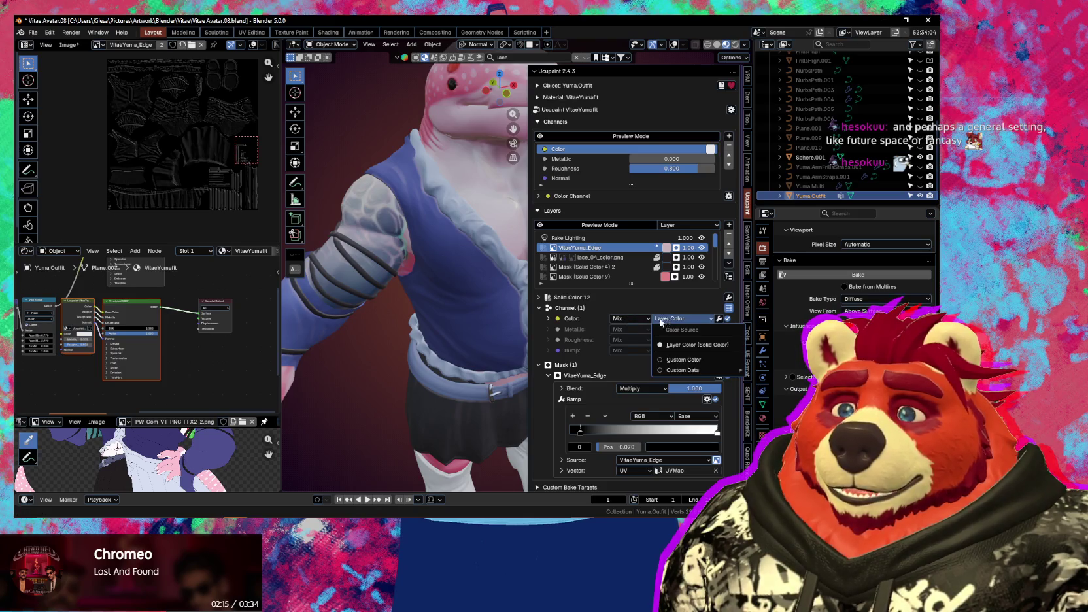
Try Soft Light and Overlay, then set the colour channel blend to Add
click(638, 319)
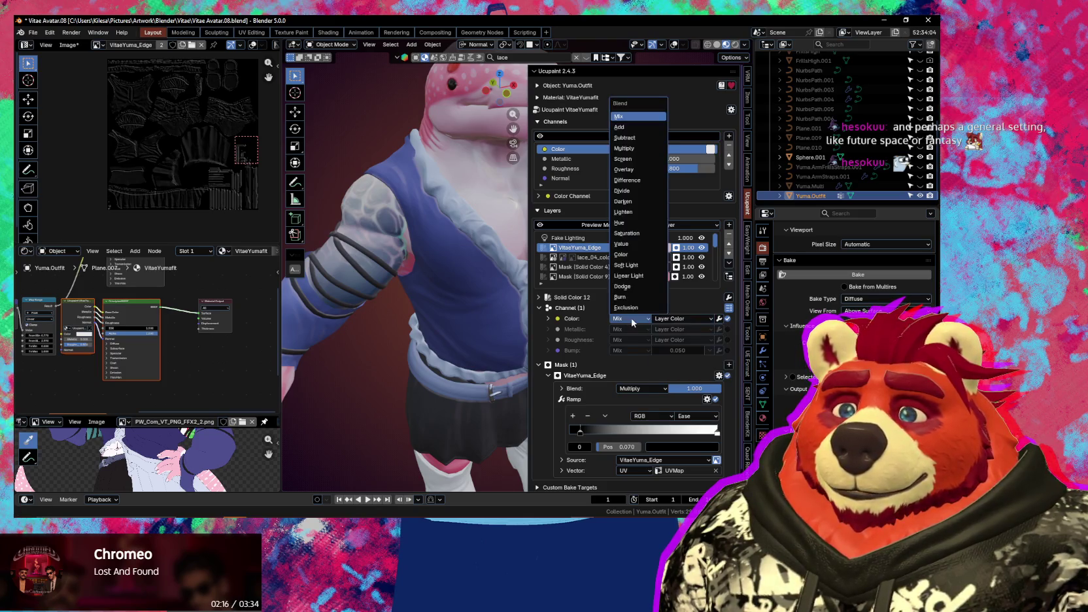
click(634, 267)
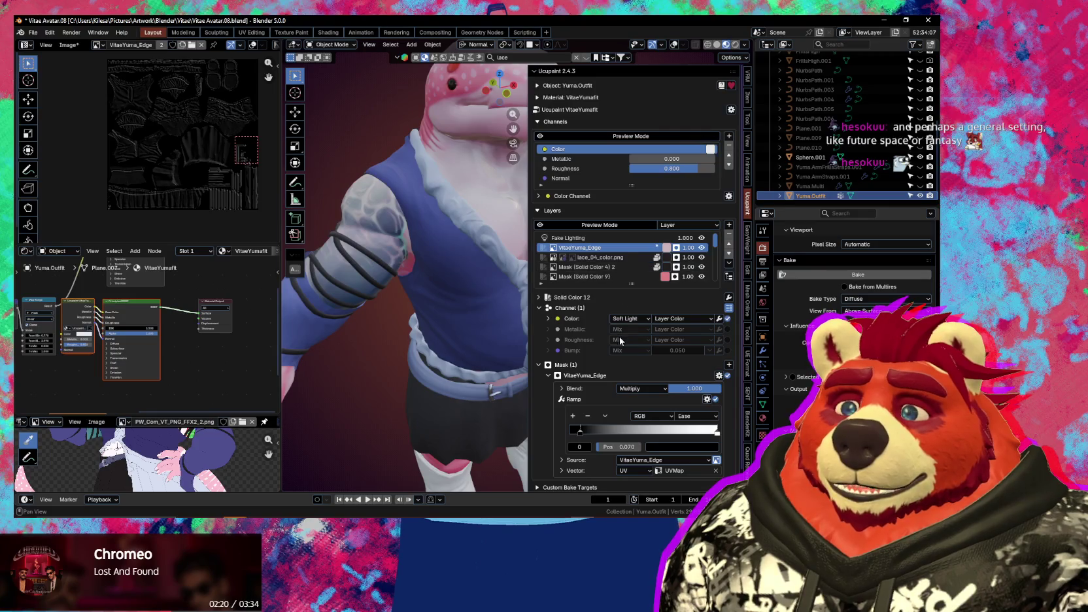
click(629, 318)
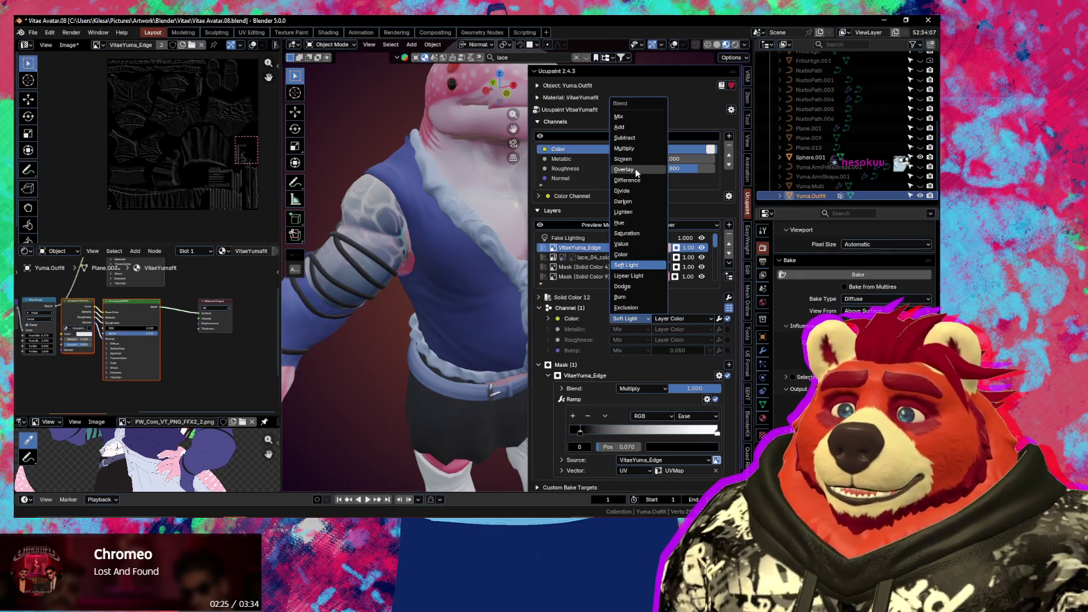
click(636, 171)
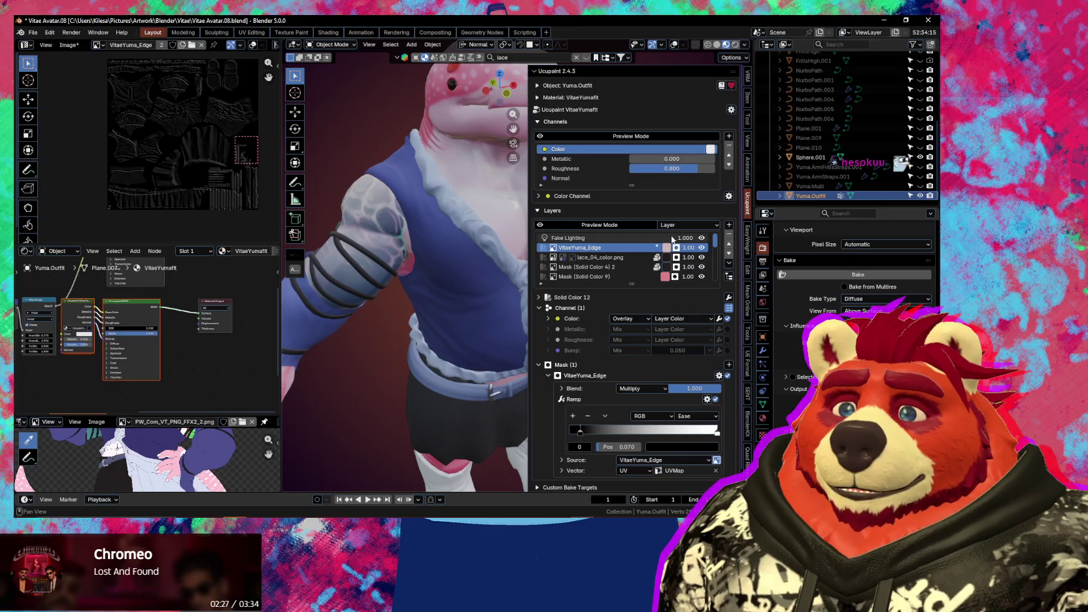
click(710, 149)
mouse_move(703, 127)
mouse_down()
mouse_move(720, 130)
mouse_move(740, 102)
mouse_up()
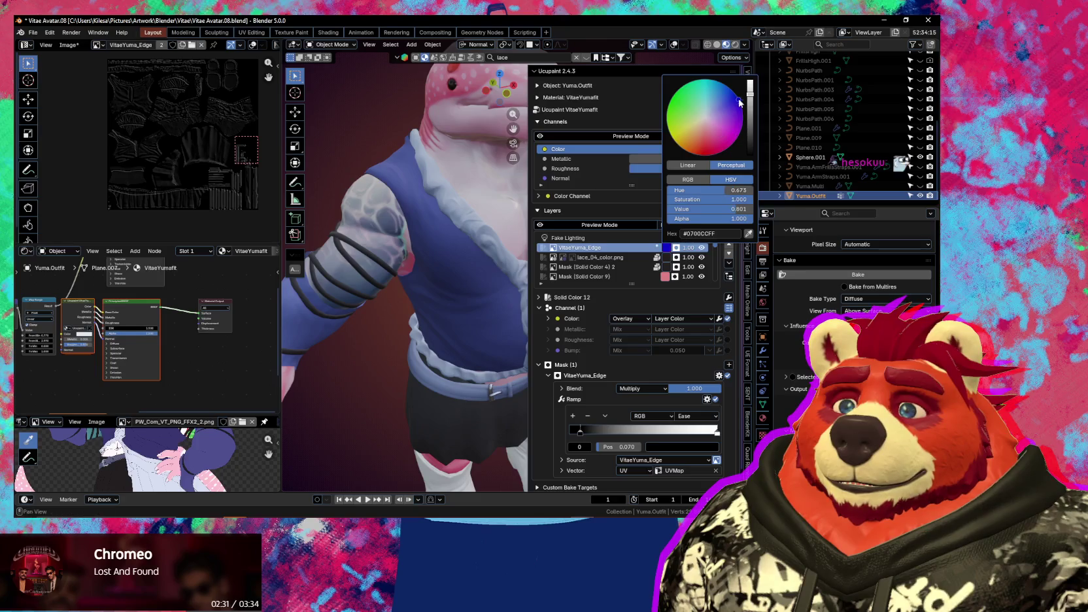
click(644, 319)
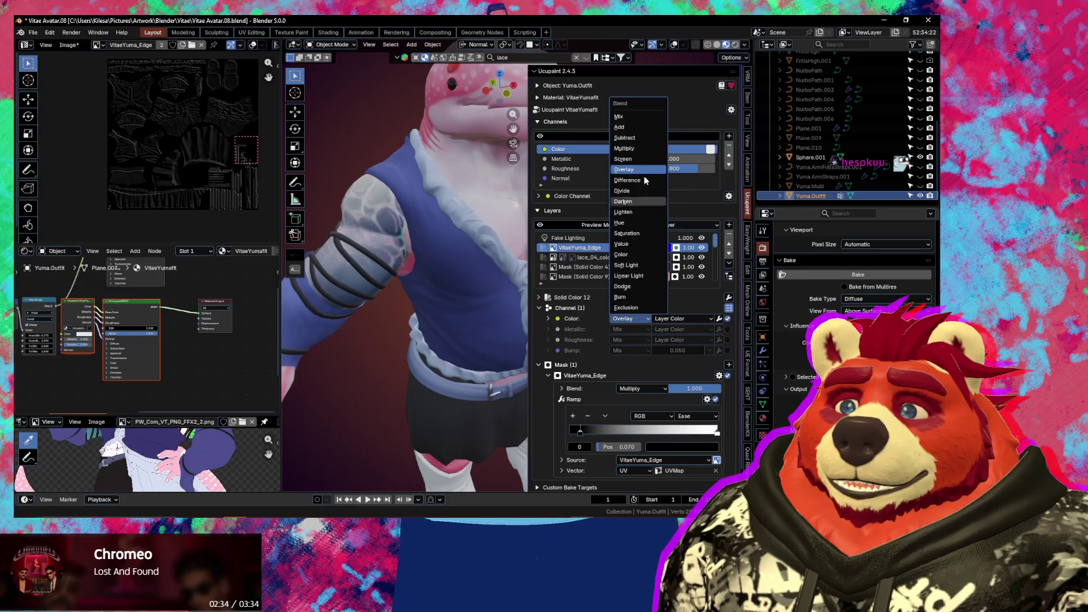
click(644, 128)
Change the layer colour from deep blue to a pale, cooler pink tint
middle_drag(481, 218, 470, 310)
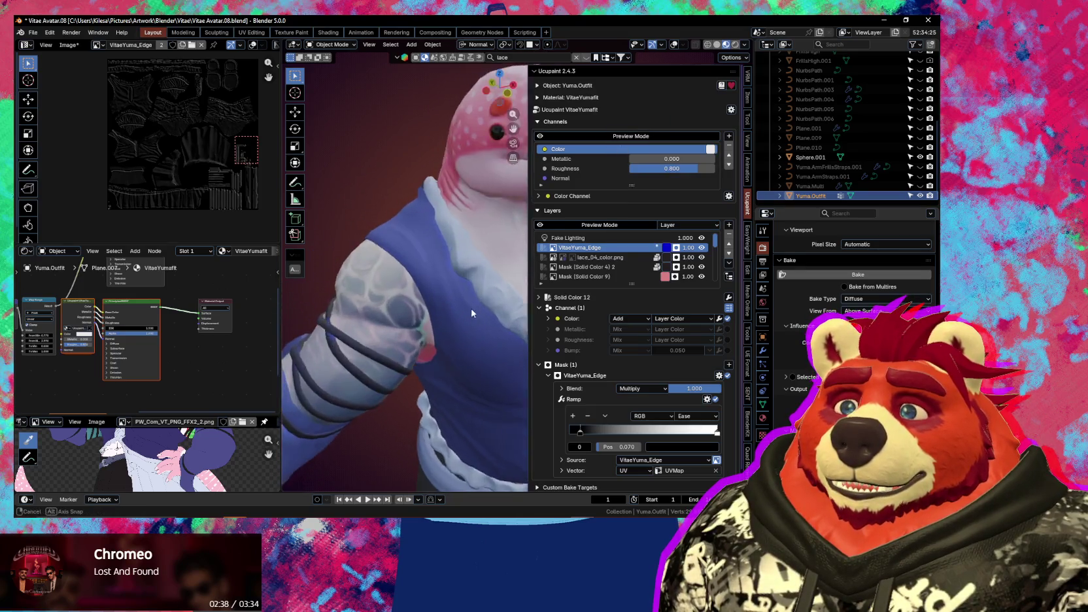
click(668, 248)
drag(718, 117, 699, 141)
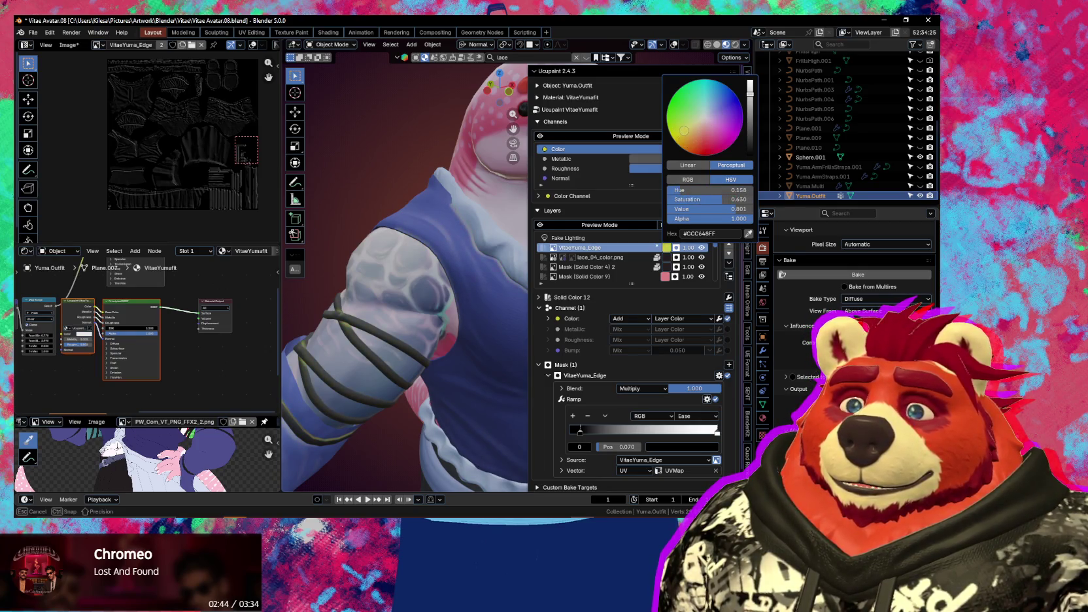
mouse_move(702, 127)
mouse_down()
mouse_move(722, 119)
mouse_move(707, 111)
mouse_up()
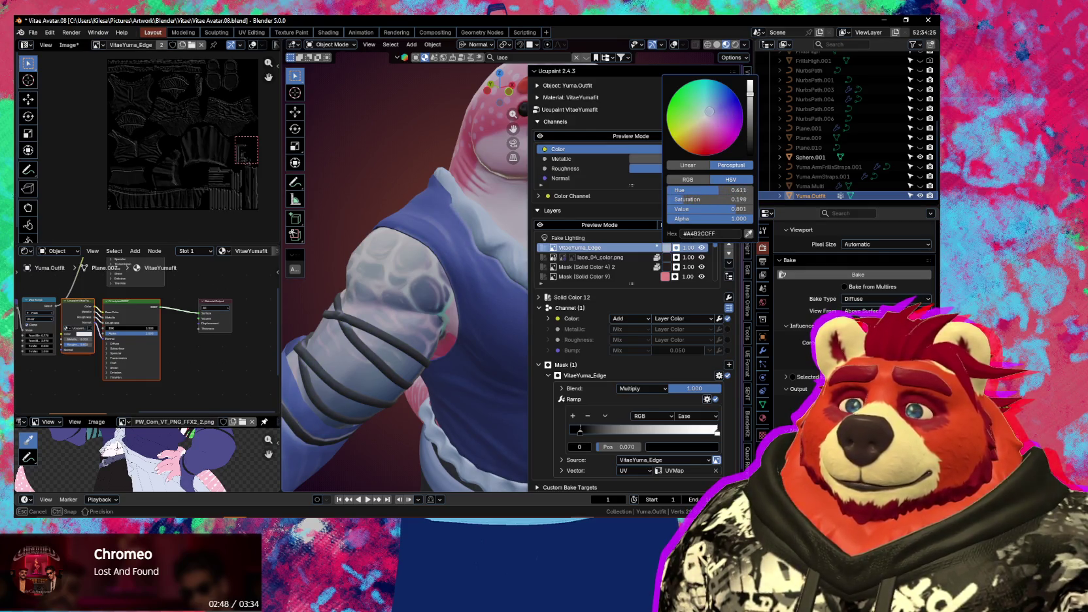
key(n)
mouse_move(429, 319)
middle_down()
mouse_move(552, 260)
mouse_move(545, 339)
mouse_move(494, 294)
middle_up()
key(ctrl+Tab)
Switch the outfit to Texture Paint mode with the Paint Soft brush
click(558, 259)
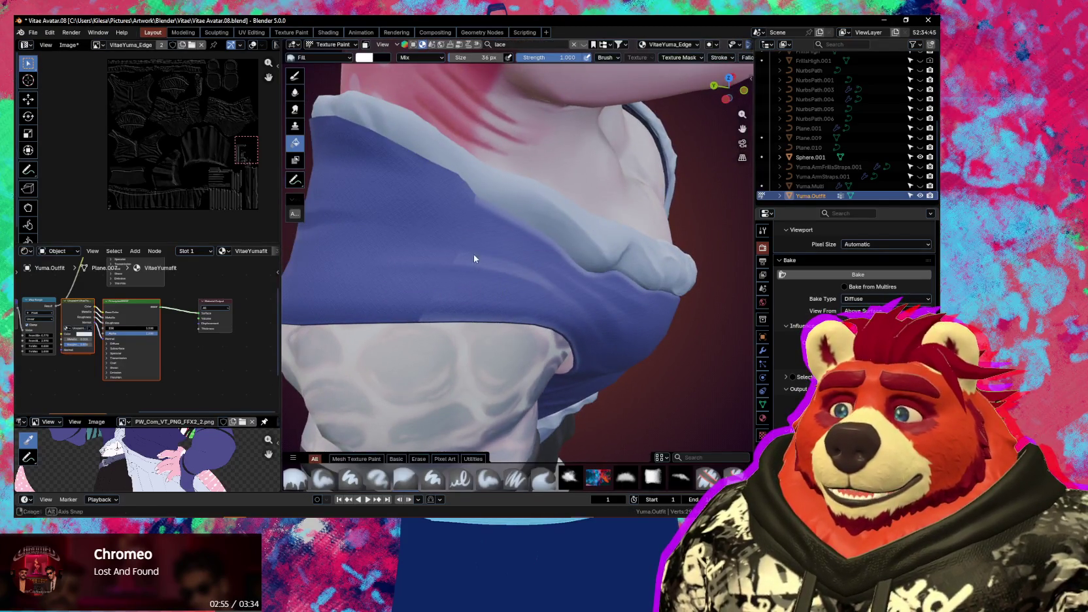
middle_drag(473, 254, 501, 295)
key(shift+space)
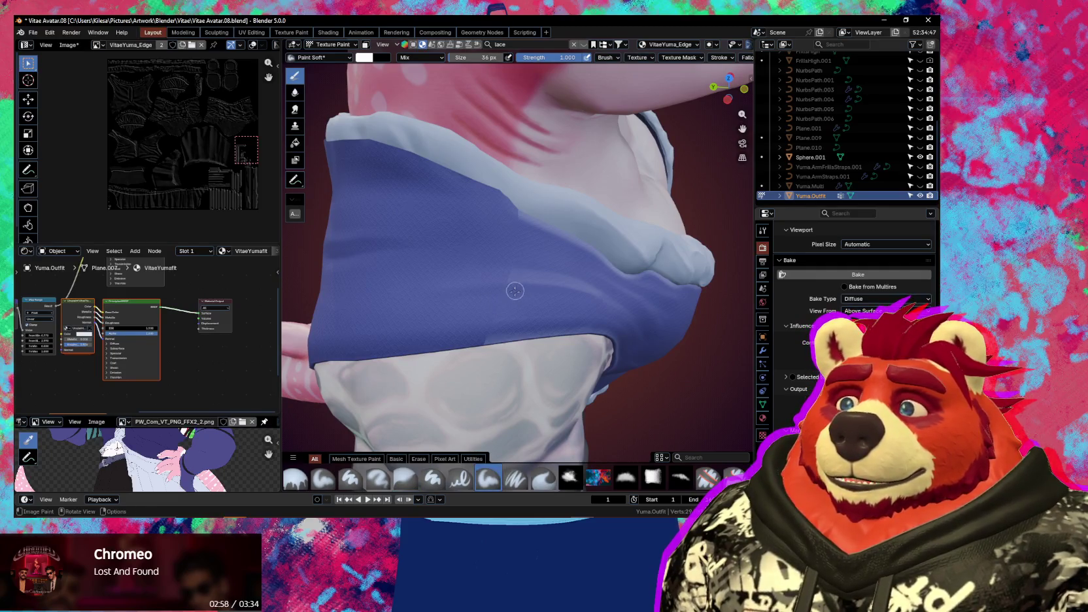
key(n)
key(f)
Set the brush size to 125 px and review the painting options
click(523, 303)
scroll(458, 303, up, 3)
key(n)
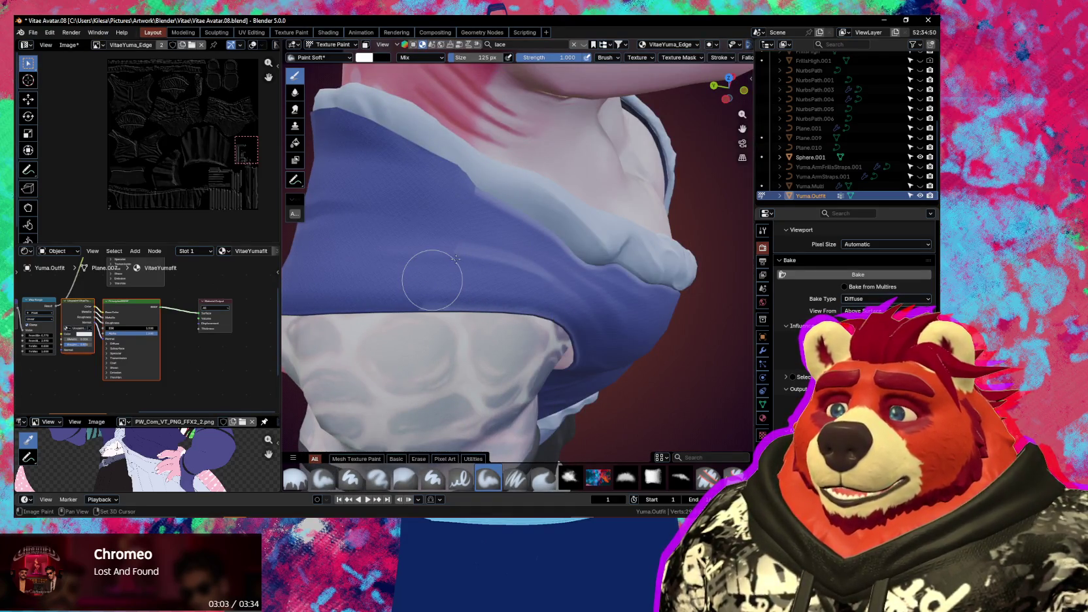
scroll(693, 58, down, 3)
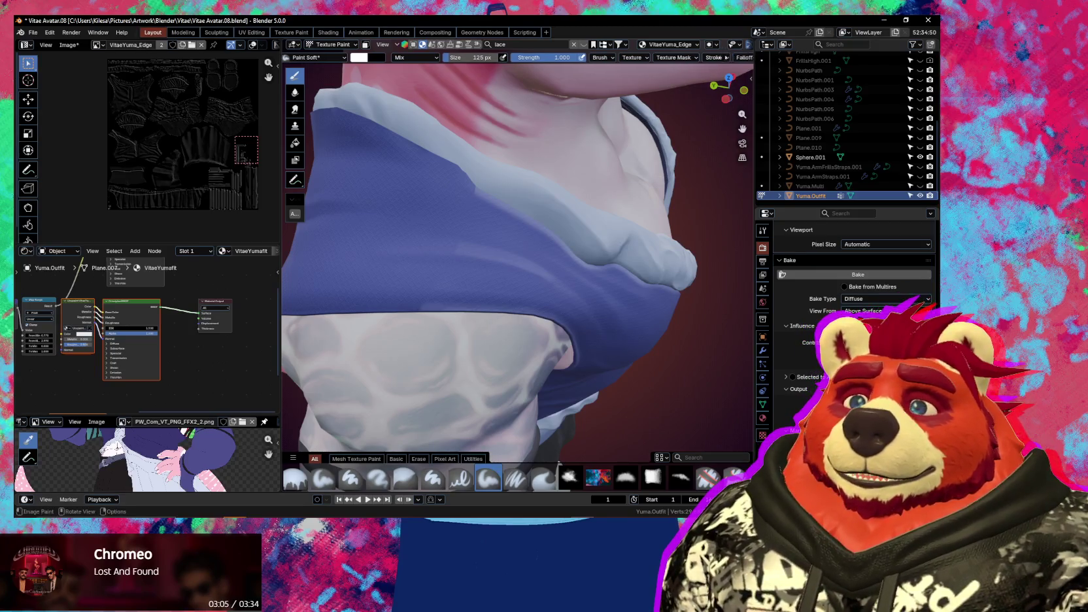
click(731, 57)
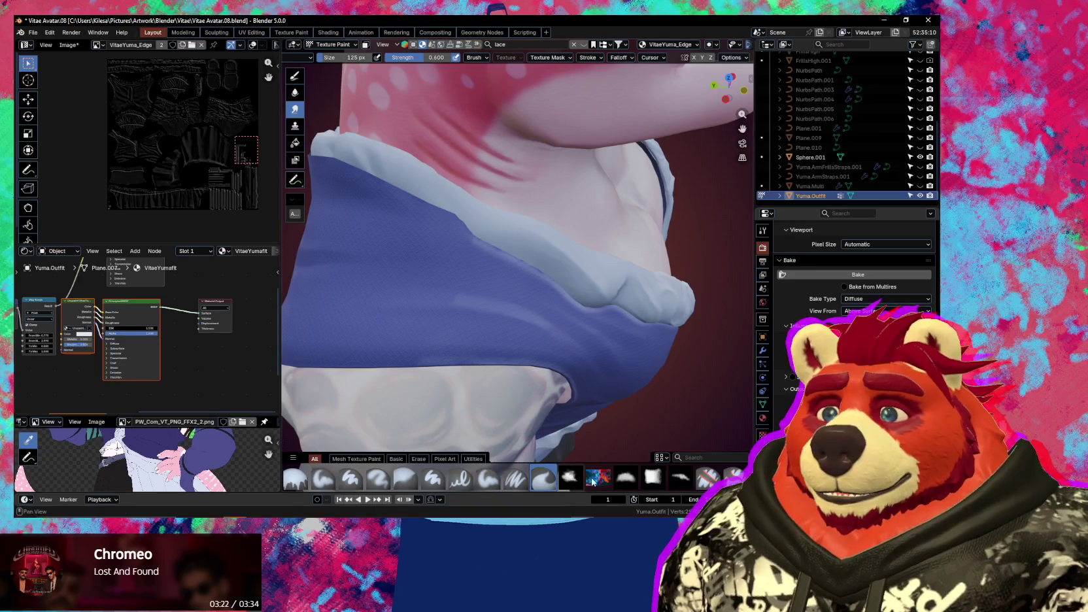
click(653, 478)
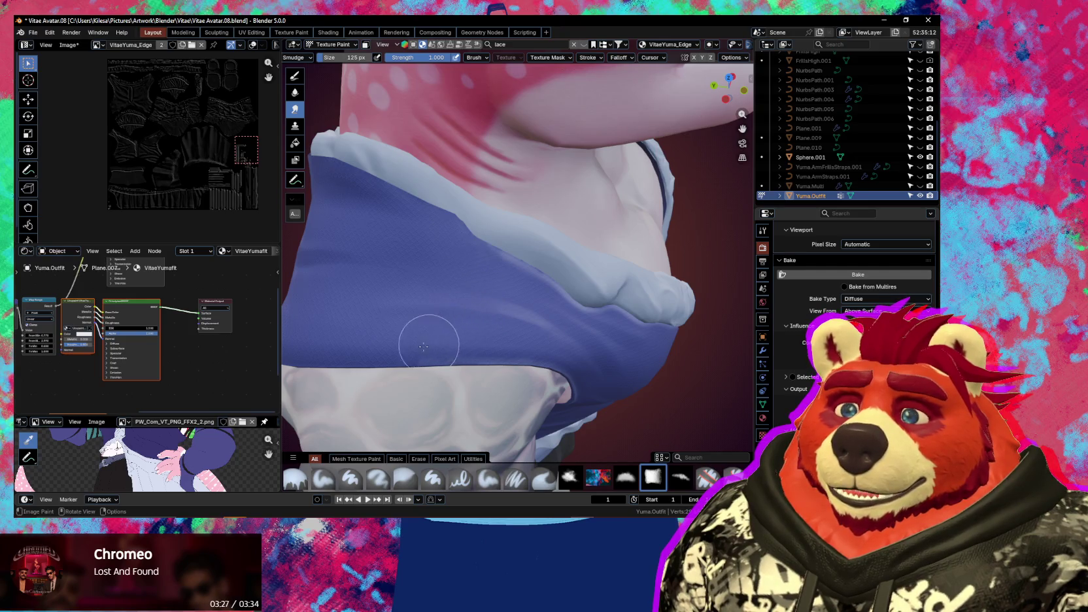
Smudge the edge texture across the chest of the blue top
key(shift)
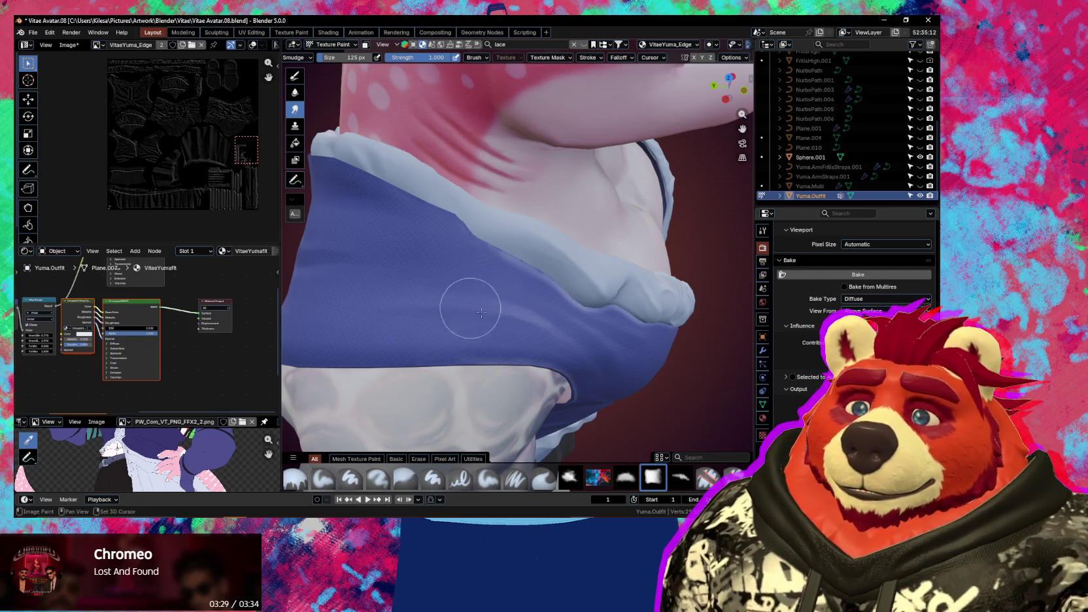
middle_drag(530, 296, 536, 288)
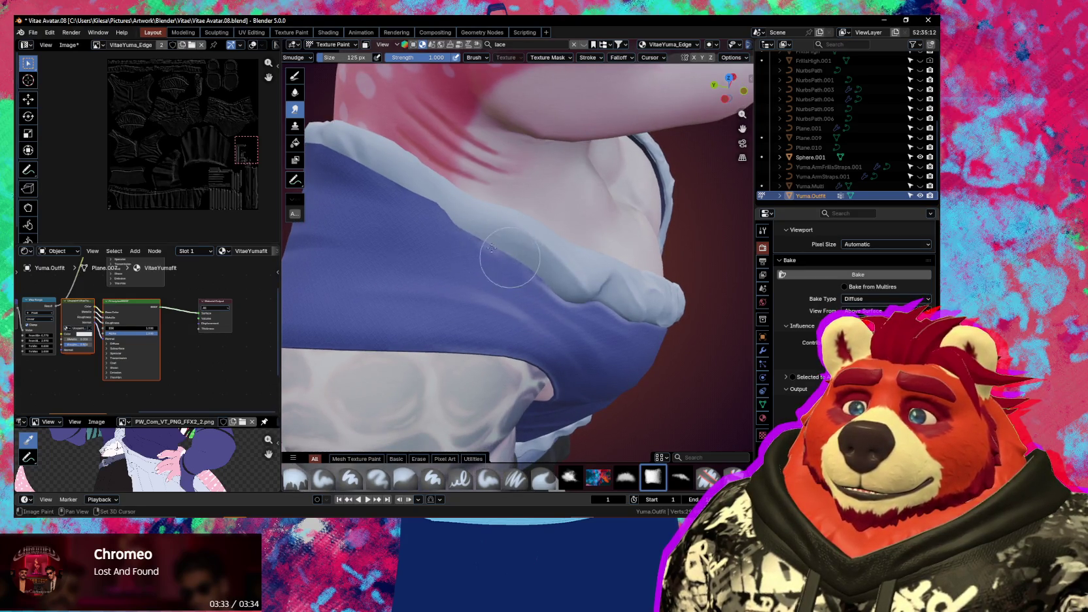
scroll(506, 257, down, 6)
mouse_move(505, 257)
middle_down()
mouse_move(483, 262)
mouse_move(428, 213)
mouse_move(517, 310)
mouse_move(480, 333)
mouse_move(496, 289)
middle_up()
scroll(473, 259, up, 6)
scroll(496, 288, up, 5)
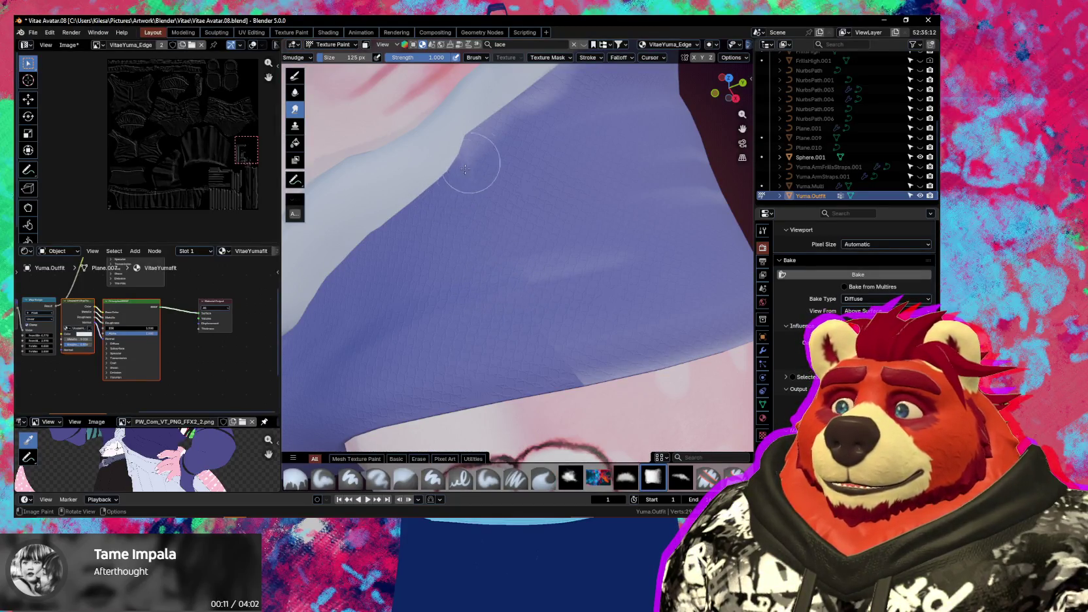
mouse_move(486, 140)
middle_down()
mouse_move(555, 257)
mouse_move(535, 273)
middle_up()
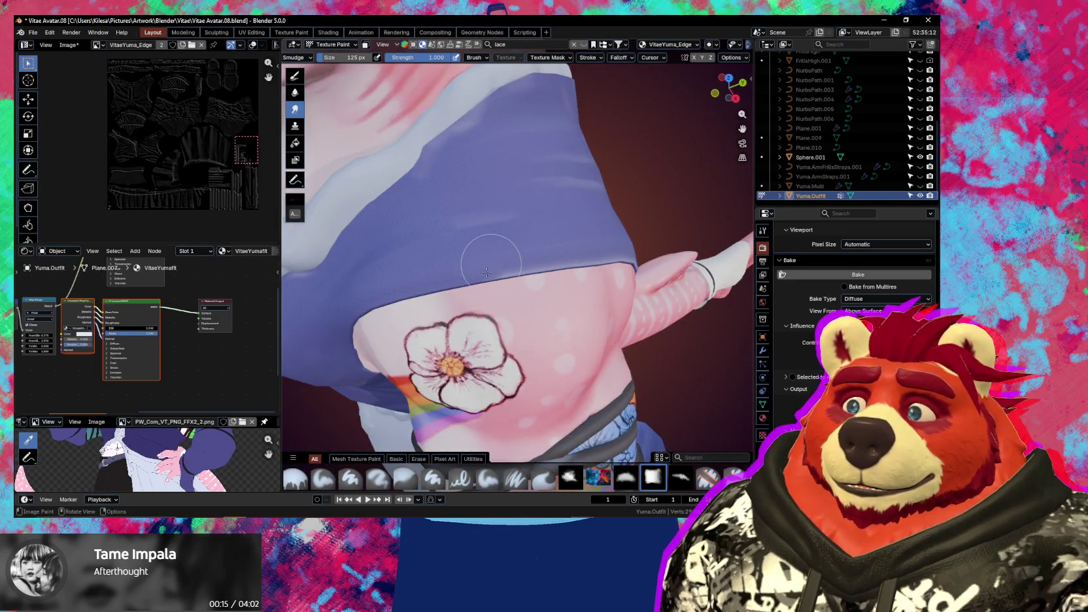
scroll(488, 272, up, 3)
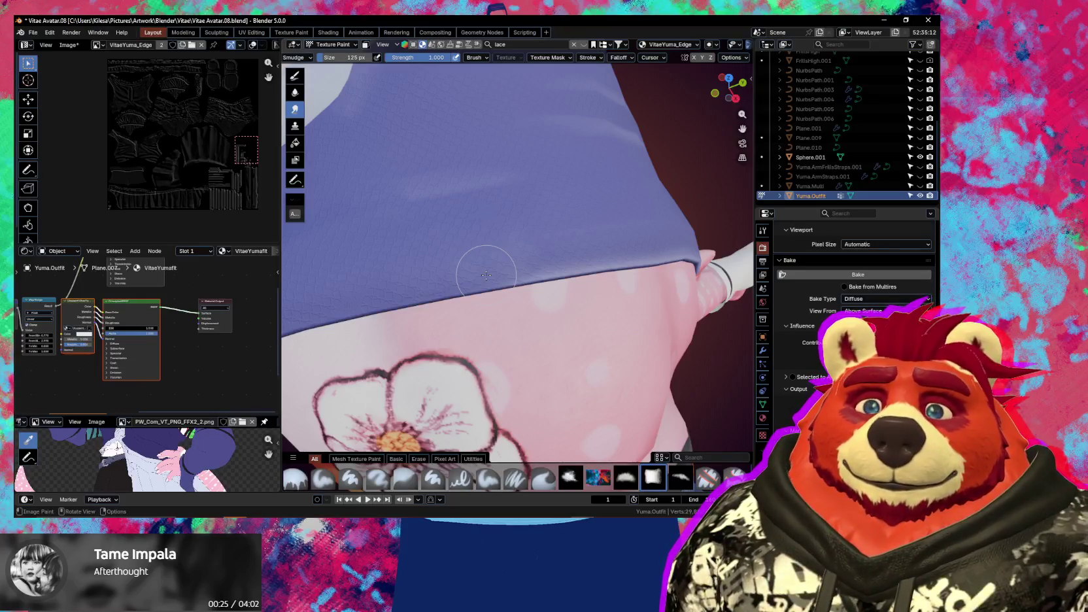
scroll(429, 239, down, 3)
scroll(523, 235, down, 3)
Smudge across the torso and skirt, then bring back the Ucupaint layer panel
mouse_move(516, 228)
middle_down()
mouse_move(461, 250)
mouse_move(486, 260)
mouse_move(539, 323)
mouse_move(554, 285)
middle_up()
scroll(574, 316, up, 2)
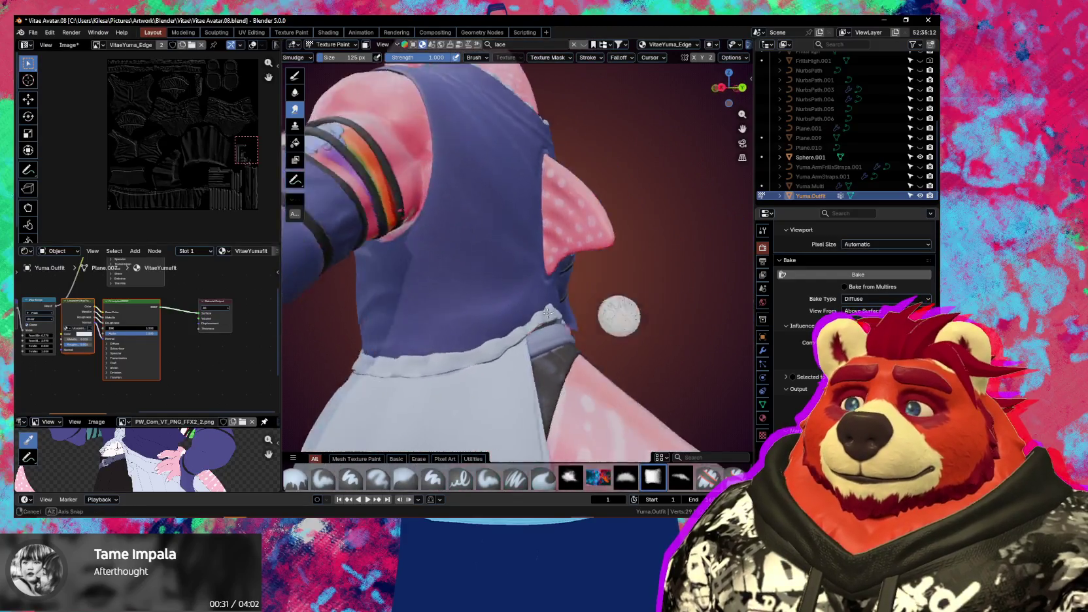
scroll(568, 329, up, 2)
mouse_move(568, 328)
middle_down()
mouse_move(593, 316)
mouse_move(556, 292)
middle_up()
scroll(529, 224, up, 2)
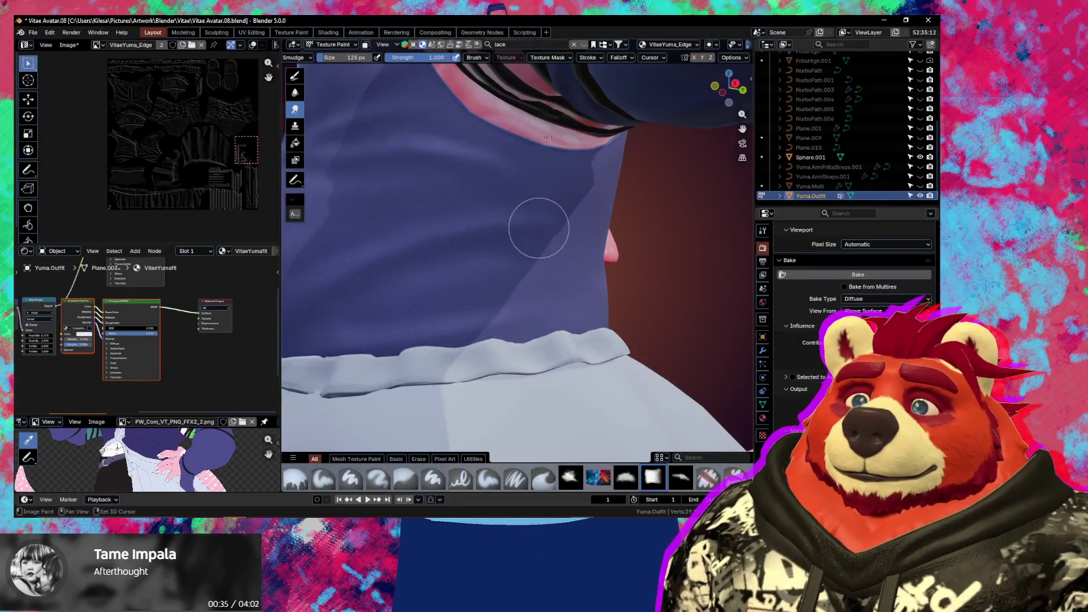
mouse_move(452, 207)
middle_down()
mouse_move(549, 289)
mouse_move(510, 235)
middle_up()
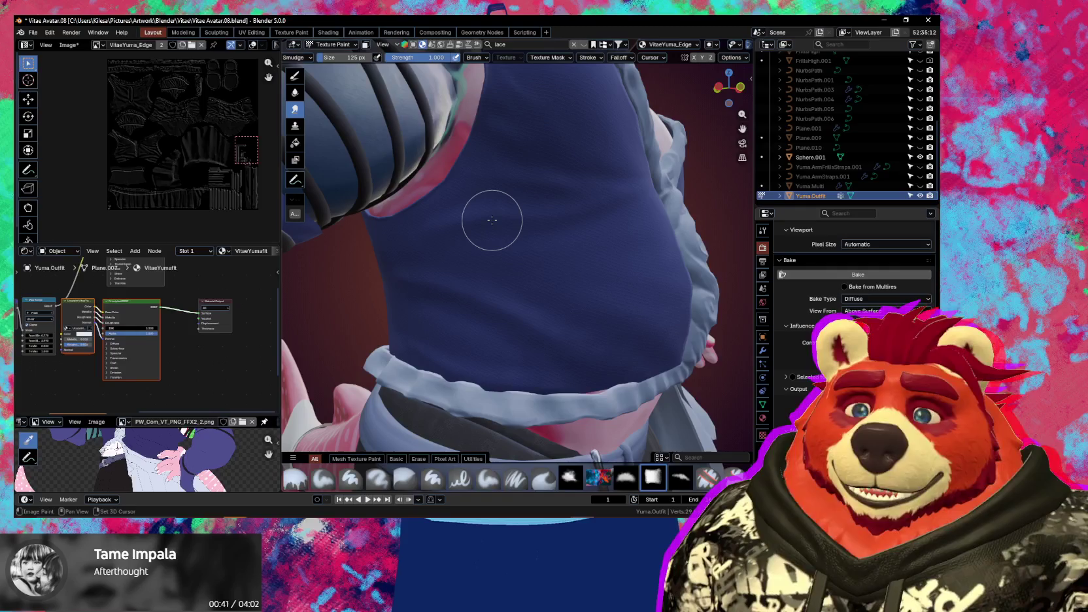
mouse_move(475, 230)
middle_down()
mouse_move(471, 289)
mouse_move(613, 355)
mouse_move(498, 333)
middle_up()
scroll(504, 331, up, 5)
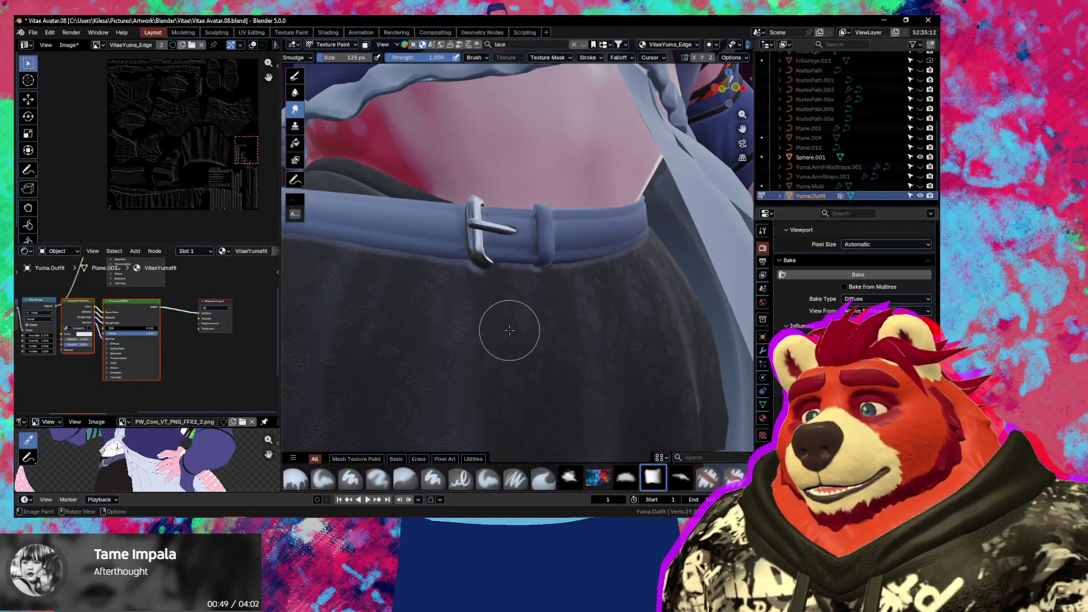
key(n)
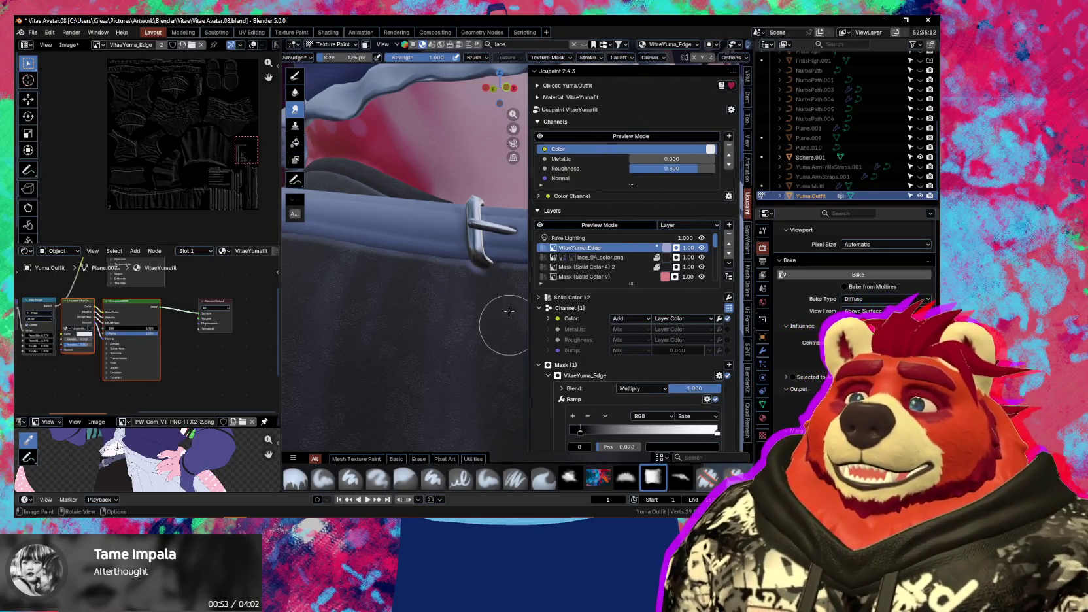
Try a pale near-neutral, then mid-grey colour for the VitaeYuma_Edge layer
click(669, 247)
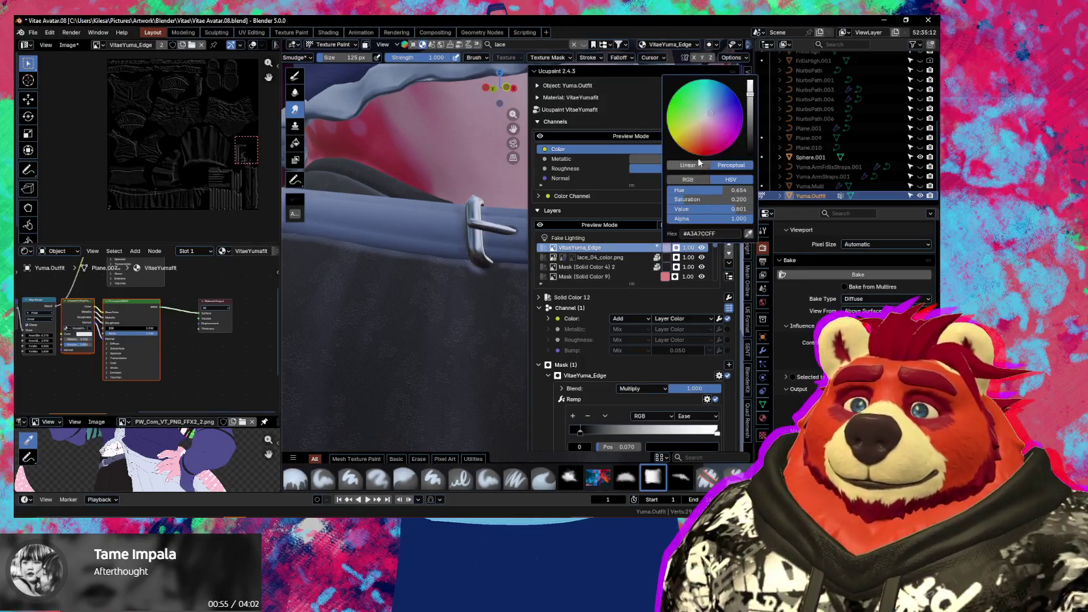
drag(707, 113, 705, 117)
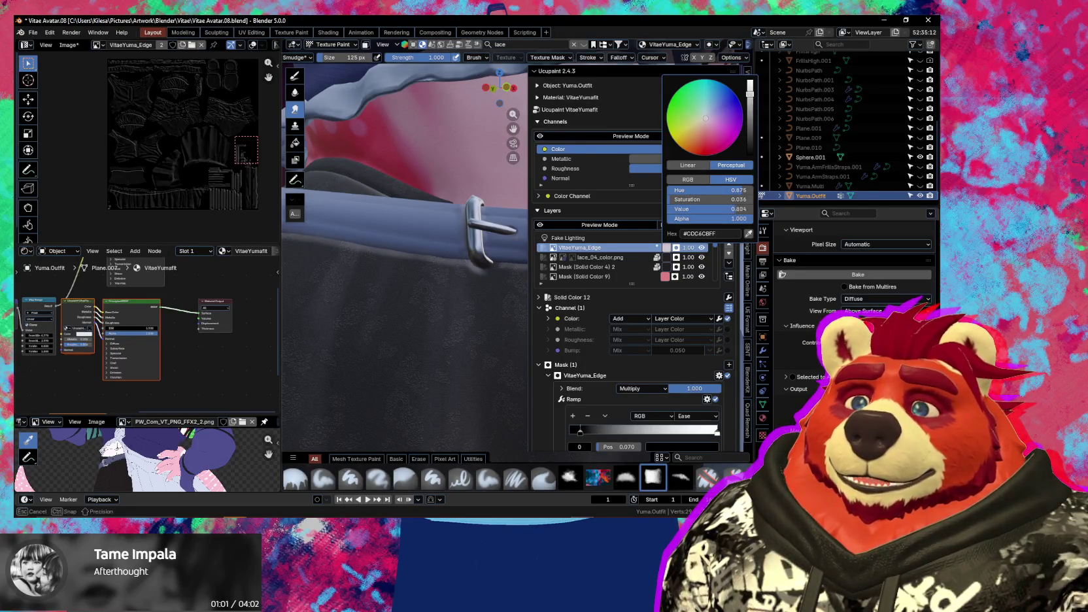
ctrl+scroll(706, 118, up, 4)
ctrl+scroll(706, 118, down, 8)
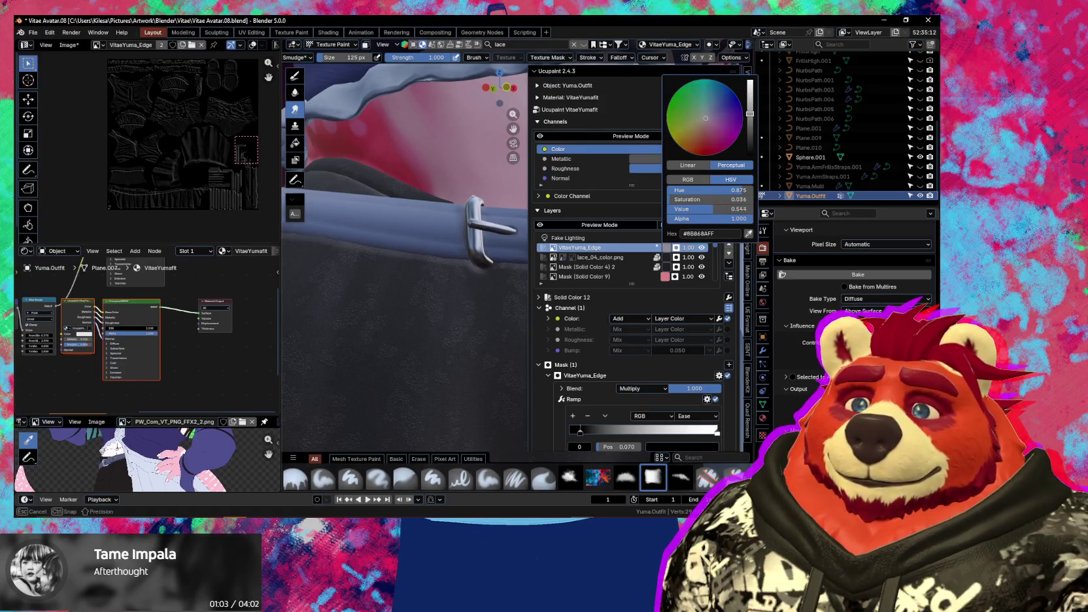
ctrl+scroll(705, 118, down, 5)
ctrl+scroll(706, 118, down, 6)
ctrl+scroll(706, 118, up, 7)
ctrl+scroll(705, 118, up, 4)
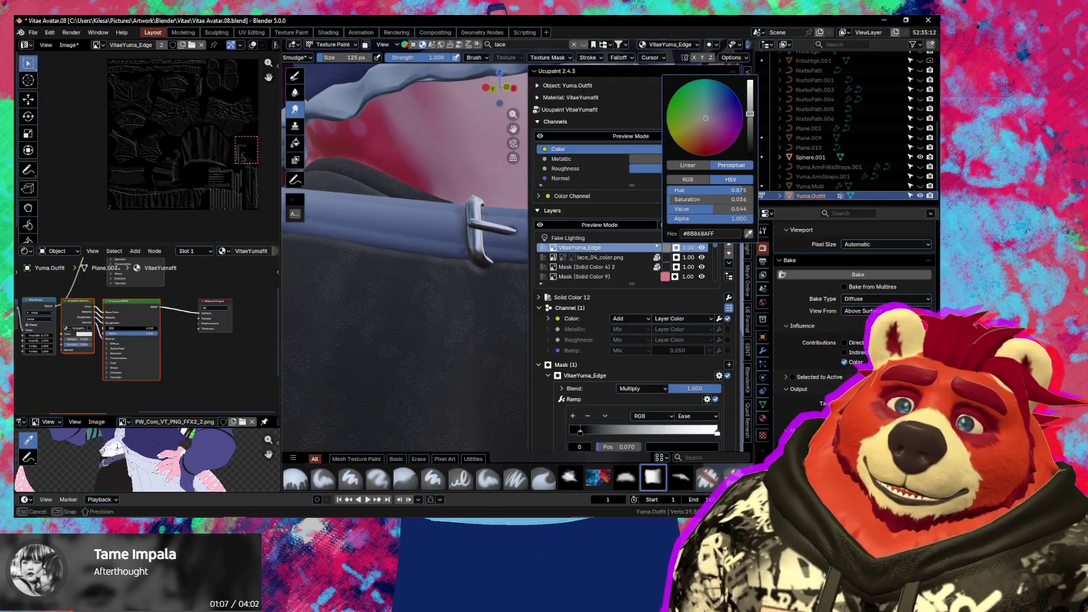
drag(750, 114, 749, 116)
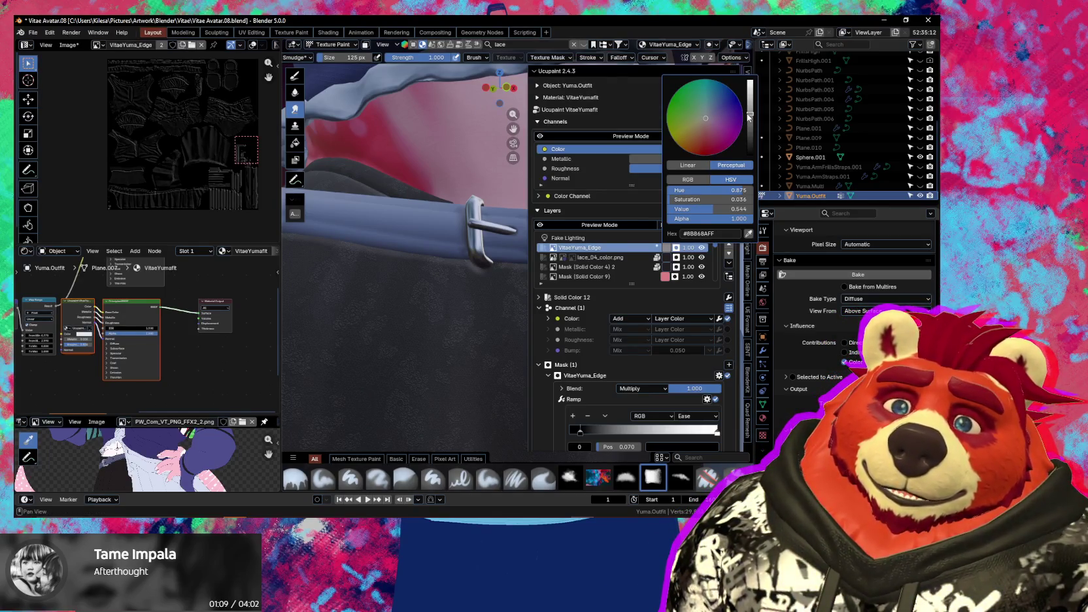
Switch the Color channel blend from Add to Mix and make the edge colour pure black
click(638, 319)
click(637, 121)
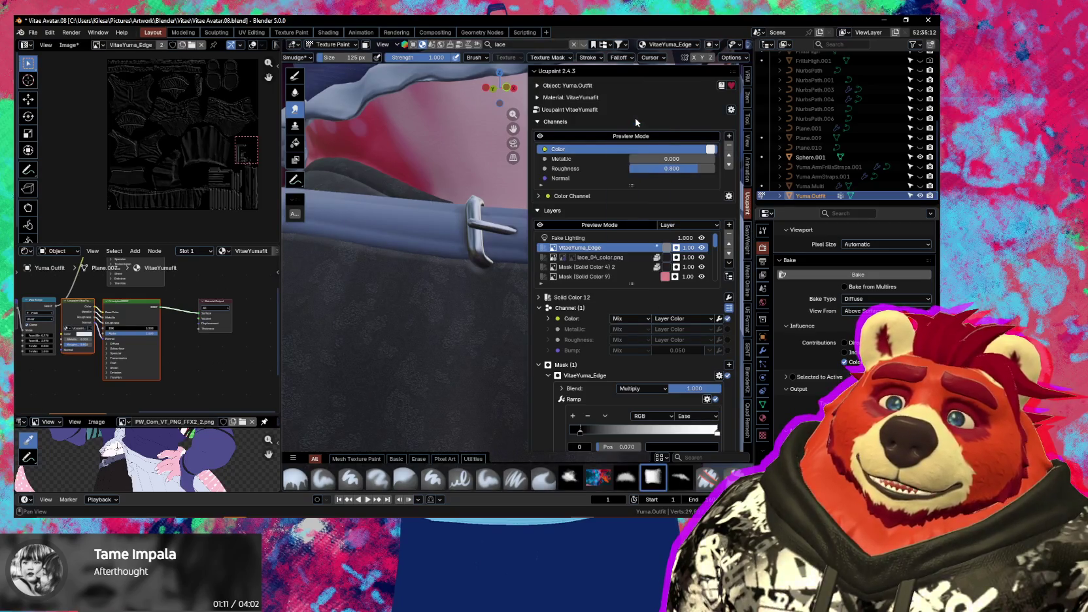
click(666, 248)
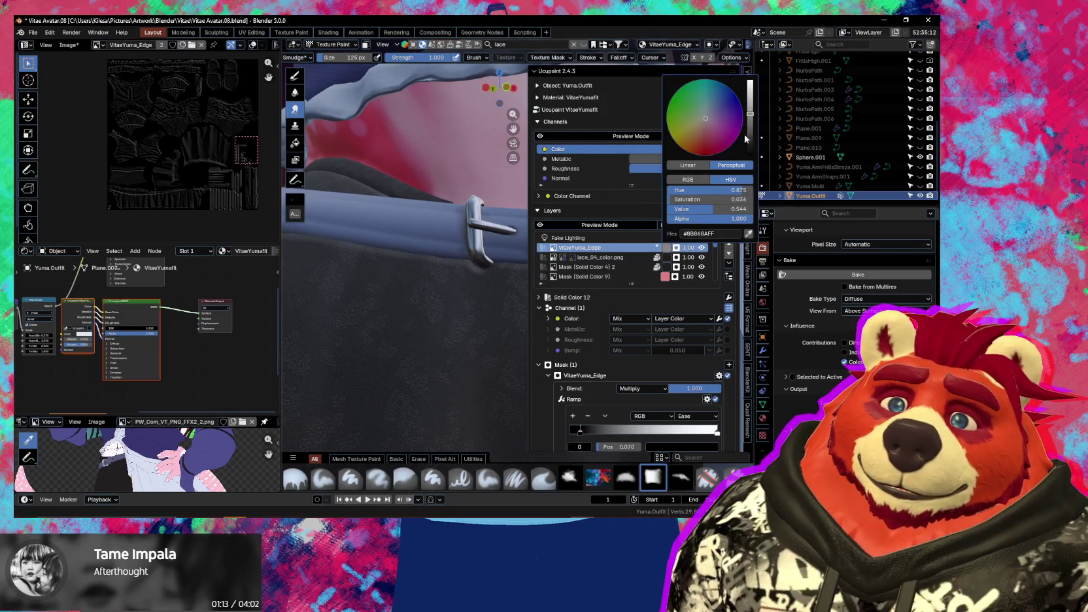
mouse_move(750, 115)
mouse_down()
mouse_move(750, 154)
mouse_move(750, 80)
mouse_up()
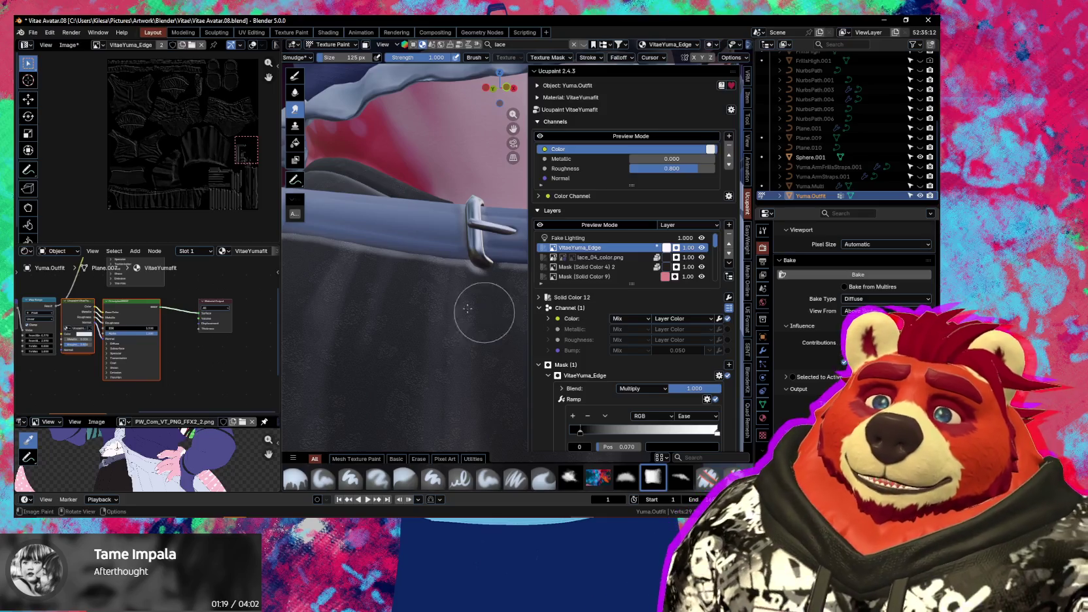
Hide the side panel and zoom in close on the vest's chest and belt
scroll(413, 316, down, 4)
scroll(450, 364, down, 3)
key(n)
mouse_move(489, 285)
middle_down()
mouse_move(616, 351)
mouse_move(584, 323)
middle_up()
scroll(584, 323, up, 3)
mouse_move(566, 381)
middle_down()
mouse_move(535, 363)
mouse_move(604, 333)
middle_up()
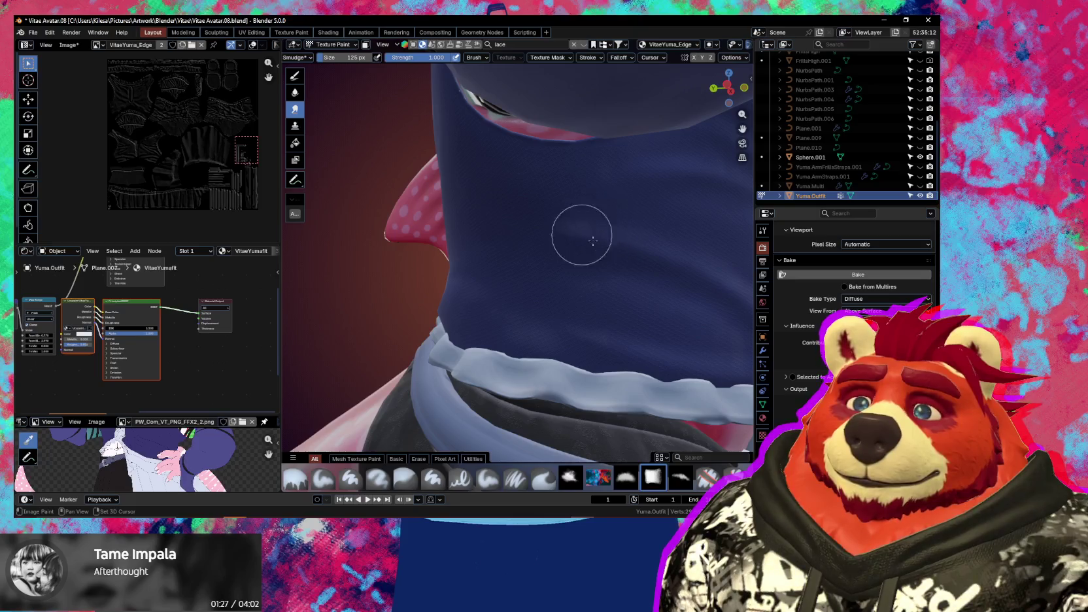
mouse_move(676, 243)
middle_down()
mouse_move(561, 308)
mouse_move(529, 304)
middle_up()
scroll(529, 304, down, 5)
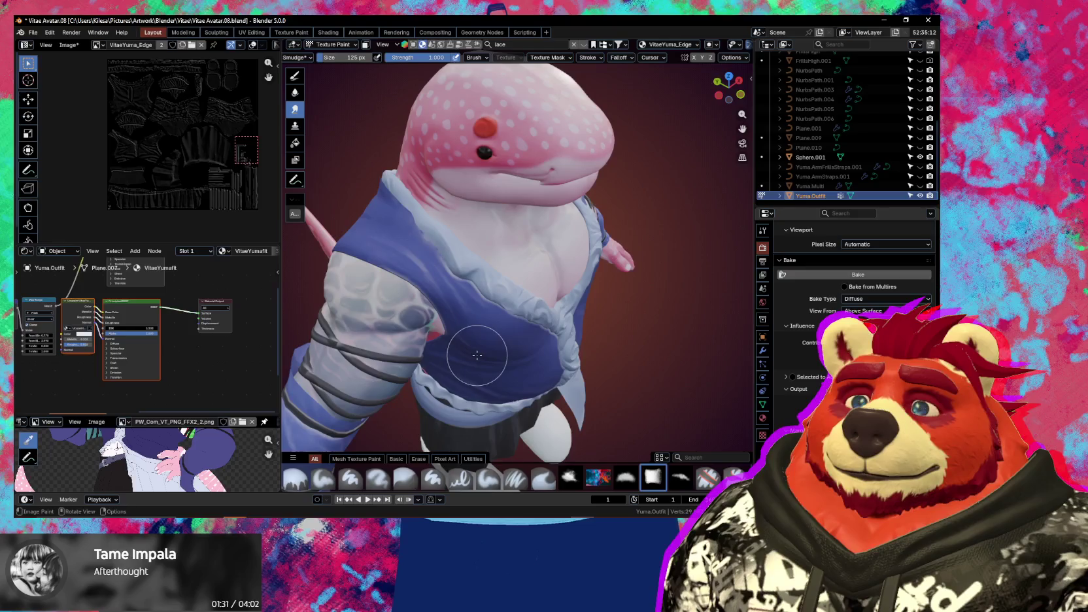
scroll(477, 355, up, 2)
scroll(467, 340, up, 3)
scroll(457, 324, up, 3)
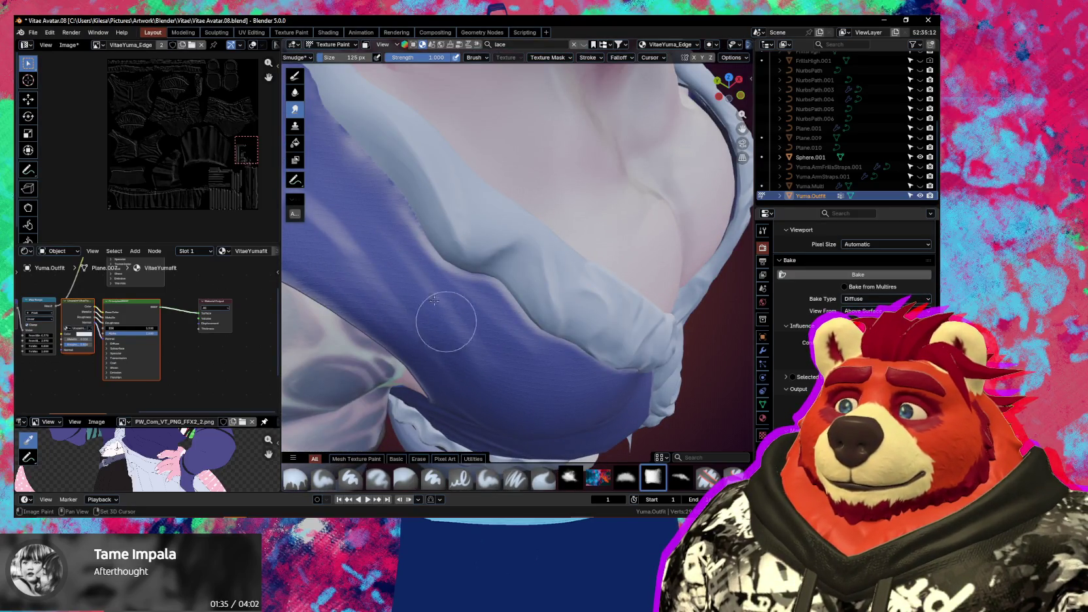
scroll(462, 255, up, 2)
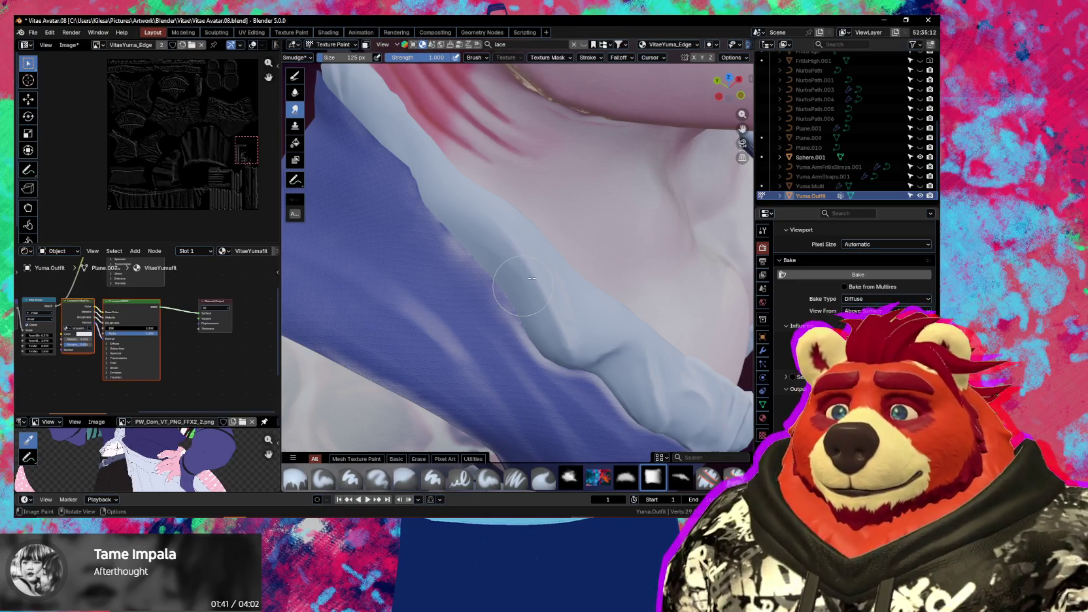
In Edit Mode, select the pale strap piece covering the shirt and hide it
key(Tab)
key(l)
key(alt+a)
key(l)
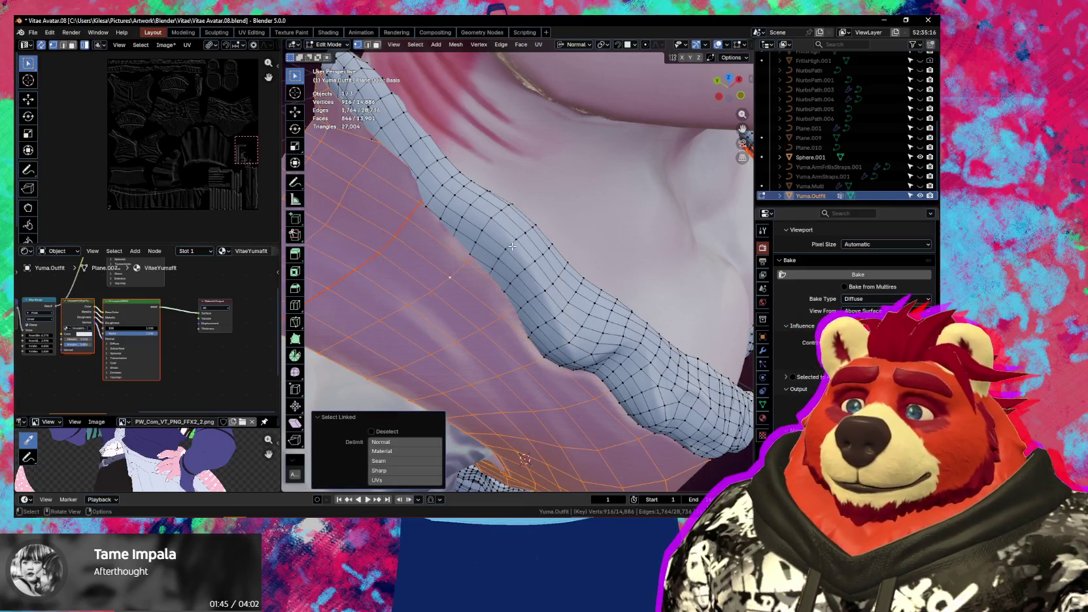
key(alt+a)
key(l)
key(h)
Return to Texture Paint and set the smudge brush strength to 0.25
key(ctrl+Tab)
click(539, 282)
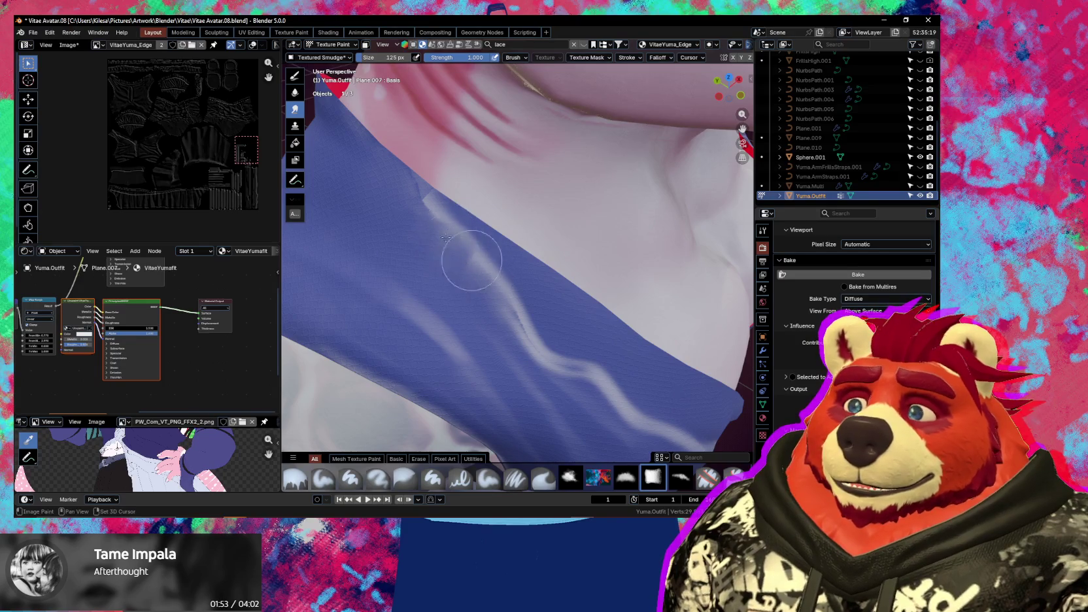
key(shift+f)
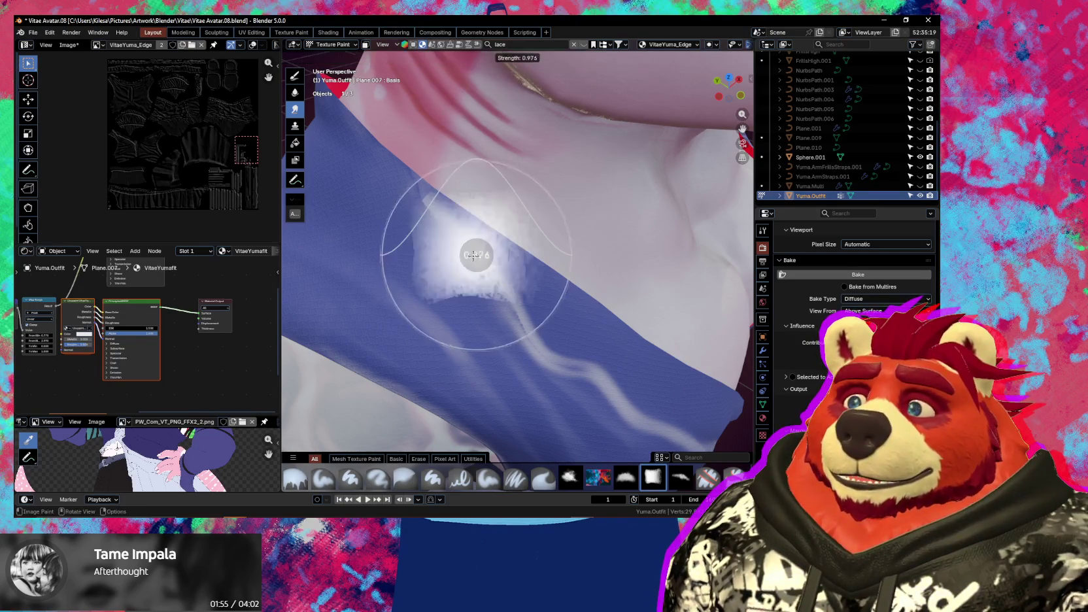
click(413, 257)
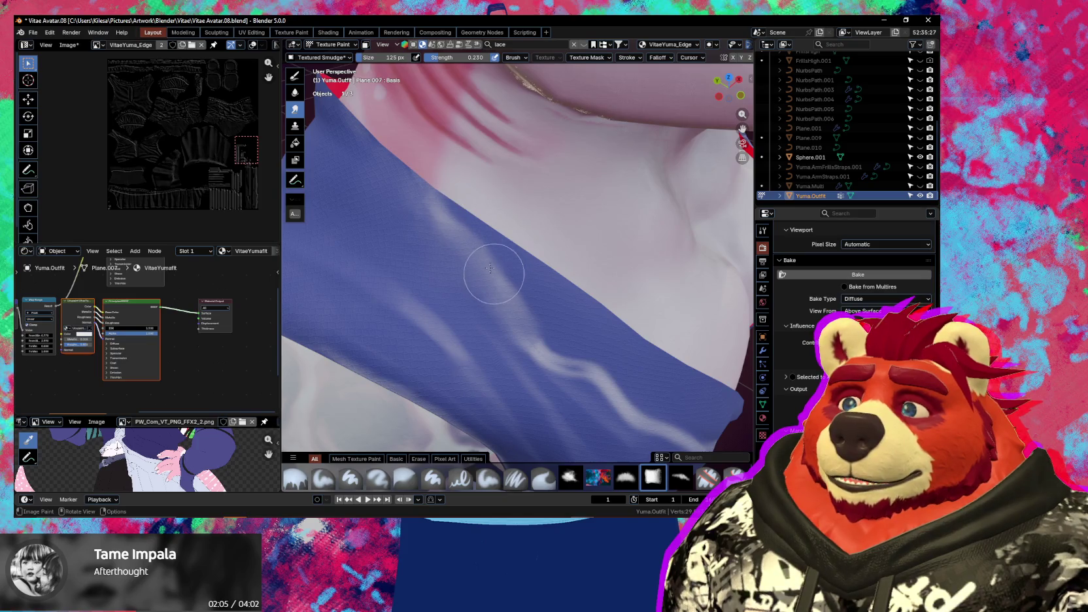
Orbit around the outfit from the shirt band and V-neck down to the skirt and legs
middle_drag(569, 347, 468, 195)
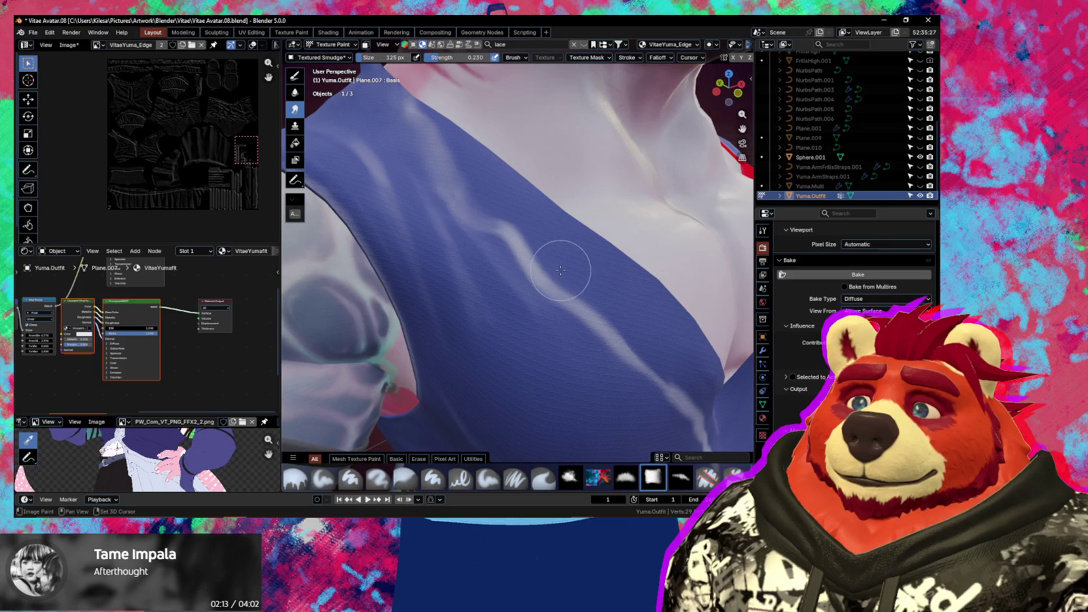
middle_drag(560, 270, 532, 274)
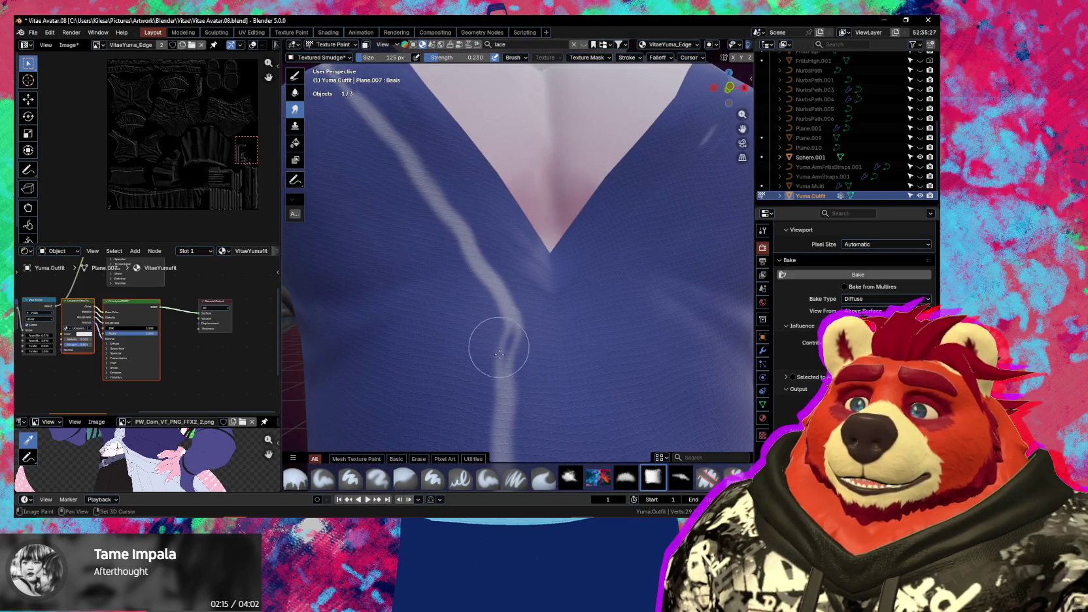
scroll(499, 352, down, 2)
middle_drag(499, 352, 463, 322)
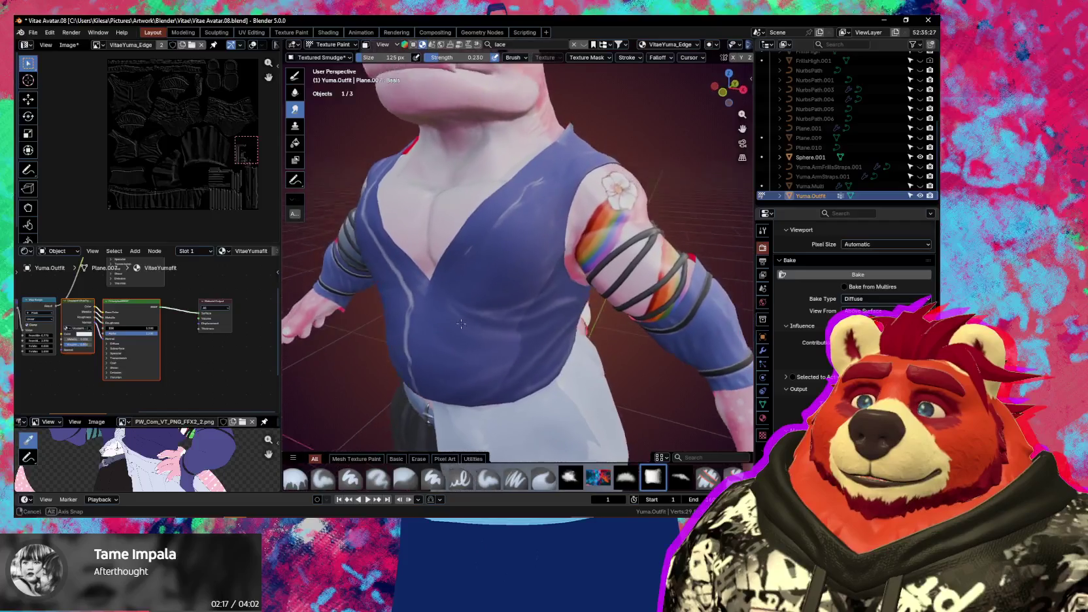
scroll(497, 235, up, 2)
scroll(515, 251, up, 3)
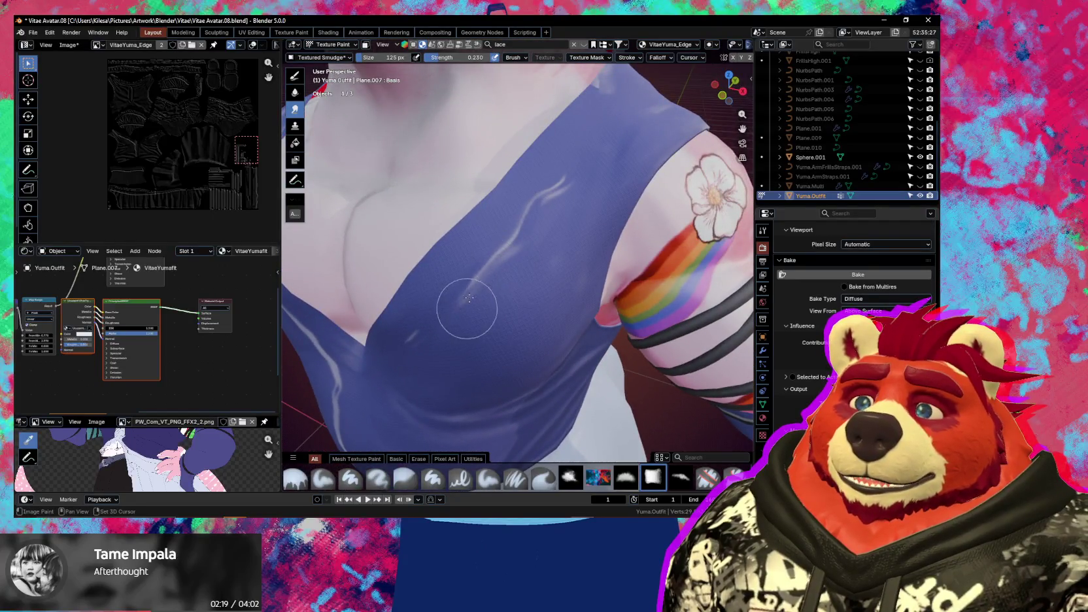
middle_drag(486, 285, 458, 310)
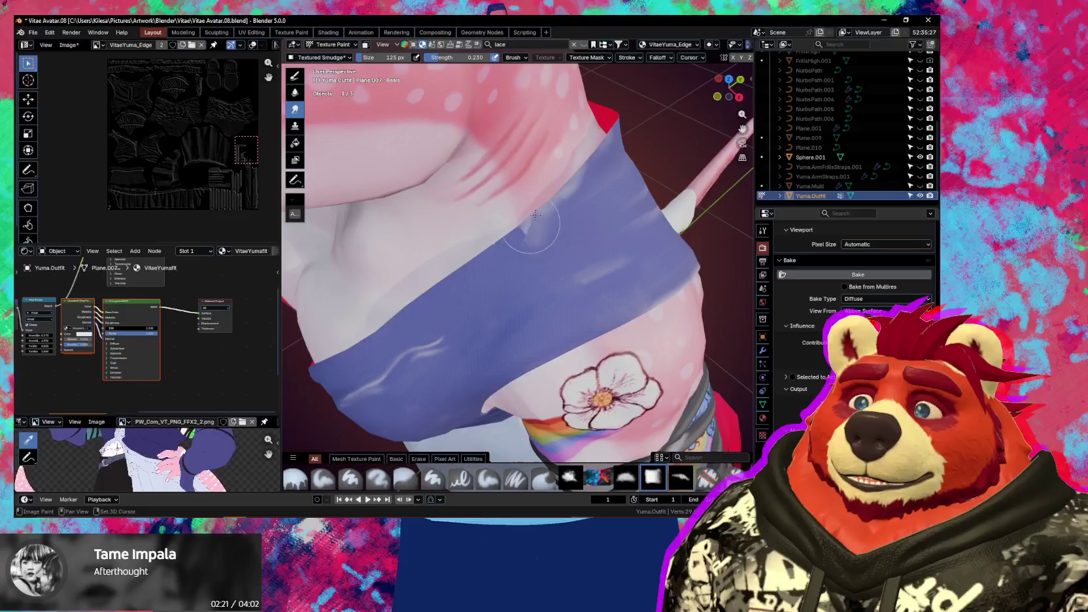
mouse_move(539, 234)
middle_down()
mouse_move(412, 199)
mouse_move(491, 240)
middle_up()
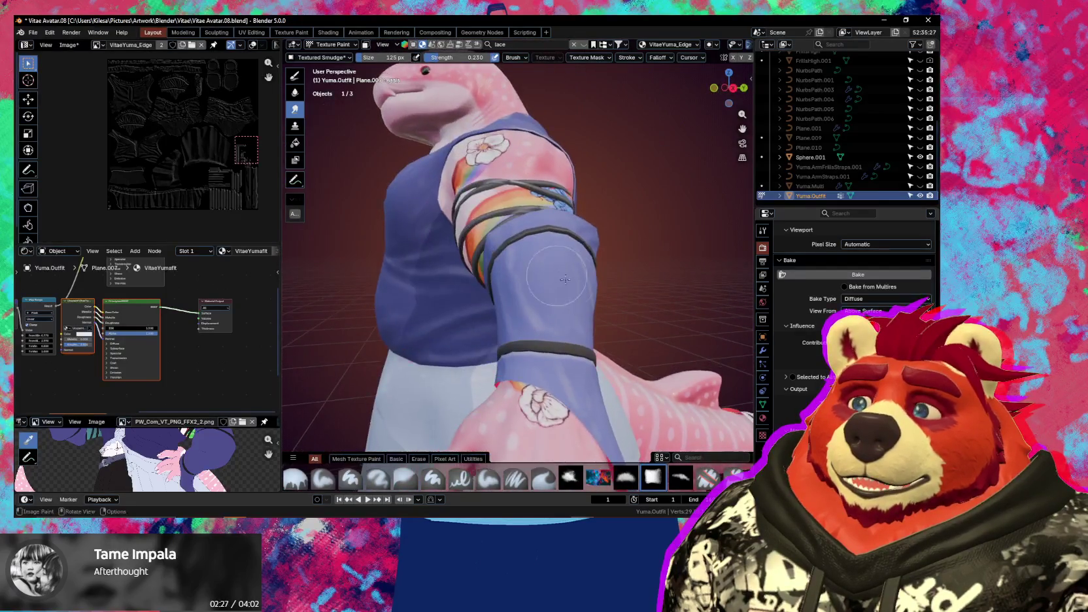
middle_drag(491, 240, 598, 288)
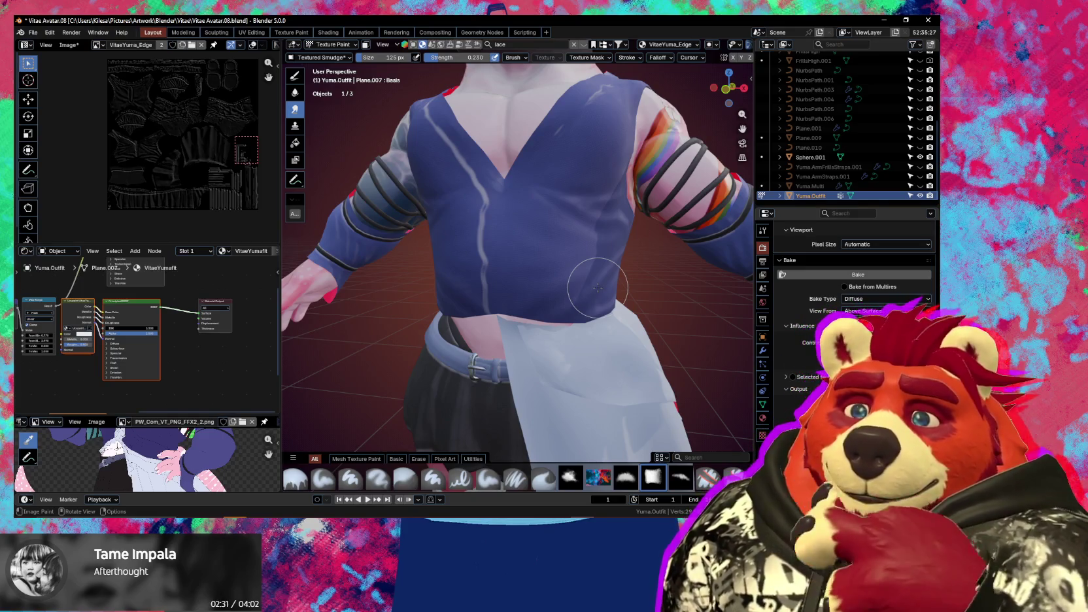
mouse_move(594, 314)
middle_down()
mouse_move(596, 337)
mouse_move(638, 313)
mouse_move(518, 371)
mouse_move(615, 262)
middle_up()
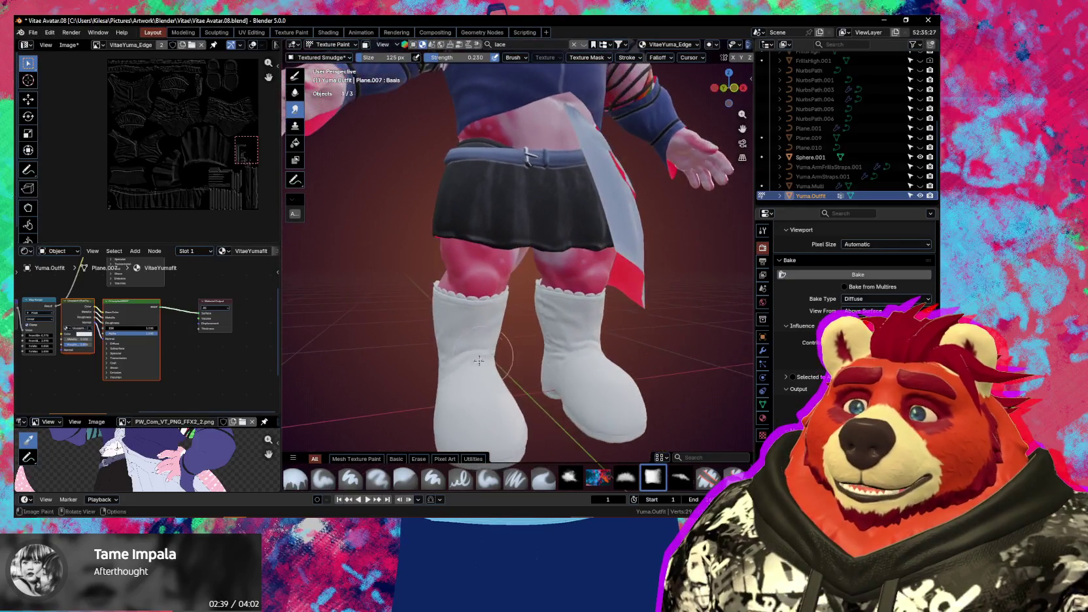
Select the Mask (Solid Color 7) layer in the Ucupaint side panel
key(n)
scroll(615, 261, down, 1)
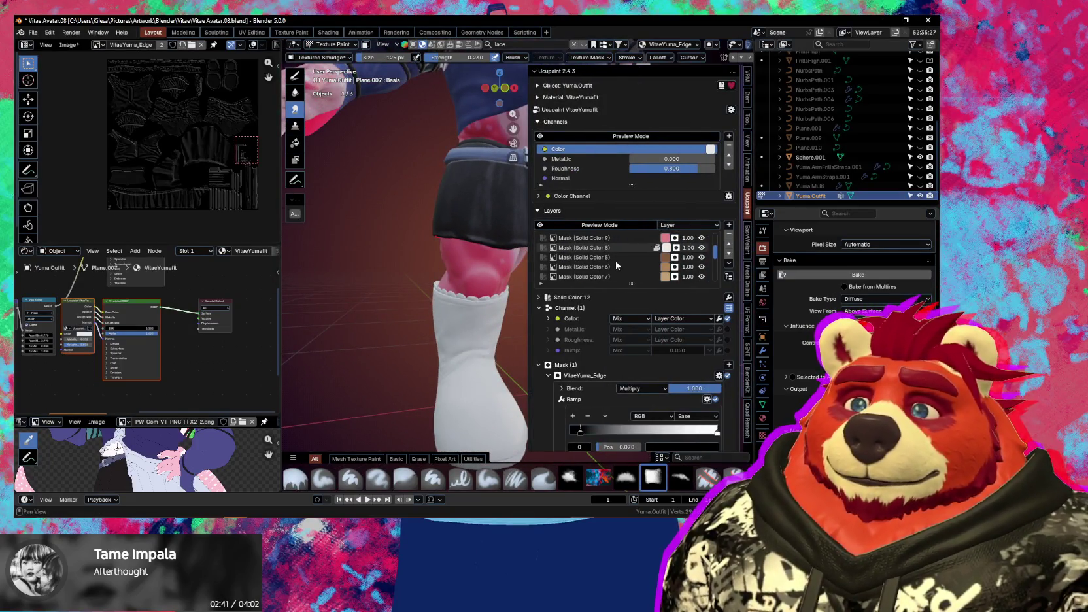
scroll(615, 261, down, 2)
scroll(615, 262, down, 1)
mouse_move(510, 282)
middle_down()
mouse_move(476, 312)
mouse_move(484, 306)
middle_up()
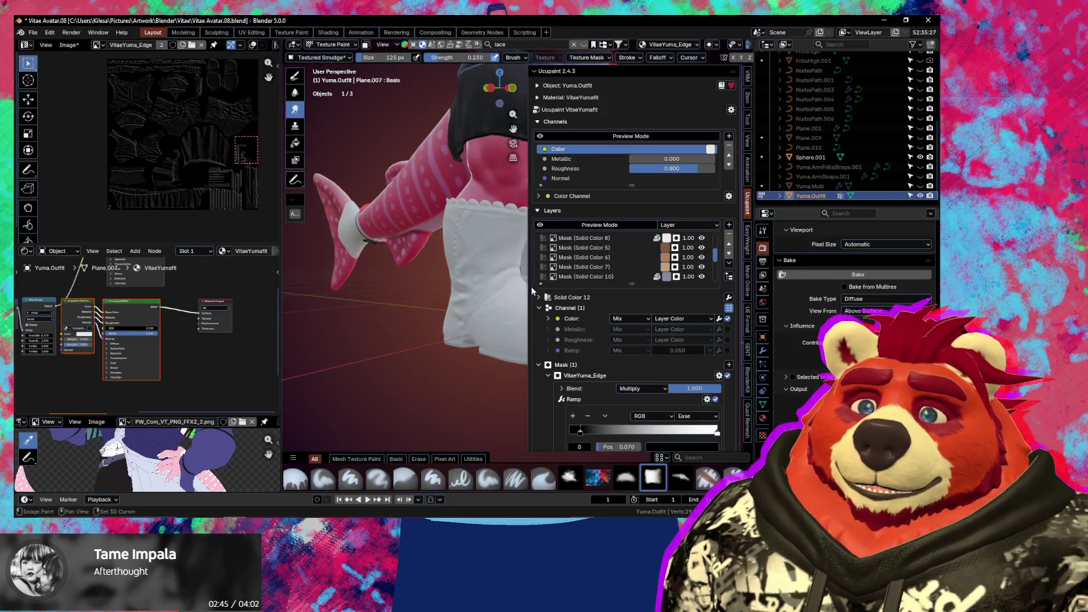
scroll(561, 275, down, 2)
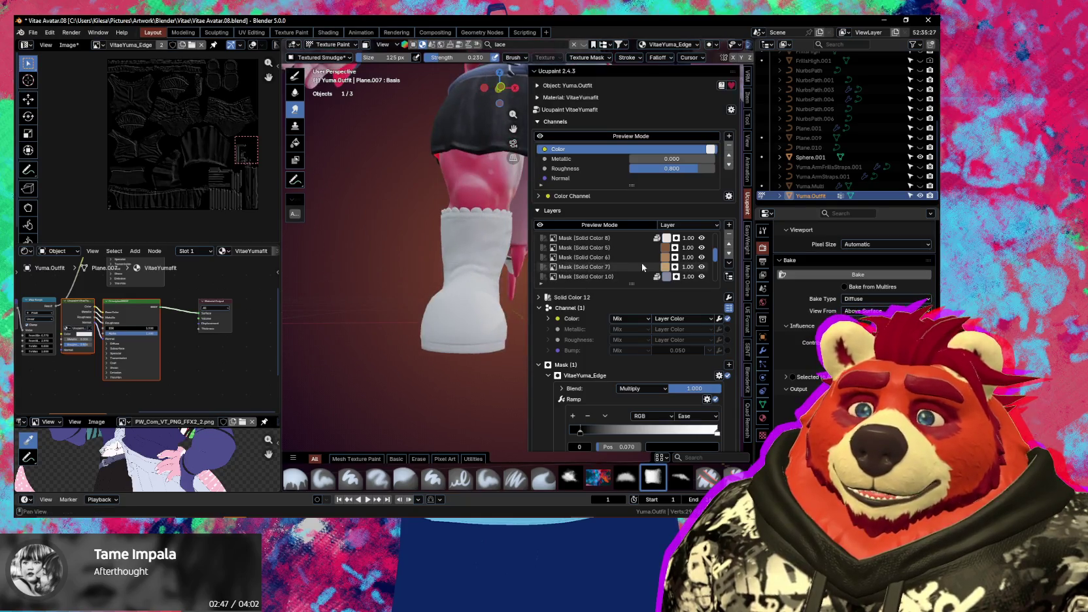
click(623, 248)
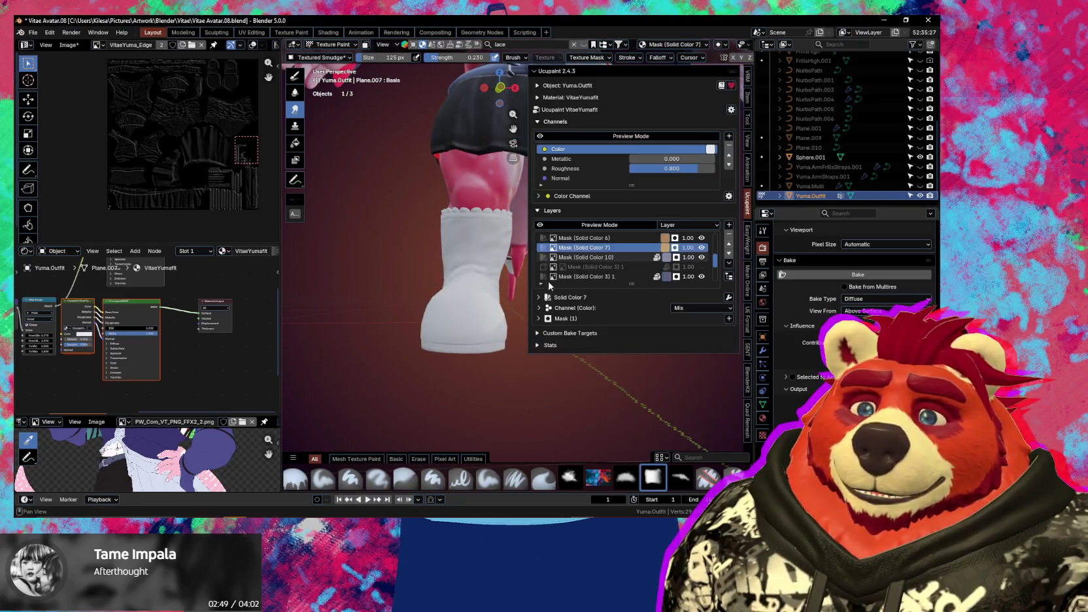
Switch the outfit from Texture Paint back to Object Mode
scroll(501, 359, down, 3)
key(ctrl+Tab)
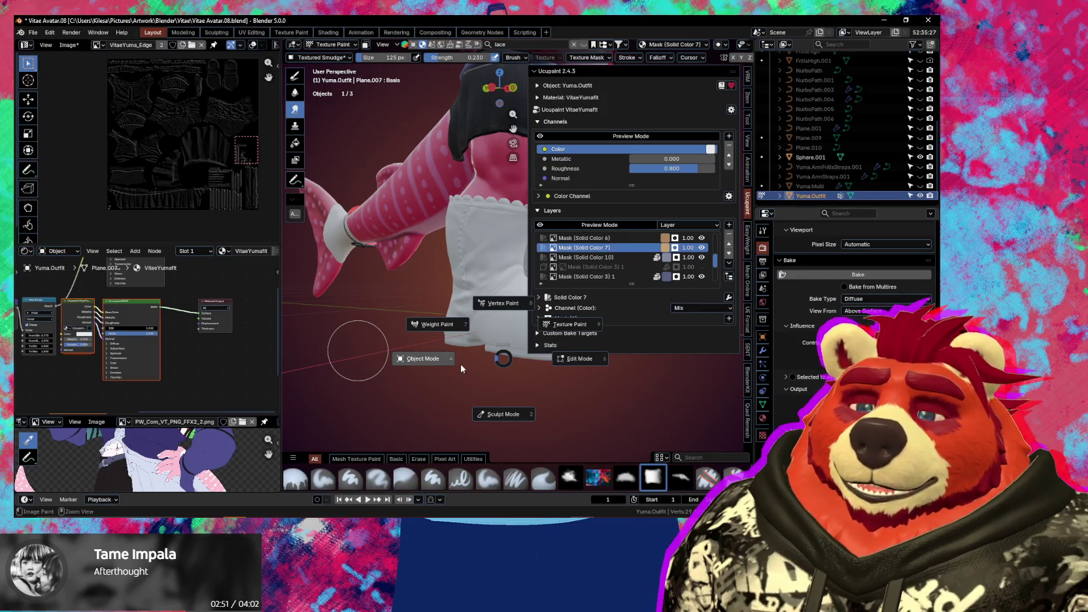
click(470, 357)
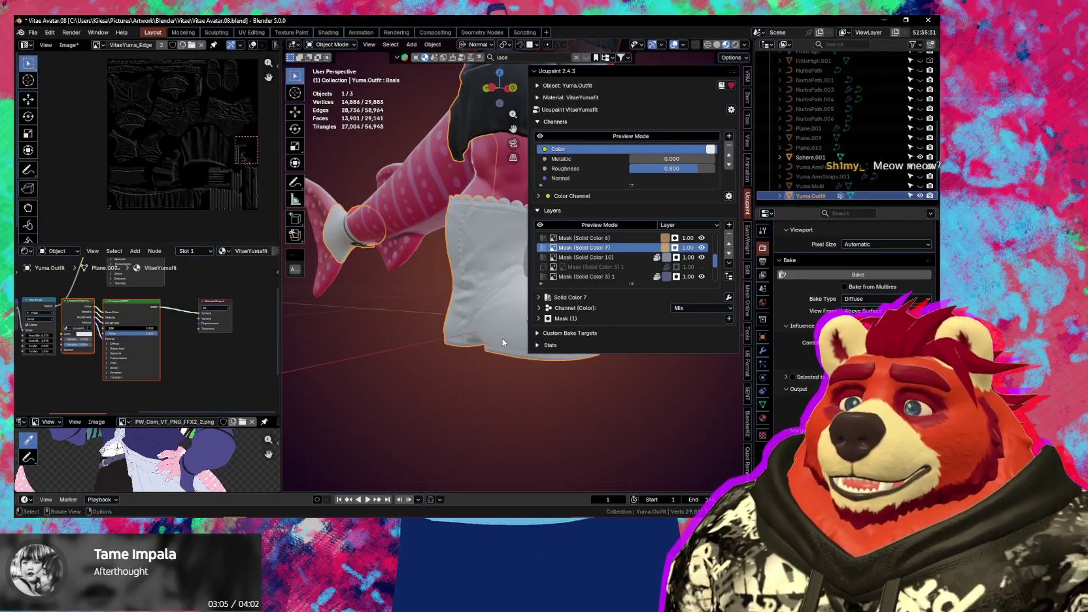
In Edit Mode, select the whole connected boot mesh plus its lace frill
key(n)
key(Tab)
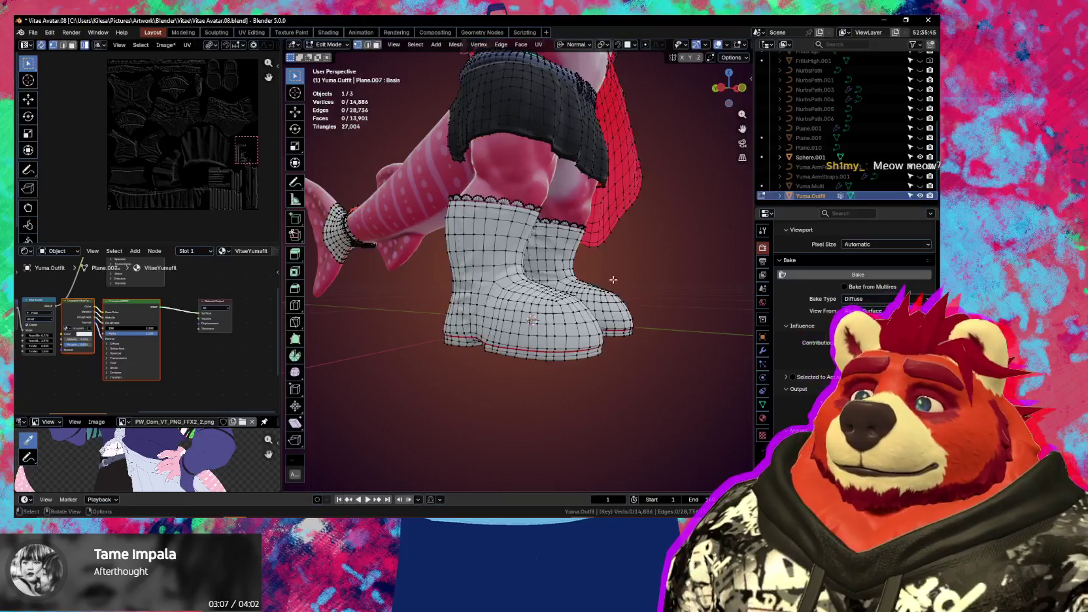
key(ctrl+Tab)
click(526, 319)
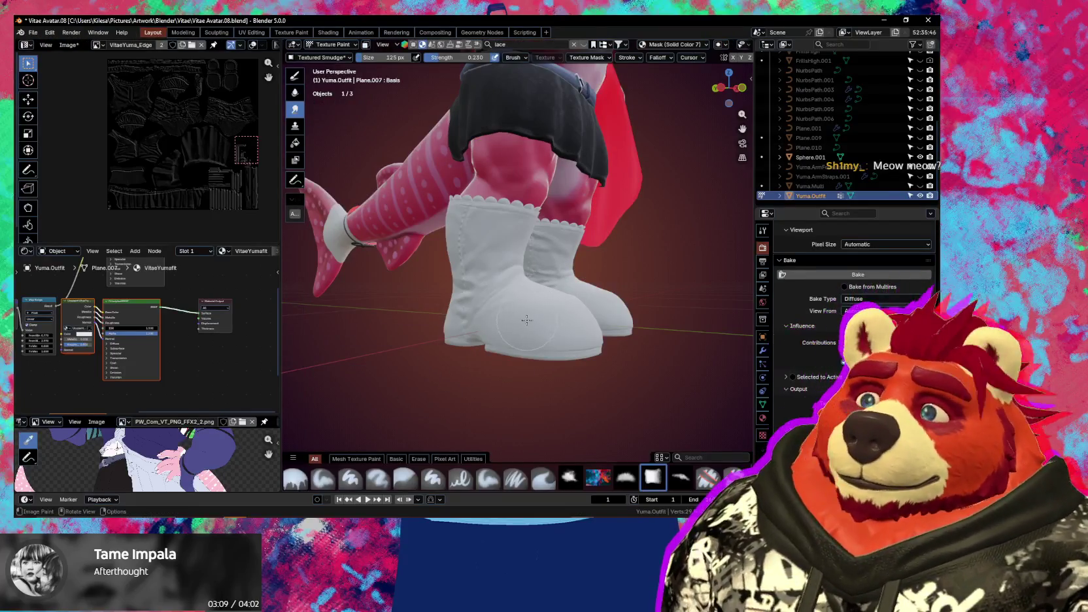
key(Tab)
key(l)
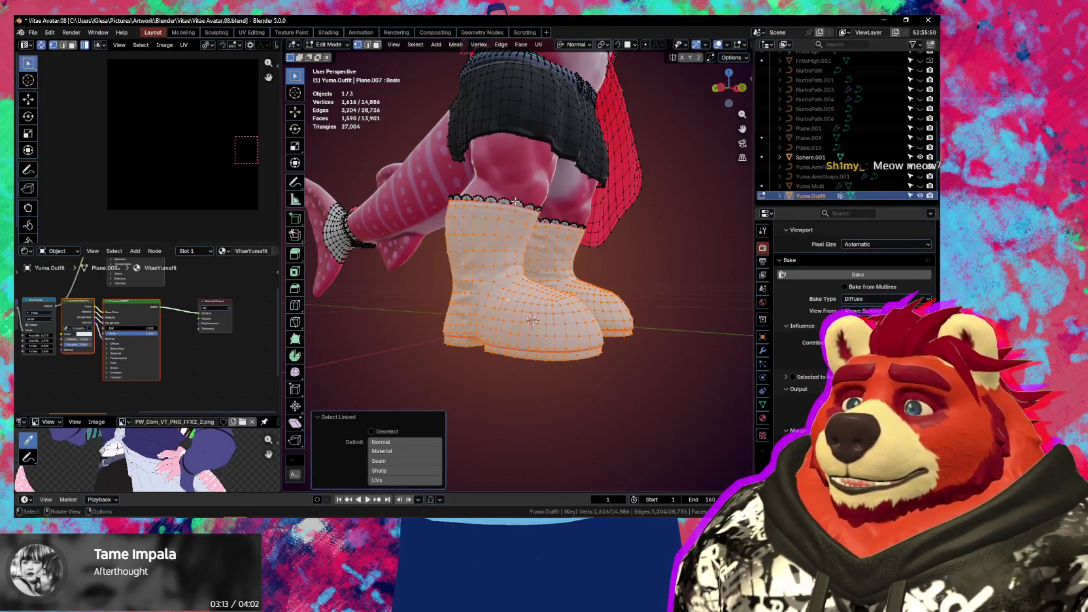
key(l)
In Texture Paint, limit painting to the selected boot faces and fill them in the mask
middle_drag(516, 201, 559, 218)
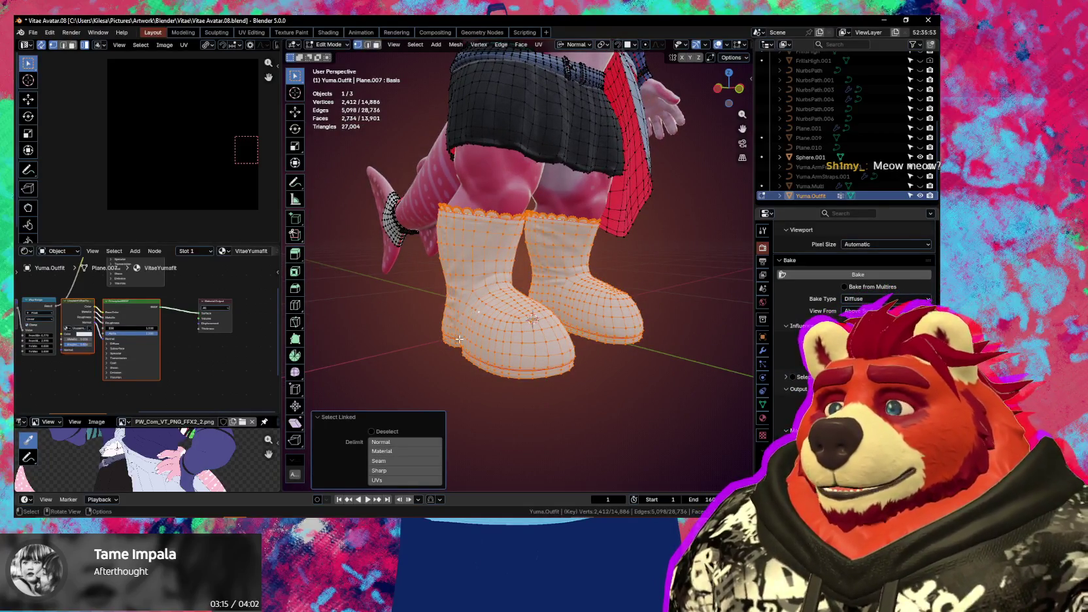
key(Tab)
middle_drag(461, 335, 468, 341)
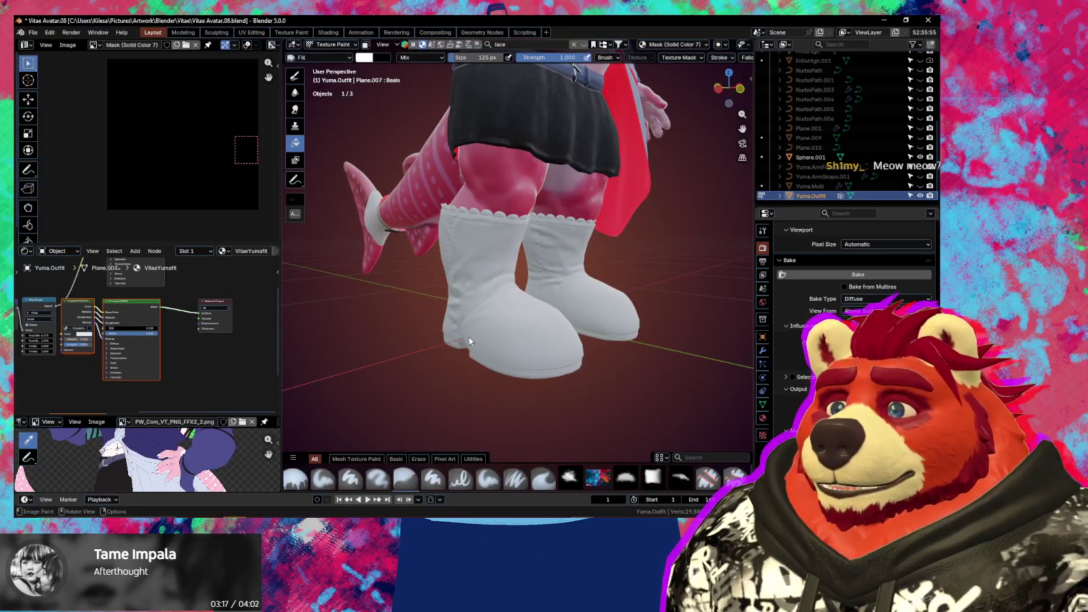
key(m)
key(n)
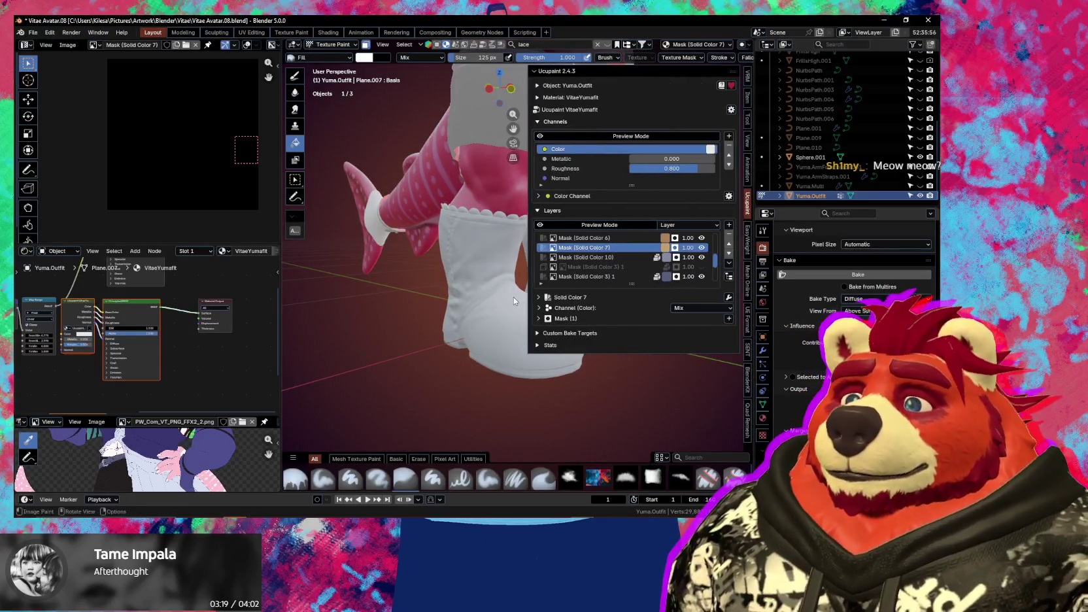
key(n)
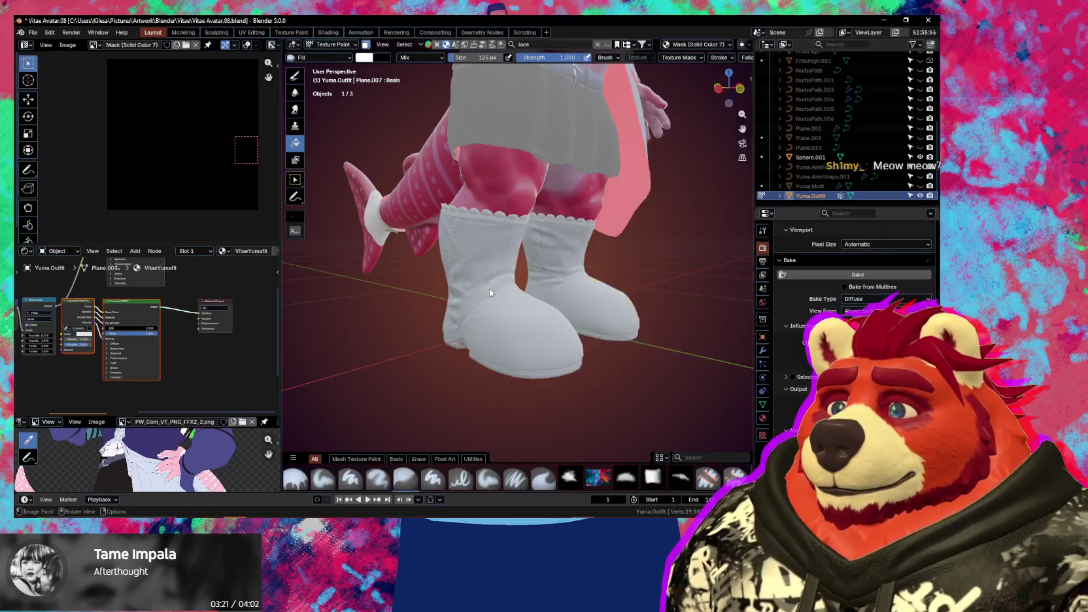
click(490, 292)
Orbit around the boots to check the beige fill
middle_drag(489, 287, 574, 312)
mouse_move(500, 327)
middle_down()
mouse_move(617, 312)
mouse_move(590, 314)
mouse_move(606, 282)
mouse_move(563, 311)
mouse_move(626, 309)
mouse_move(648, 322)
mouse_move(609, 312)
mouse_move(635, 312)
mouse_move(621, 309)
mouse_move(572, 346)
mouse_move(608, 310)
mouse_move(529, 311)
mouse_move(556, 293)
mouse_move(457, 277)
mouse_move(443, 325)
mouse_move(457, 291)
mouse_move(522, 291)
mouse_move(427, 284)
mouse_move(609, 293)
middle_up()
scroll(576, 312, up, 3)
scroll(576, 313, up, 2)
scroll(578, 319, down, 4)
scroll(568, 346, down, 3)
key(n)
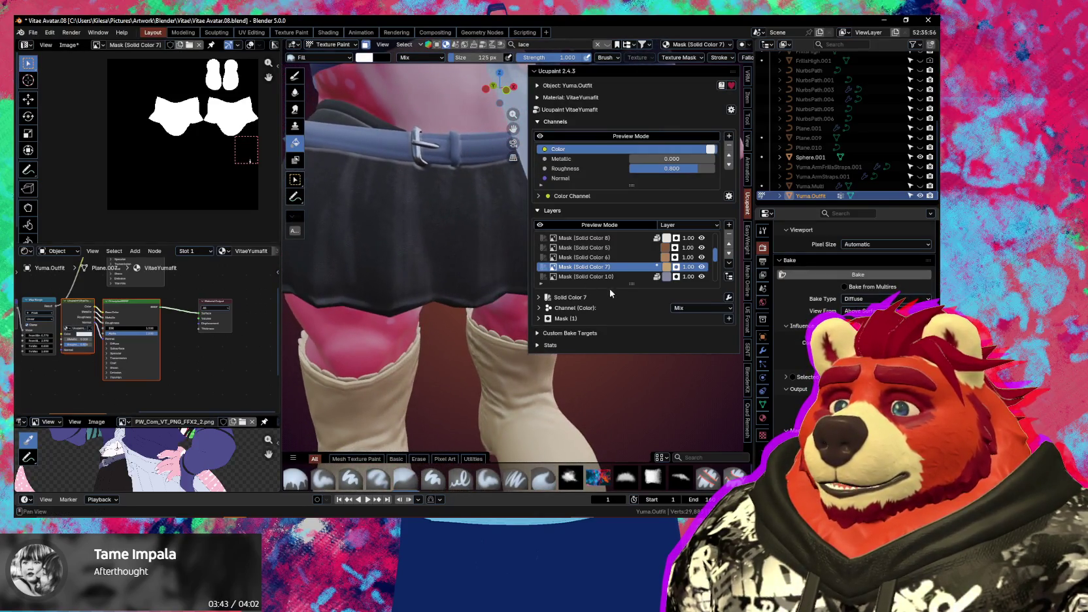
Reveal the hidden collar and trim faces with Alt+H
key(n)
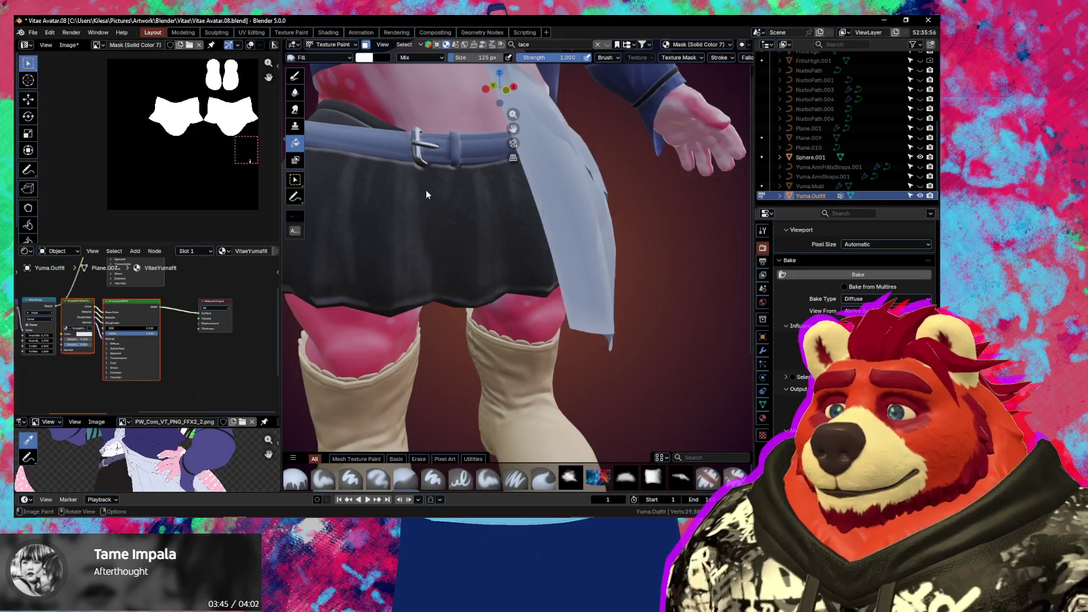
scroll(426, 194, down, 3)
scroll(436, 211, down, 2)
mouse_move(463, 243)
middle_down()
mouse_move(540, 318)
mouse_move(445, 262)
middle_up()
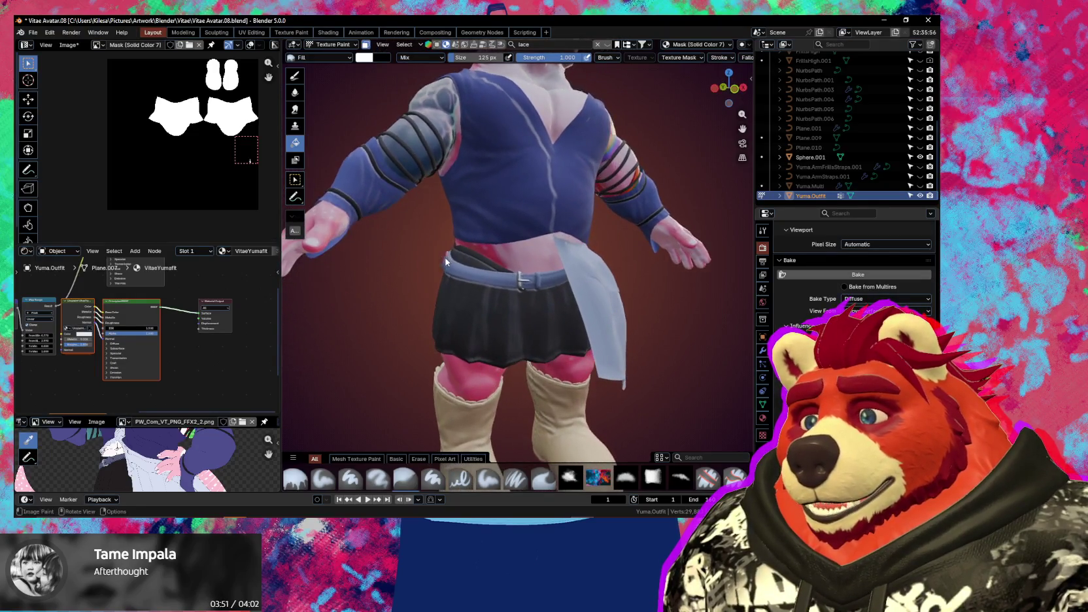
middle_drag(523, 282, 577, 313)
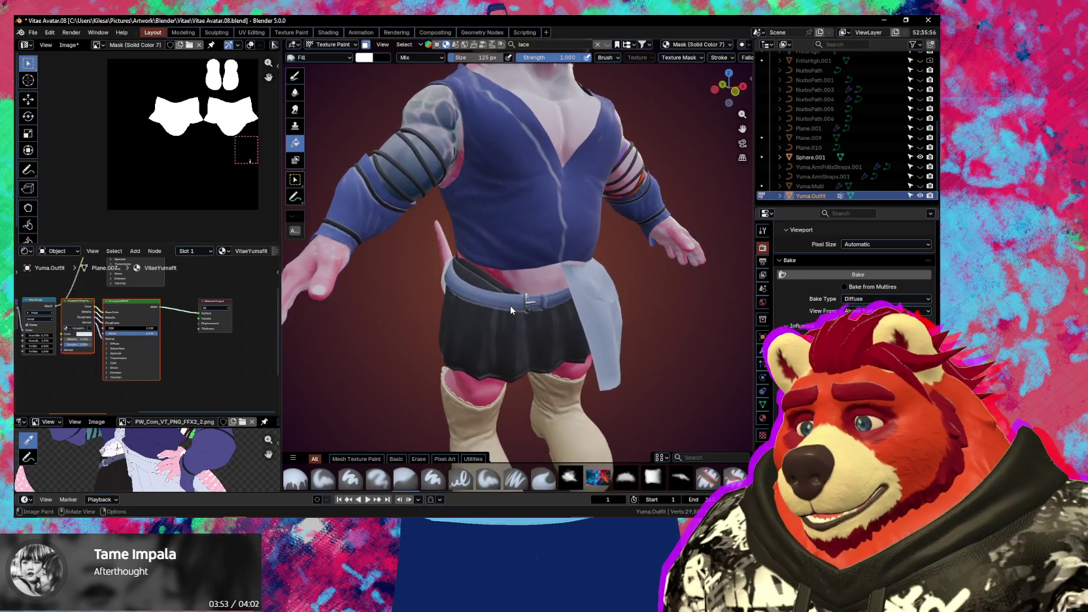
key(alt+h)
Inspect the restored vest collar, belt buckle and skirt from several angles
mouse_move(532, 266)
middle_down()
mouse_move(527, 249)
mouse_move(507, 246)
mouse_move(581, 266)
mouse_move(546, 177)
middle_up()
scroll(440, 128, up, 4)
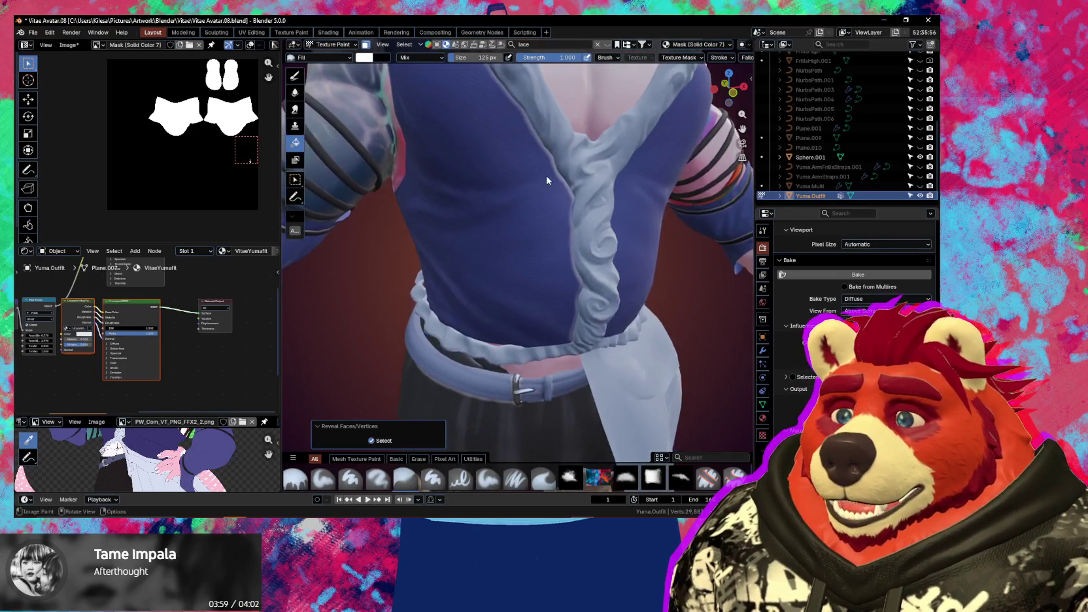
mouse_move(563, 357)
middle_down()
mouse_move(575, 279)
mouse_move(520, 246)
mouse_move(548, 304)
mouse_move(674, 348)
mouse_move(656, 327)
mouse_move(473, 316)
mouse_move(461, 255)
middle_up()
scroll(517, 245, up, 3)
scroll(574, 263, down, 5)
scroll(467, 238, up, 2)
scroll(467, 239, up, 2)
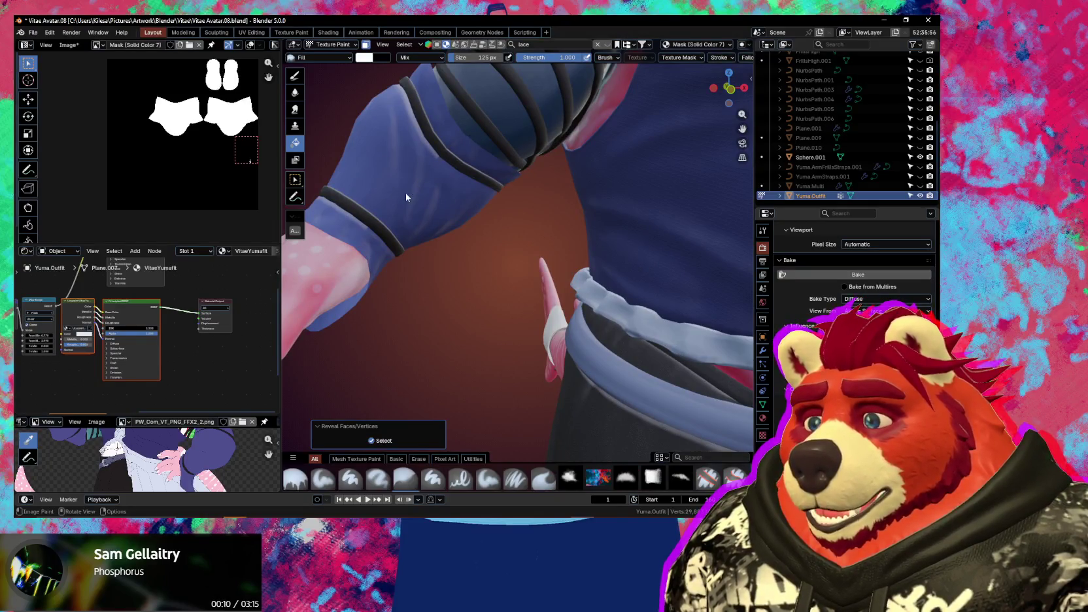
middle_drag(185, 335, 244, 354)
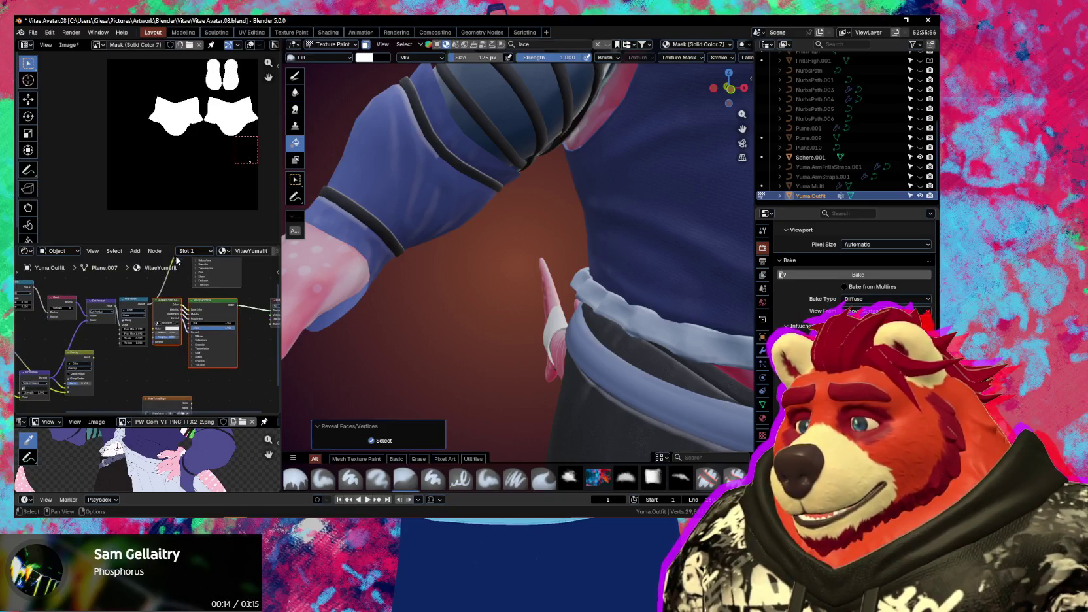
Enlarge the node editor and dissolve the Overlay node, keeping its links
drag(168, 244, 168, 204)
mouse_move(131, 350)
middle_down()
mouse_move(209, 337)
mouse_move(174, 340)
middle_up()
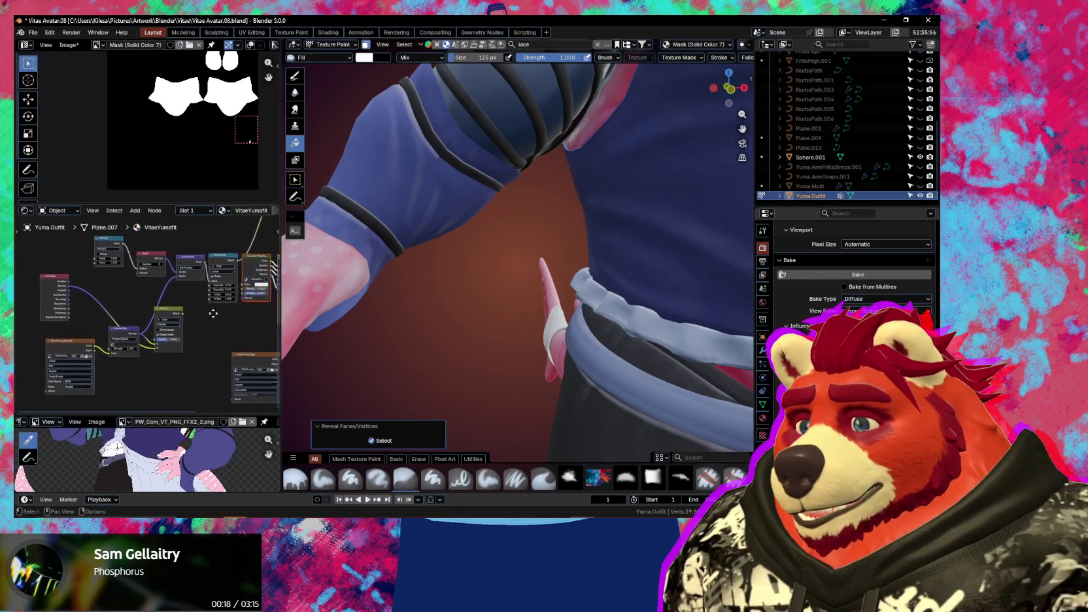
middle_drag(173, 340, 192, 329)
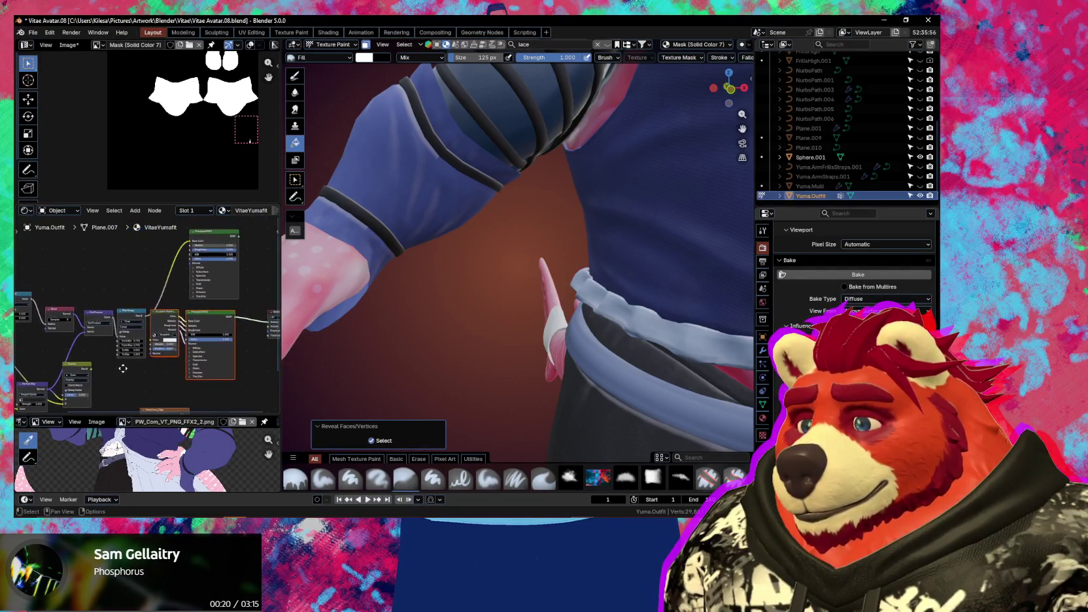
scroll(192, 329, up, 2)
scroll(192, 330, up, 1)
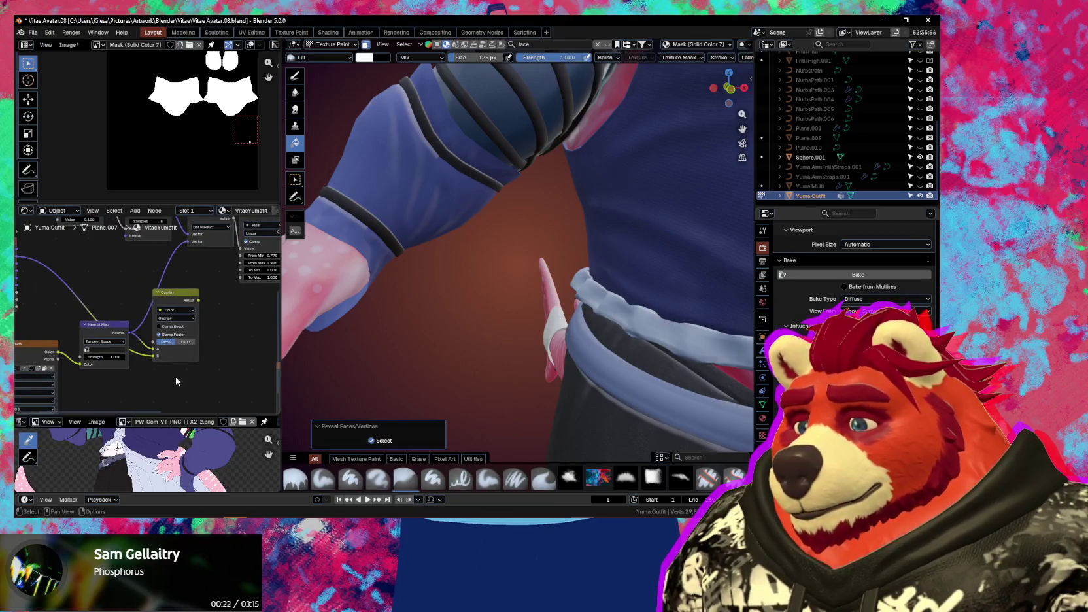
mouse_move(366, 307)
middle_down()
mouse_move(400, 324)
mouse_move(376, 329)
middle_up()
click(173, 302)
key(ctrl+x)
Rearrange the Normal Map, image texture and Geometry nodes, then check front and back views
middle_drag(154, 320, 228, 315)
drag(169, 320, 167, 278)
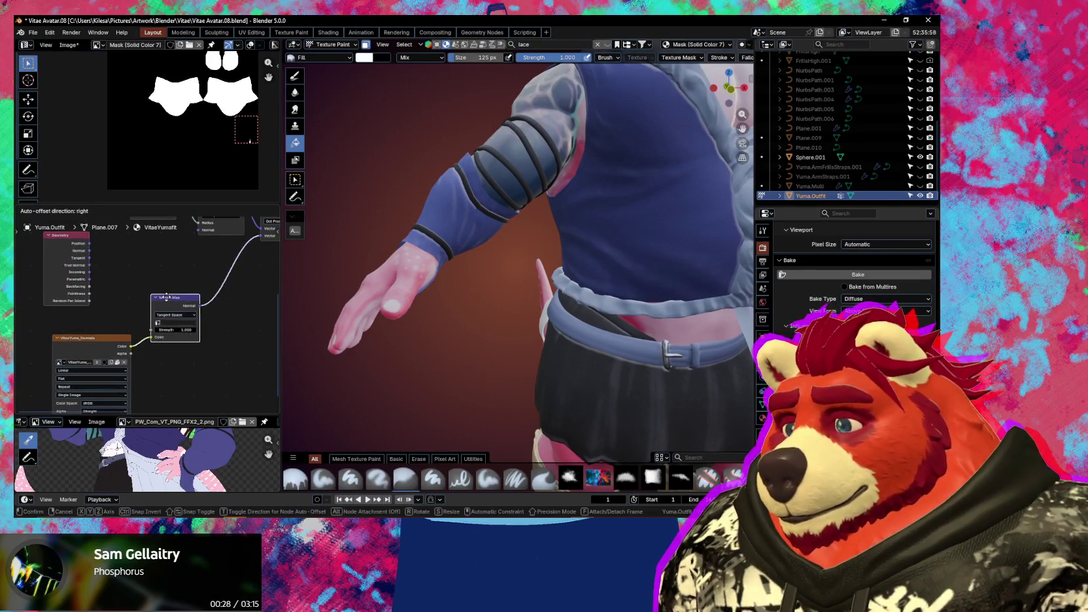
drag(94, 334, 81, 340)
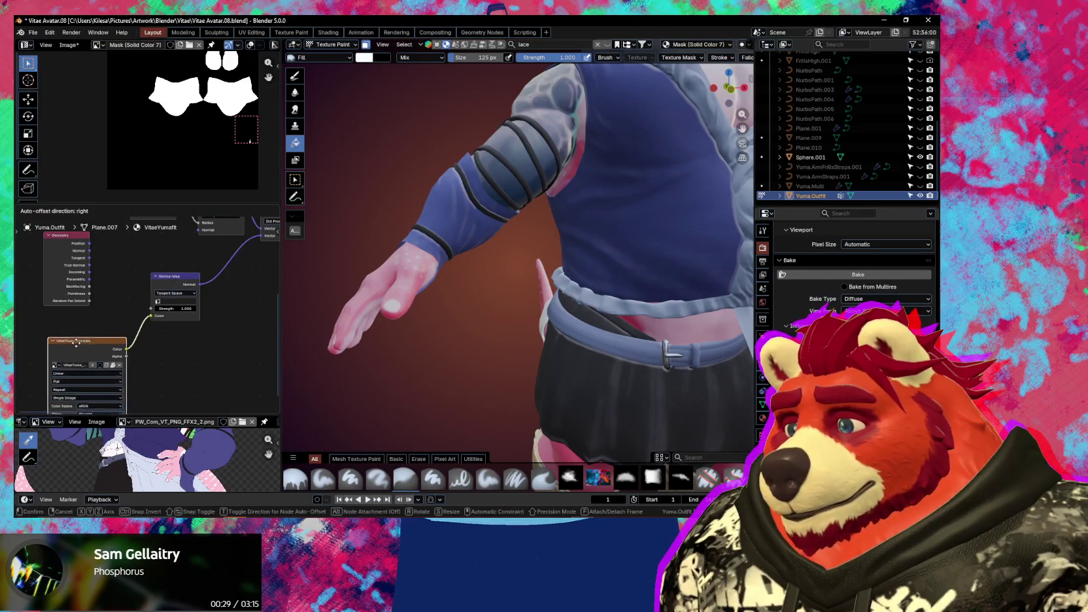
drag(160, 286, 125, 292)
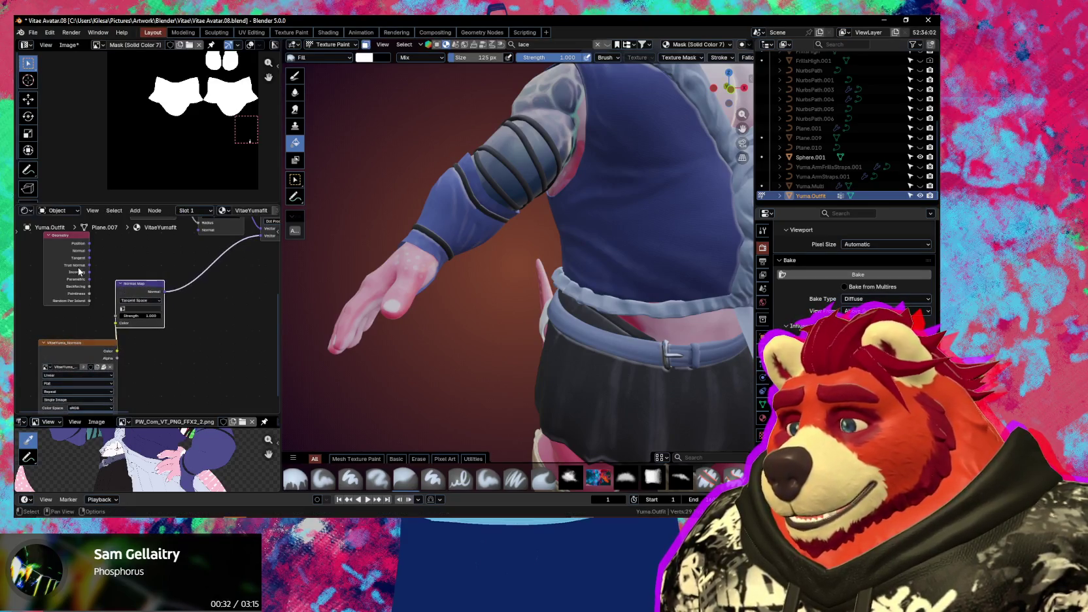
drag(57, 260, 72, 266)
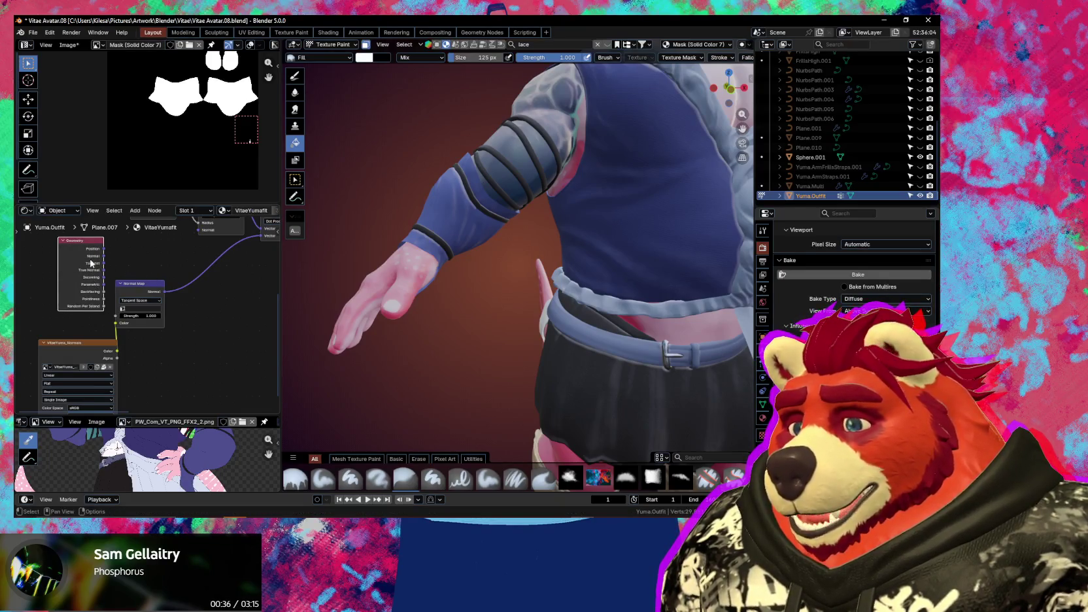
key(ctrl+KP_1)
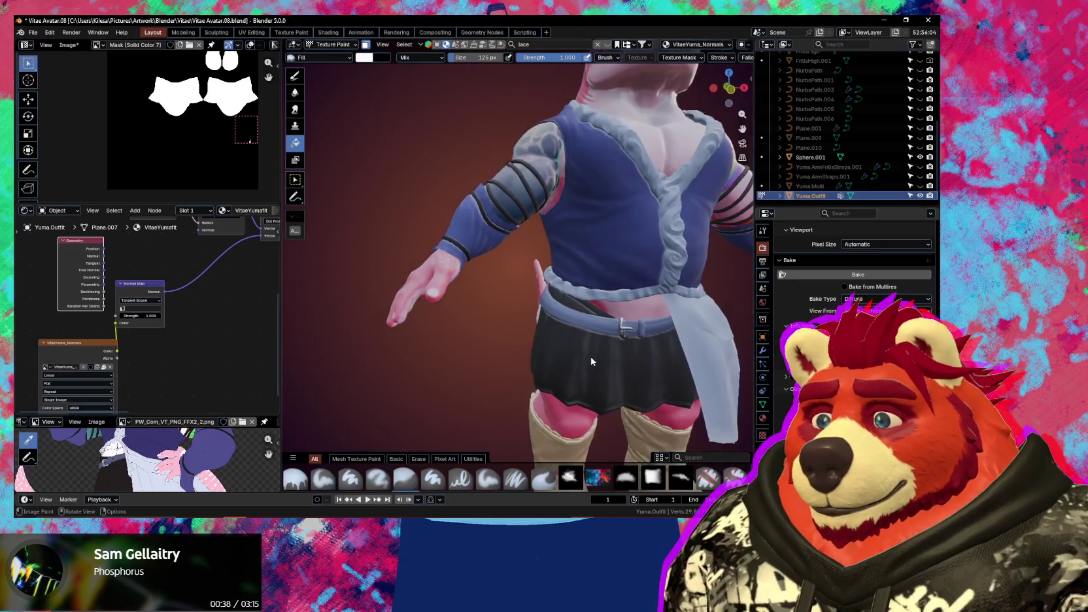
key(KP_1)
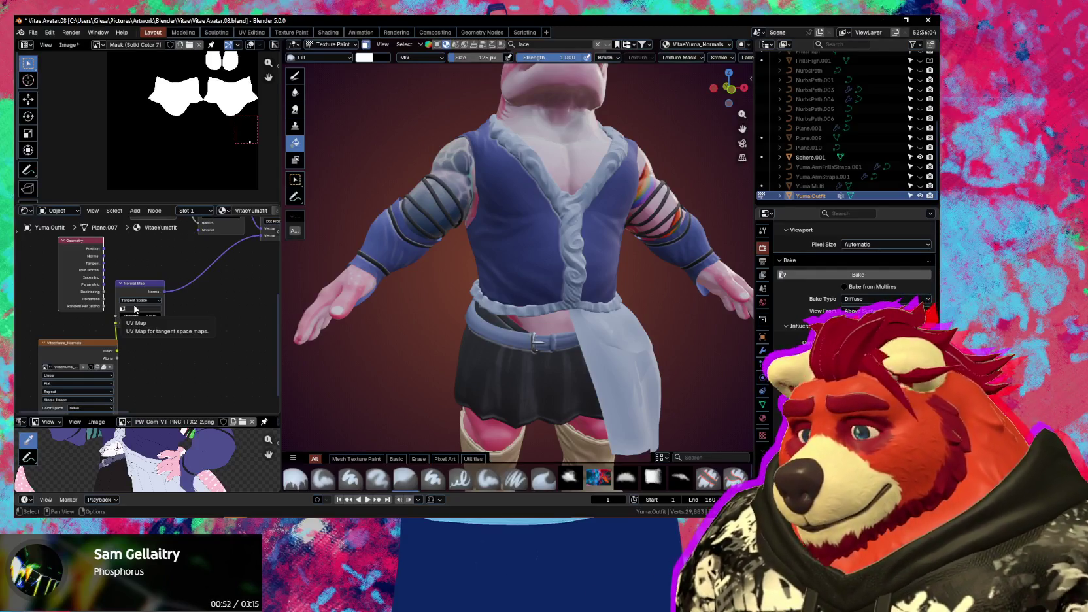
mouse_move(478, 259)
middle_down()
mouse_move(491, 253)
mouse_move(502, 275)
mouse_move(451, 278)
middle_up()
Select the VitaeYuma_Edge layer in the Ucupaint side panel
key(n)
scroll(609, 246, up, 1)
click(608, 248)
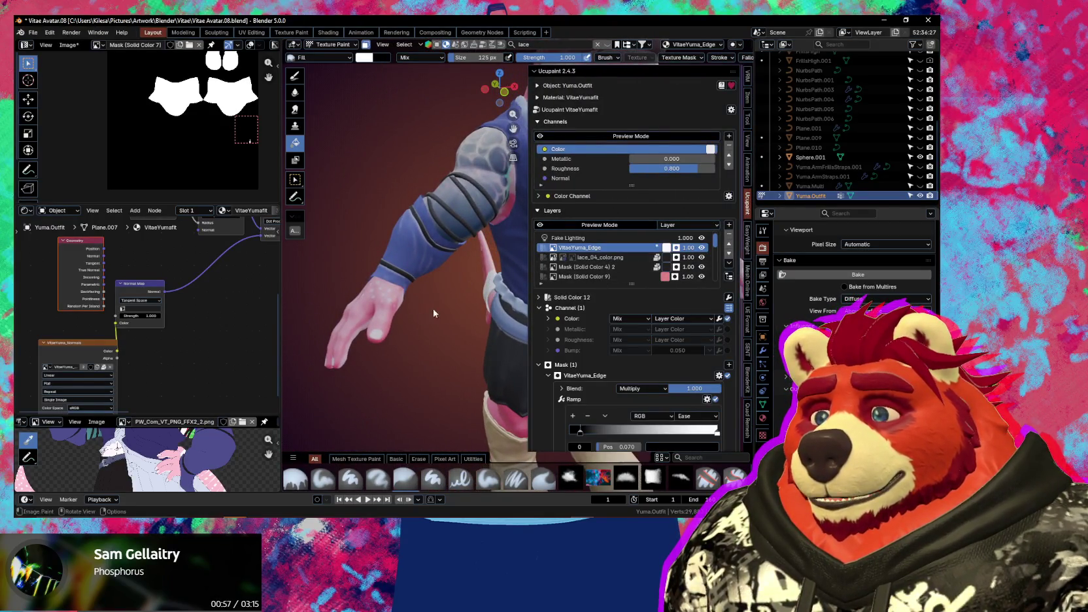
key(n)
scroll(431, 314, down, 2)
middle_drag(459, 303, 494, 323)
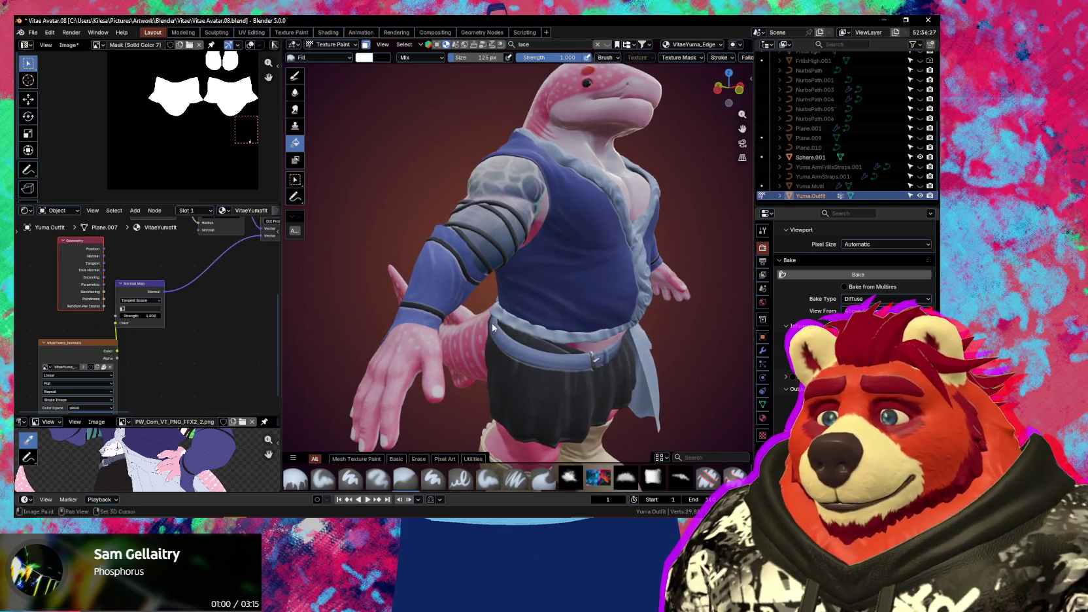
scroll(492, 327, up, 2)
scroll(493, 308, up, 2)
key(n)
mouse_move(451, 291)
middle_down()
mouse_move(500, 312)
mouse_move(461, 289)
middle_up()
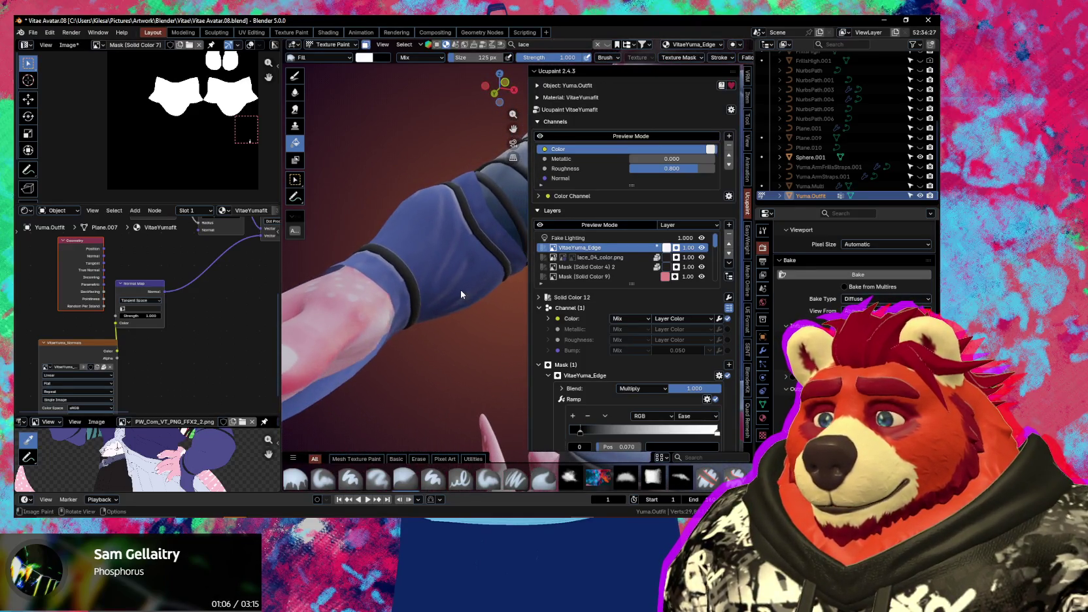
middle_drag(441, 329, 470, 314)
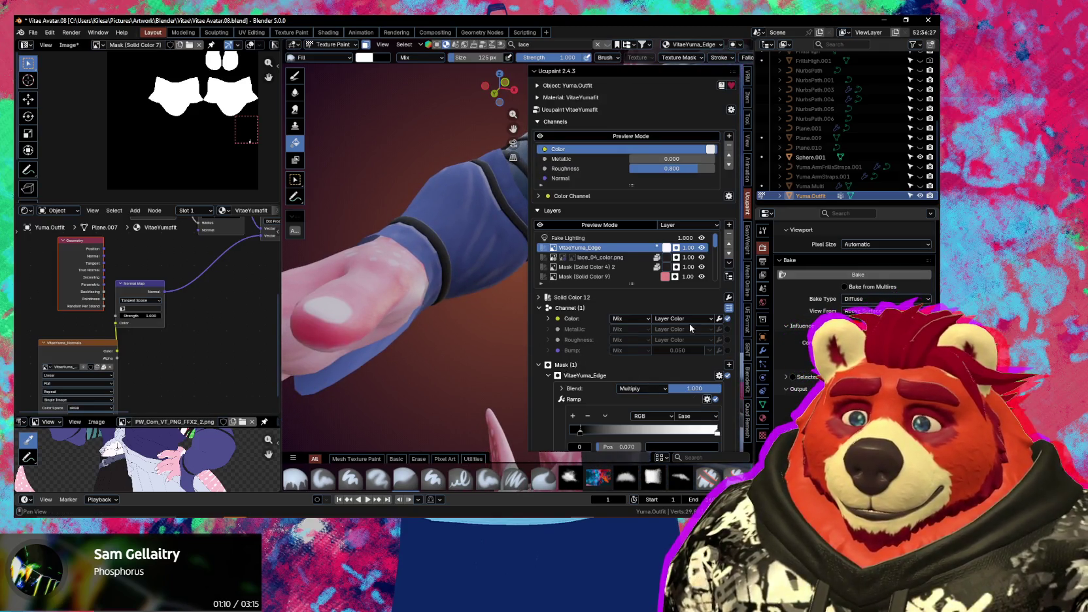
Set the edge layer's Color channel blend to Add and expand its settings
click(629, 318)
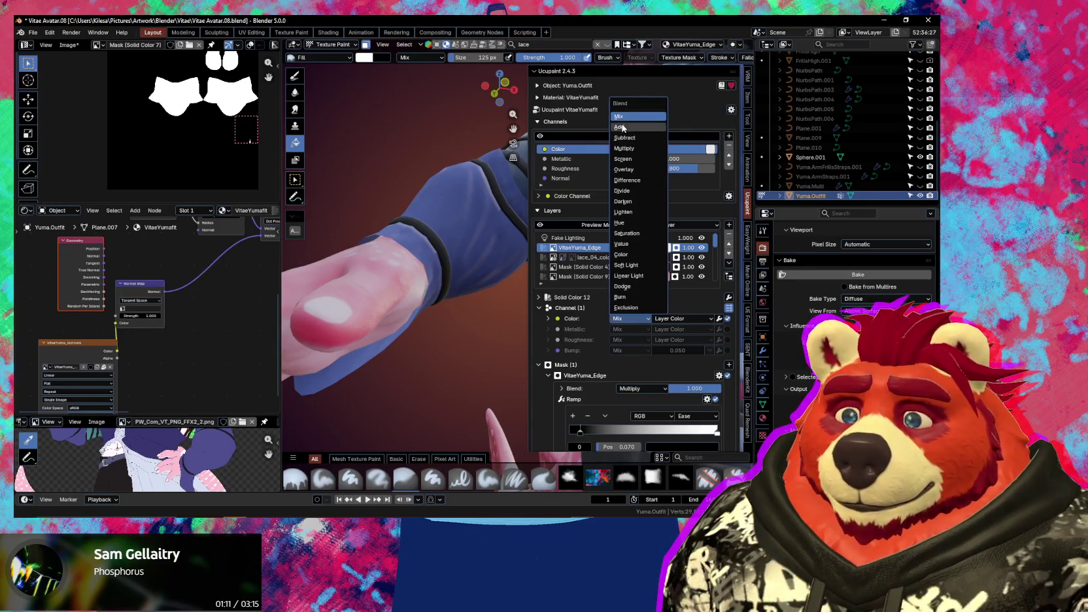
click(624, 128)
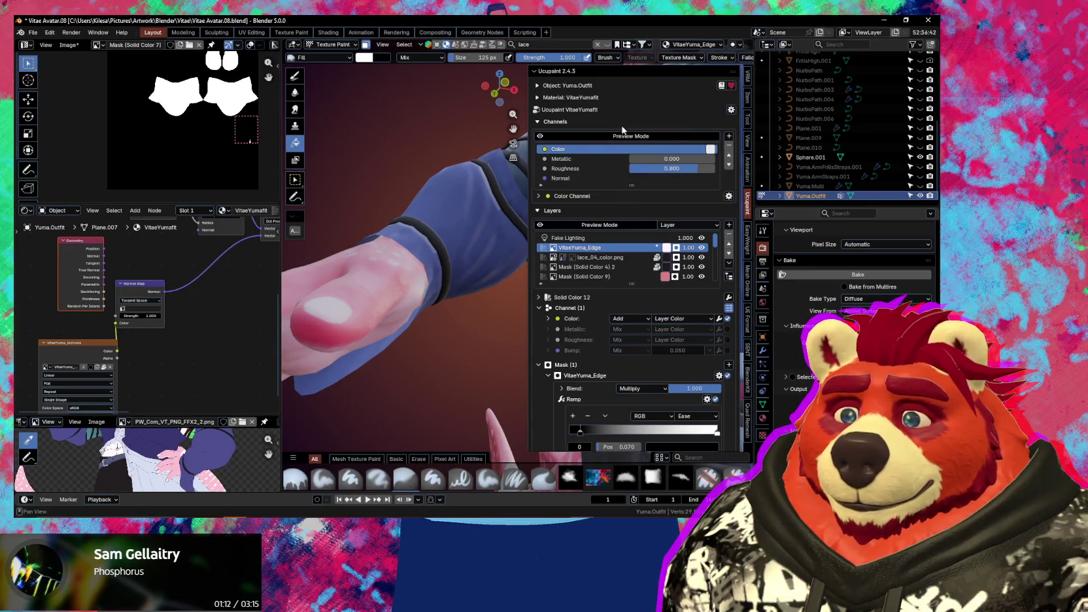
click(559, 318)
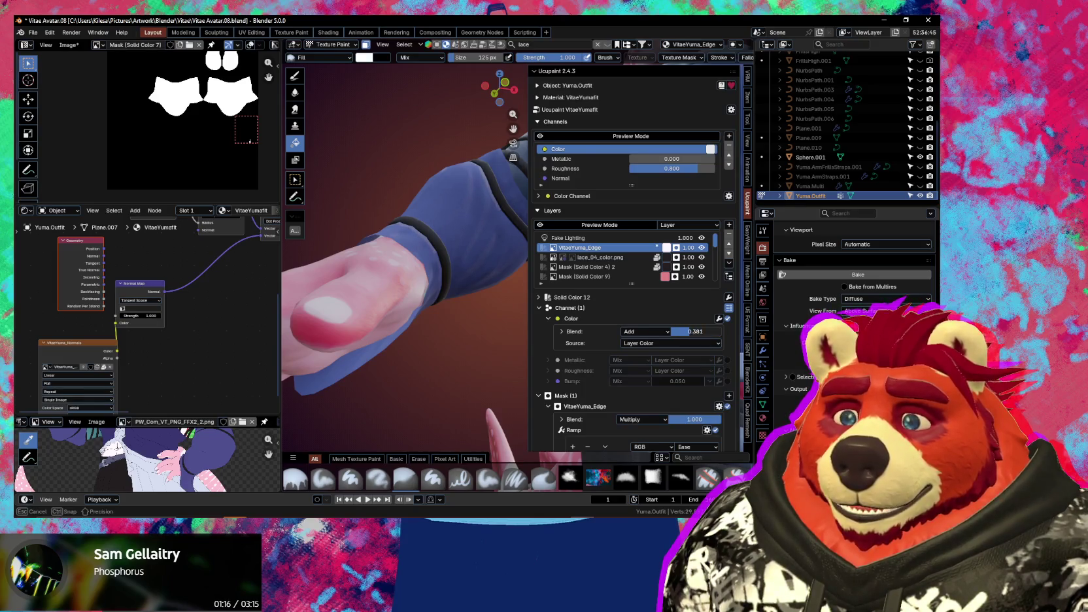
Orbit around the character's back, torso and skirt down to a frontal view of the beige boots
key(n)
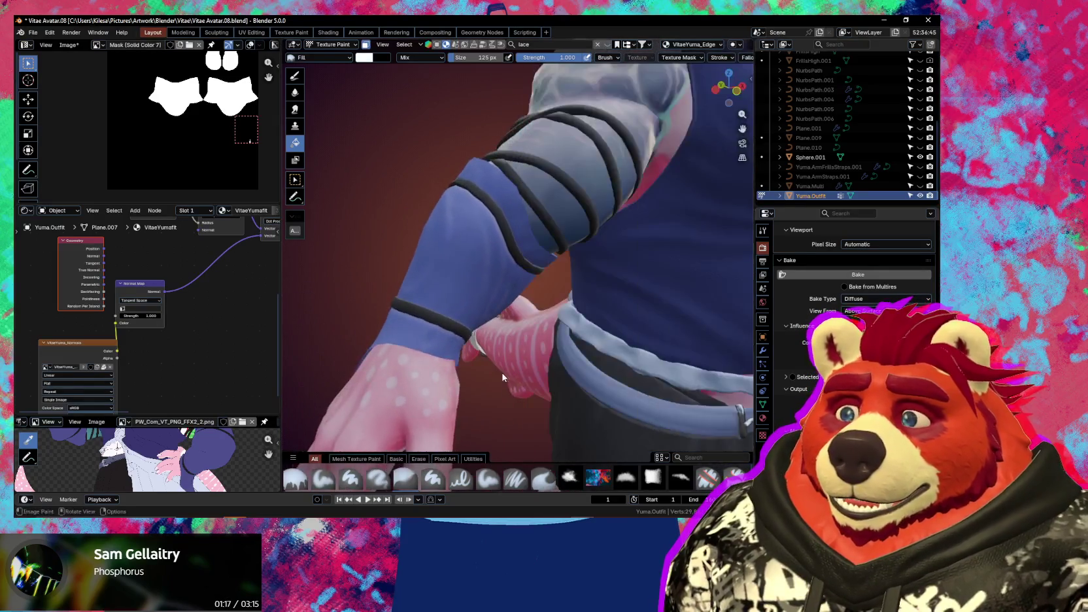
mouse_move(621, 376)
middle_down()
mouse_move(667, 371)
mouse_move(565, 377)
middle_up()
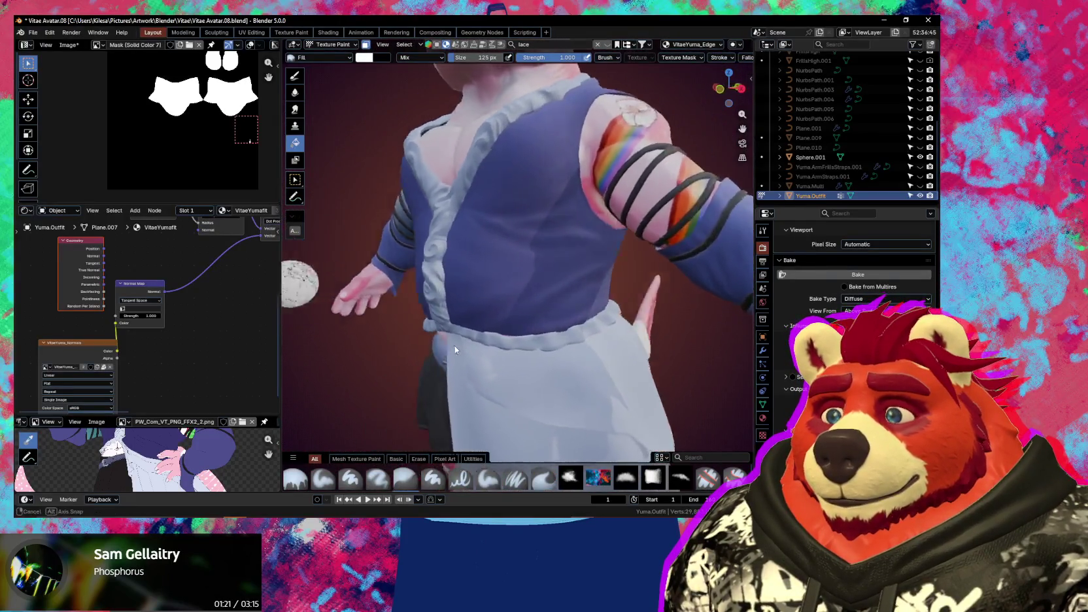
middle_drag(565, 376, 445, 348)
scroll(521, 359, down, 2)
middle_drag(521, 360, 692, 399)
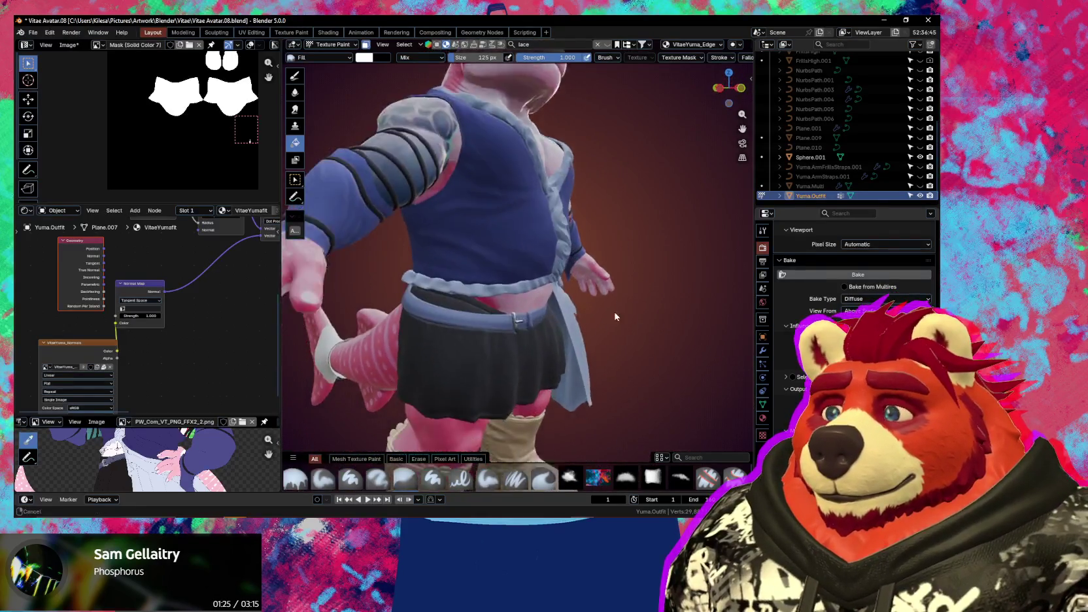
mouse_move(691, 400)
middle_down()
mouse_move(535, 333)
mouse_move(508, 289)
mouse_move(629, 317)
middle_up()
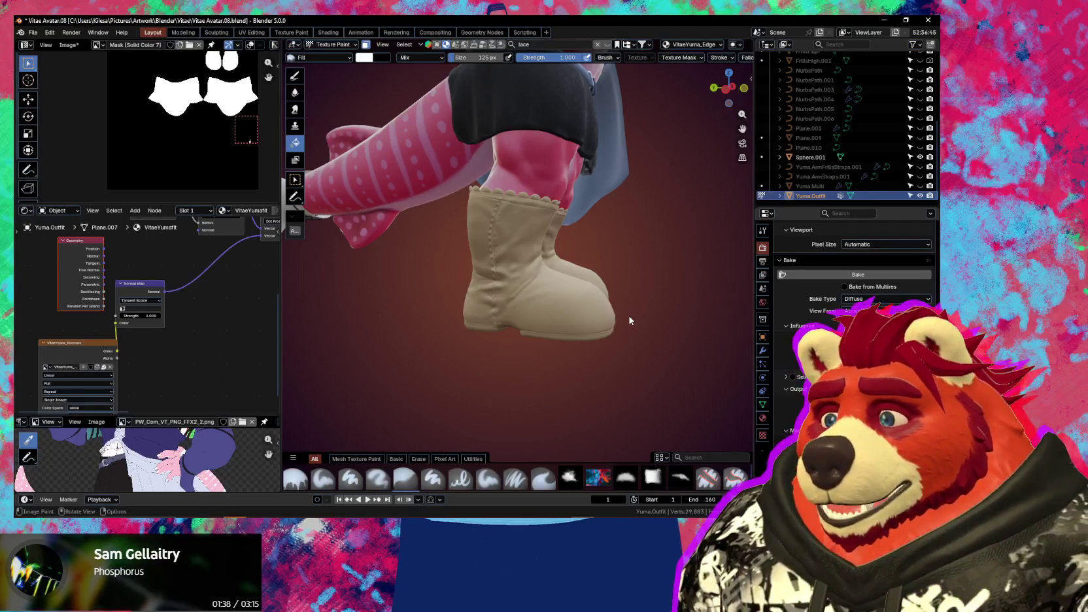
mouse_move(534, 214)
middle_down()
mouse_move(478, 220)
mouse_move(501, 289)
mouse_move(455, 344)
mouse_move(491, 332)
mouse_move(607, 352)
middle_up()
key(n)
key(n)
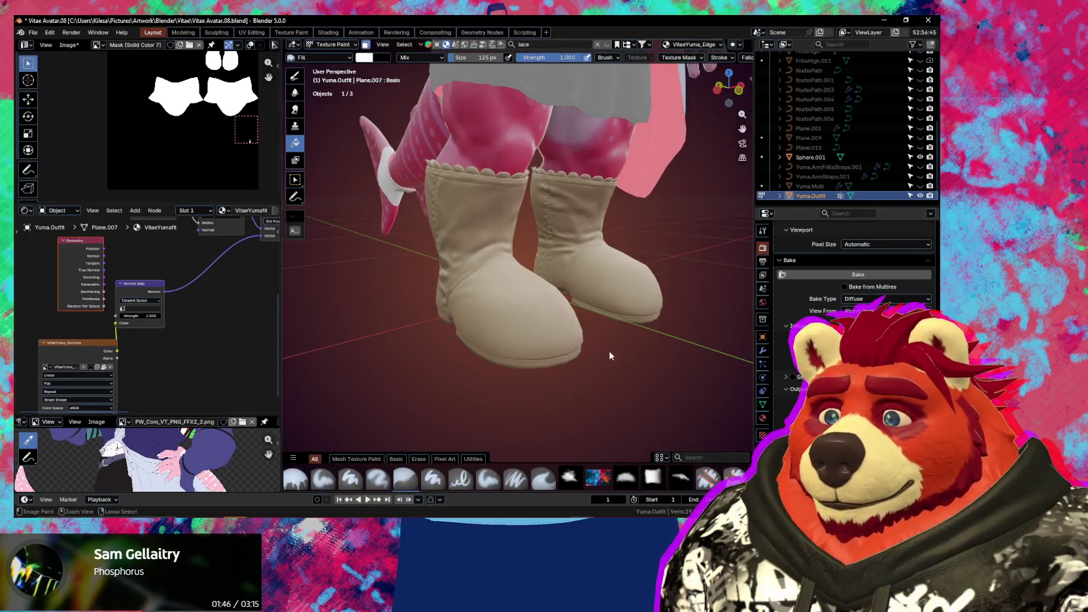
Switch the outfit to Object Mode and orbit close to the boot's side
key(ctrl+Tab)
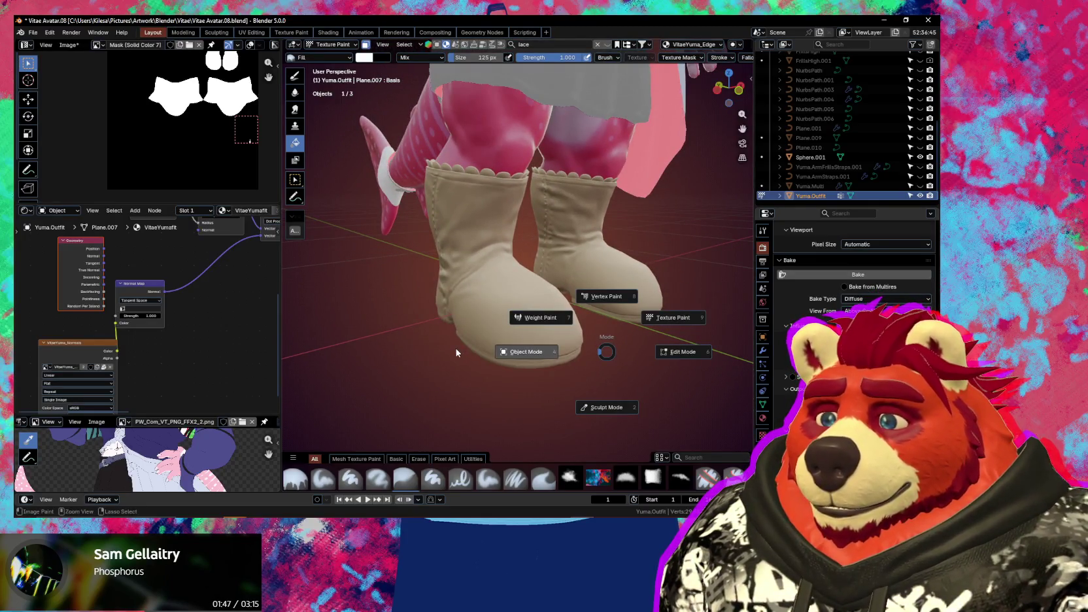
click(456, 348)
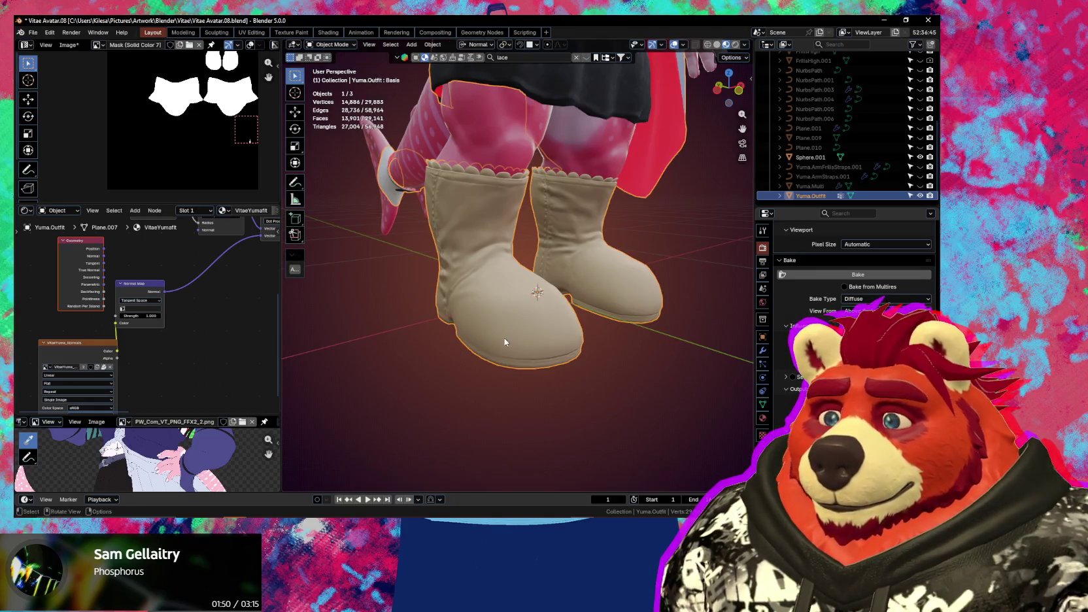
scroll(508, 329, up, 2)
mouse_move(469, 329)
middle_down()
mouse_move(546, 326)
mouse_move(468, 321)
middle_up()
Select the lace_04_color.png layer in the Ucupaint panel to show its settings
key(n)
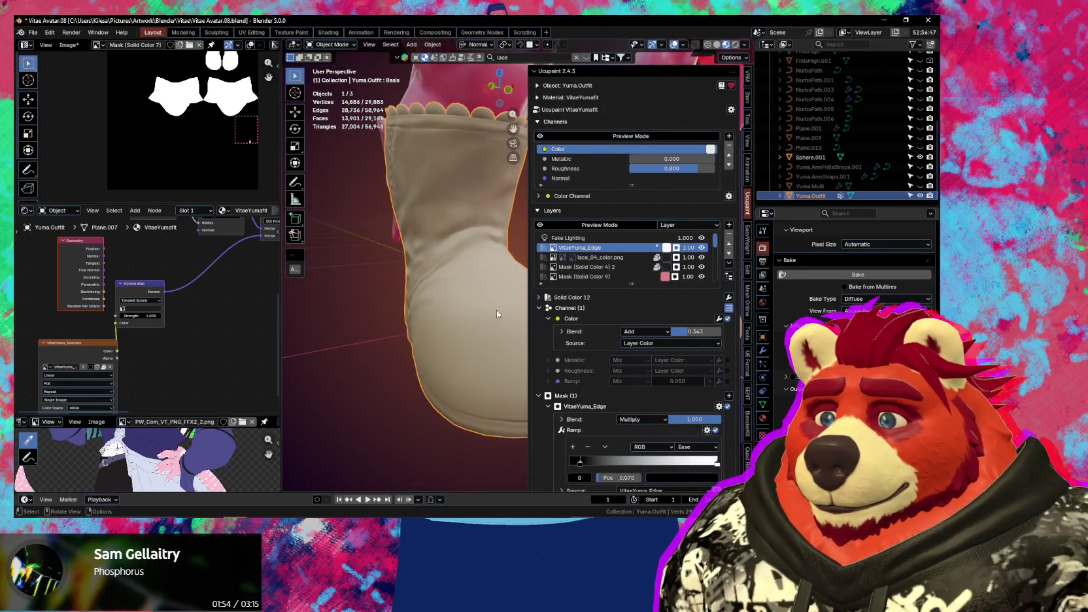
scroll(598, 269, down, 4)
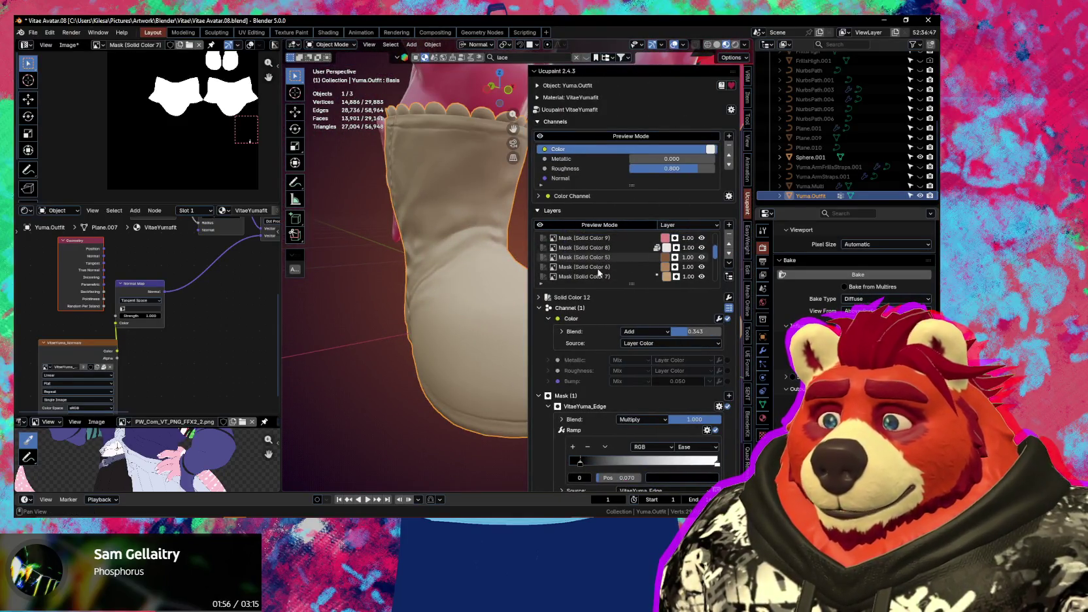
click(638, 258)
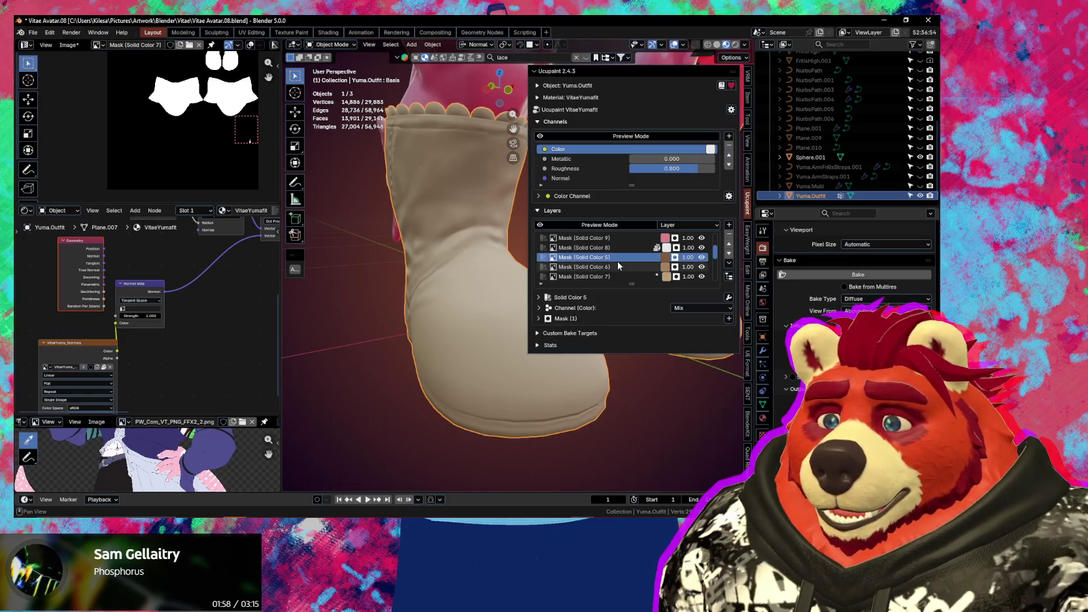
scroll(617, 261, up, 4)
click(618, 257)
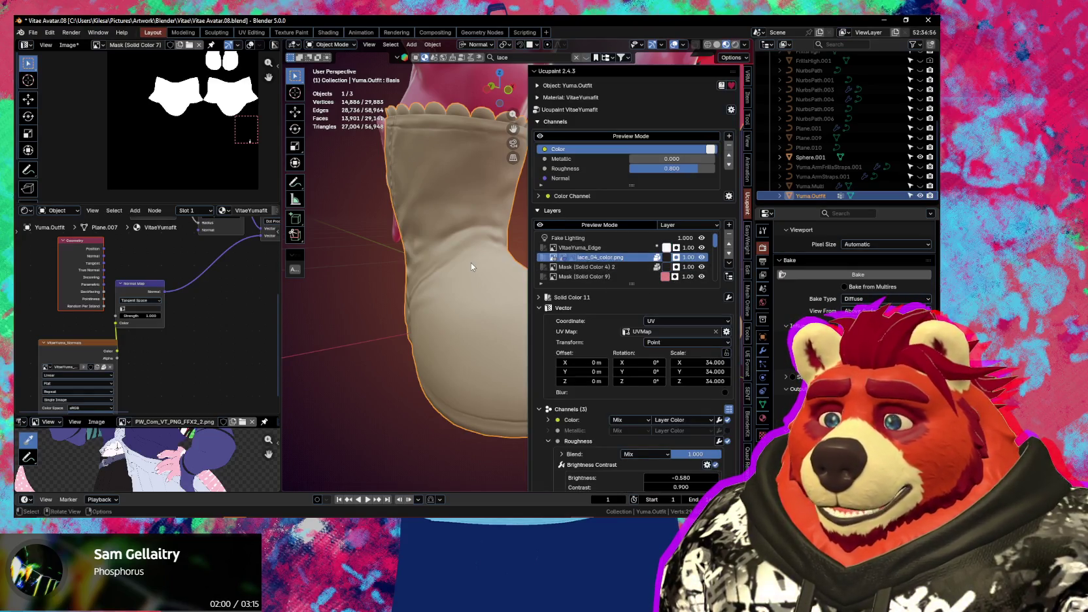
Enlarge the reference image area and zoom into the drawn boot artwork
middle_drag(471, 262, 529, 259)
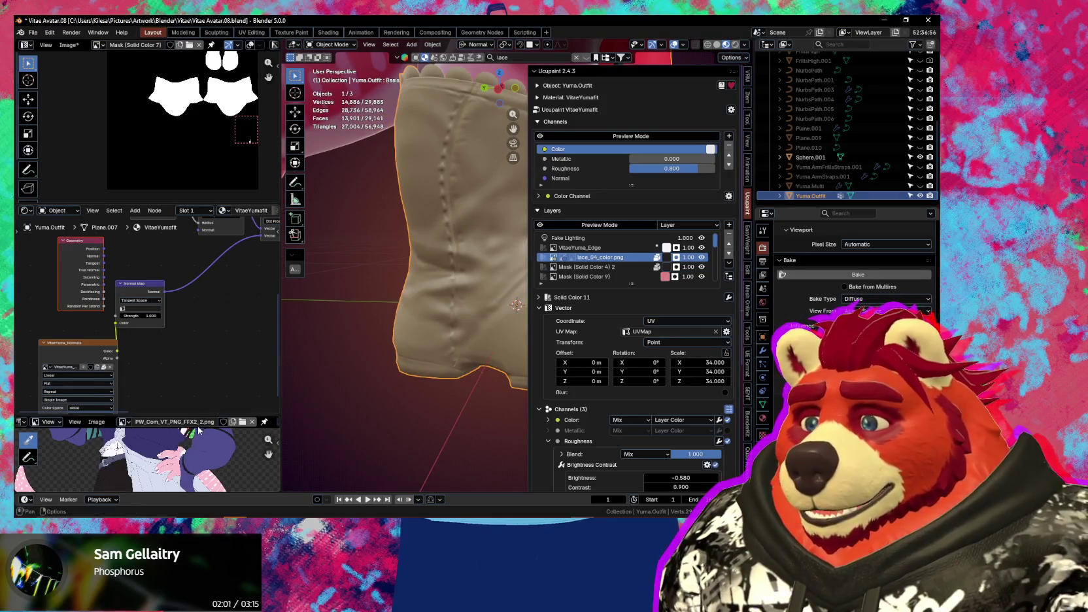
drag(196, 418, 196, 290)
middle_drag(206, 406, 206, 470)
scroll(204, 458, up, 2)
scroll(202, 447, up, 2)
scroll(198, 435, up, 2)
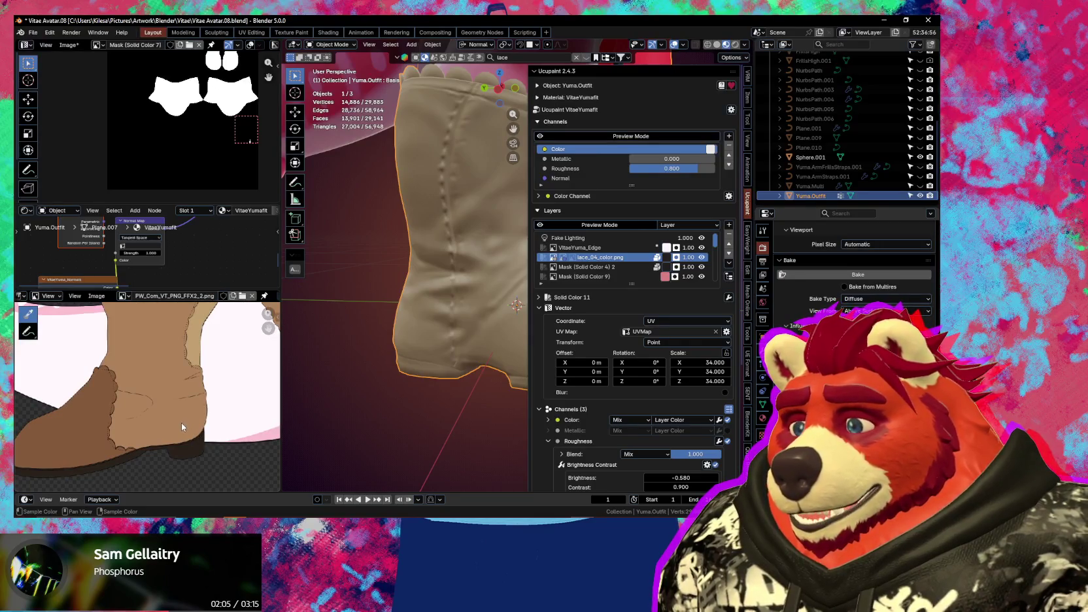
scroll(132, 437, up, 2)
scroll(150, 400, up, 2)
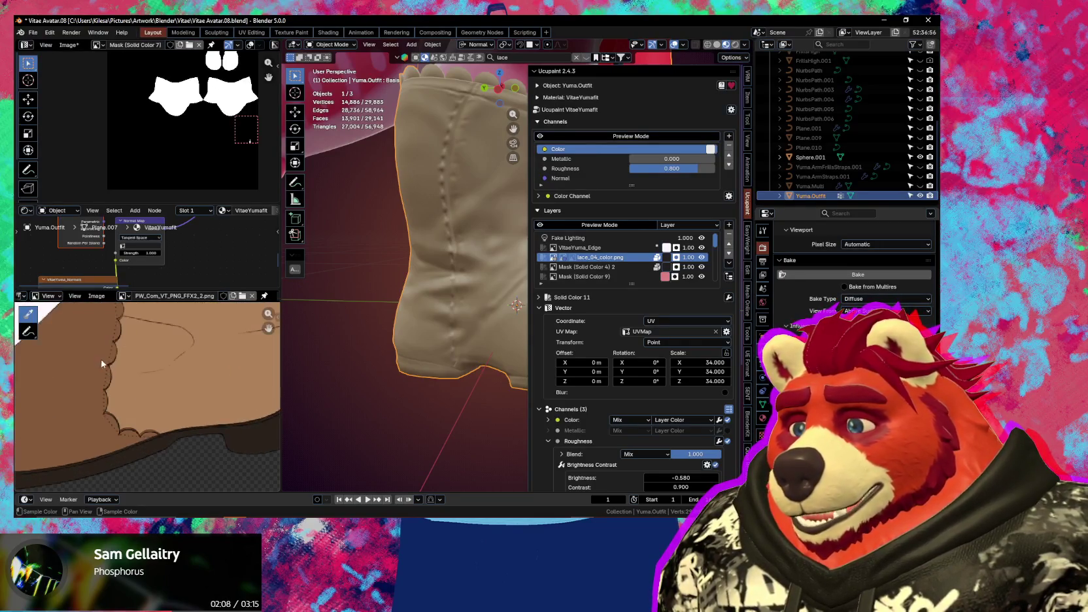
scroll(105, 389, up, 1)
scroll(107, 388, down, 2)
scroll(116, 383, down, 1)
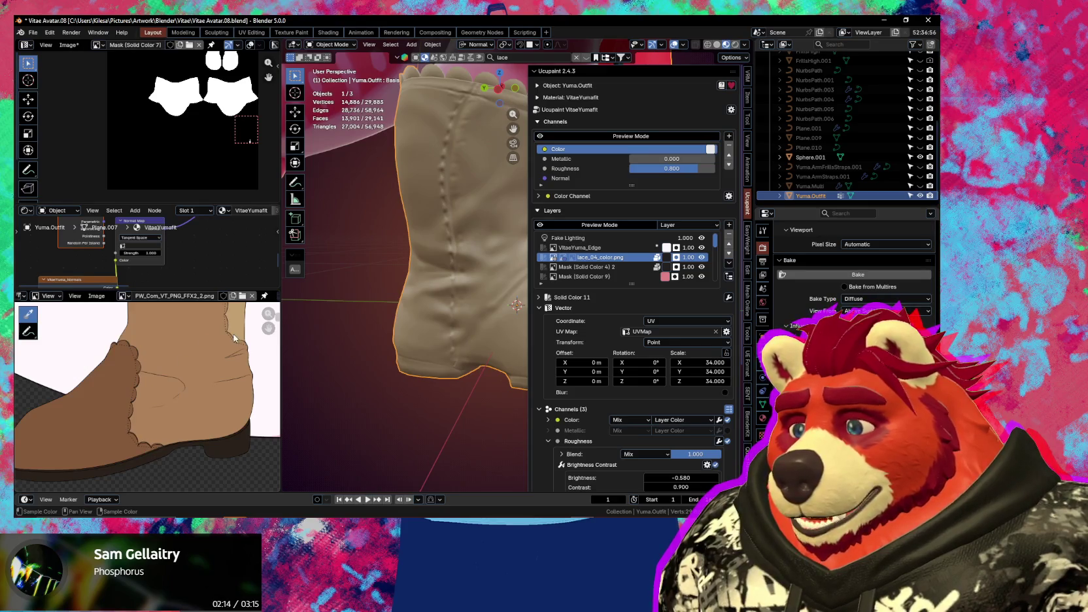
Compare the reference boot's toe, sole and lace-trimmed top against the 3D boot
middle_drag(136, 361, 139, 397)
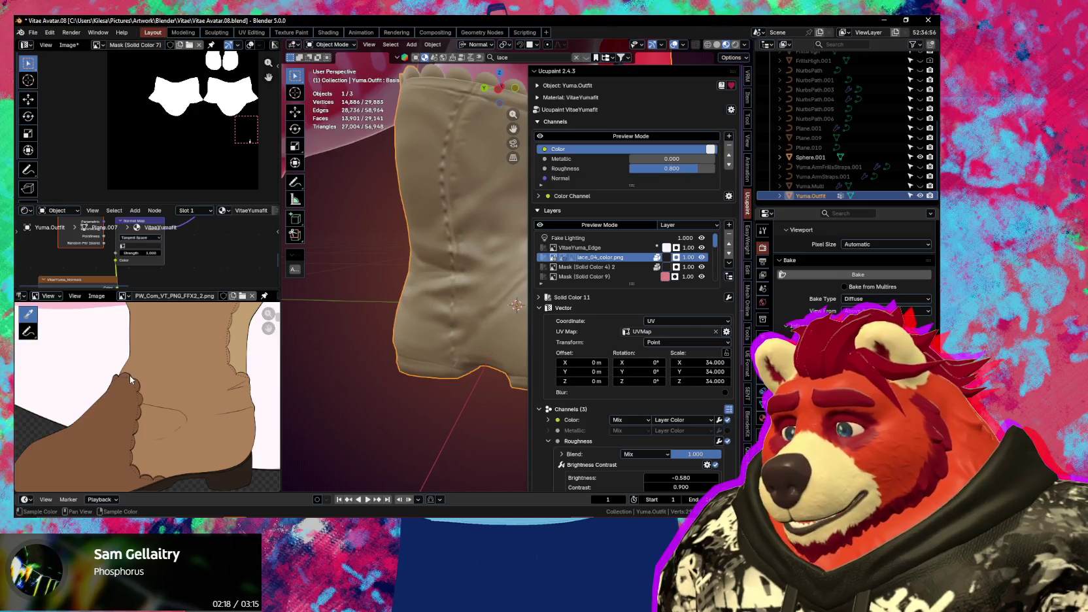
scroll(125, 127, up, 1)
scroll(125, 127, up, 2)
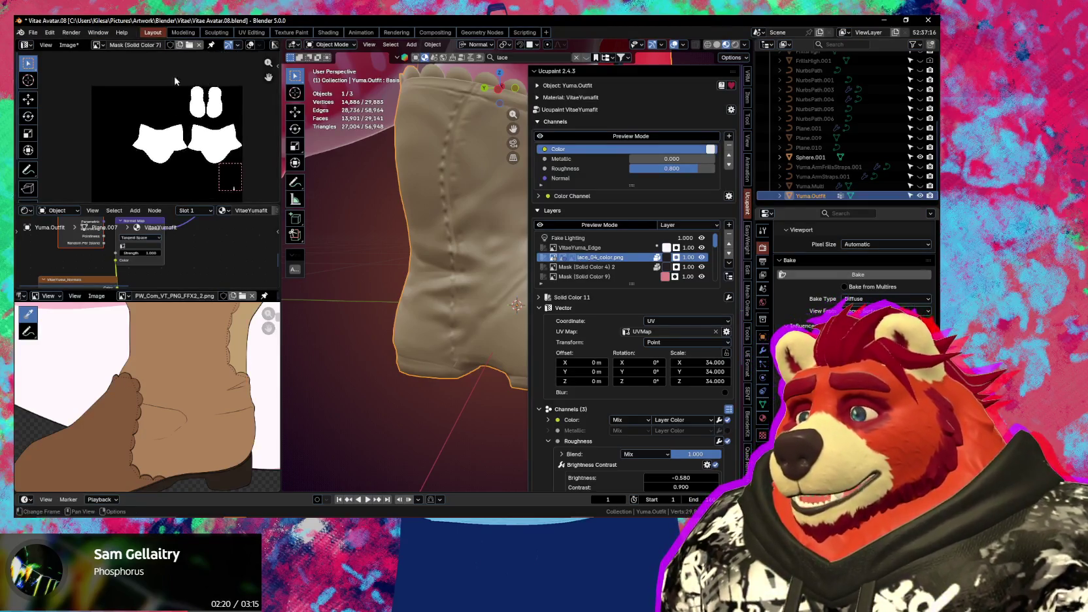
scroll(125, 127, up, 2)
scroll(125, 127, up, 2)
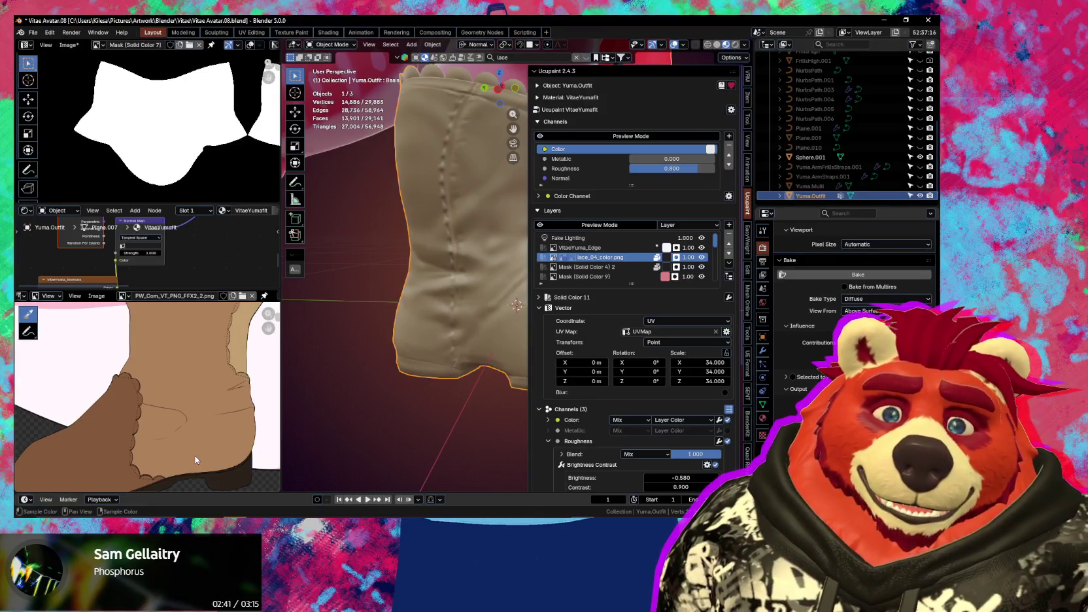
middle_drag(137, 387, 157, 357)
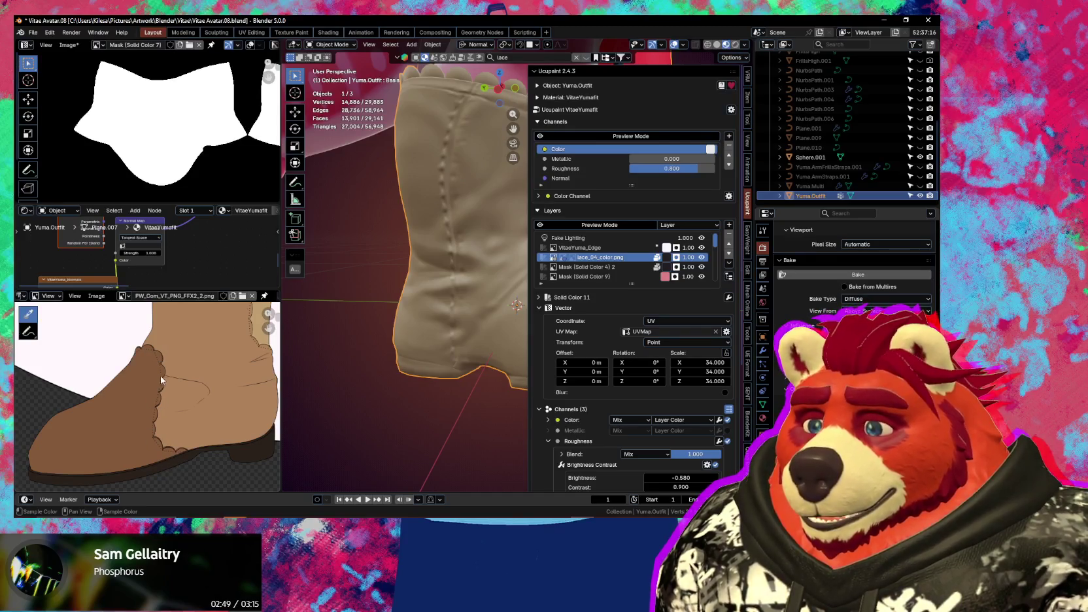
mouse_move(448, 368)
middle_down()
mouse_move(472, 360)
mouse_move(419, 342)
middle_up()
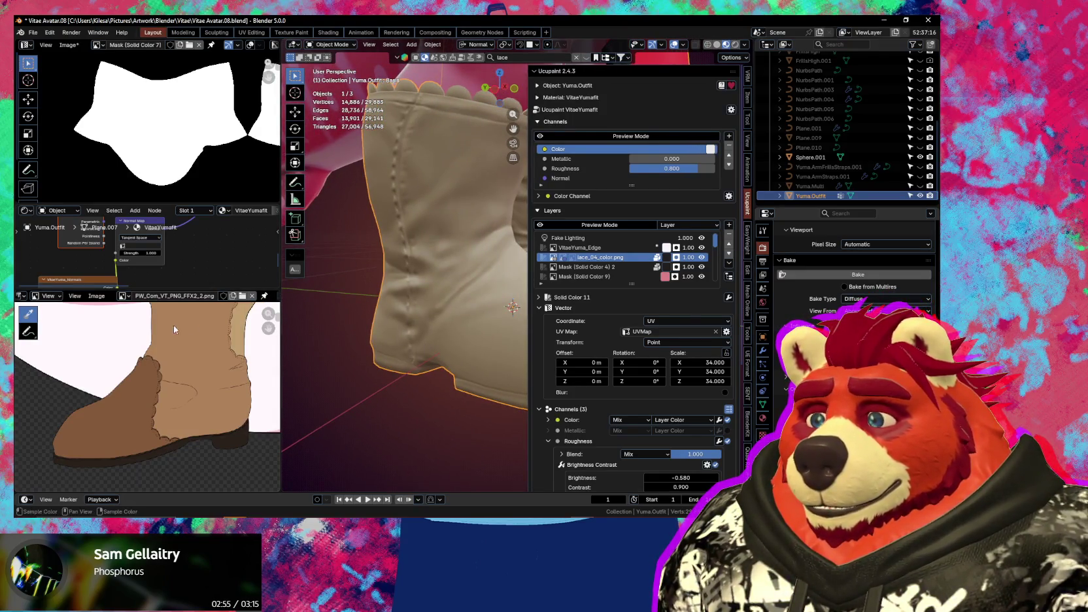
middle_drag(147, 367, 154, 471)
mouse_move(469, 336)
middle_down()
mouse_move(402, 303)
mouse_move(445, 306)
middle_up()
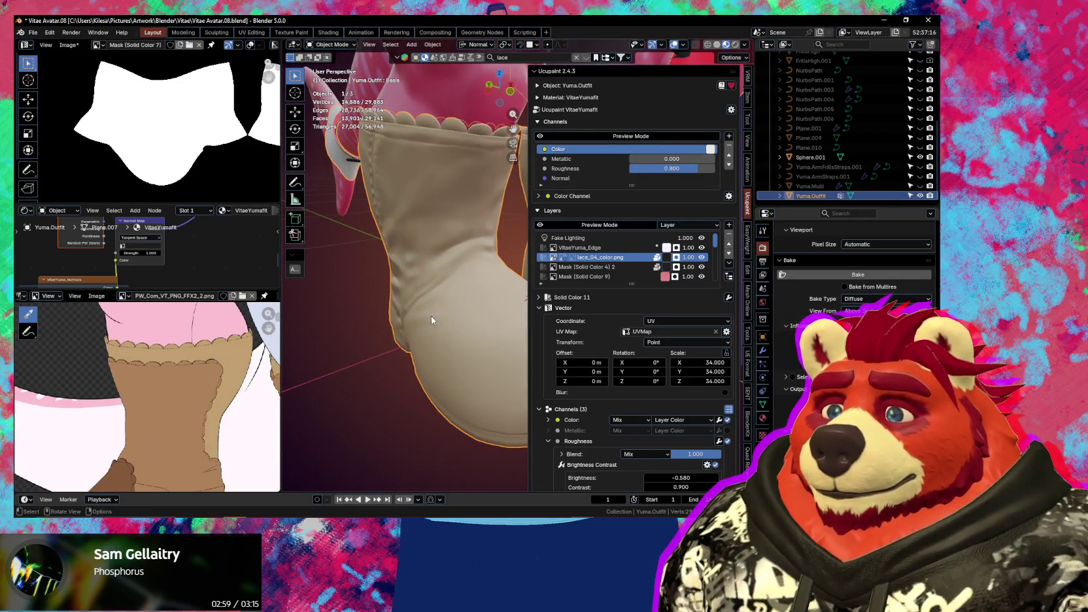
key(ctrl+Tab)
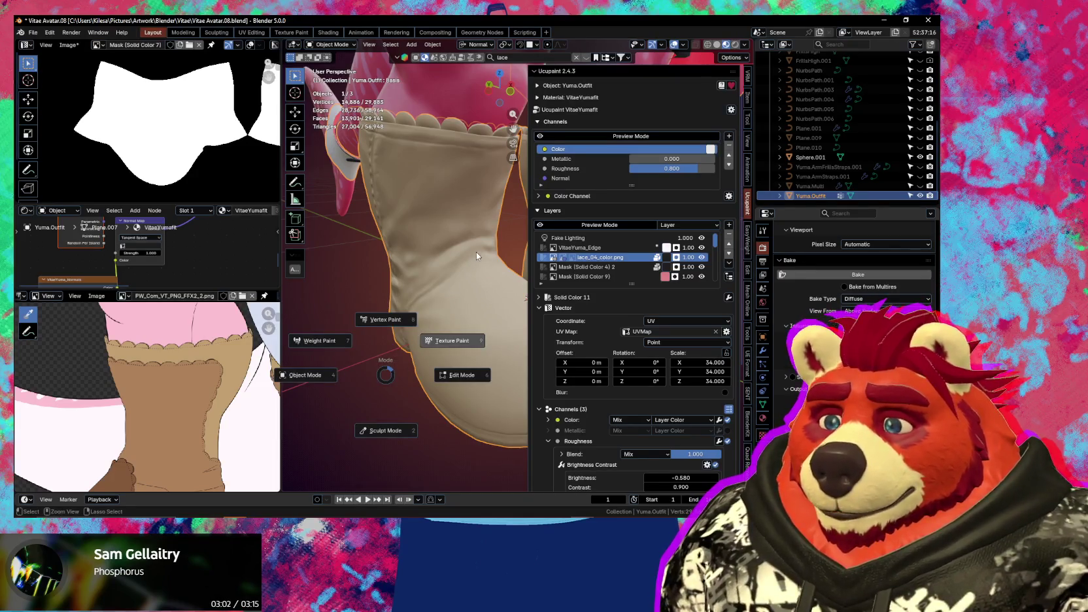
In Edit Mode, select both sole rim edge loops and grow them to the seams with Ctrl+L
click(476, 255)
mouse_move(462, 277)
middle_down()
mouse_move(431, 304)
mouse_move(475, 387)
mouse_move(480, 341)
mouse_move(532, 351)
mouse_move(564, 285)
mouse_move(421, 268)
mouse_move(588, 229)
mouse_move(574, 275)
middle_up()
key(Tab)
key(alt+a)
key(n)
key(shift+alt+z)
key(a)
alt+click(560, 274)
alt+shift+click(399, 263)
key(ctrl+l)
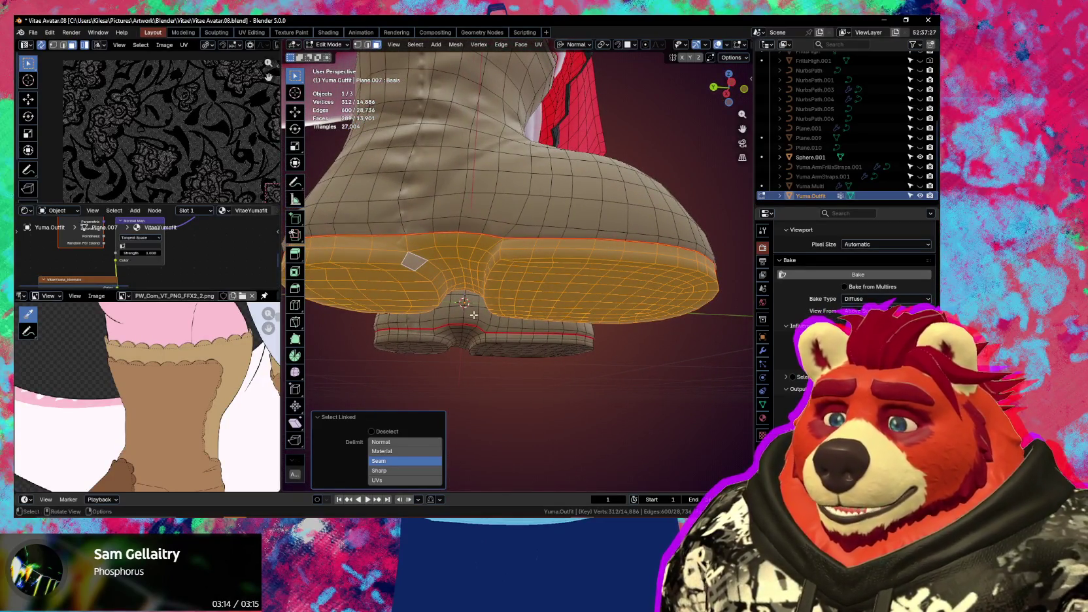
Check the soles in Texture Paint, mirror the selection onto the other boot, and return to painting
key(ctrl+Tab)
click(571, 241)
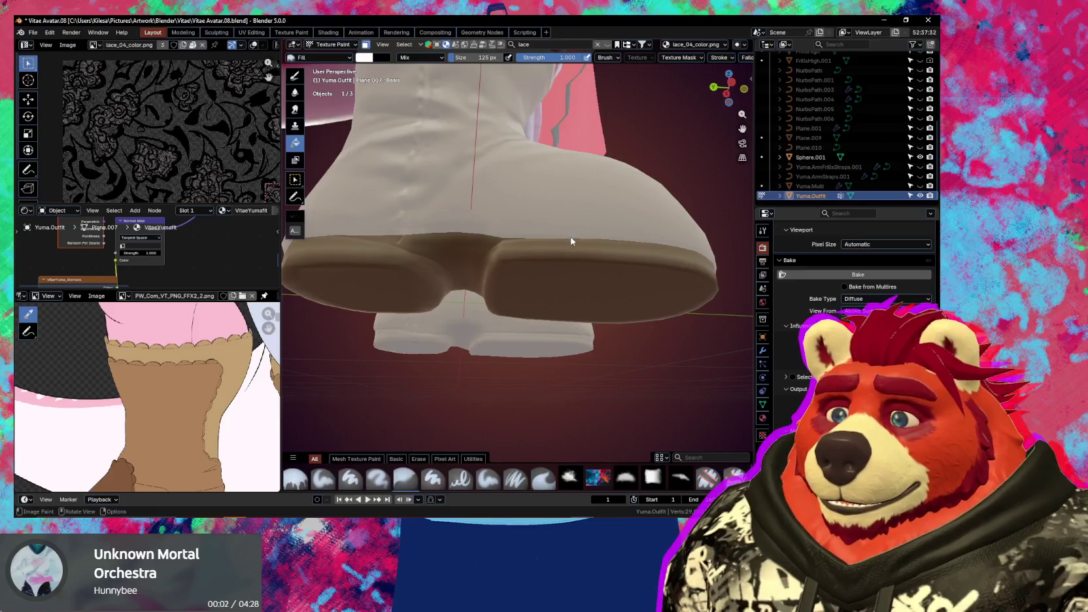
key(Tab)
key(ctrl+shift+m)
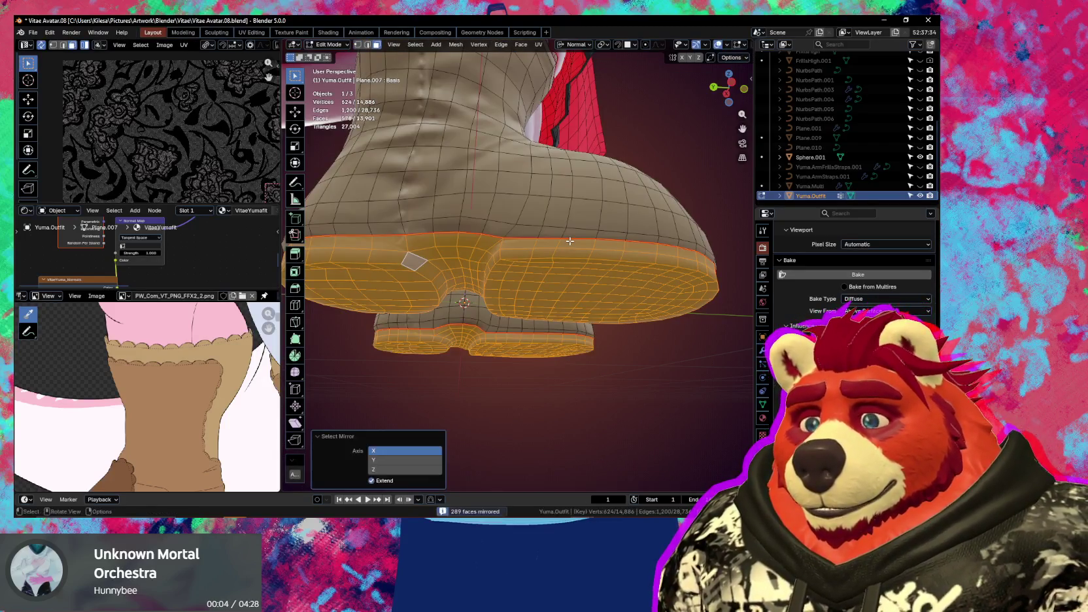
key(ctrl+Tab)
click(676, 139)
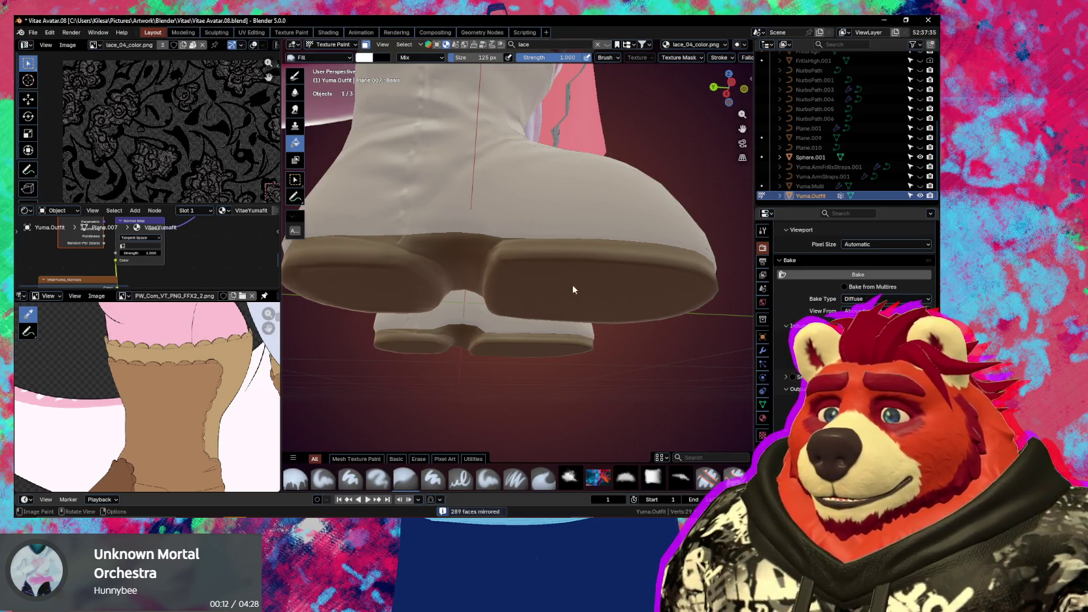
key(n)
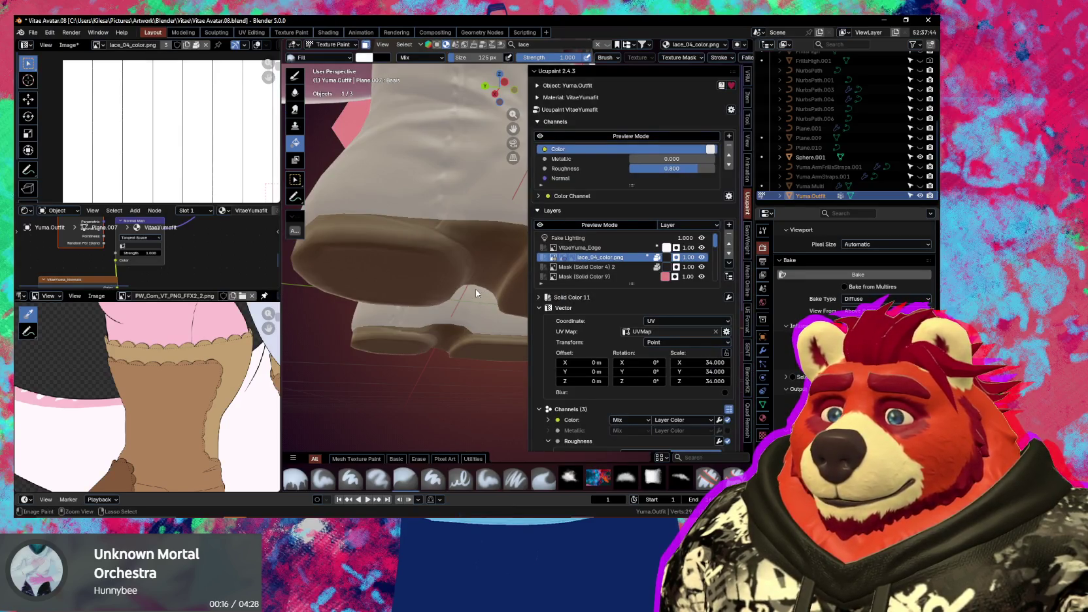
Fill the boot soles with black on the Mask (Solid Color 4) 2 layer and orbit to check
click(588, 267)
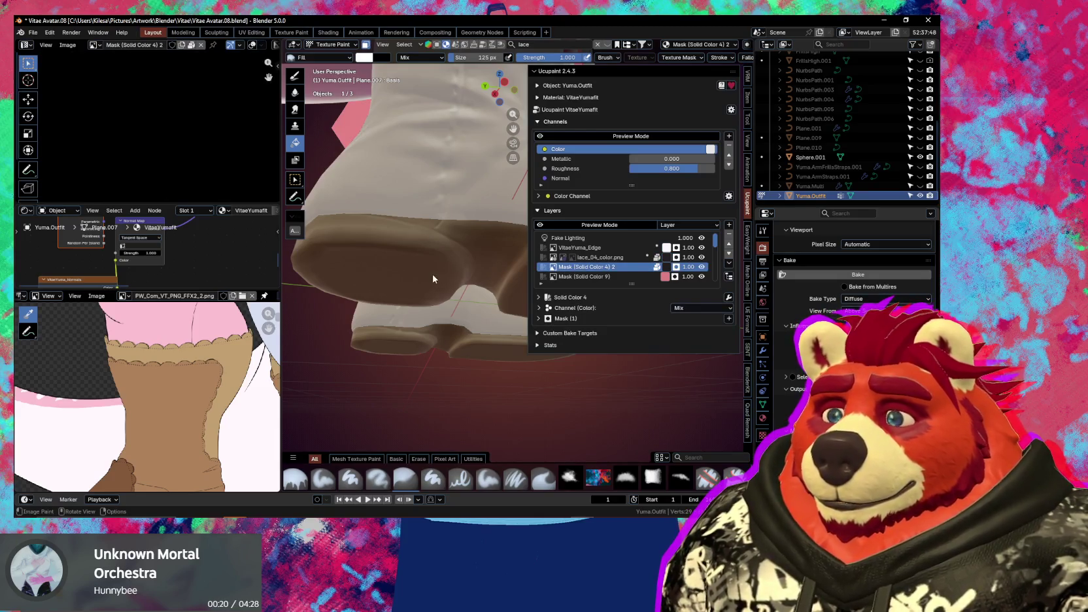
click(455, 272)
key(n)
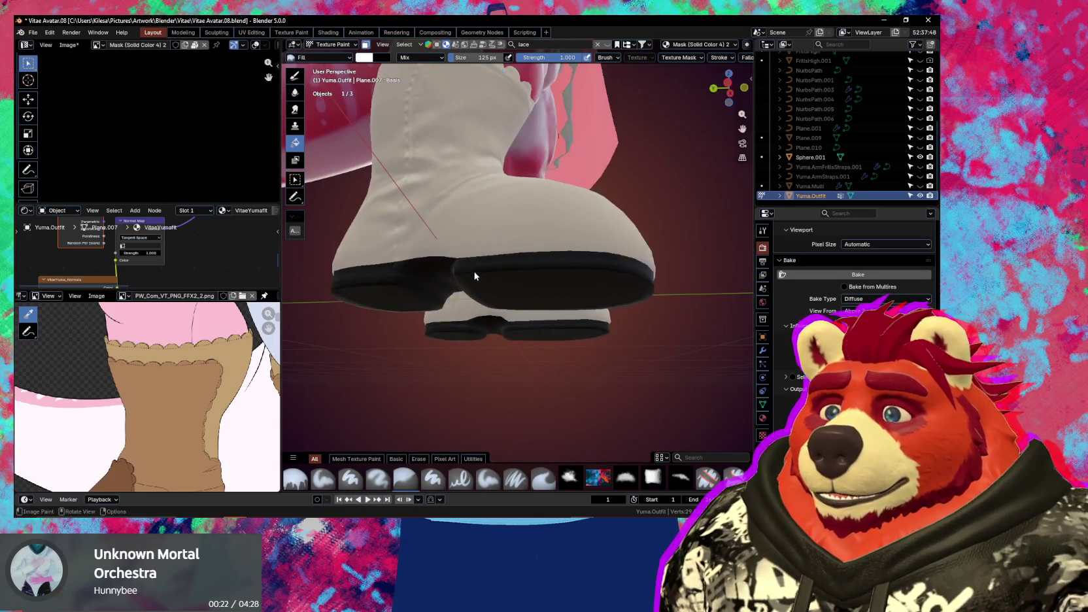
shift+scroll(513, 268, down, 3)
mouse_move(531, 277)
middle_down()
mouse_move(710, 324)
mouse_move(536, 318)
middle_up()
scroll(560, 315, up, 5)
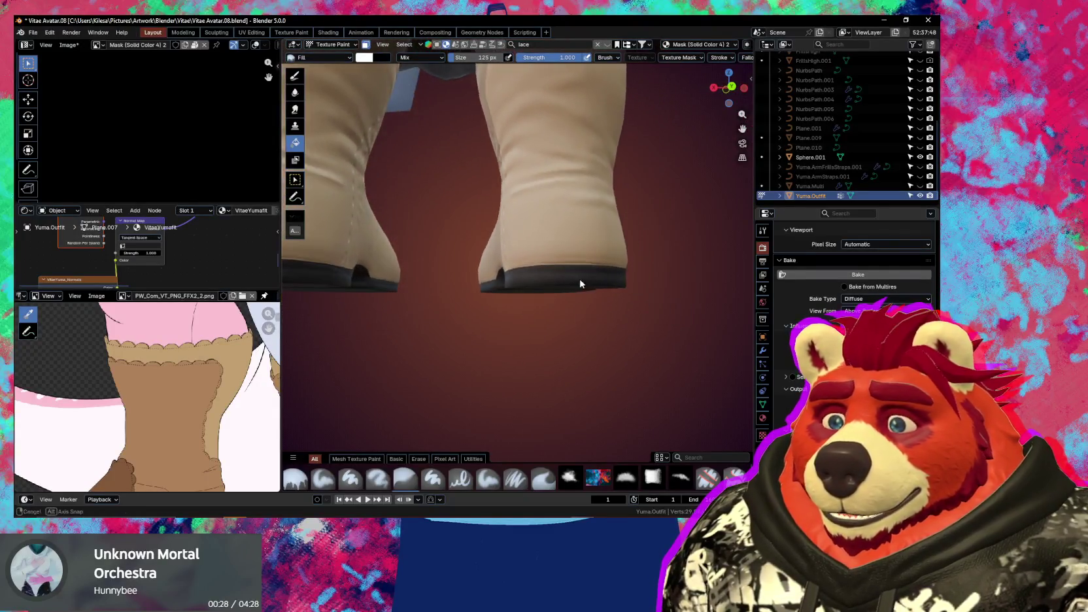
middle_drag(578, 285, 551, 300)
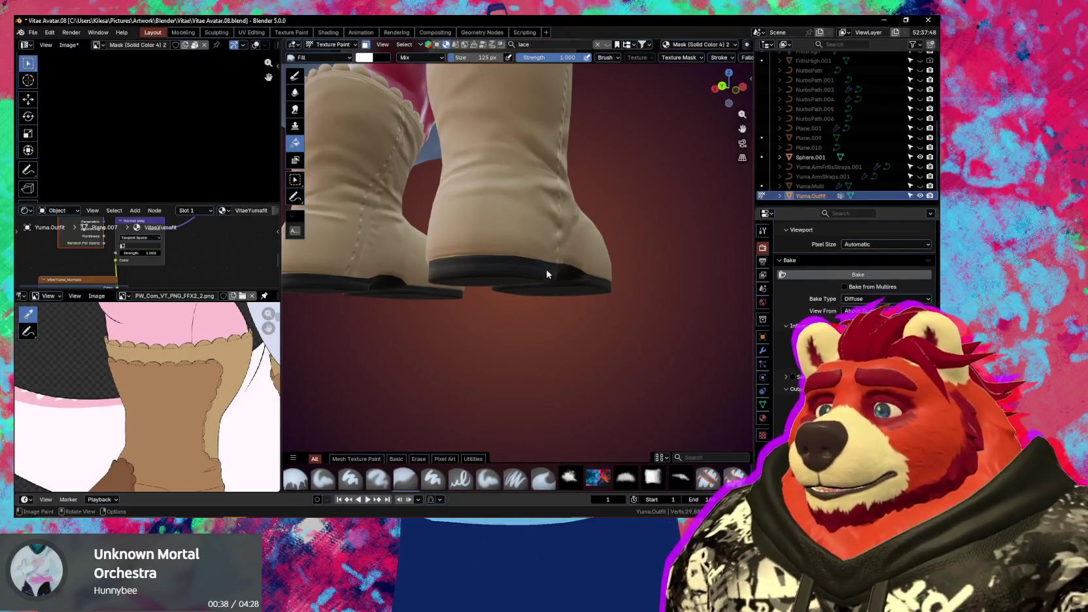
click(488, 478)
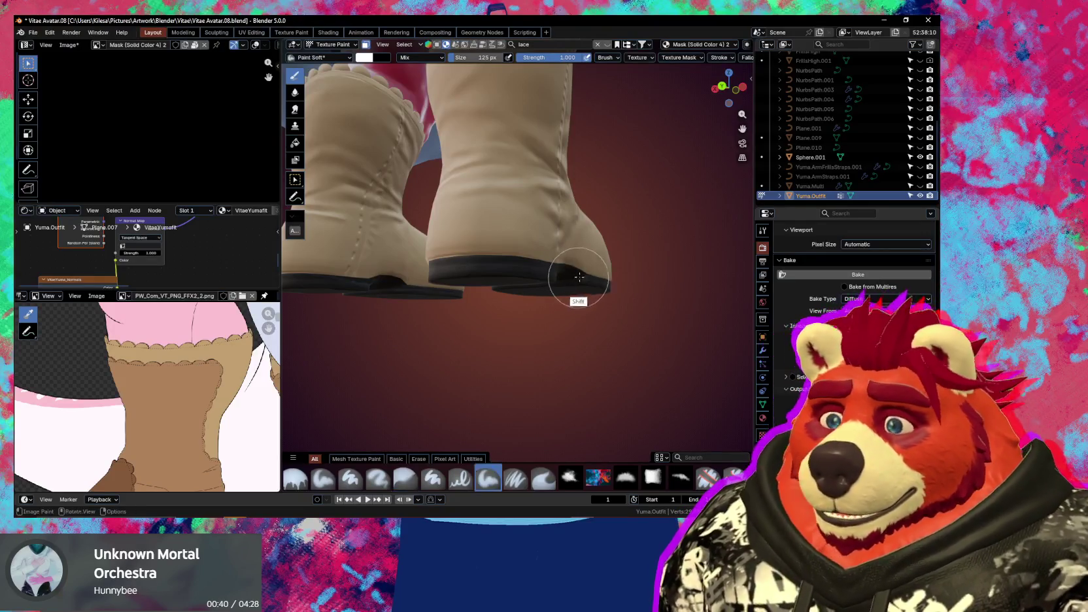
Frame both boot soles and shrink the brush to 40 px
scroll(575, 288, up, 2)
scroll(571, 262, up, 3)
scroll(563, 251, up, 1)
scroll(535, 243, up, 1)
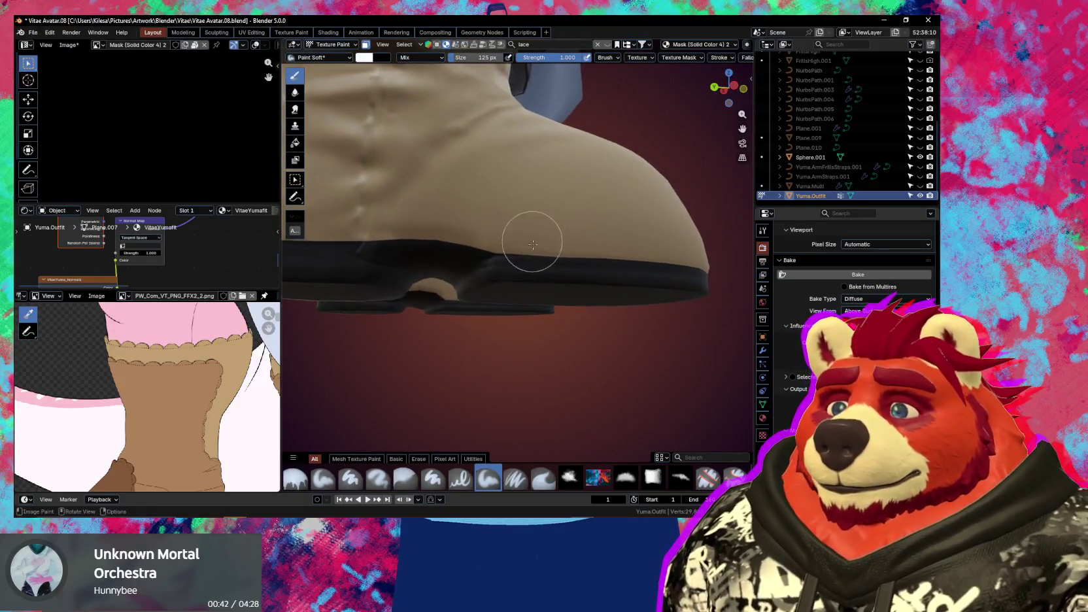
scroll(549, 232, up, 3)
shift+middle_drag(565, 224, 565, 239)
scroll(595, 245, down, 2)
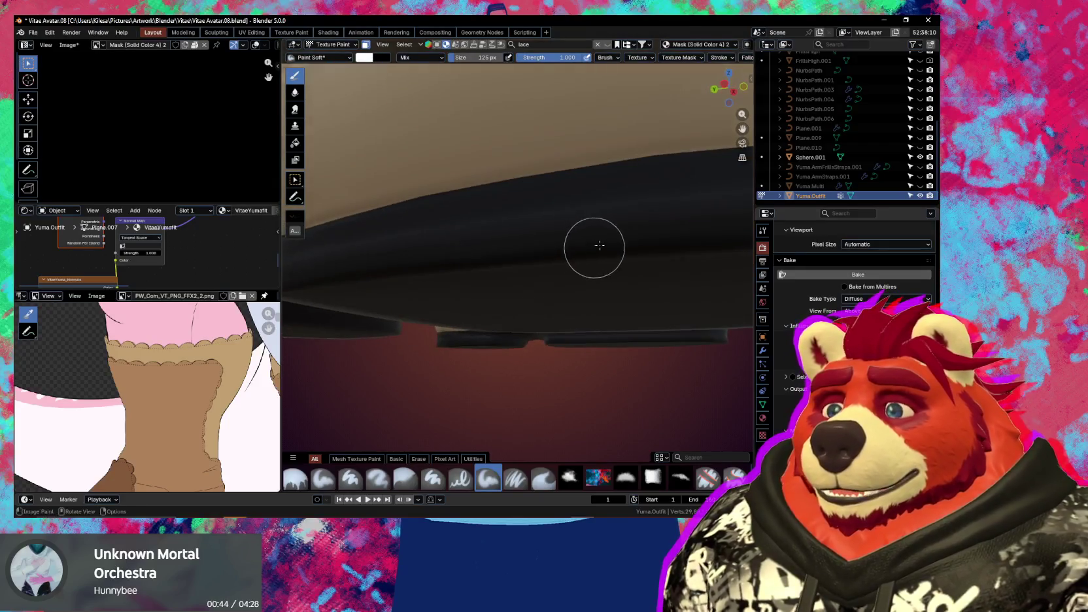
scroll(578, 252, down, 2)
scroll(646, 222, down, 4)
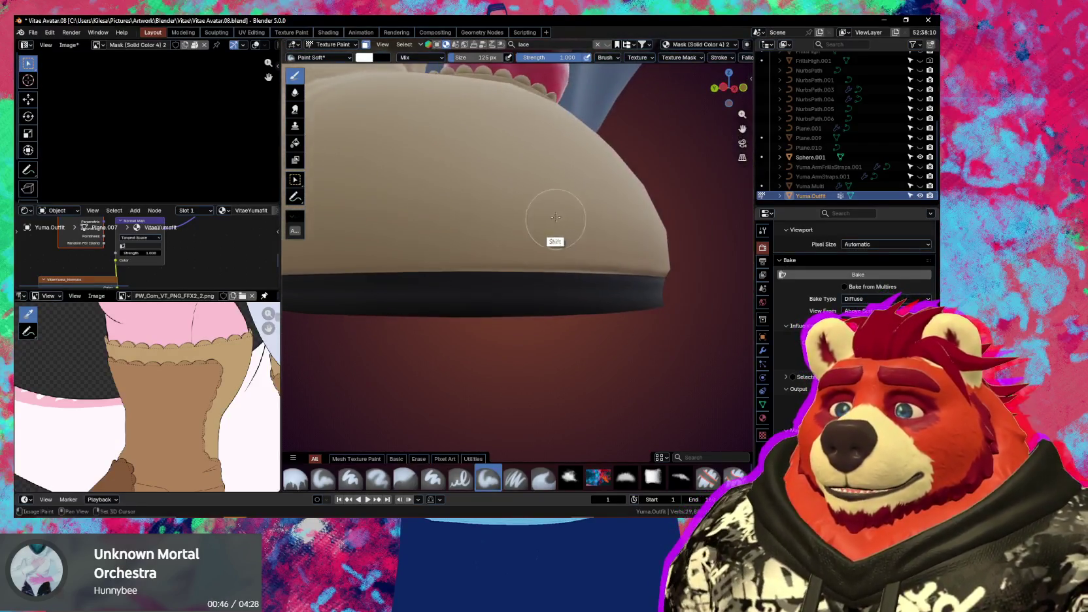
scroll(554, 230, down, 3)
middle_drag(572, 243, 523, 242)
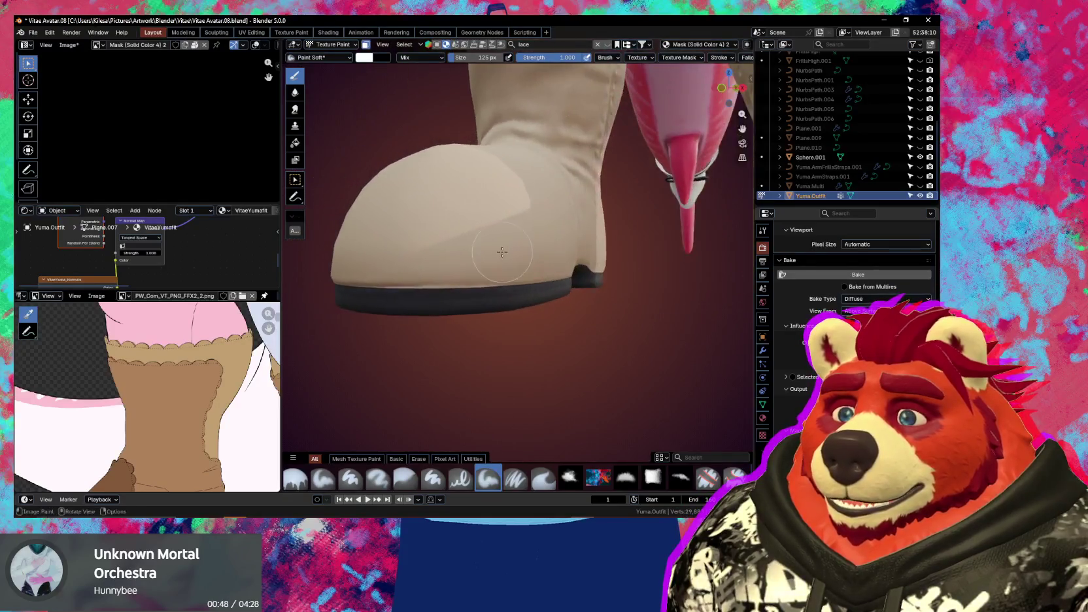
scroll(523, 243, up, 2)
scroll(497, 243, up, 2)
key(f)
click(440, 254)
middle_drag(441, 254, 471, 255)
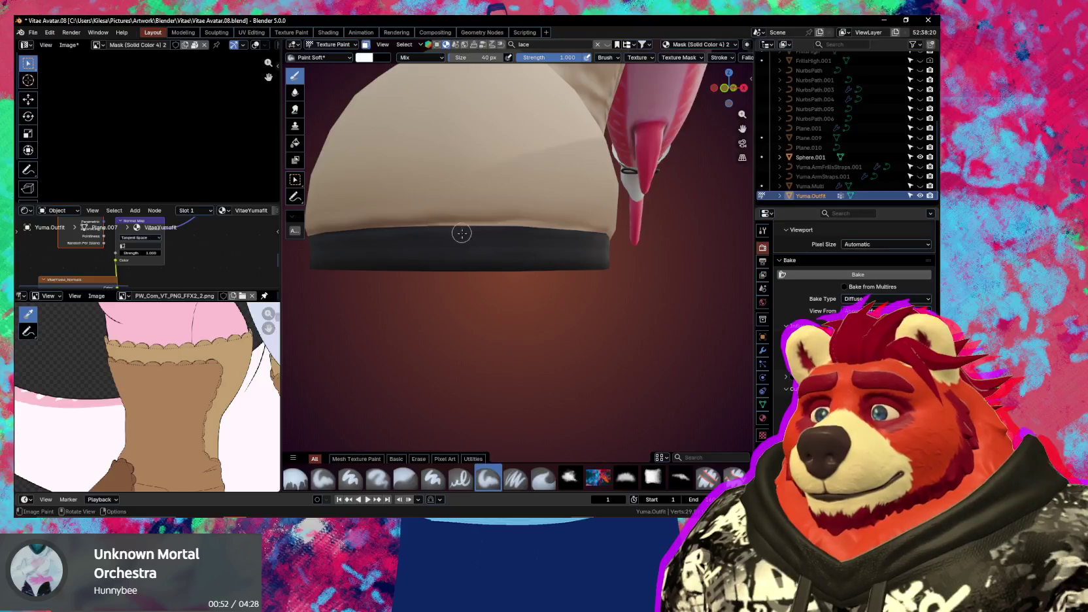
Turn off face-selection masking so strokes can cross the sole boundary
key(m)
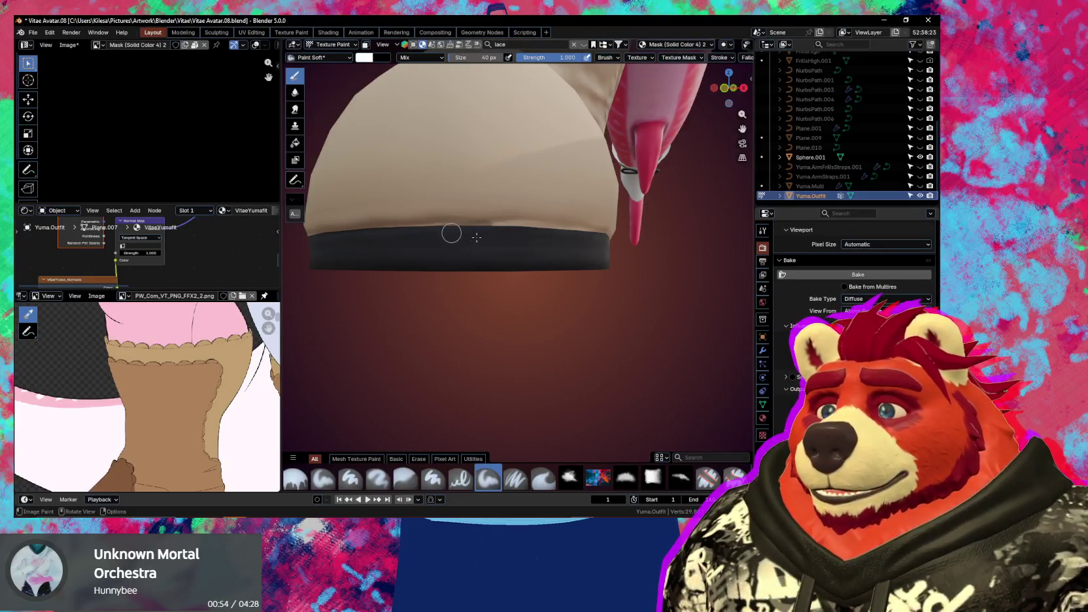
scroll(535, 59, down, 5)
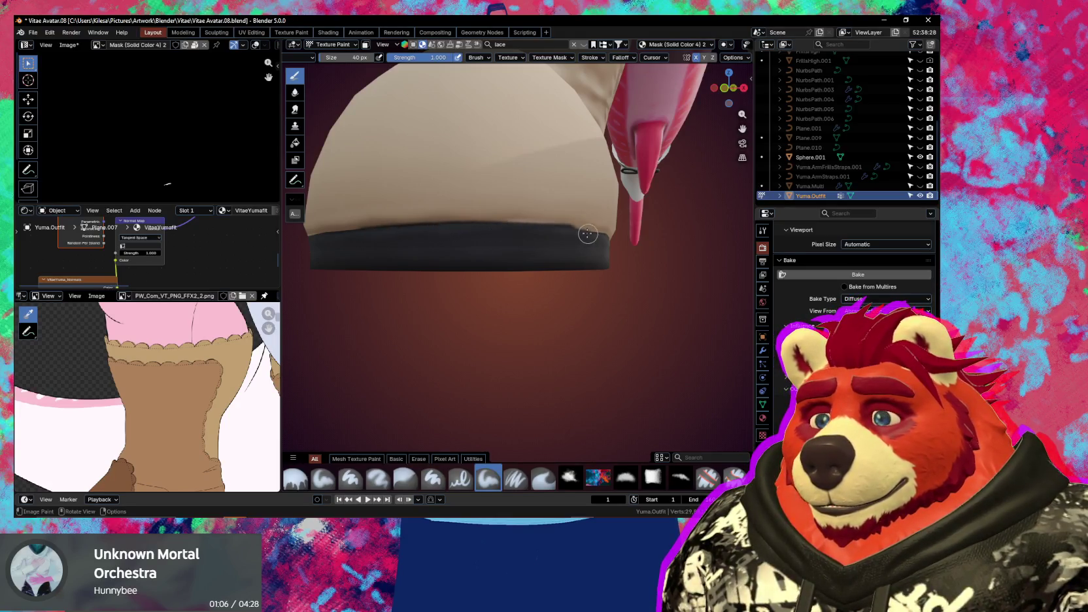
middle_drag(588, 234, 517, 232)
Use the Smear brush with Smooth falloff and zoom in on the sole edge
key(2)
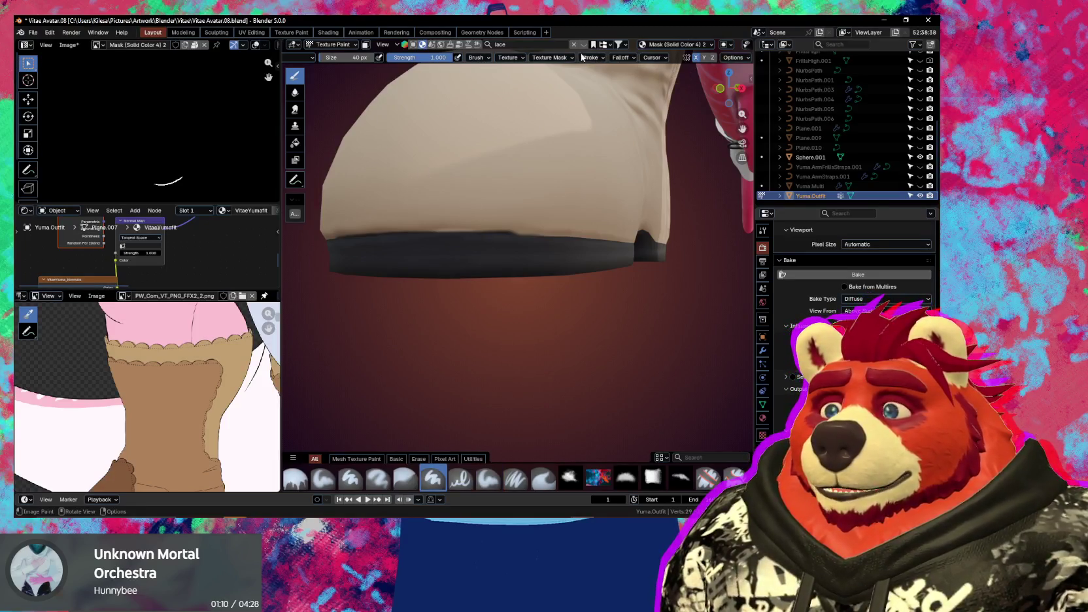
scroll(582, 57, up, 3)
click(685, 58)
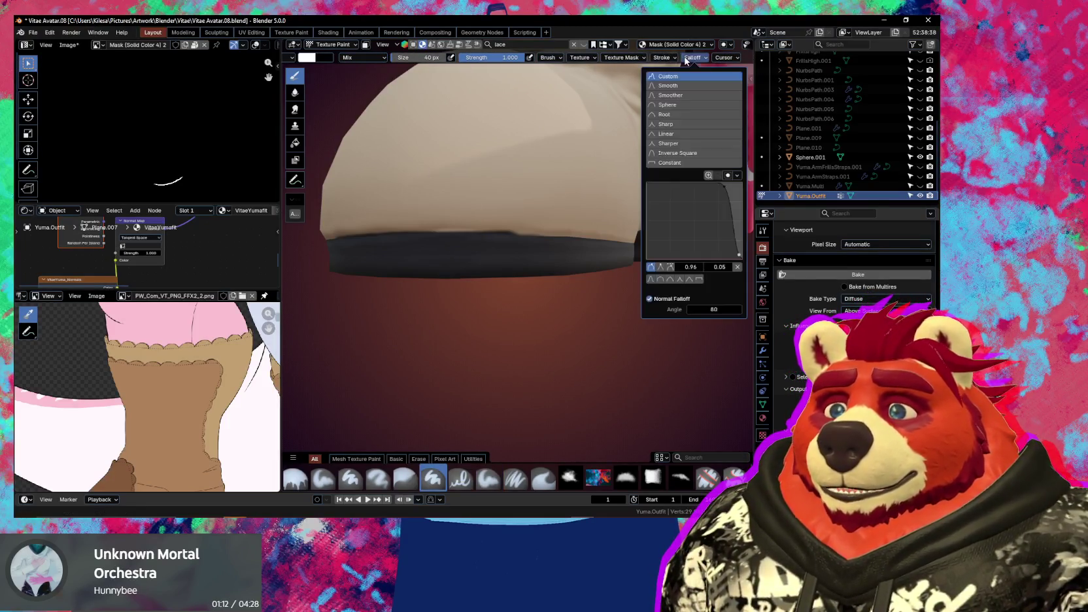
click(681, 85)
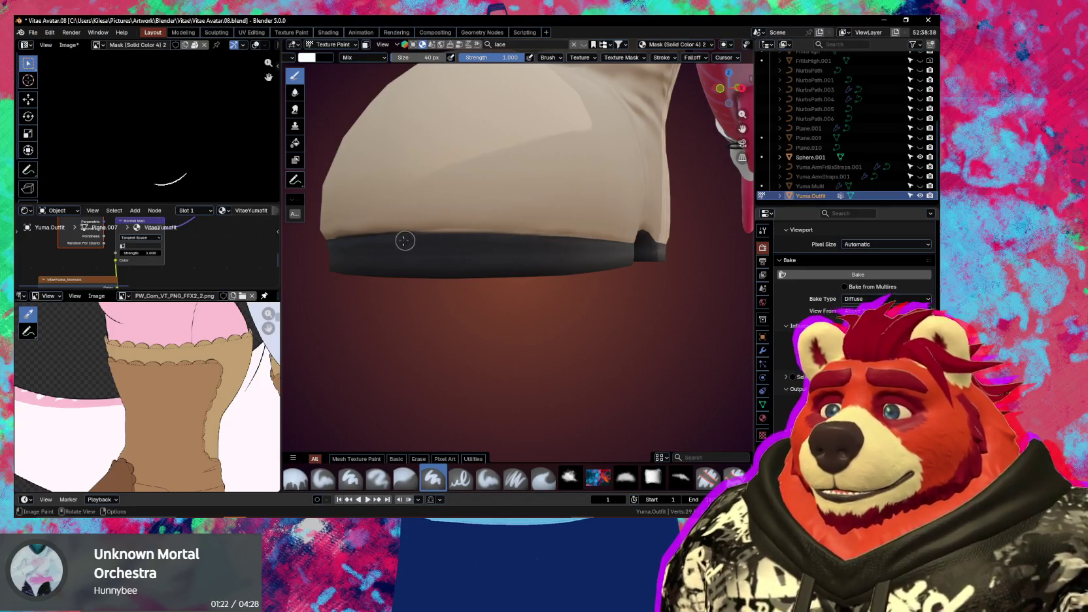
middle_drag(404, 240, 407, 243)
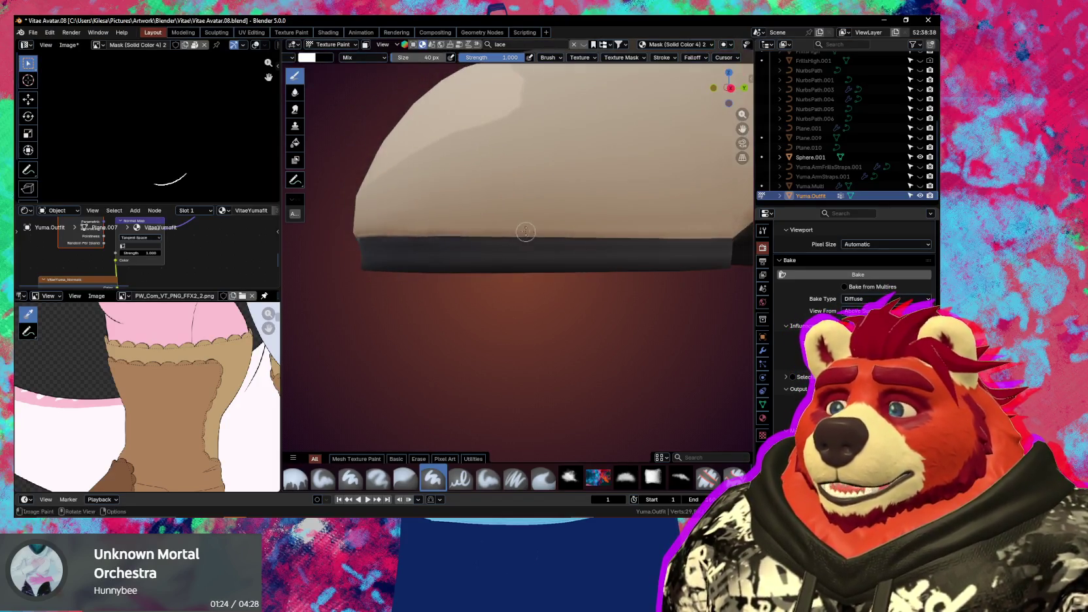
mouse_move(509, 246)
middle_down()
mouse_move(489, 218)
mouse_move(557, 172)
middle_up()
mouse_move(440, 212)
ctrl+middle_down()
mouse_move(587, 158)
mouse_move(394, 218)
ctrl+middle_up()
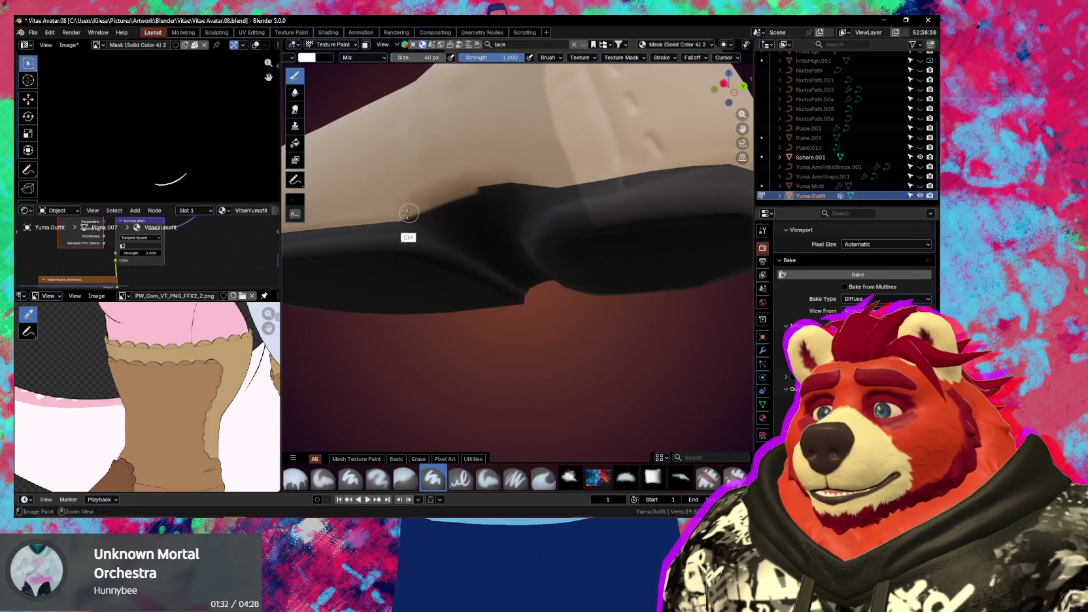
mouse_move(461, 187)
ctrl+middle_down()
mouse_move(631, 171)
mouse_move(482, 212)
ctrl+middle_up()
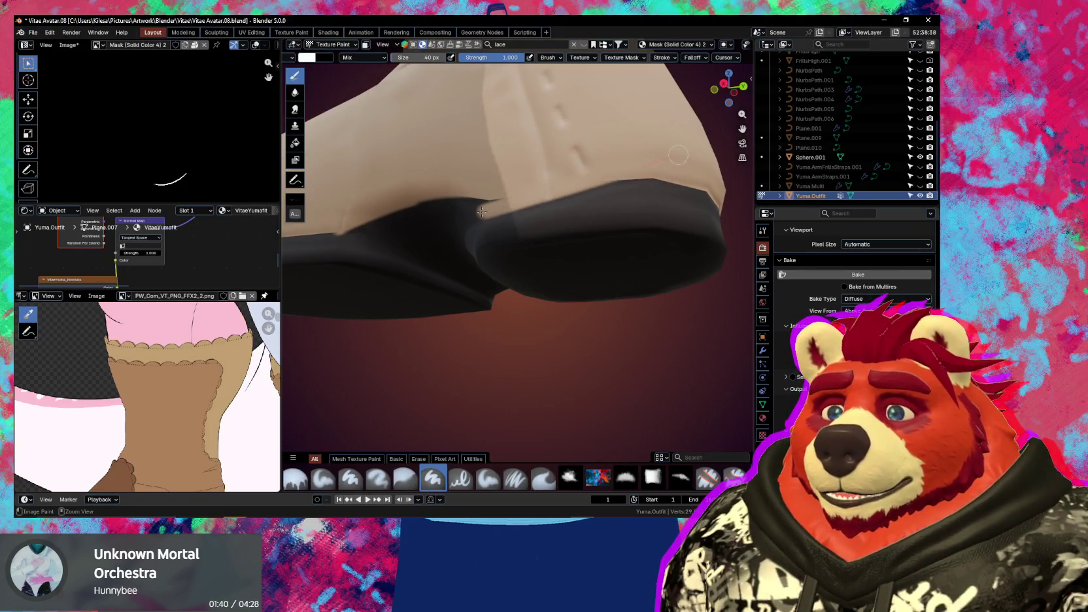
middle_drag(482, 211, 618, 187)
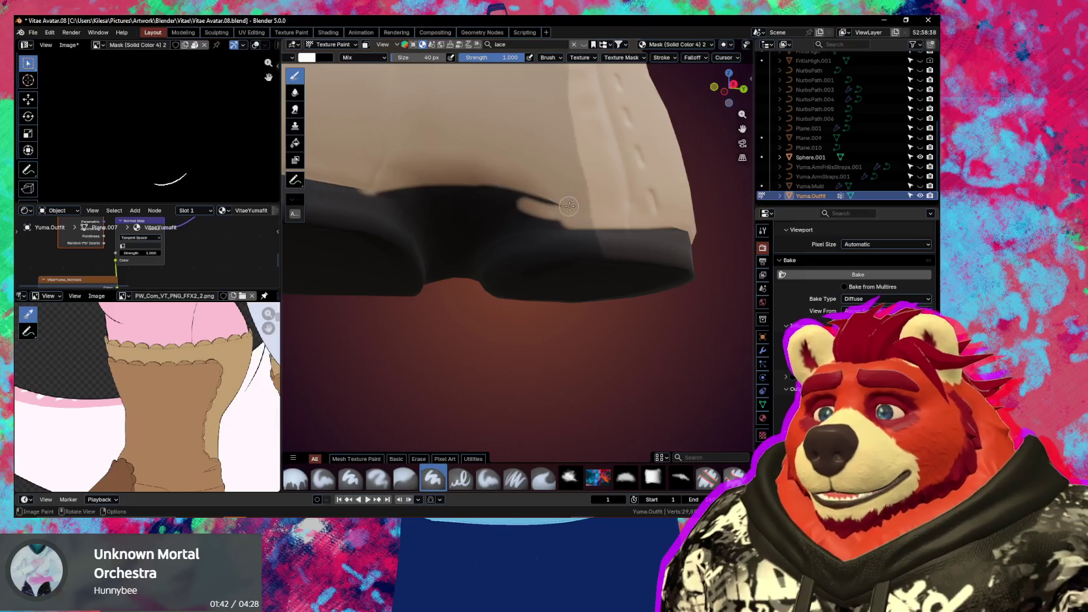
middle_drag(493, 215, 553, 219)
Smear along the sole edge, resizing the brush to 79 px and then 22 px
key(f)
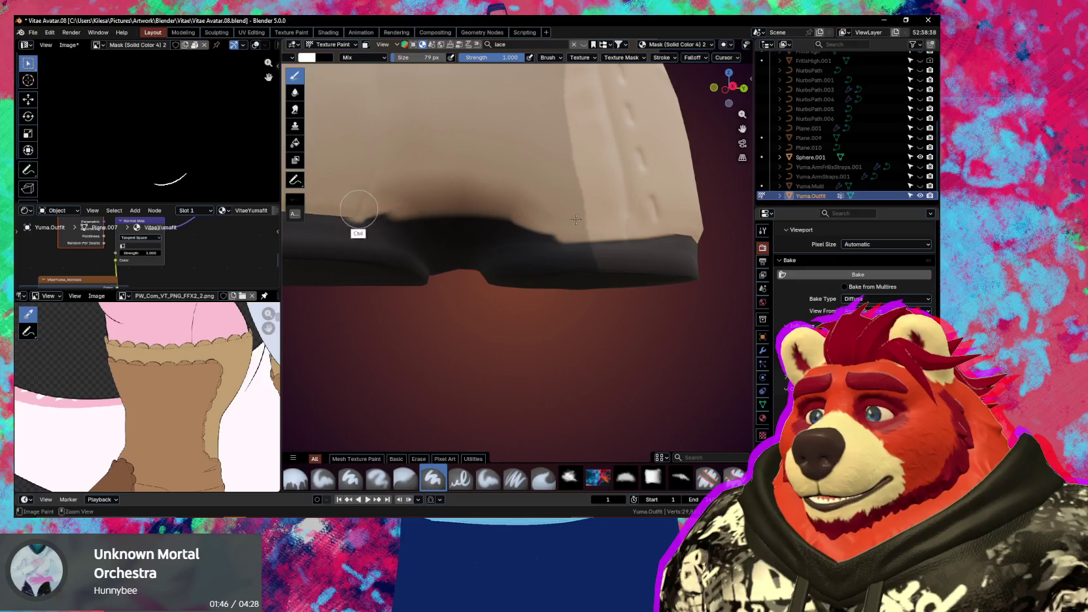
click(431, 206)
ctrl+middle_drag(431, 207, 530, 231)
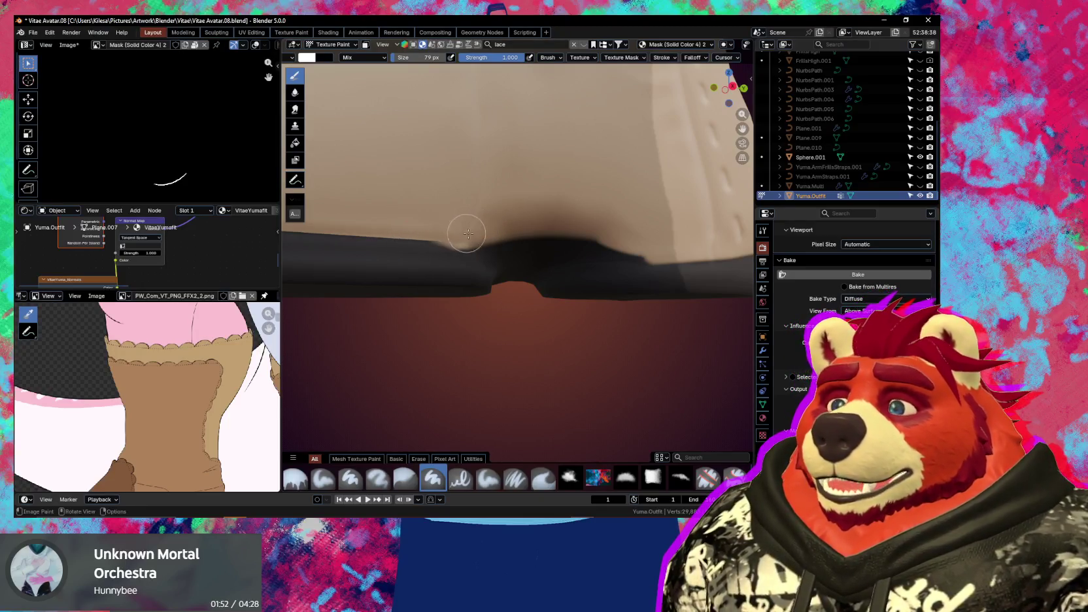
key(f)
click(451, 251)
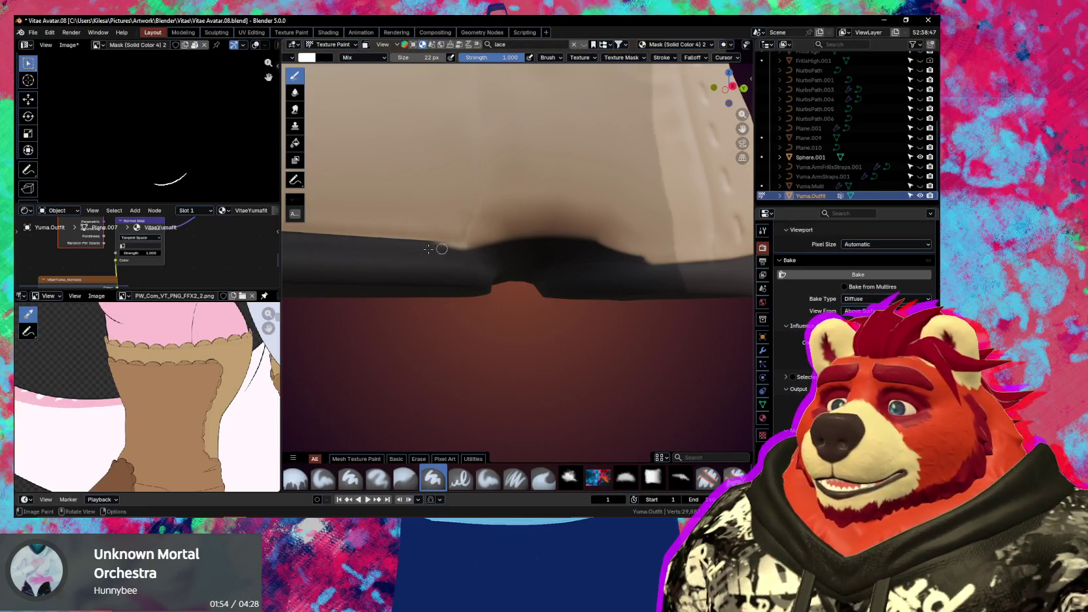
middle_drag(428, 248, 559, 233)
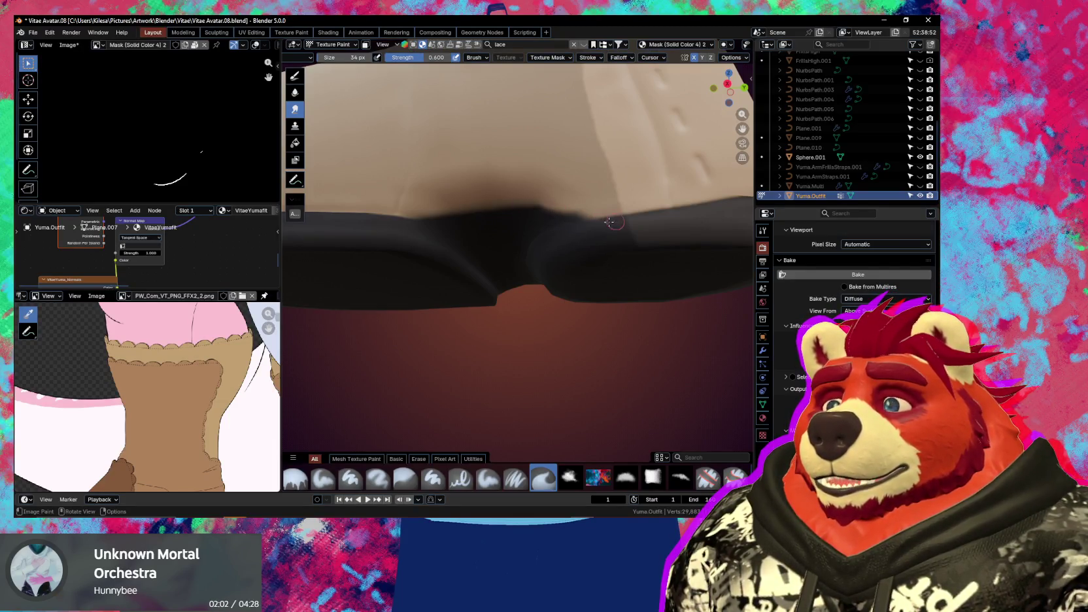
Switch to the soft paint brush and enlarge it to 48 px for touch-ups
key(1)
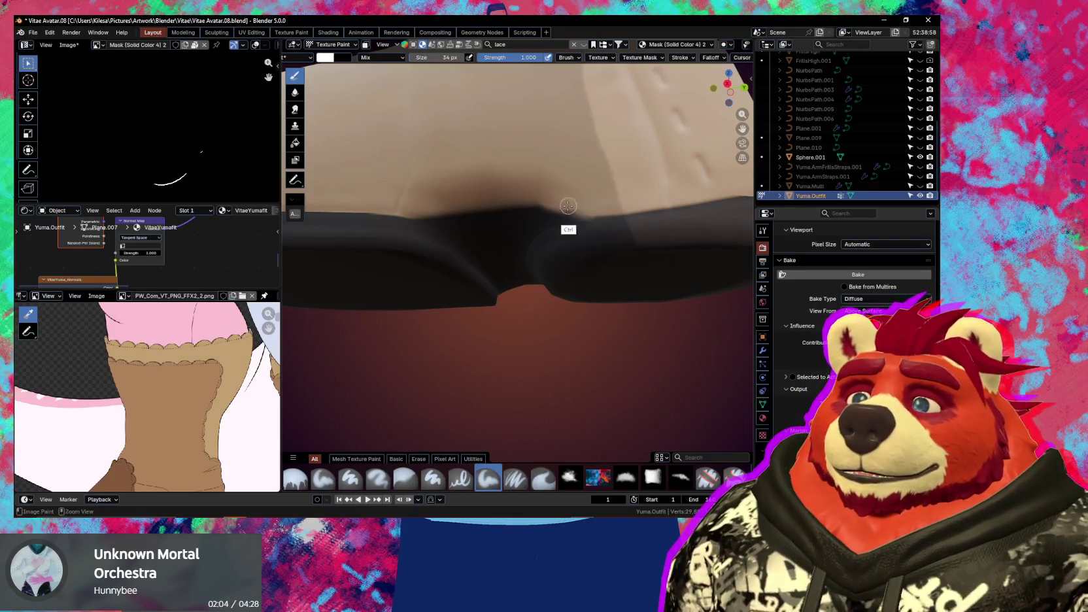
middle_drag(568, 206, 548, 198)
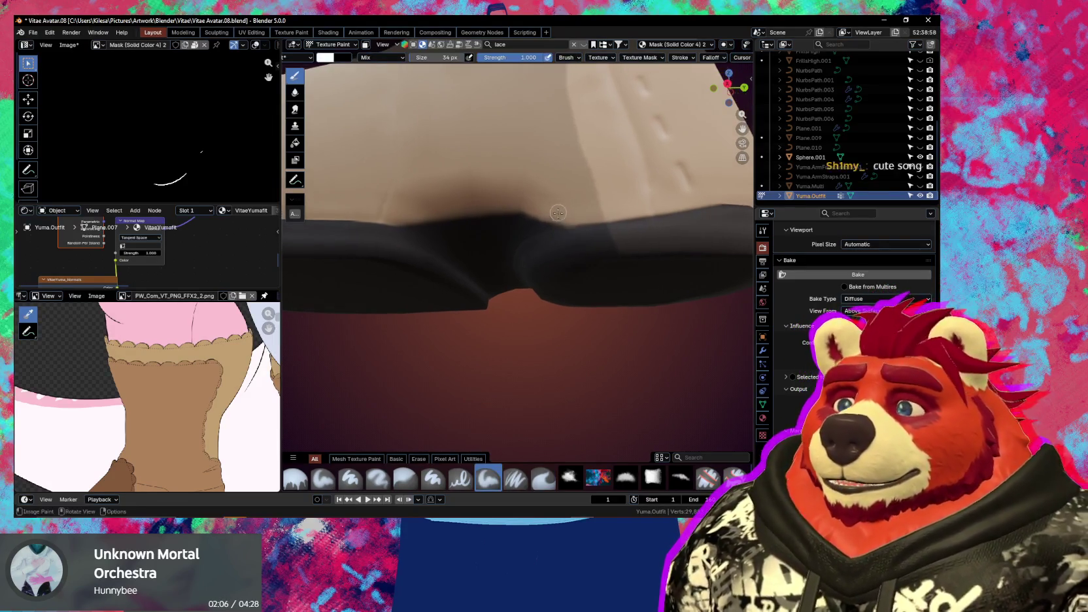
key(bracketright)
key(bracketright)
key(bracketright)
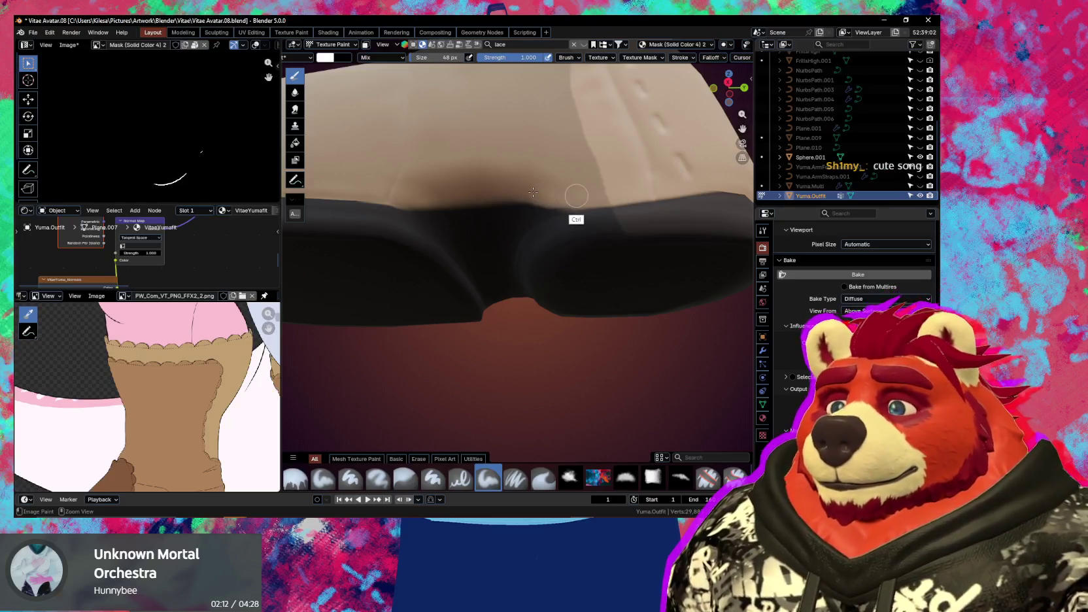
mouse_move(497, 189)
middle_down()
mouse_move(544, 181)
mouse_move(560, 211)
mouse_move(503, 213)
mouse_move(563, 245)
mouse_move(562, 231)
mouse_move(537, 235)
mouse_move(549, 258)
mouse_move(592, 280)
middle_up()
key(ctrl)
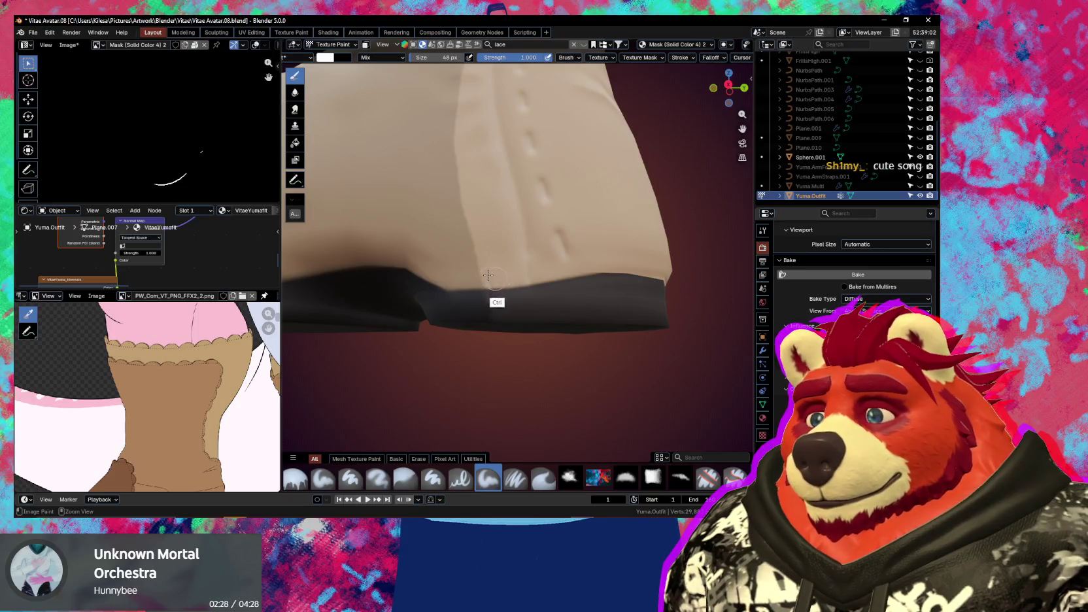
Switch to the smear brush and reduce the stroke stabilizer radius from 75 px to 35 px
middle_drag(558, 255, 544, 252)
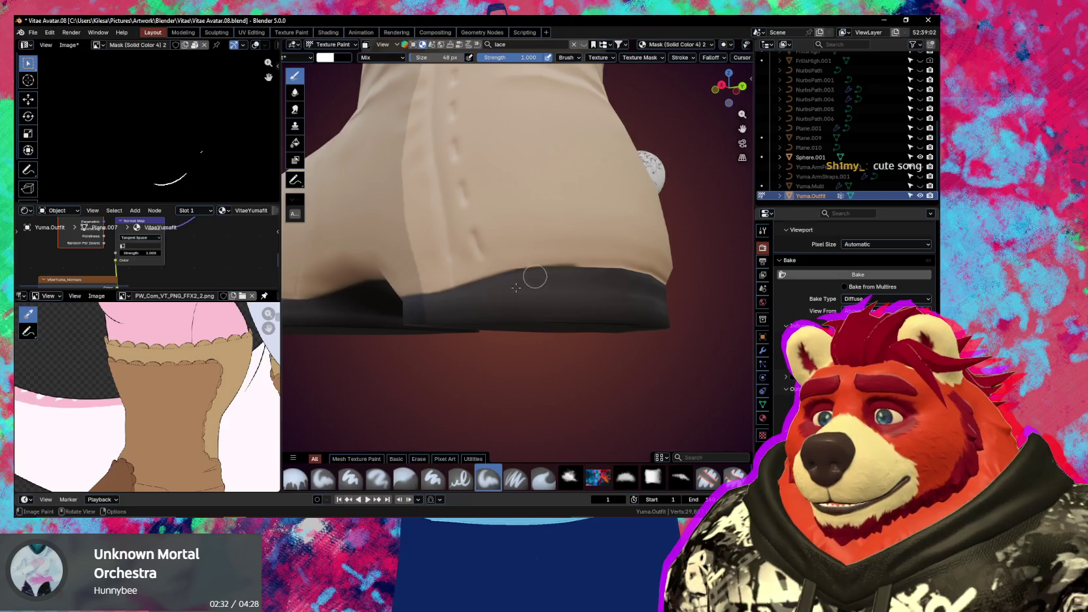
key(2)
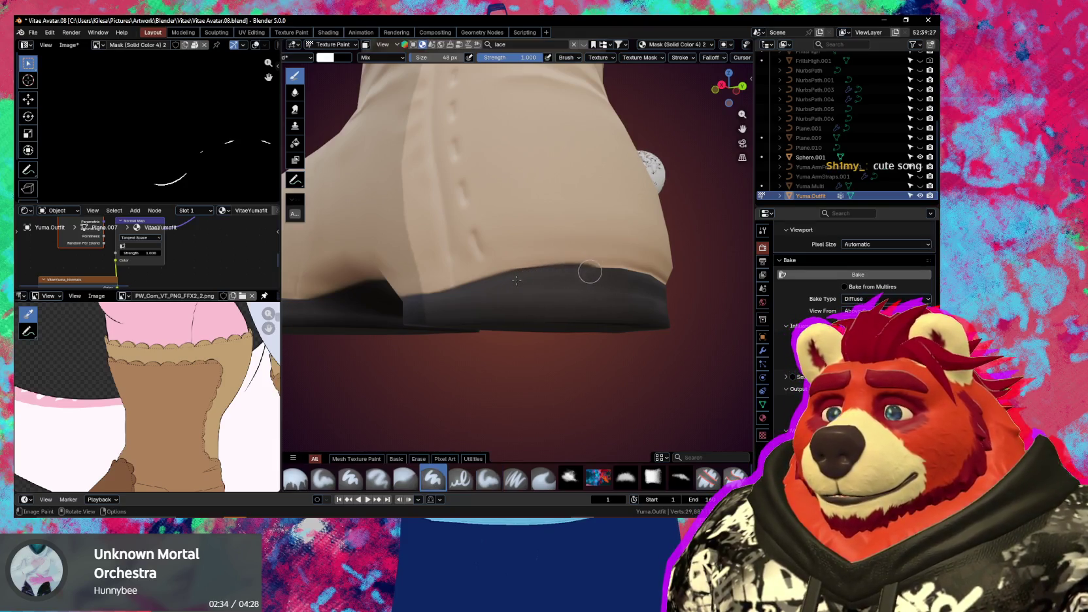
middle_drag(517, 280, 485, 271)
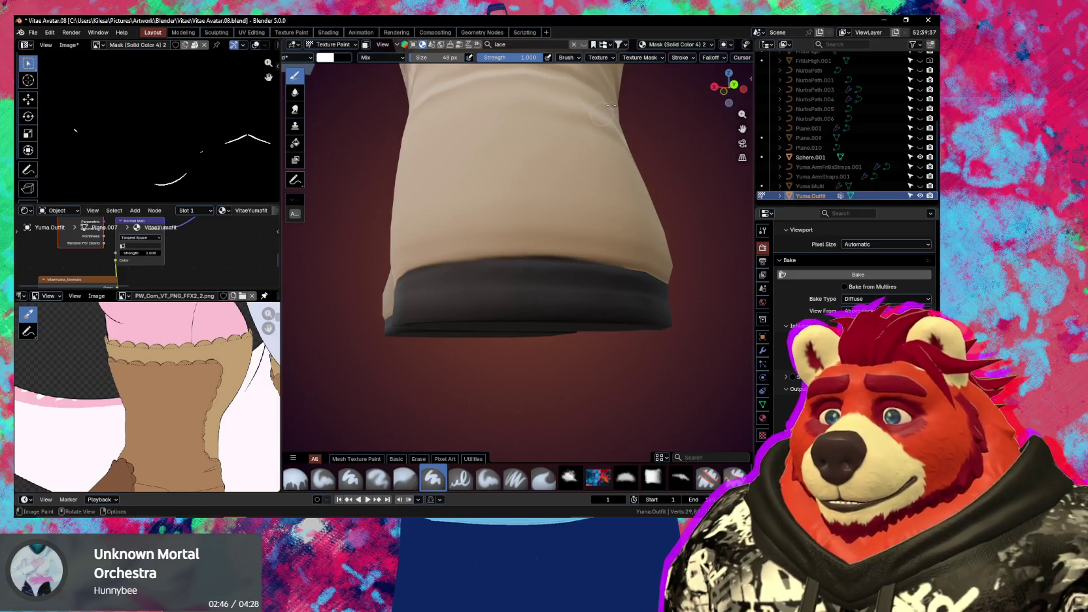
click(690, 59)
shift+drag(715, 195, 728, 197)
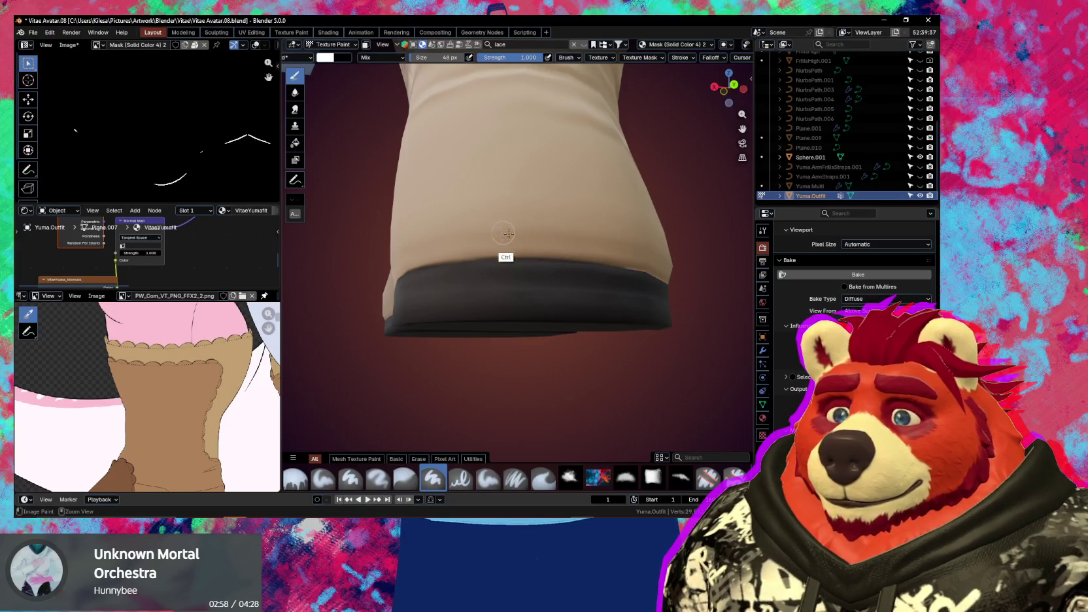
middle_drag(508, 233, 483, 261)
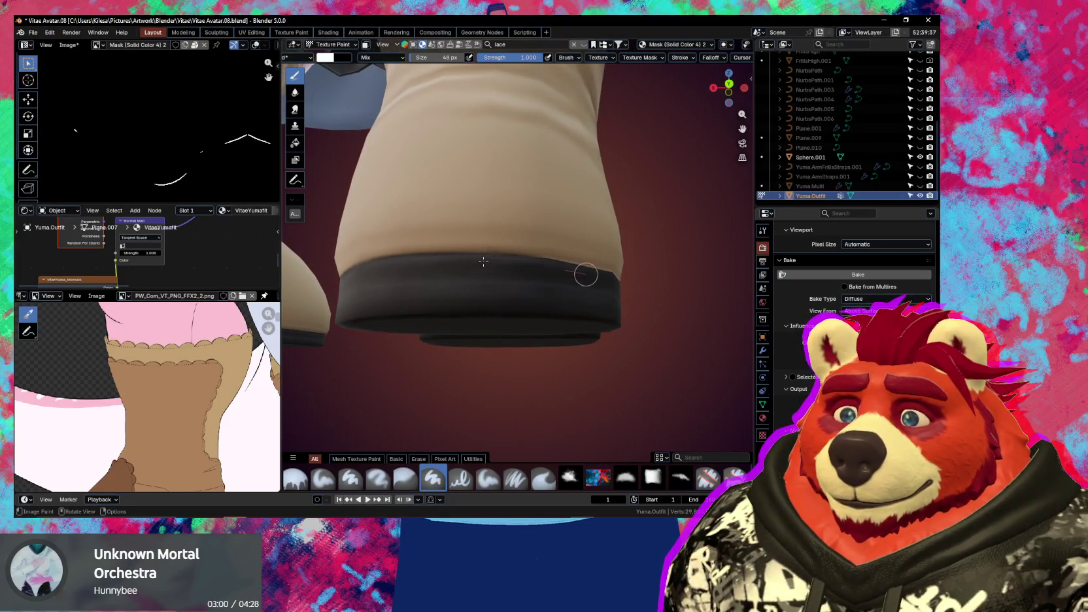
Orbit around the sole and paint a straight blending stroke along the black band's top edge
middle_drag(596, 267, 496, 274)
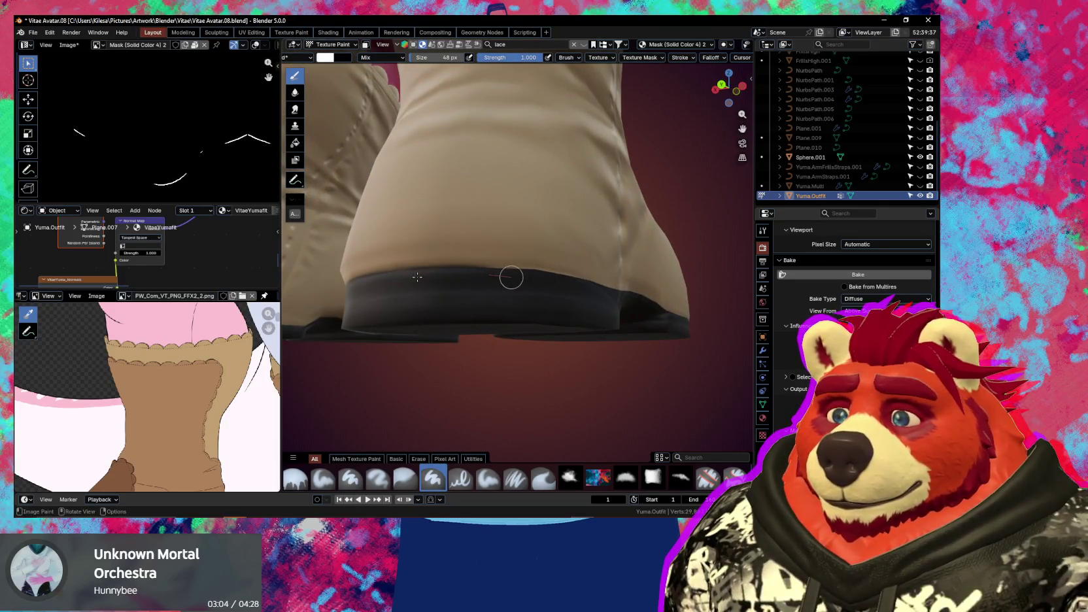
middle_drag(511, 244, 497, 262)
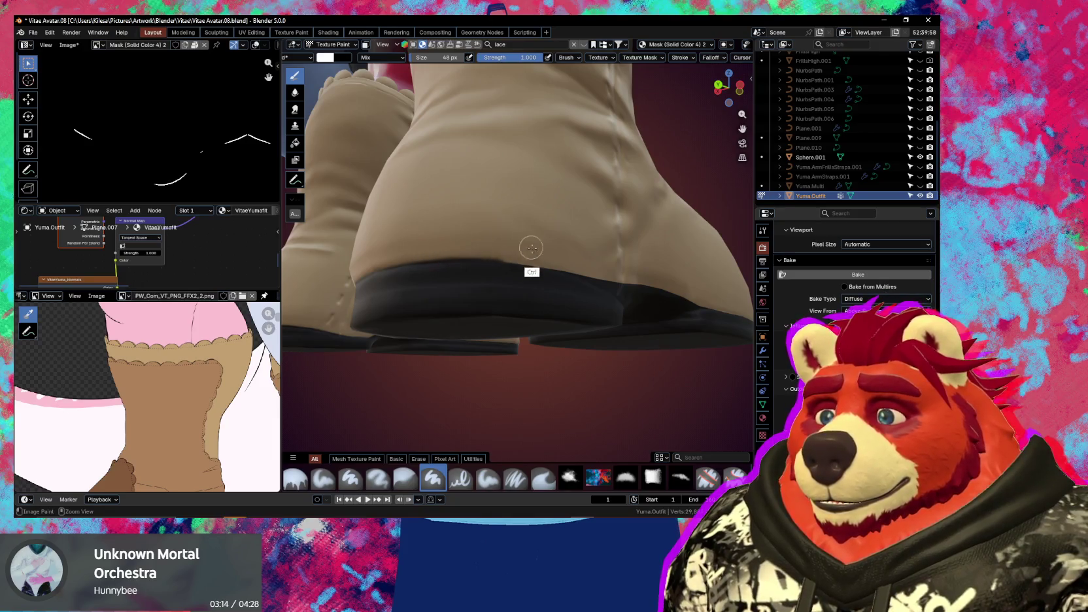
mouse_move(485, 238)
middle_down()
mouse_move(450, 253)
mouse_move(462, 234)
middle_up()
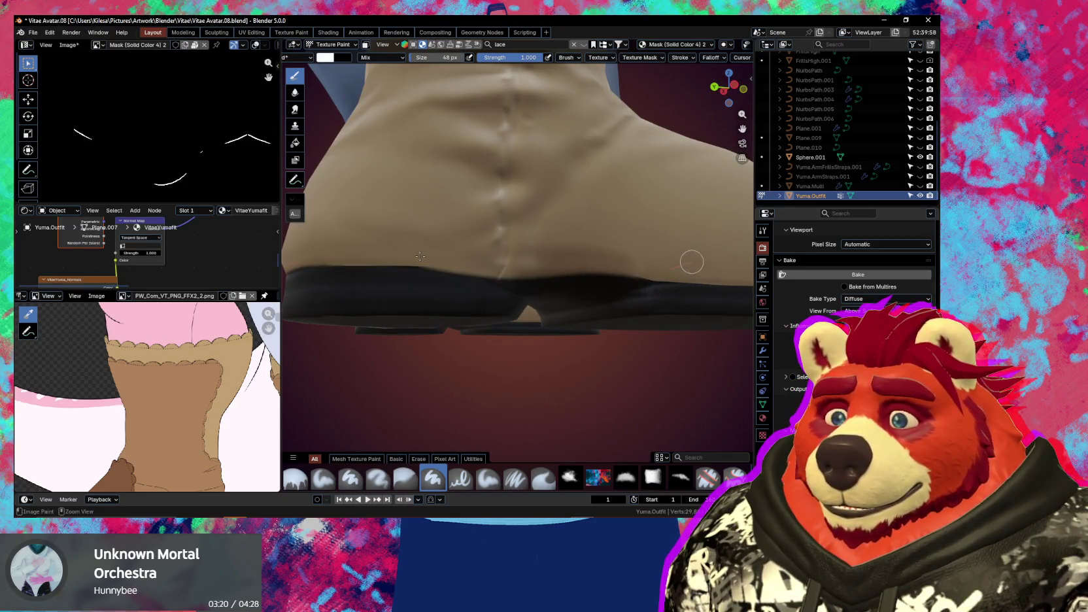
ctrl+middle_drag(420, 256, 427, 259)
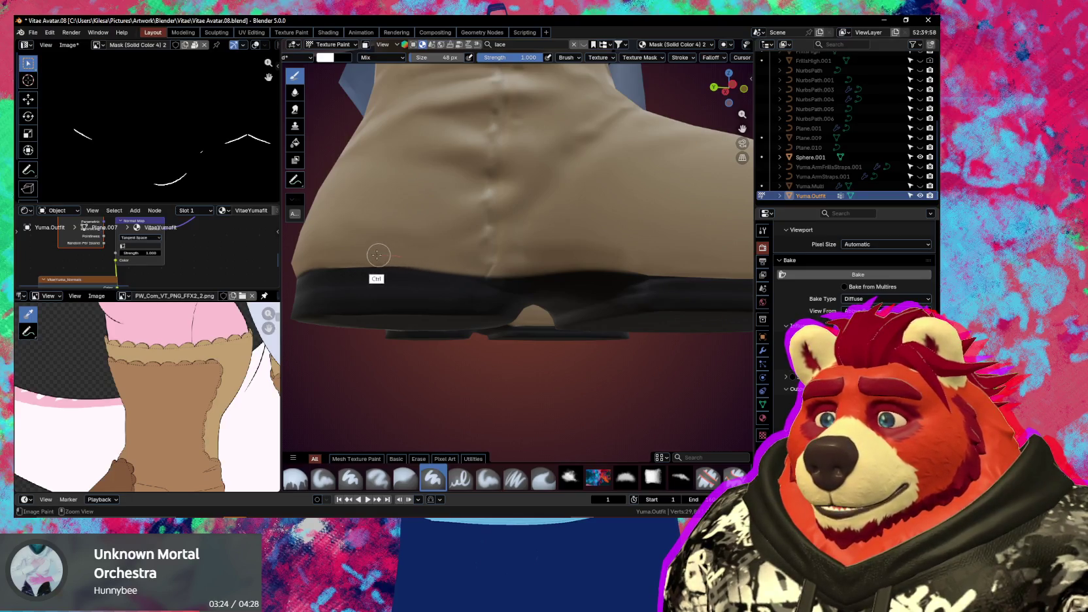
middle_drag(454, 243, 388, 275)
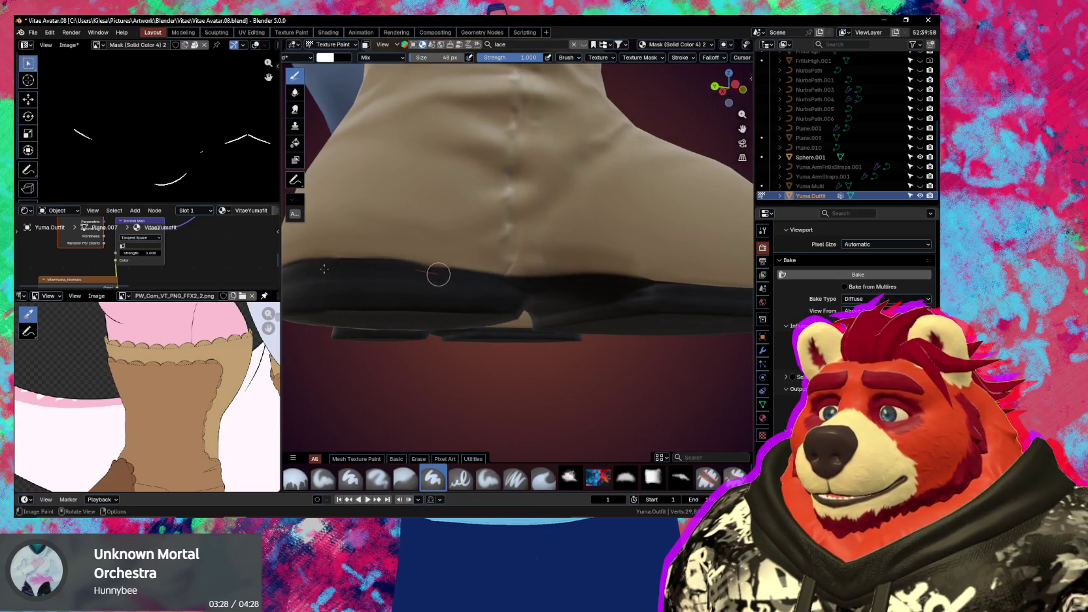
mouse_move(510, 258)
middle_down()
mouse_move(554, 250)
mouse_move(509, 225)
middle_up()
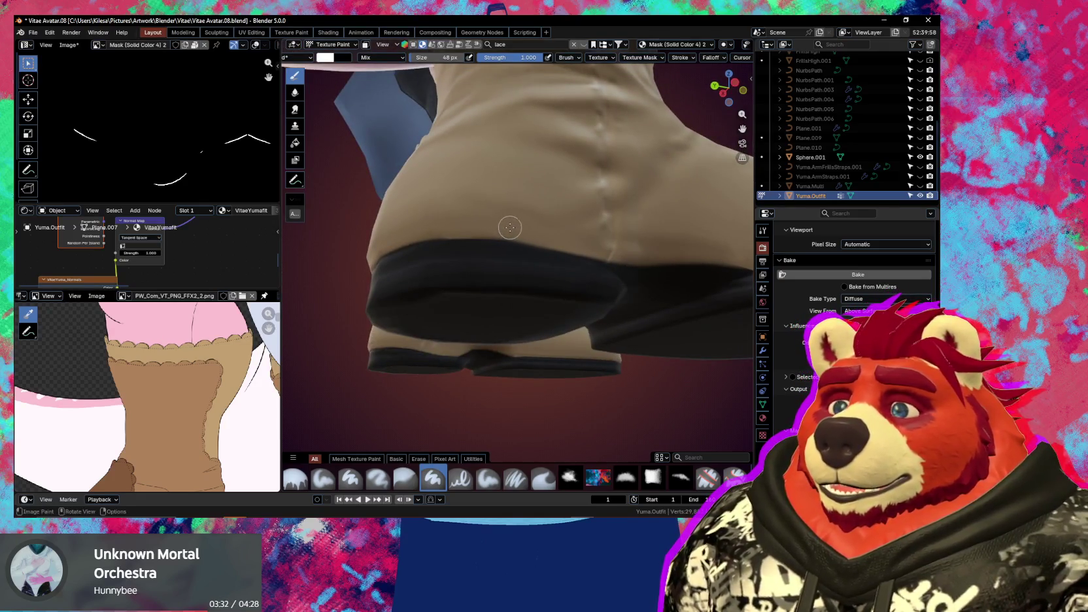
middle_drag(550, 242, 484, 219)
mouse_move(554, 214)
middle_down()
mouse_move(556, 234)
mouse_move(515, 235)
mouse_move(544, 242)
mouse_move(533, 241)
mouse_move(535, 222)
middle_up()
drag(510, 232, 448, 227)
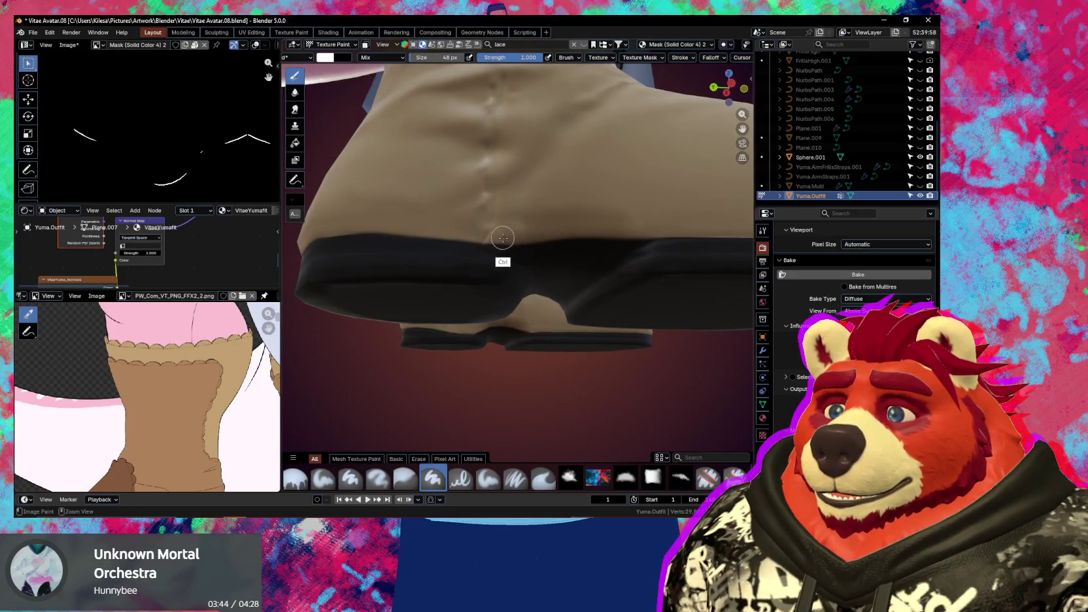
middle_drag(512, 232, 506, 233)
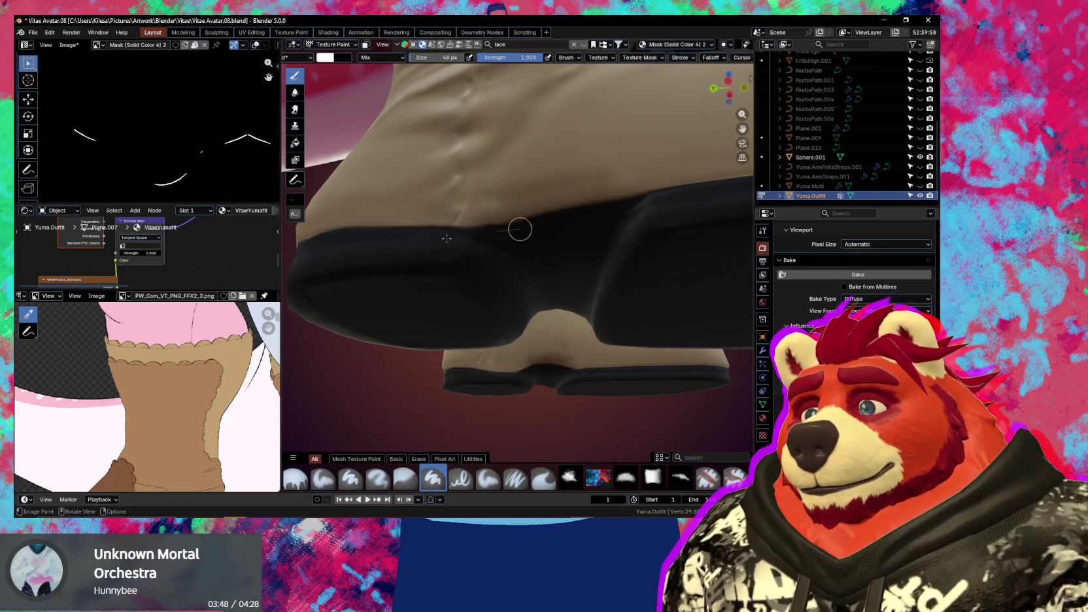
mouse_move(628, 241)
middle_down()
mouse_move(510, 211)
mouse_move(454, 284)
mouse_move(431, 357)
mouse_move(442, 271)
middle_up()
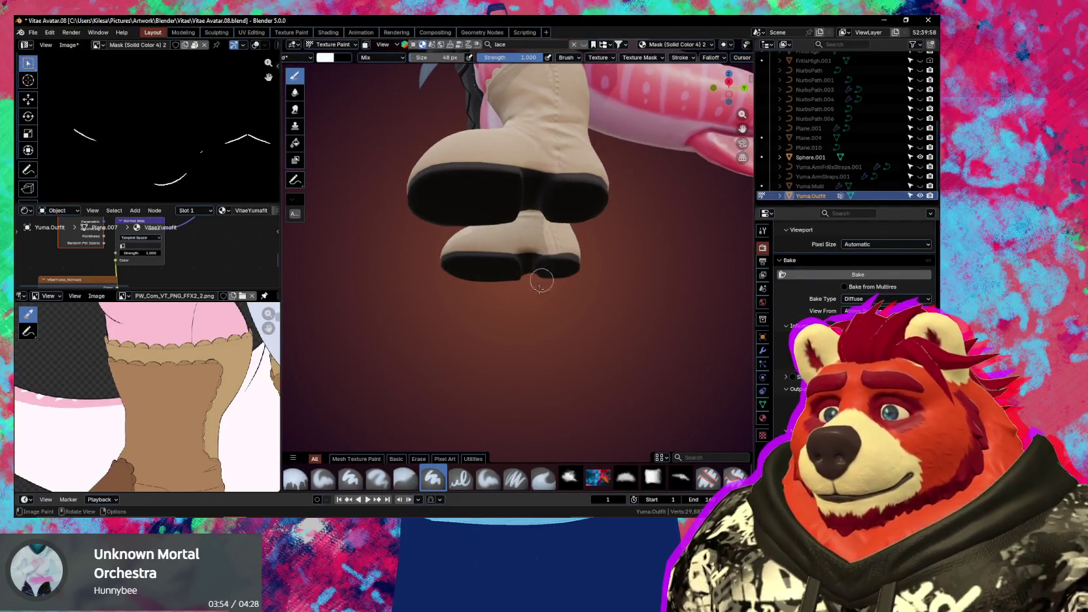
Zoom in and blend the dark band along the remaining sole edge with line strokes
mouse_move(543, 300)
middle_down()
mouse_move(629, 192)
mouse_move(542, 232)
middle_up()
mouse_move(463, 218)
mouse_down()
mouse_move(631, 196)
mouse_move(499, 210)
mouse_up()
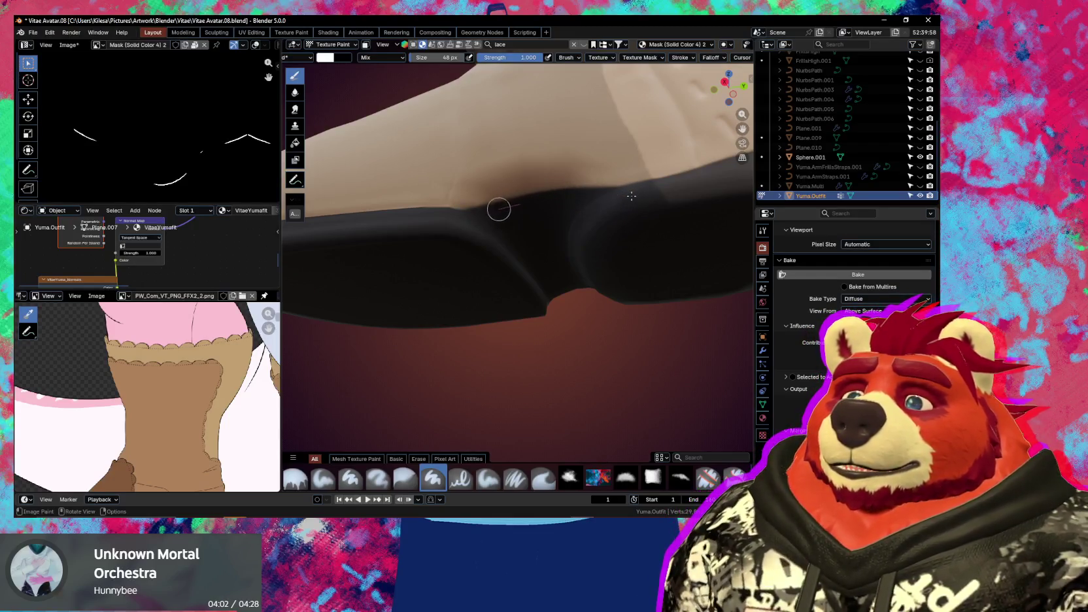
drag(451, 224, 663, 202)
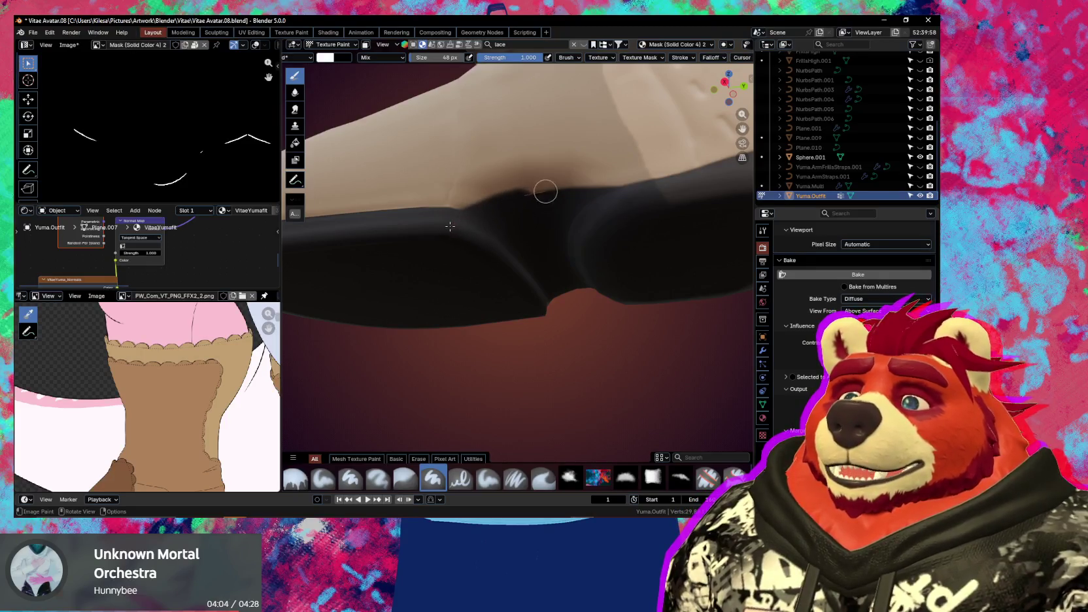
middle_drag(463, 346, 583, 298)
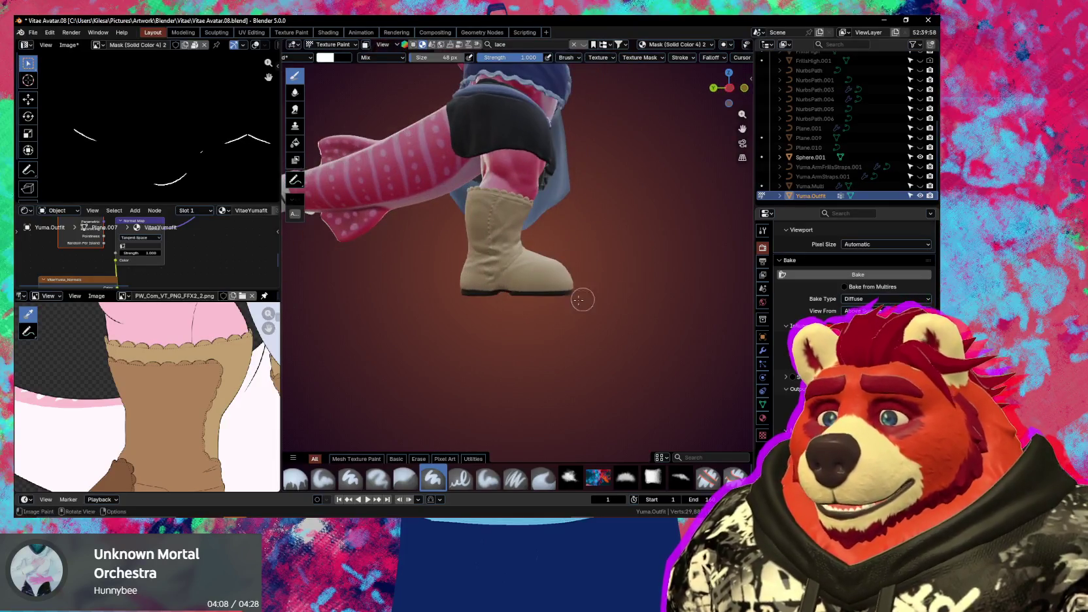
Make Mask (Solid Color 6) the active Ucupaint layer and enable face-selection masking
key(n)
scroll(588, 281, down, 2)
scroll(595, 268, down, 2)
scroll(601, 259, down, 1)
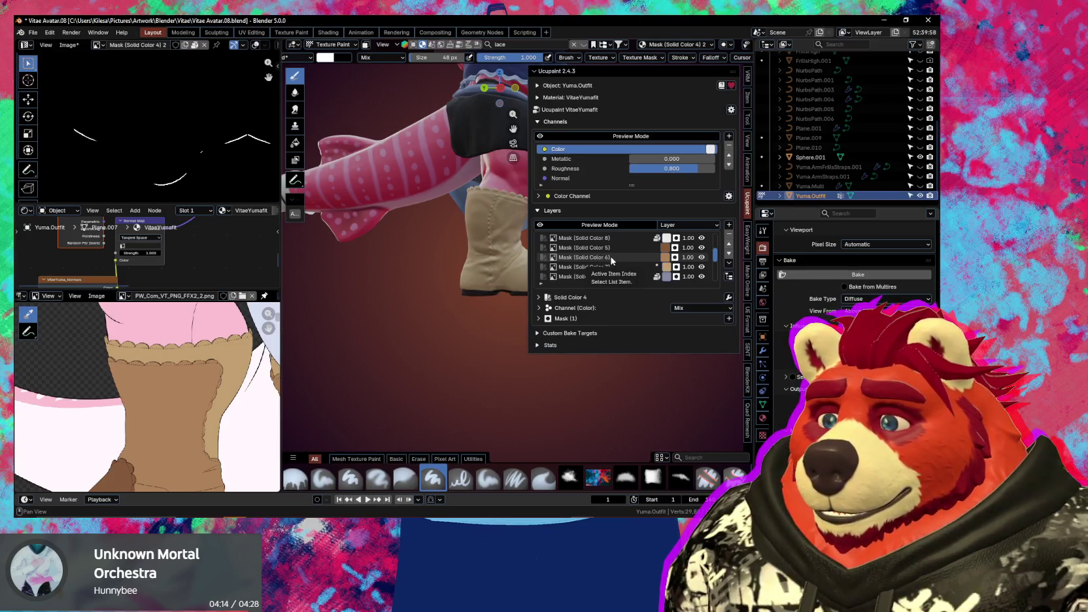
click(612, 259)
mouse_move(501, 265)
middle_down()
mouse_move(449, 296)
mouse_move(616, 248)
mouse_move(587, 253)
middle_up()
key(n)
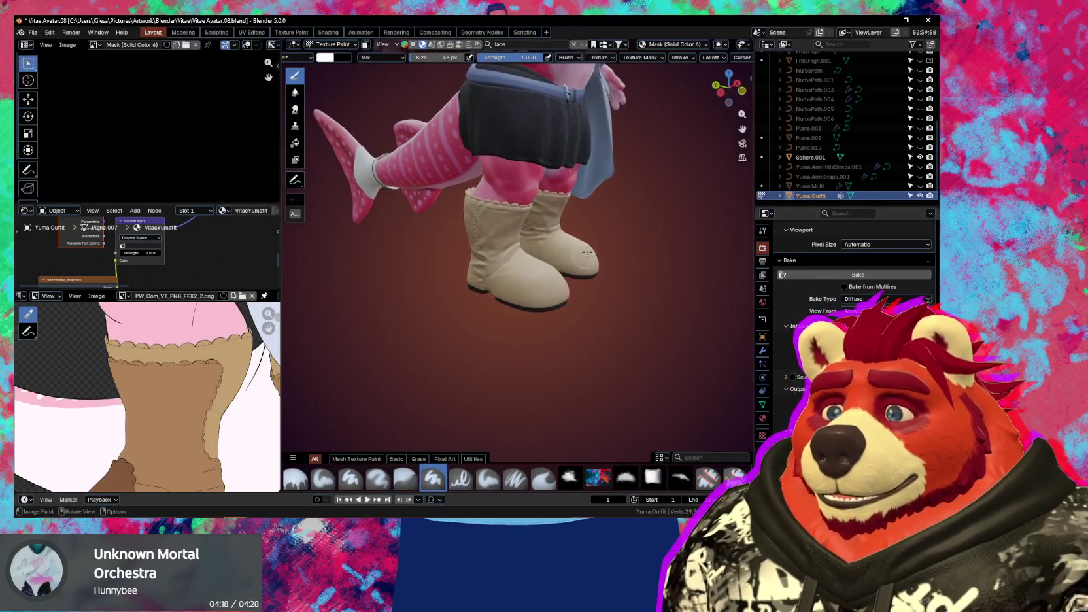
scroll(737, 59, down, 3)
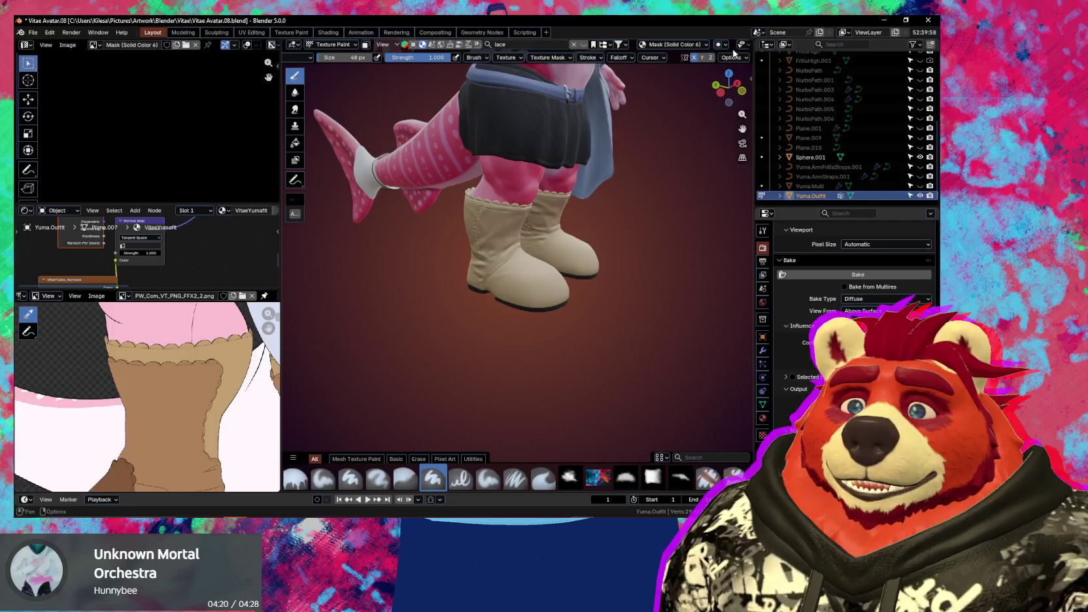
middle_drag(566, 222, 581, 223)
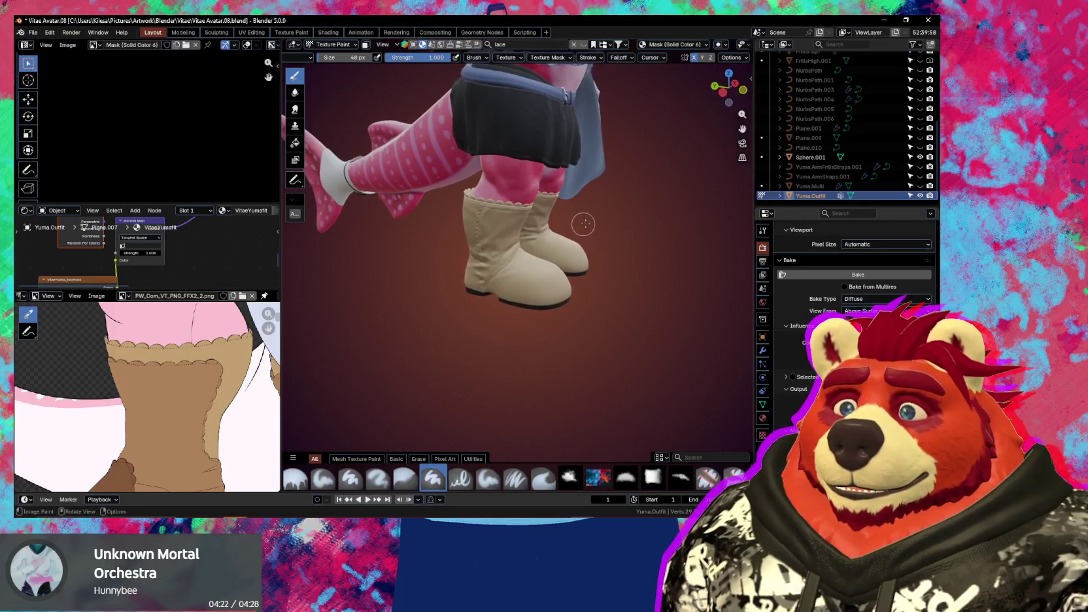
key(m)
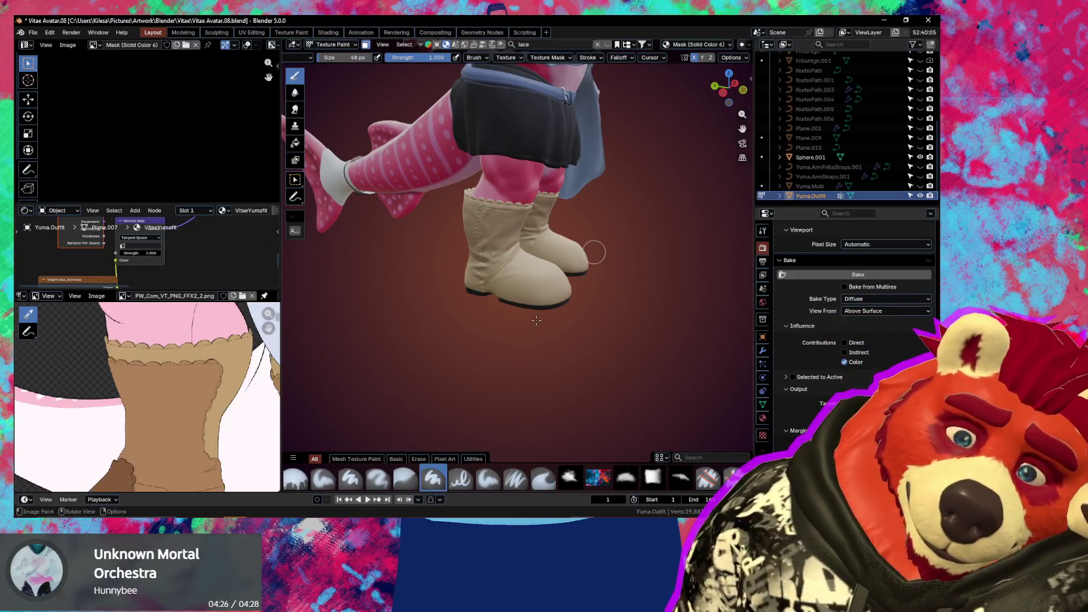
In Edit Mode, select all linked faces of both boots, then return to Texture Paint
key(Tab)
key(shift+alt+z)
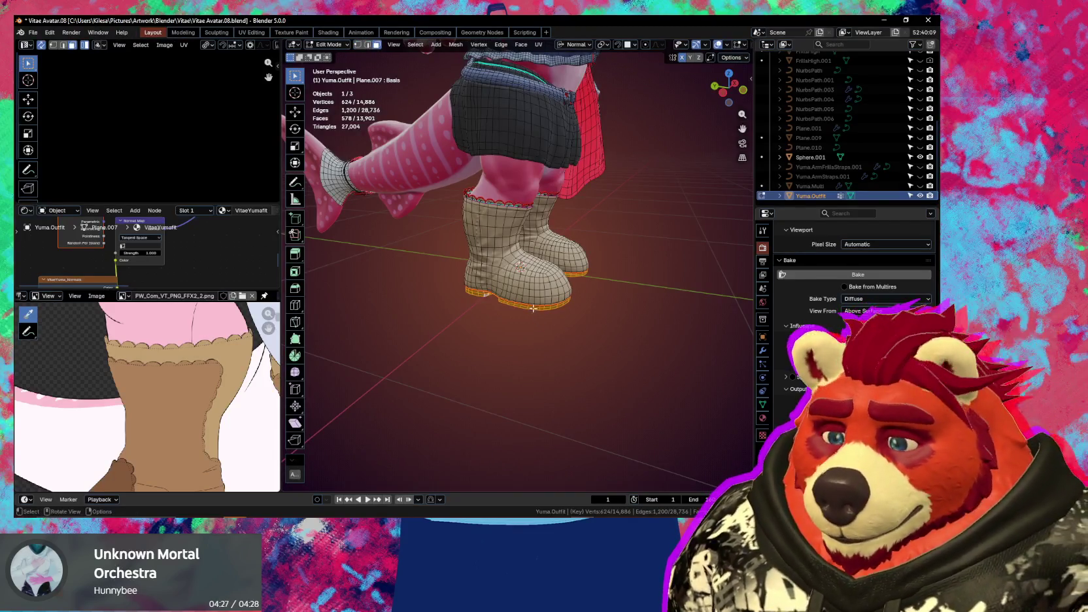
key(ctrl+l)
key(l)
mouse_move(584, 292)
middle_down()
mouse_move(464, 344)
mouse_move(511, 300)
middle_up()
key(ctrl+Tab)
click(614, 283)
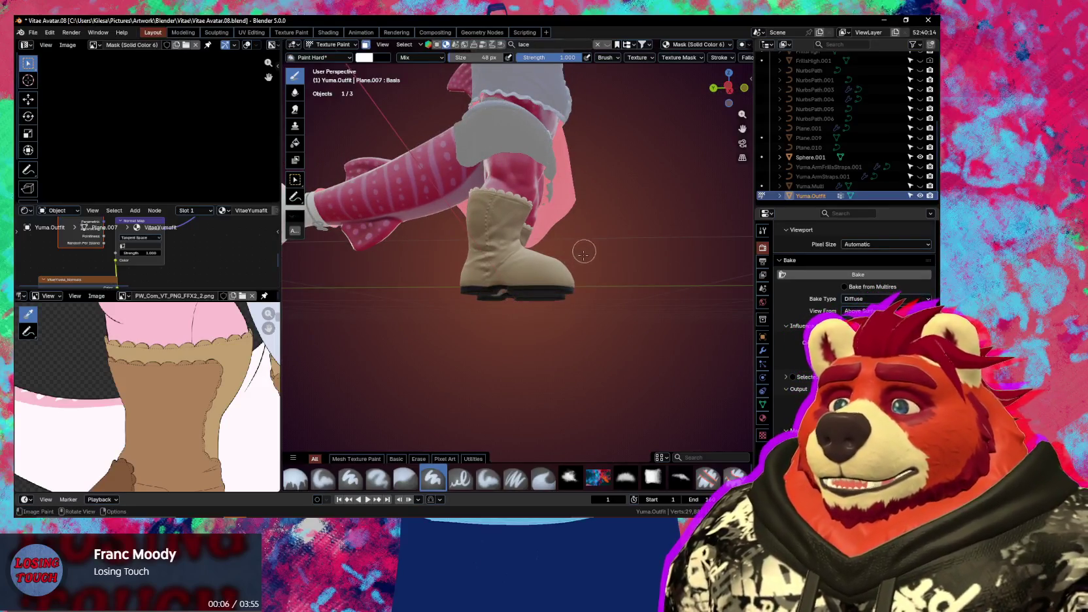
Enlarge the brush to 104 px, paint a white patch over the boots, and zoom out the image view
mouse_move(568, 297)
middle_down()
mouse_move(544, 271)
mouse_move(551, 276)
middle_up()
key(n)
key(n)
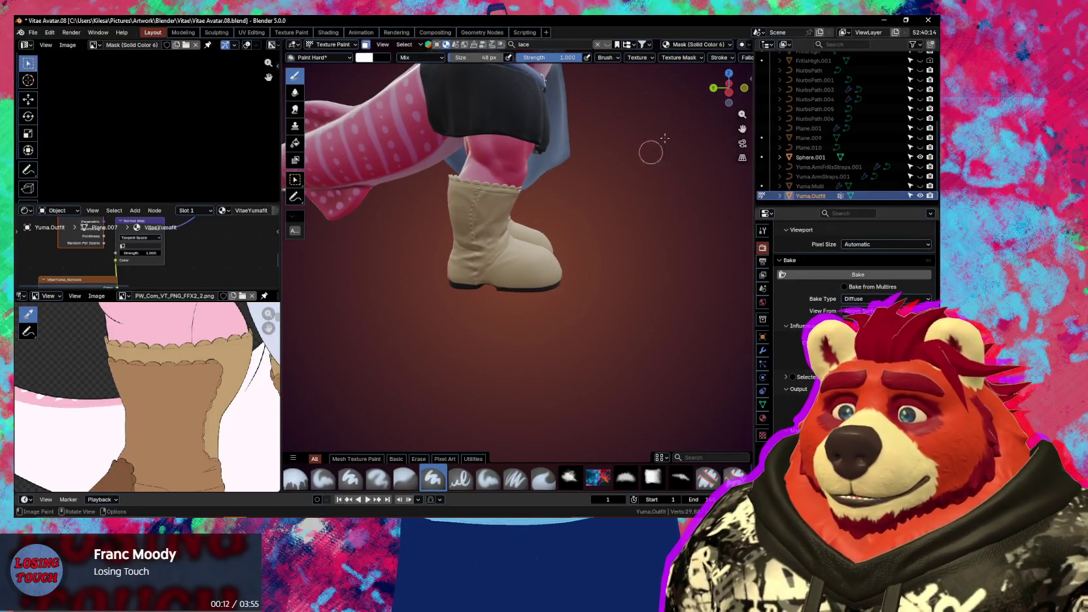
middle_drag(588, 206, 562, 261)
key(f)
click(571, 264)
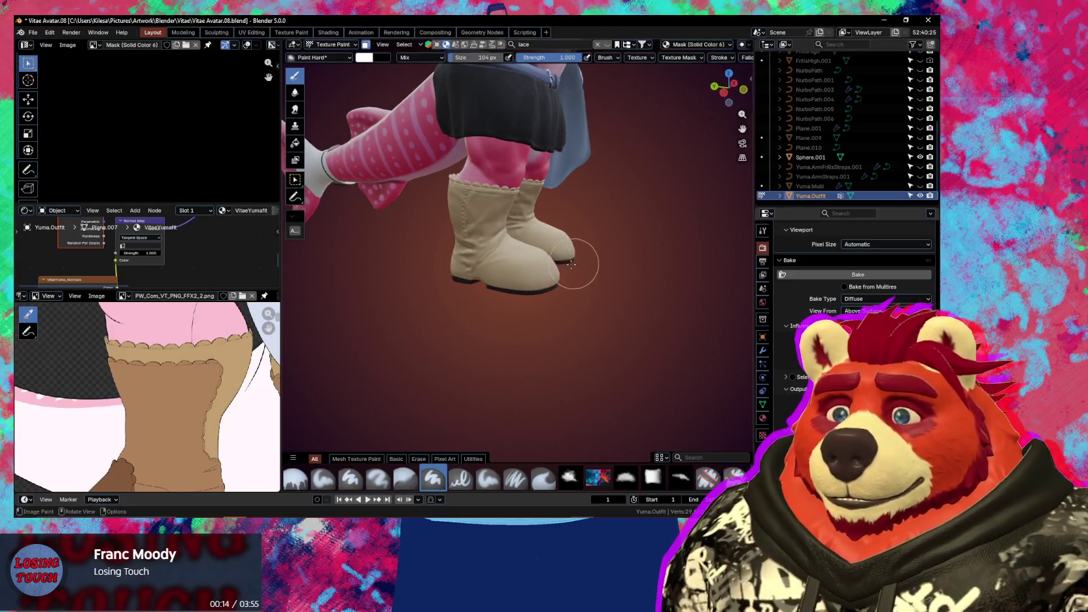
drag(571, 264, 558, 238)
mouse_move(558, 238)
middle_down()
mouse_move(553, 255)
mouse_move(510, 269)
mouse_move(530, 321)
mouse_move(629, 283)
mouse_move(570, 297)
middle_up()
scroll(529, 321, up, 3)
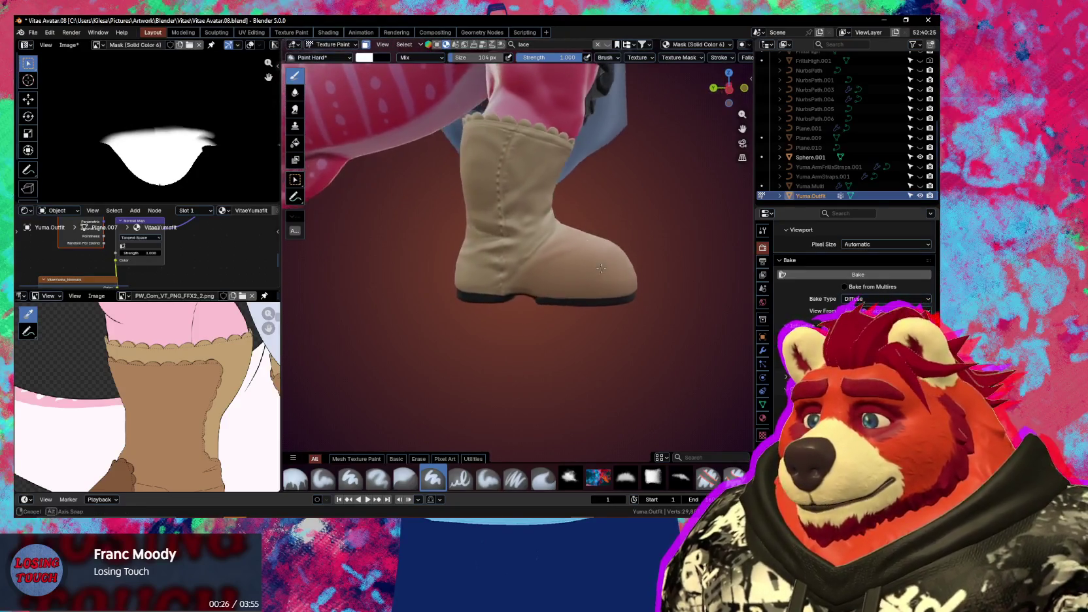
scroll(176, 417, down, 3)
mouse_move(176, 417)
middle_down()
mouse_move(167, 406)
mouse_move(121, 408)
middle_up()
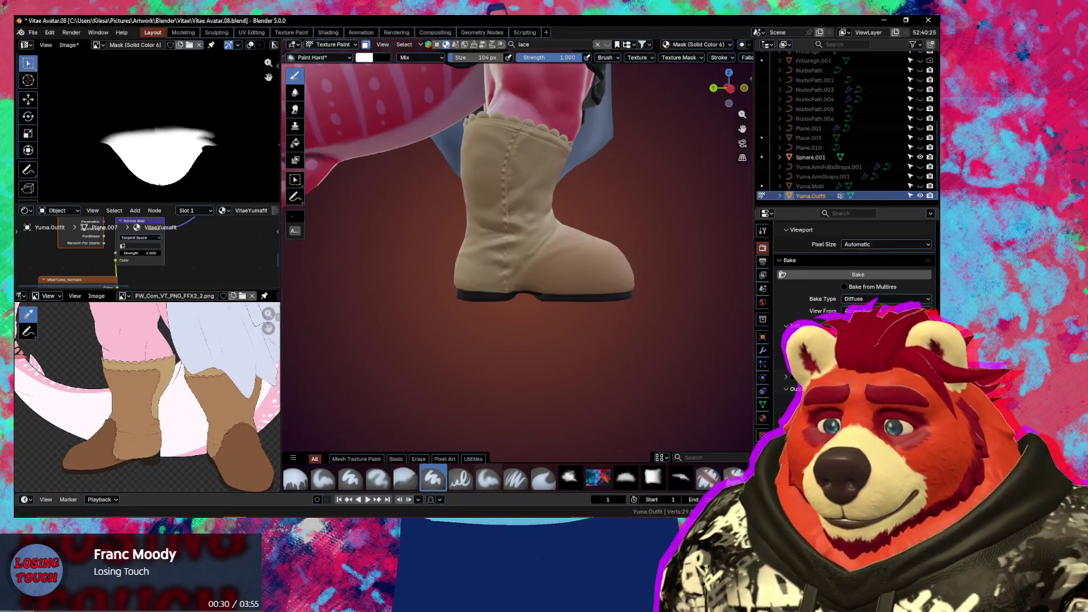
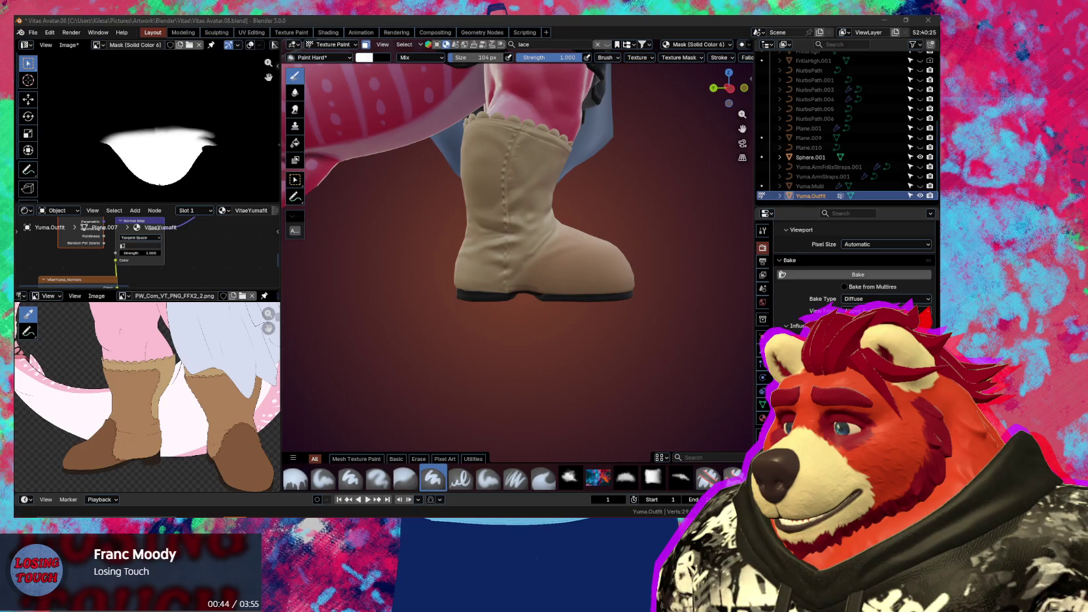
Orbit to the boot's frilled top and shrink the brush from 80 px to 50 px
mouse_move(498, 304)
middle_down()
mouse_move(530, 260)
mouse_move(482, 289)
mouse_move(515, 228)
mouse_move(516, 281)
mouse_move(563, 287)
mouse_move(533, 240)
middle_up()
scroll(564, 275, up, 3)
key(Escape)
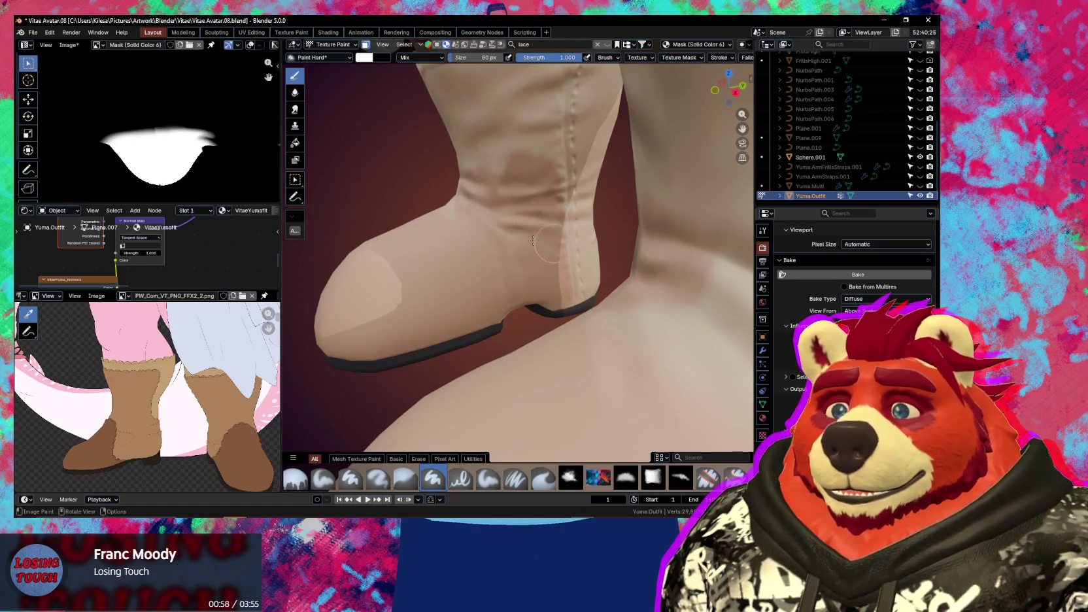
middle_drag(532, 240, 552, 212)
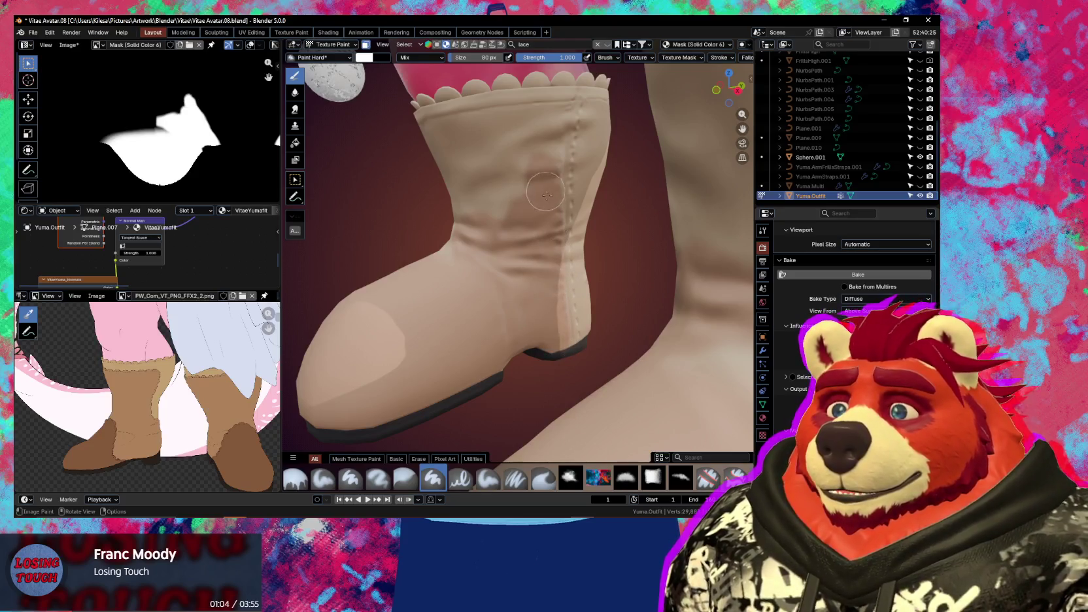
key(f)
click(541, 179)
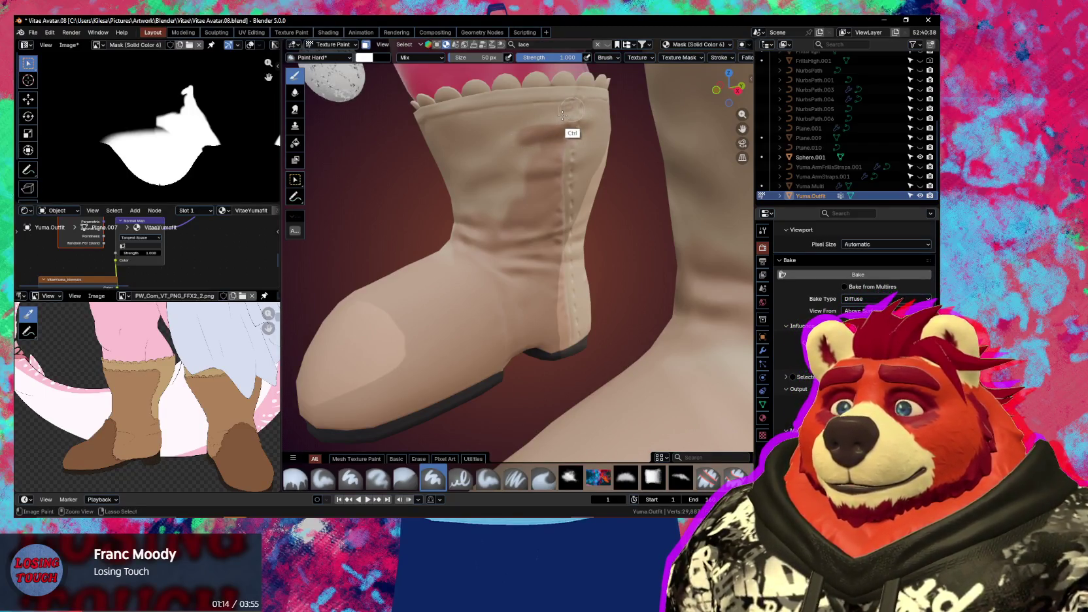
Paint strokes down and up the boot's back seam, then enlarge the brush to 121 px
middle_drag(546, 146, 578, 151)
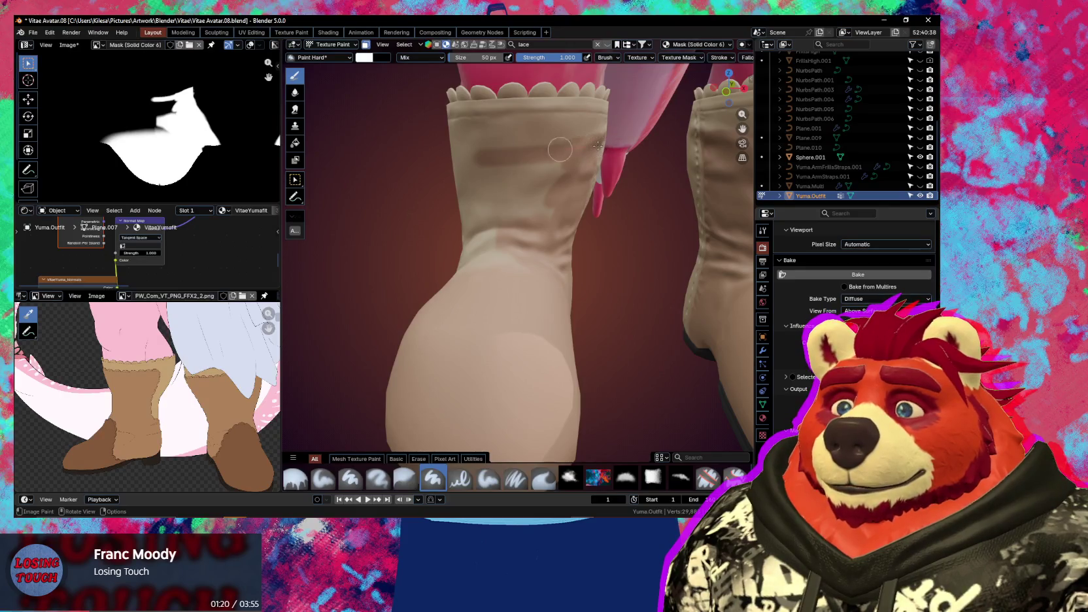
middle_drag(444, 148, 560, 170)
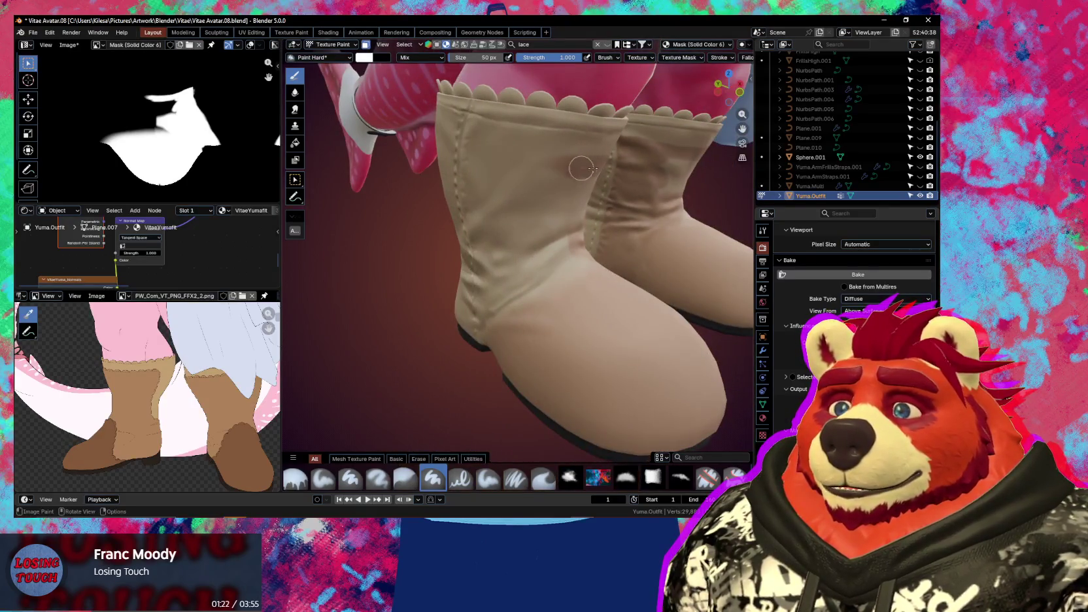
mouse_move(592, 168)
middle_down()
mouse_move(571, 169)
mouse_move(582, 166)
middle_up()
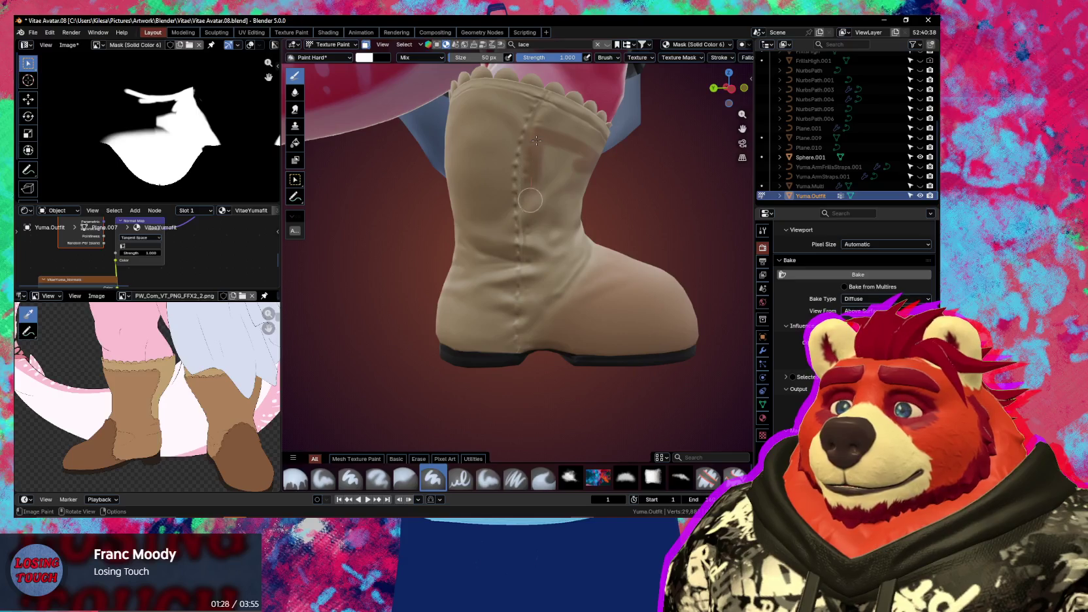
drag(530, 247, 542, 325)
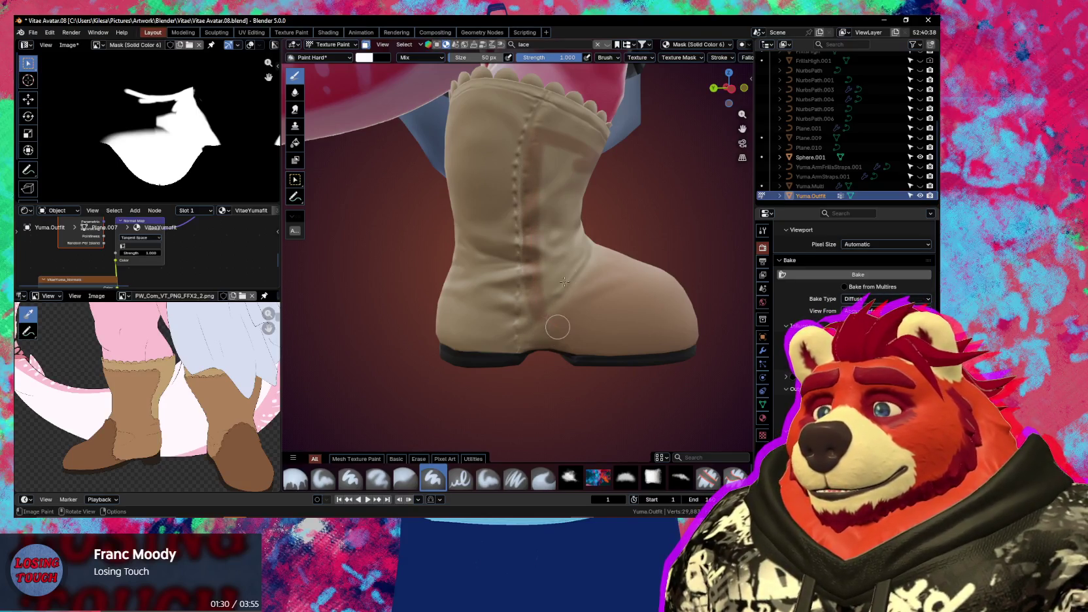
middle_drag(564, 282, 542, 261)
drag(535, 196, 542, 206)
drag(536, 257, 531, 188)
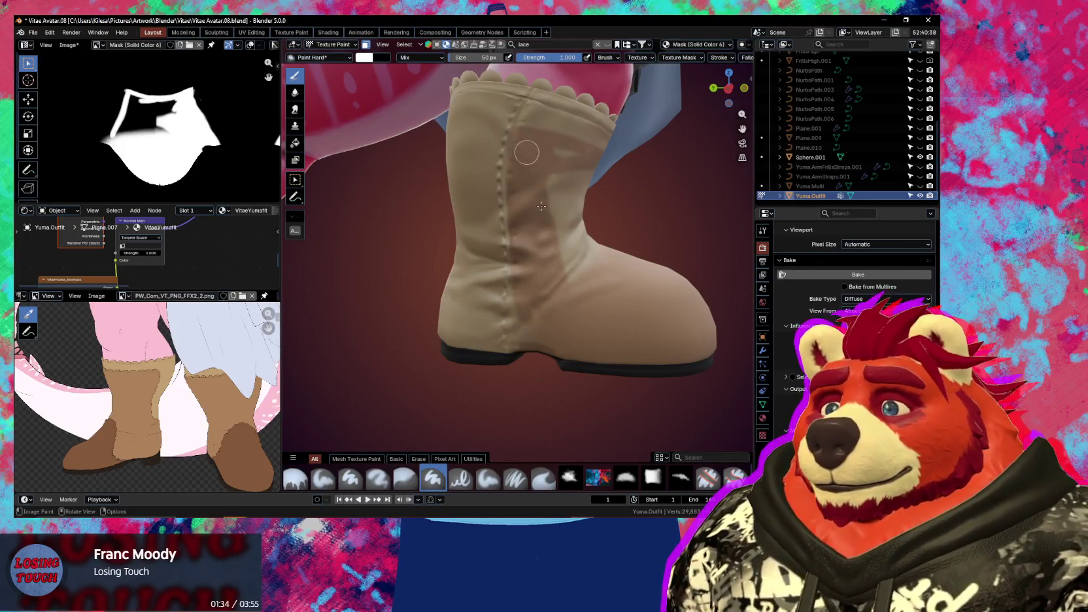
mouse_move(550, 218)
middle_down()
mouse_move(521, 223)
mouse_move(526, 262)
mouse_move(527, 190)
mouse_move(518, 199)
mouse_move(537, 164)
mouse_move(533, 127)
middle_up()
key(f)
click(530, 275)
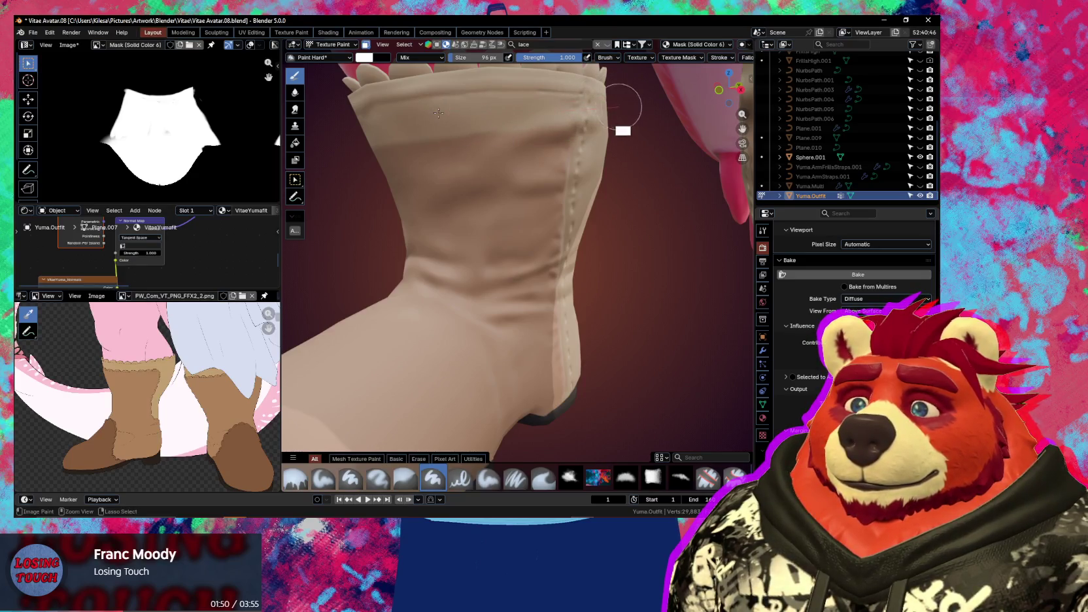
Orbit around the boots and settle the brush size at 79 px
middle_drag(438, 113, 554, 102)
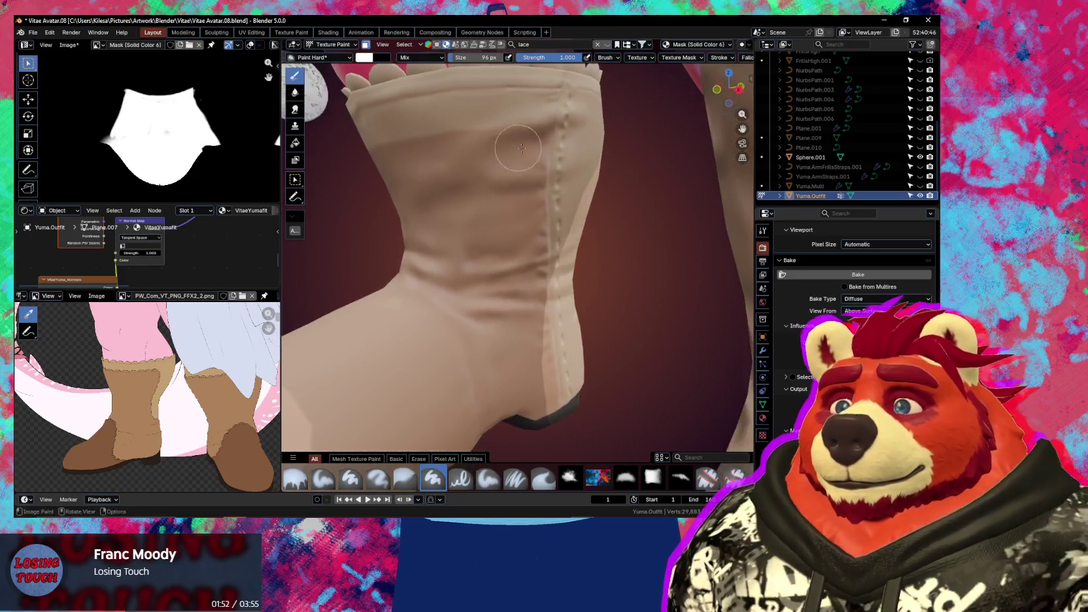
mouse_move(584, 159)
middle_down()
mouse_move(631, 246)
mouse_move(566, 301)
middle_up()
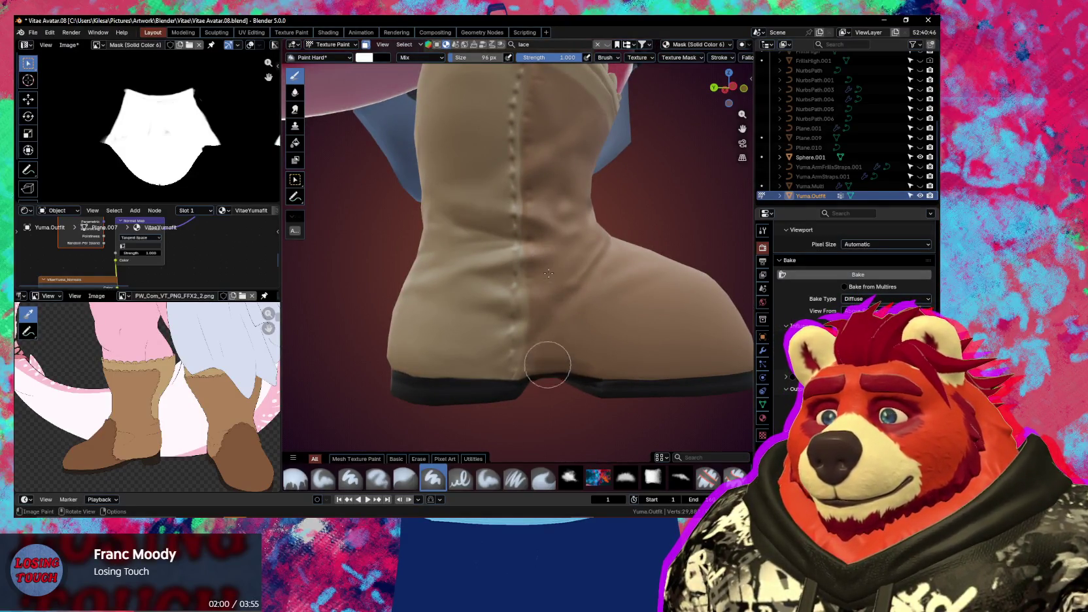
scroll(553, 302, down, 4)
mouse_move(553, 302)
middle_down()
mouse_move(430, 332)
mouse_move(531, 357)
mouse_move(507, 327)
middle_up()
scroll(550, 313, up, 1)
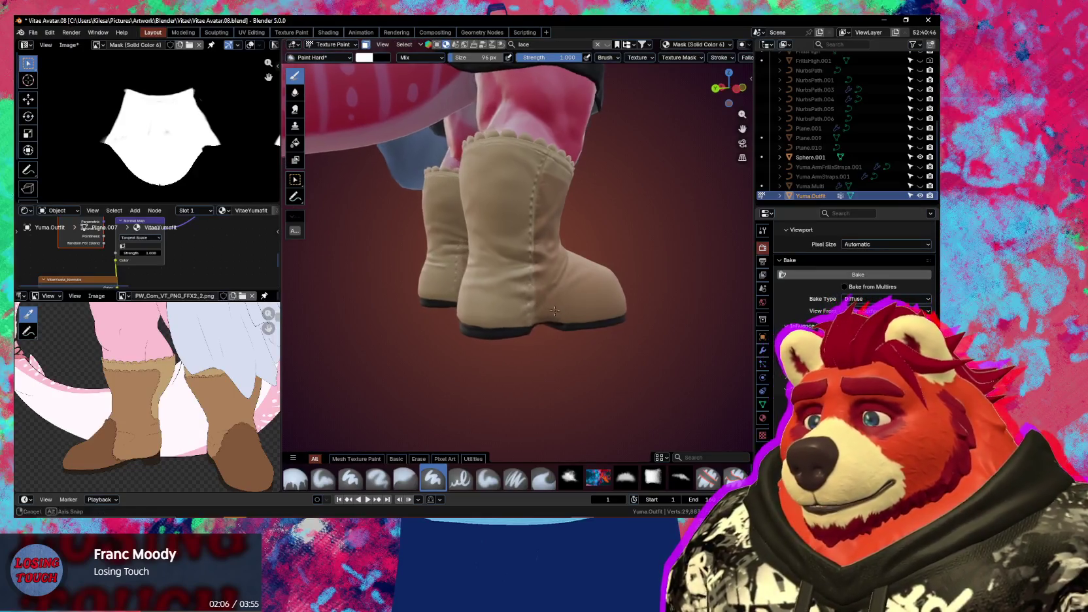
scroll(507, 327, up, 1)
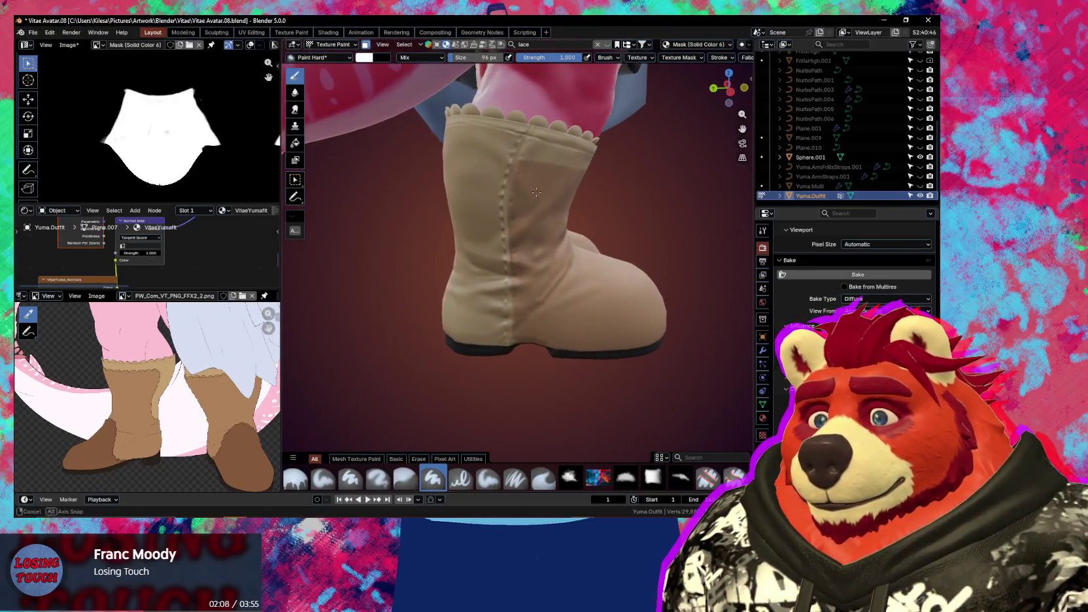
middle_drag(520, 200, 524, 197)
click(516, 197)
Shrink the brush to 47 px and paint a fine darker touch up the boot seam
key(f)
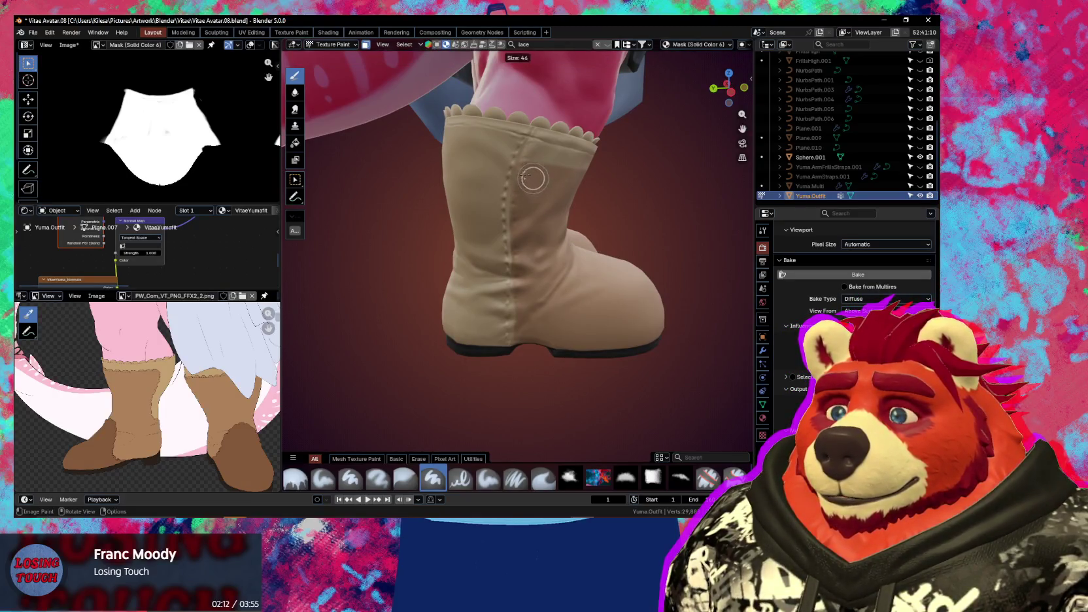
click(525, 177)
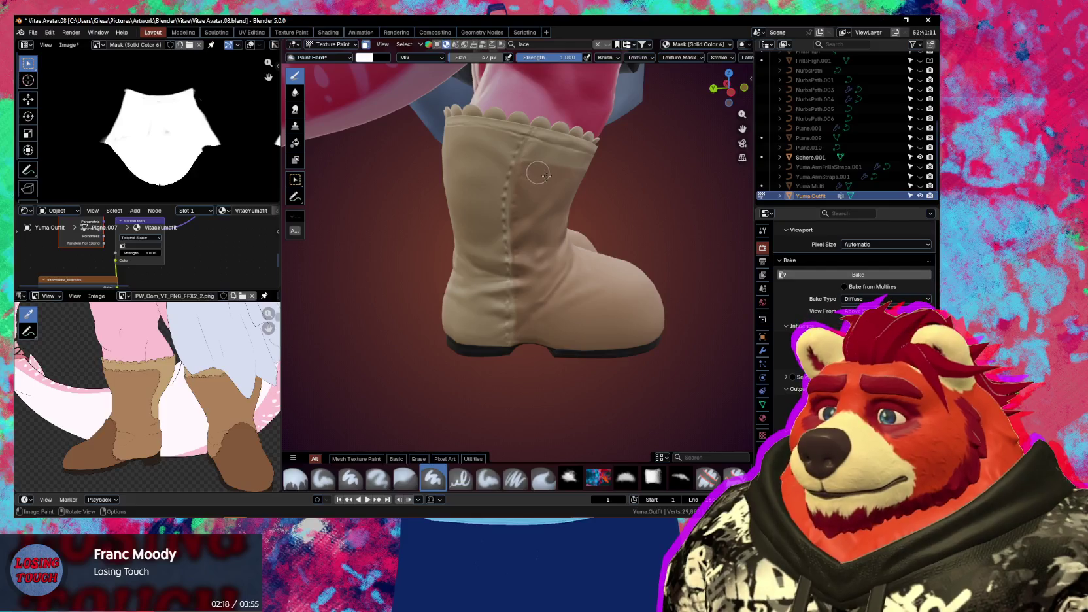
middle_drag(530, 175, 513, 152)
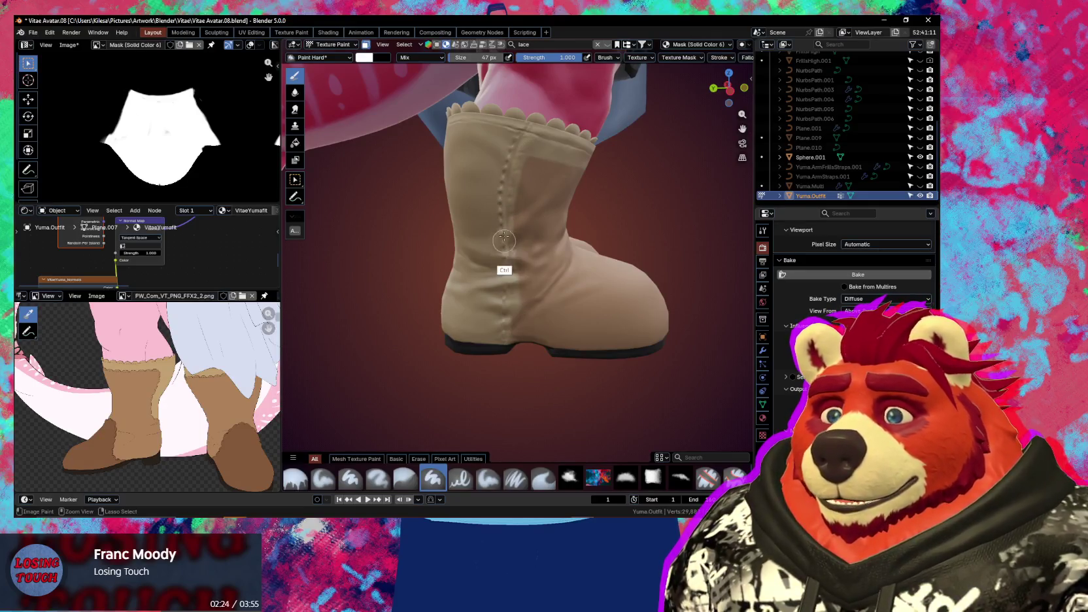
mouse_move(514, 347)
middle_down()
mouse_move(509, 325)
mouse_move(553, 196)
middle_up()
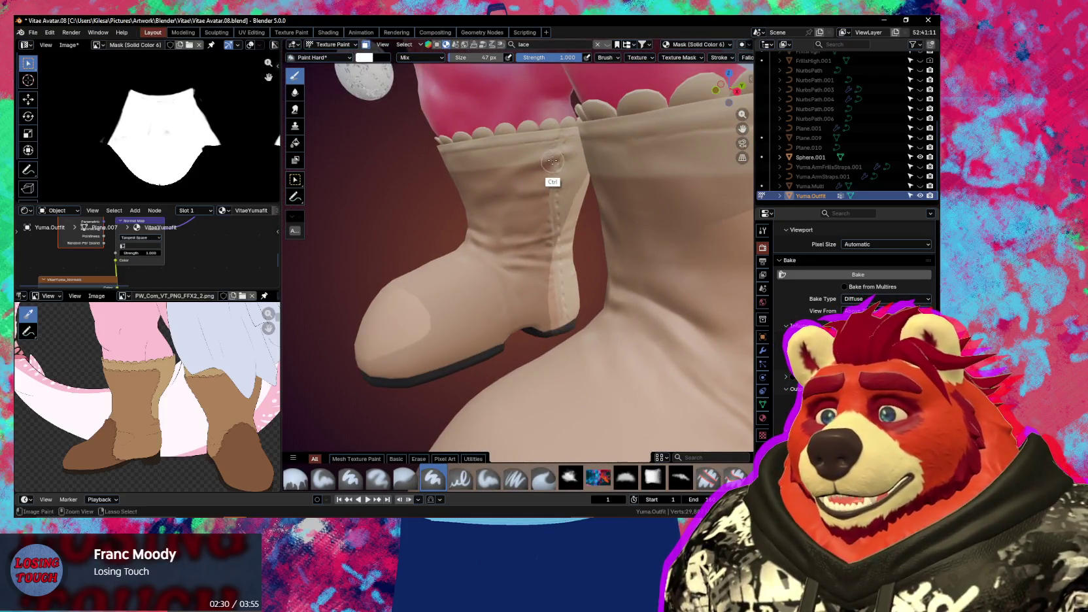
ctrl+drag(552, 160, 551, 173)
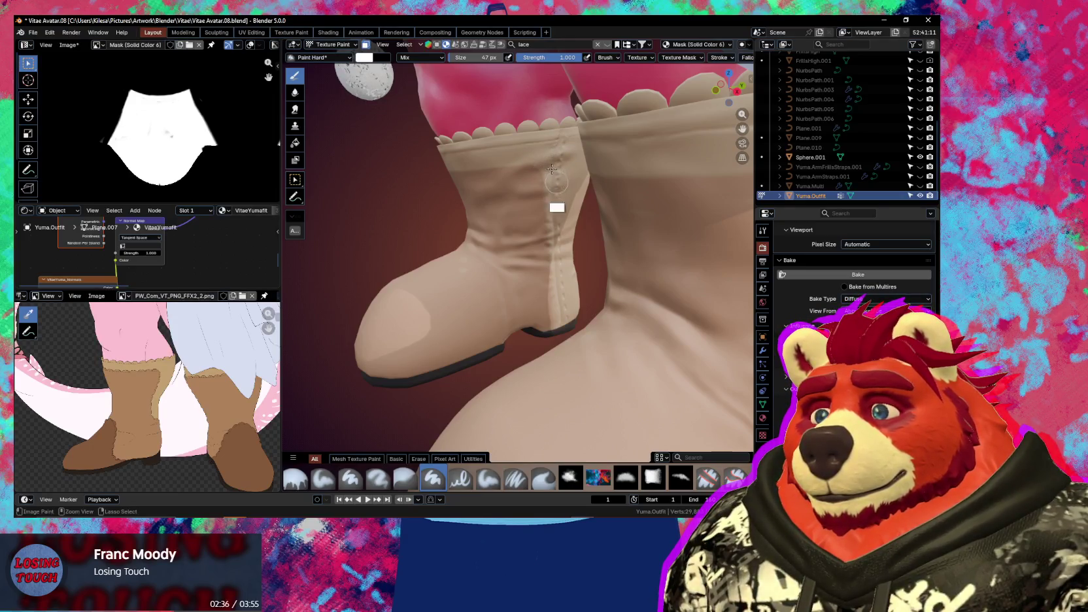
middle_drag(534, 225, 501, 149)
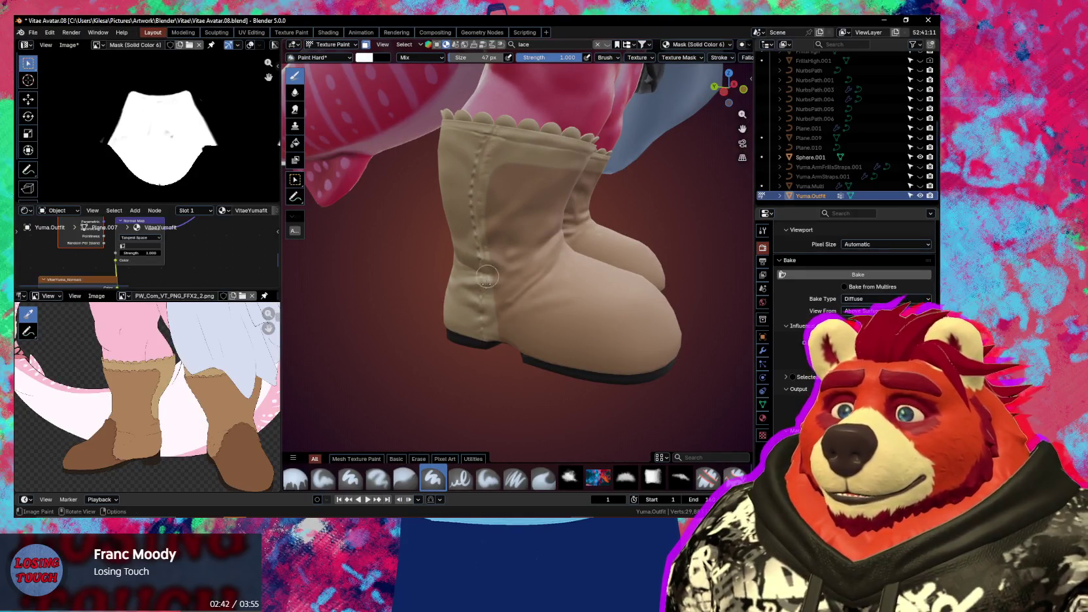
middle_drag(471, 220, 541, 287)
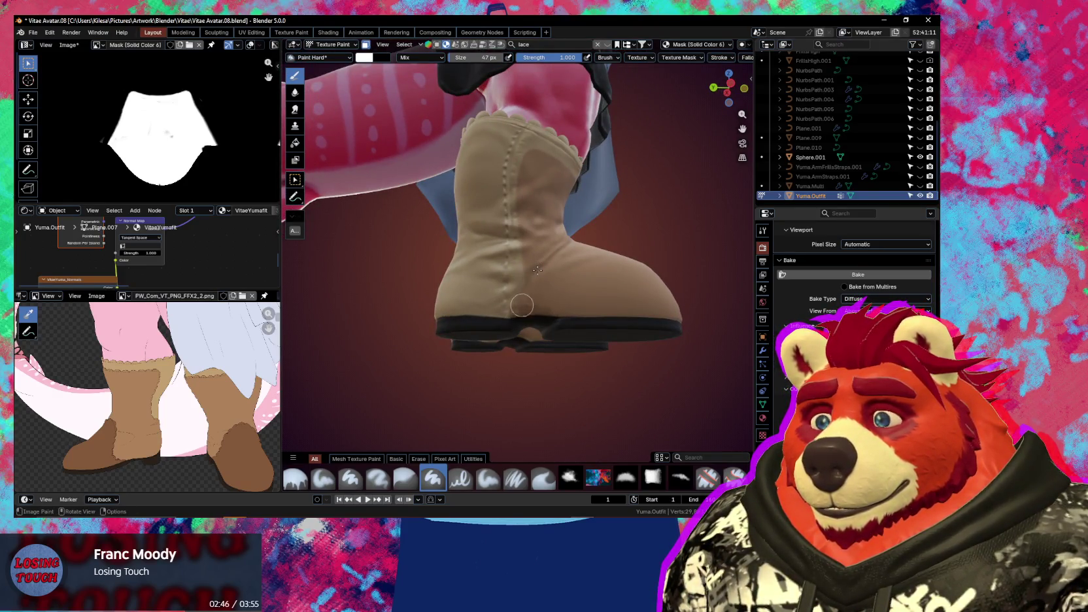
mouse_move(537, 270)
middle_down()
mouse_move(576, 288)
mouse_move(387, 292)
mouse_move(573, 282)
mouse_move(493, 298)
mouse_move(523, 270)
middle_up()
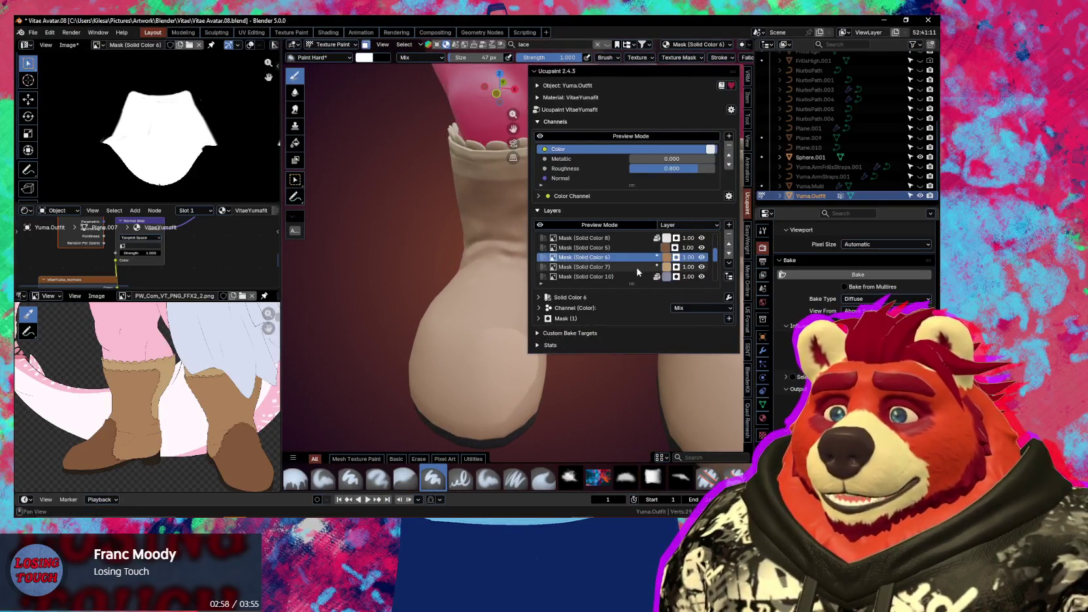
Darken the colours of the Mask (Solid Color 6) and Mask (Solid Color 5) layers
click(666, 257)
drag(750, 113, 750, 119)
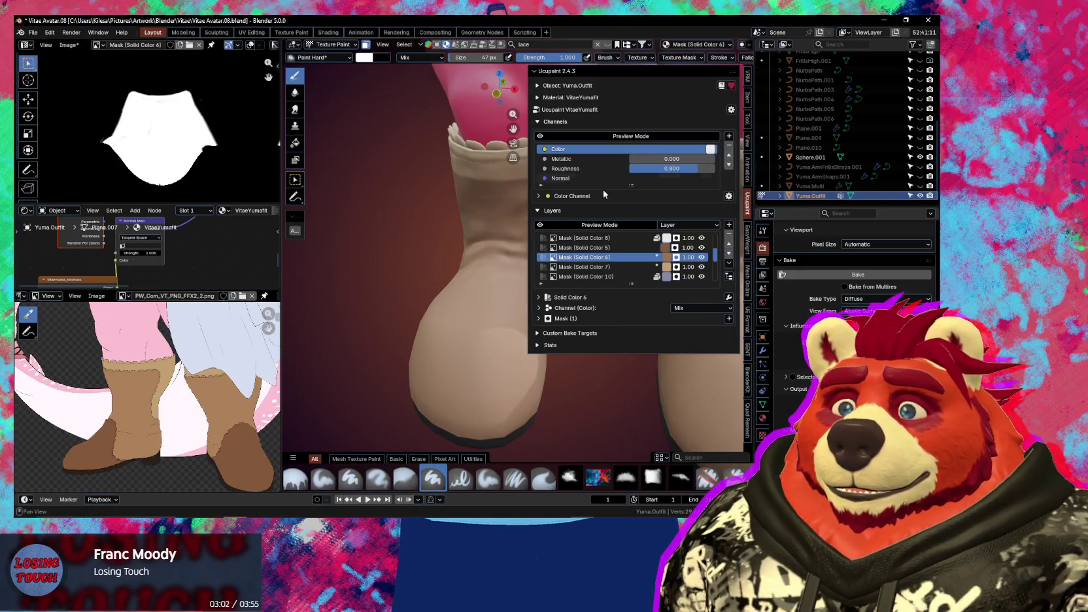
click(668, 247)
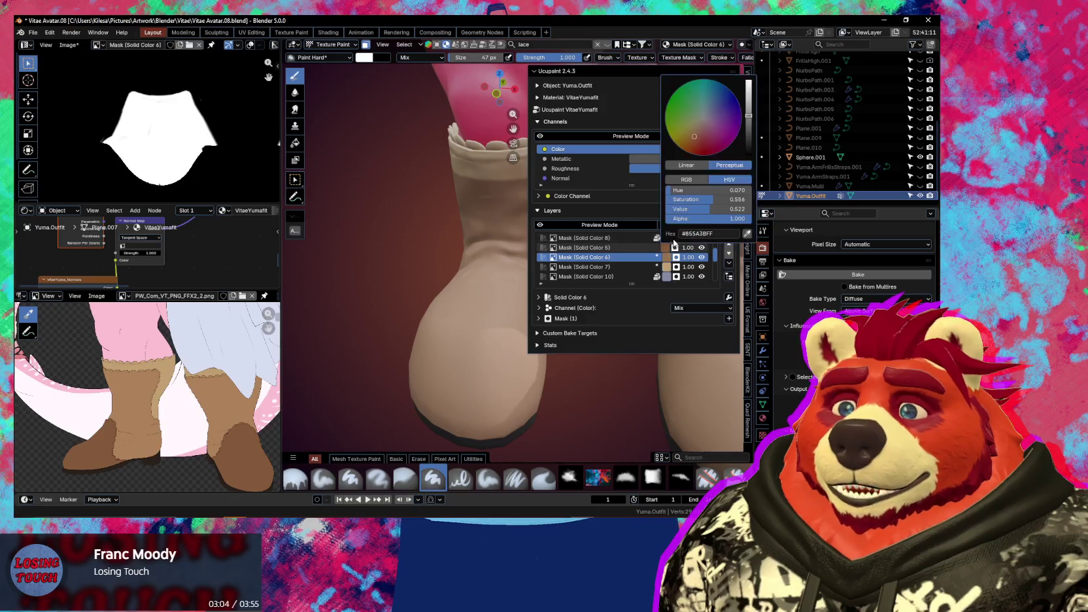
drag(745, 122, 749, 118)
Enlarge the brush to 124 px while orbiting to a close-up of the boot side
middle_drag(437, 243, 494, 266)
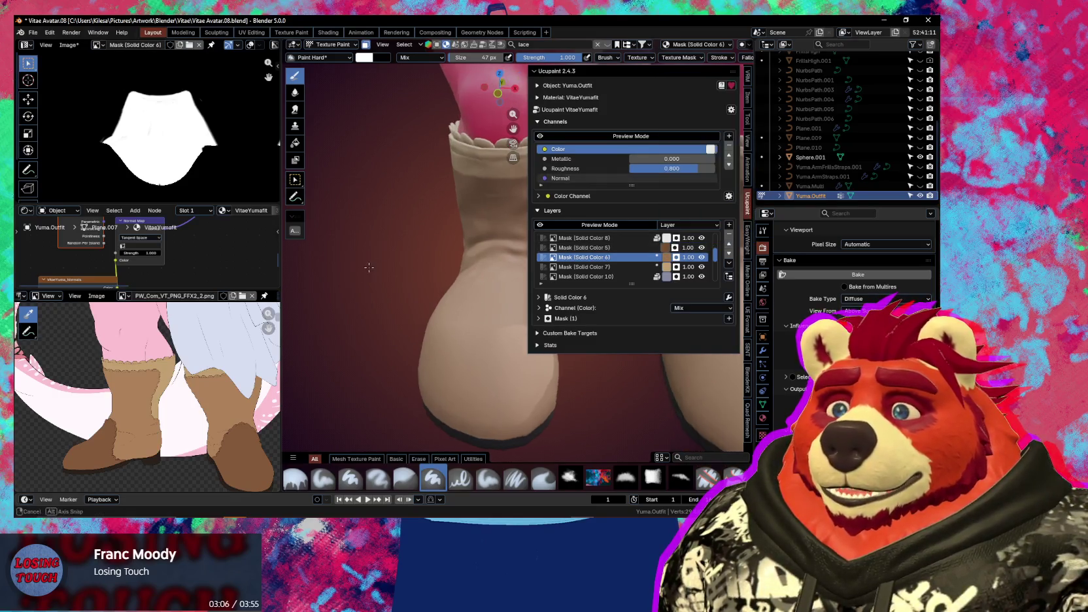
key(n)
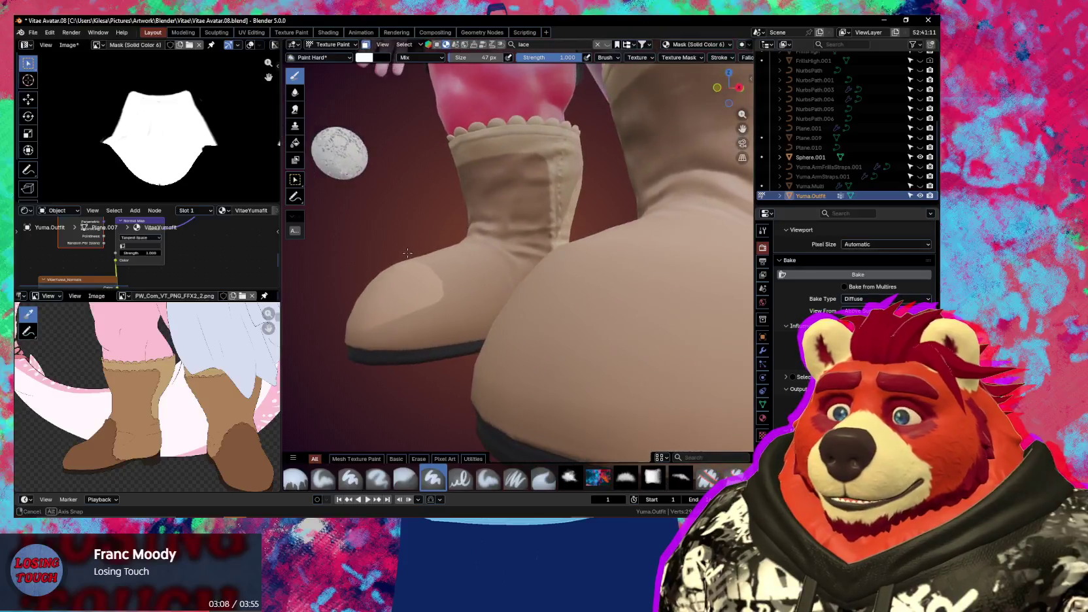
middle_drag(494, 266, 361, 194)
middle_drag(530, 266, 531, 288)
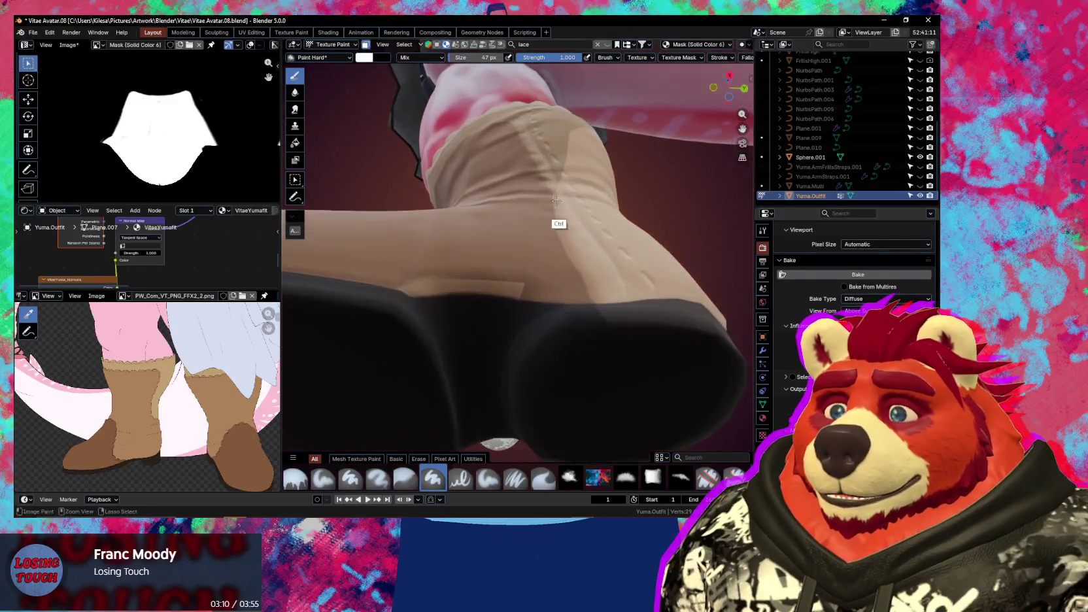
scroll(531, 288, up, 5)
key(f)
click(531, 300)
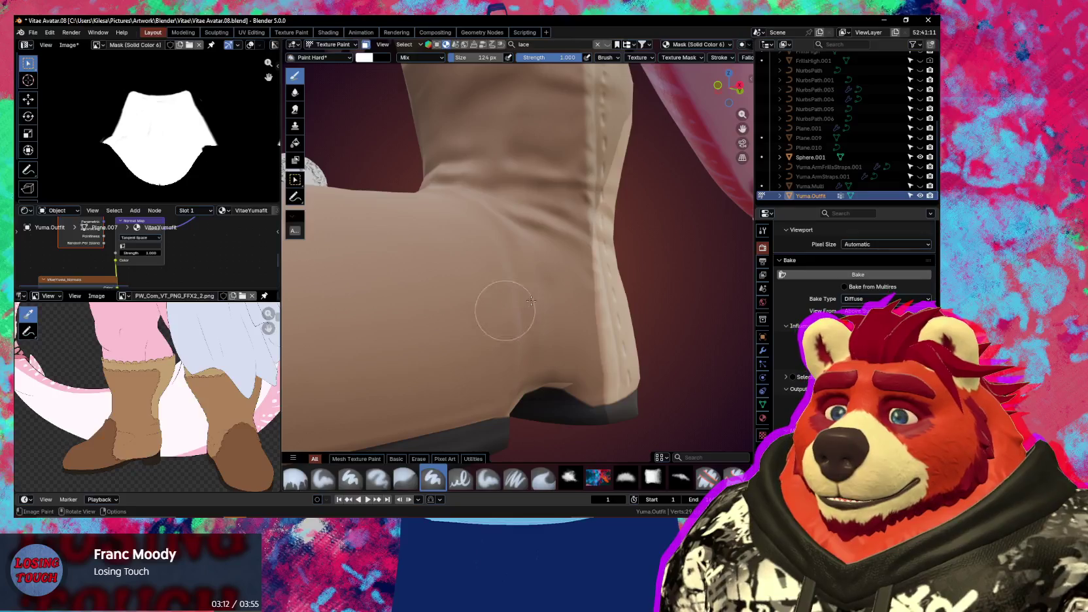
key(n)
key(n)
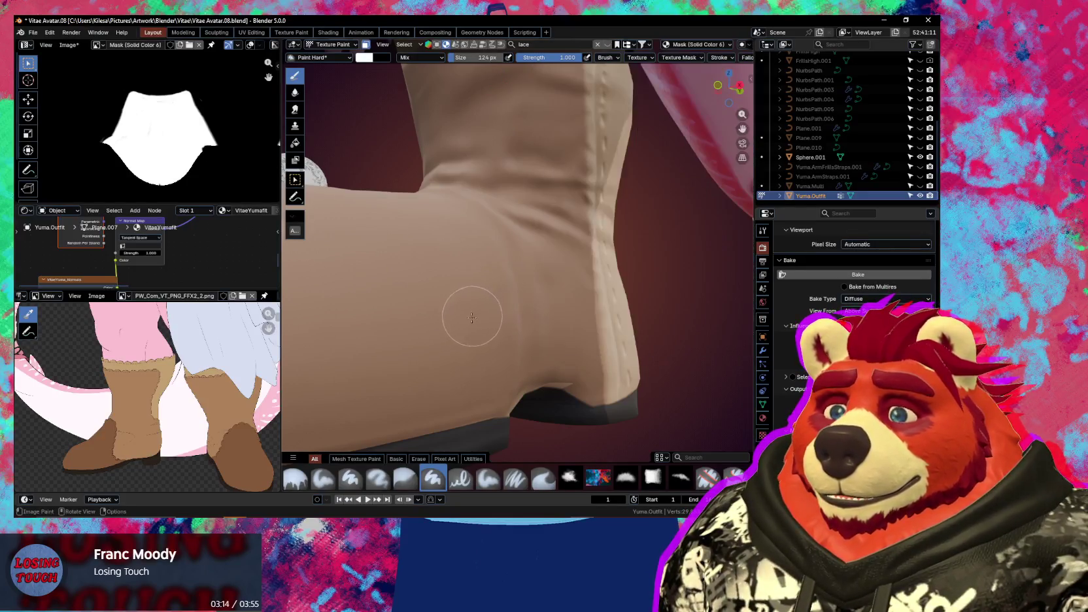
Paint the Solid Color 6 mask down the boot shaft, then reduce the brush to 48 px
scroll(469, 334, up, 2)
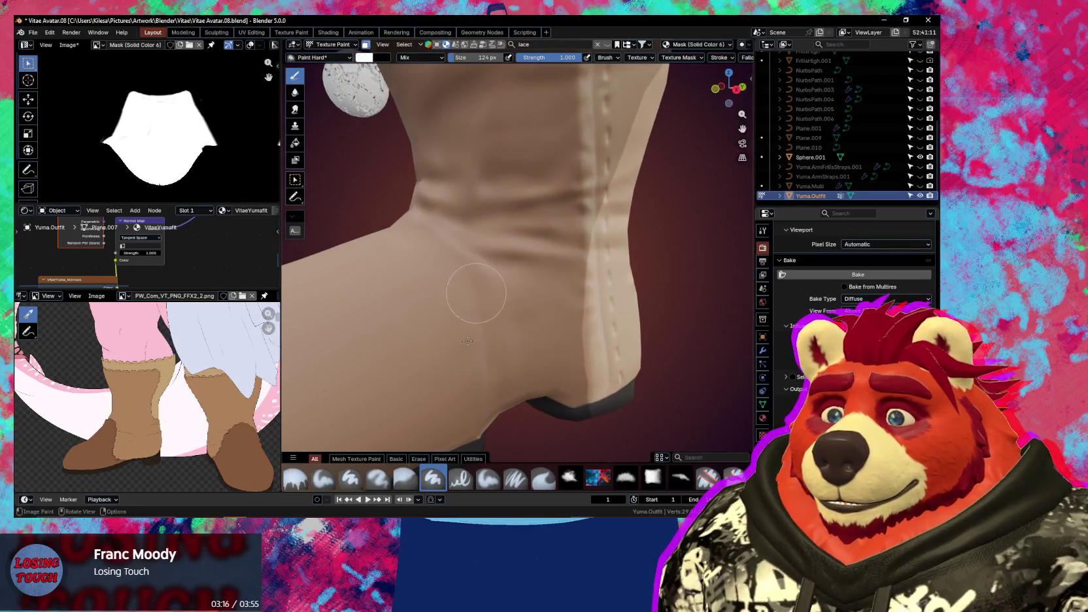
mouse_move(467, 340)
middle_down()
mouse_move(455, 300)
mouse_move(585, 299)
mouse_move(498, 400)
mouse_move(546, 296)
mouse_move(516, 327)
mouse_move(483, 318)
middle_up()
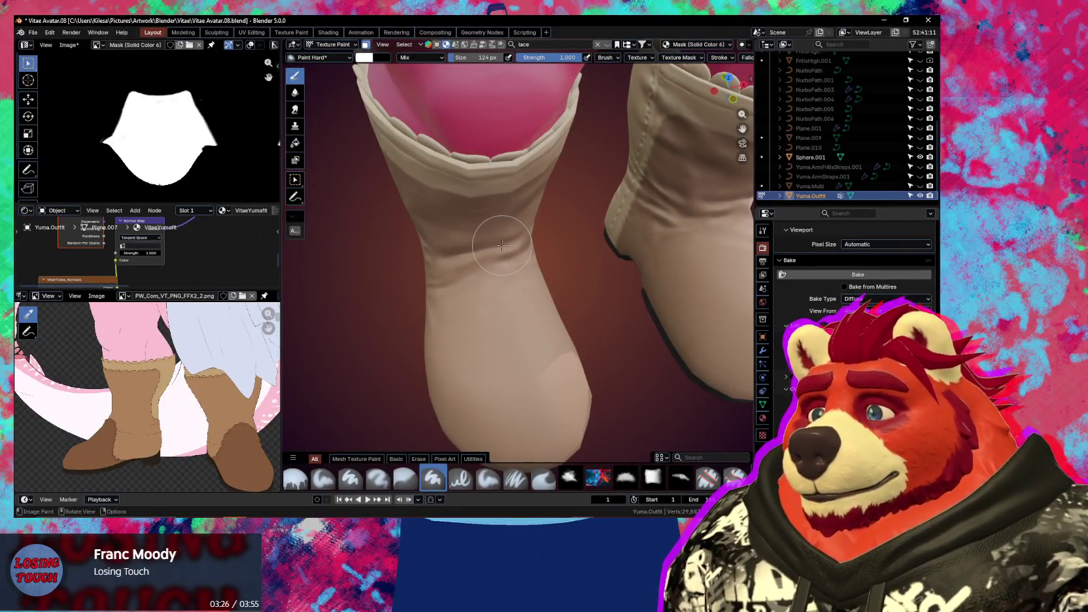
ctrl+middle_drag(576, 357, 575, 350)
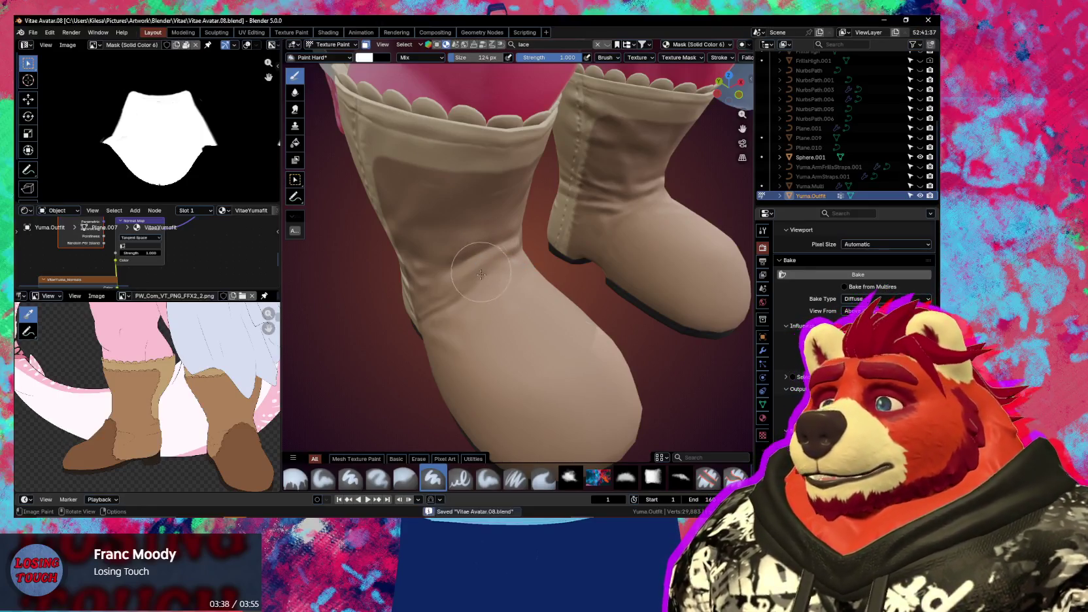
middle_drag(477, 264, 477, 263)
scroll(478, 263, up, 3)
key(bracketleft)
key(bracketleft)
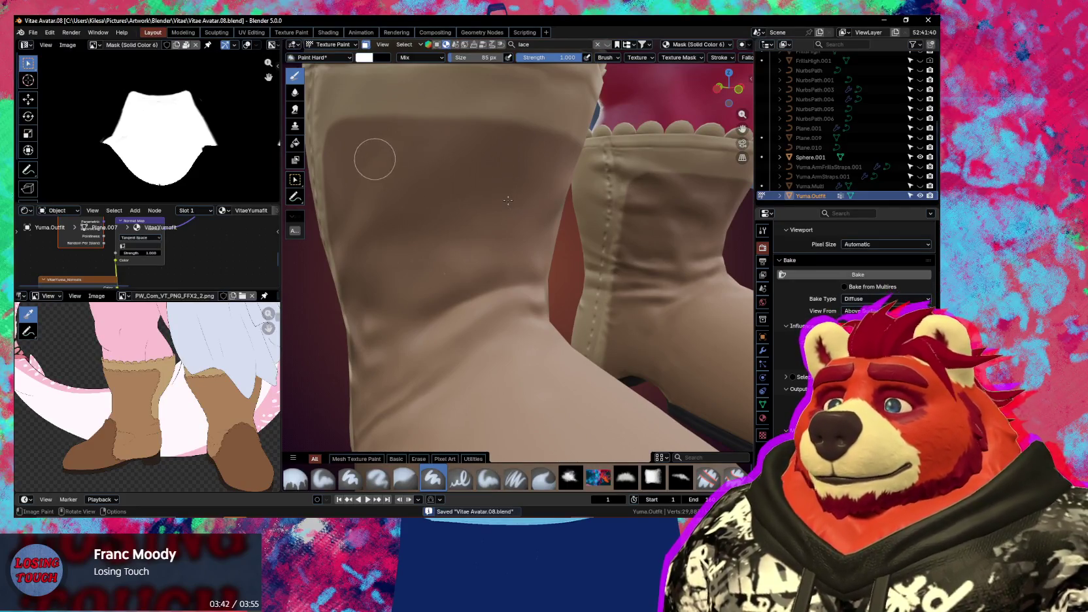
drag(447, 166, 424, 166)
mouse_move(423, 165)
middle_down()
mouse_move(495, 176)
mouse_move(594, 164)
mouse_move(569, 165)
mouse_move(521, 270)
middle_up()
click(513, 285)
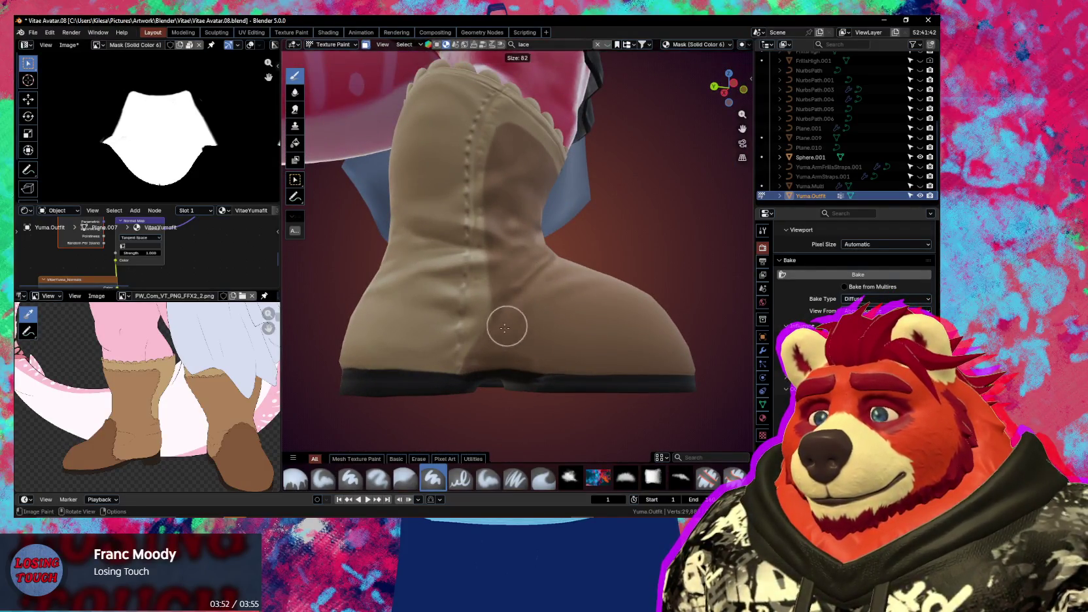
key(ctrl)
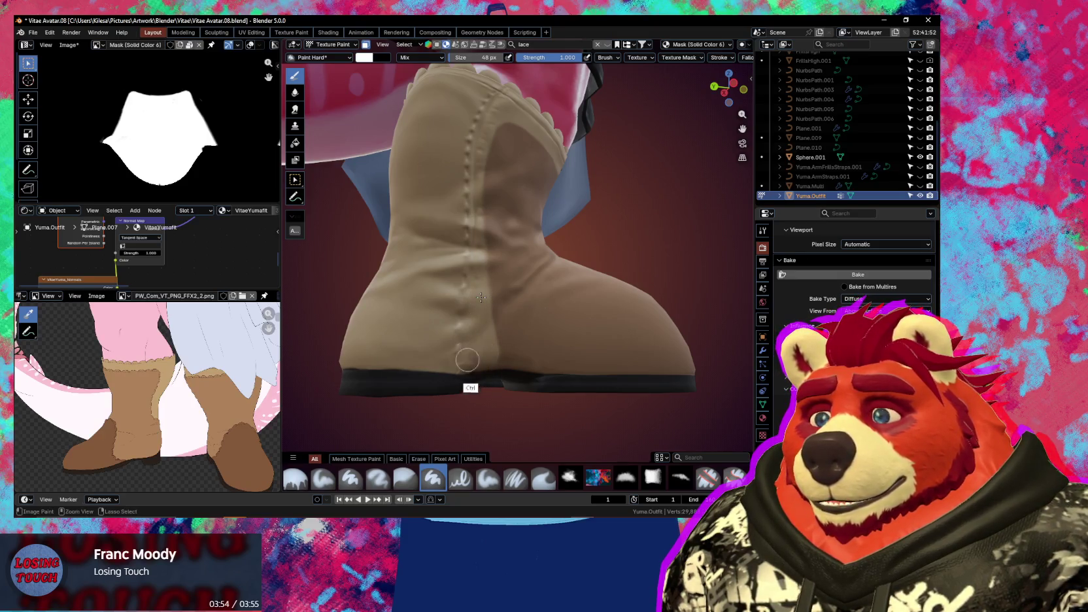
Orbit under the boots and select the Solid Color 5 mask for painting
middle_drag(466, 359, 468, 294)
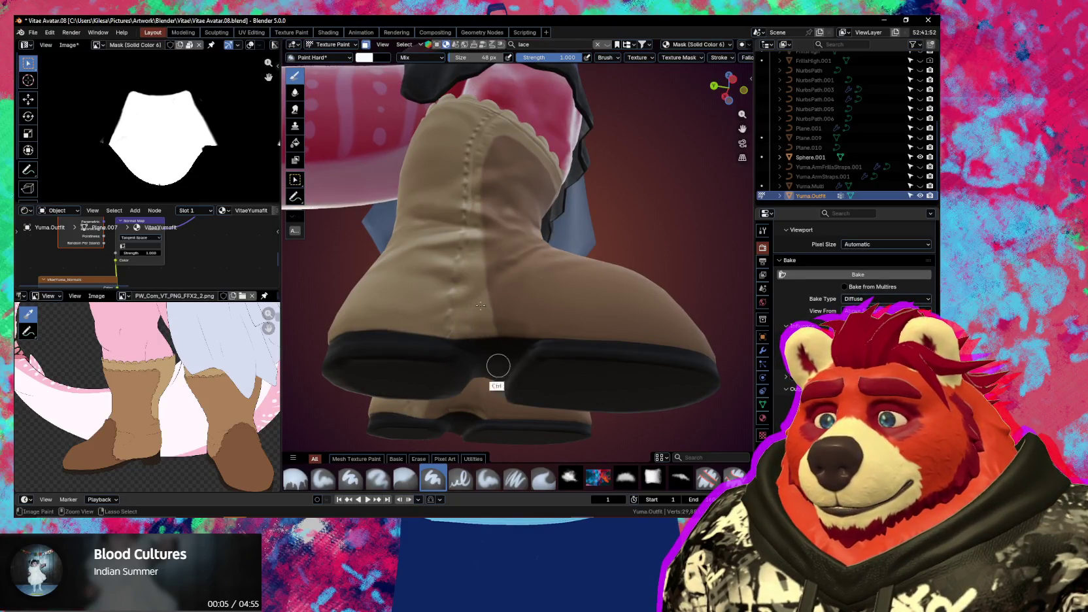
mouse_move(484, 304)
middle_down()
mouse_move(516, 355)
mouse_move(549, 286)
mouse_move(572, 316)
mouse_move(542, 333)
mouse_move(548, 311)
mouse_move(510, 312)
mouse_move(505, 298)
middle_up()
click(588, 255)
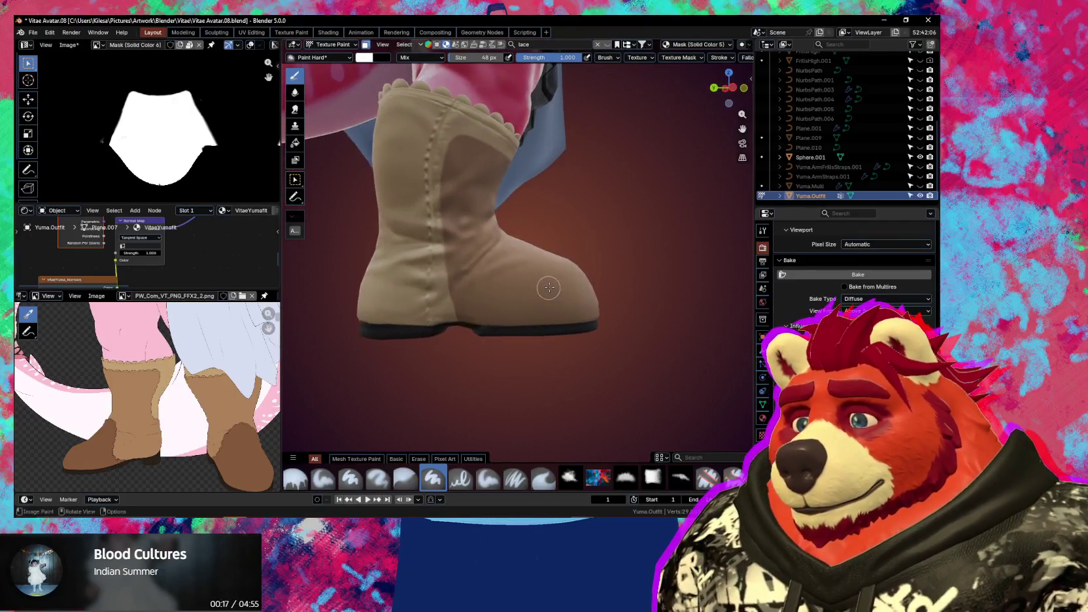
Set the brush to 35 px and orbit between close and front views of both boots
key(f)
click(490, 295)
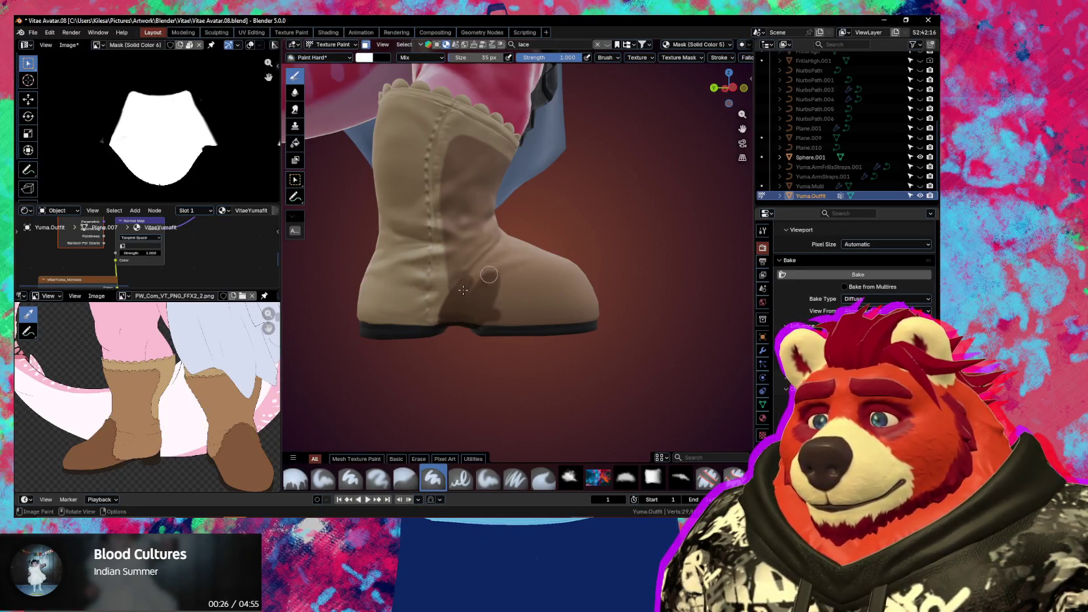
middle_drag(463, 289, 458, 310)
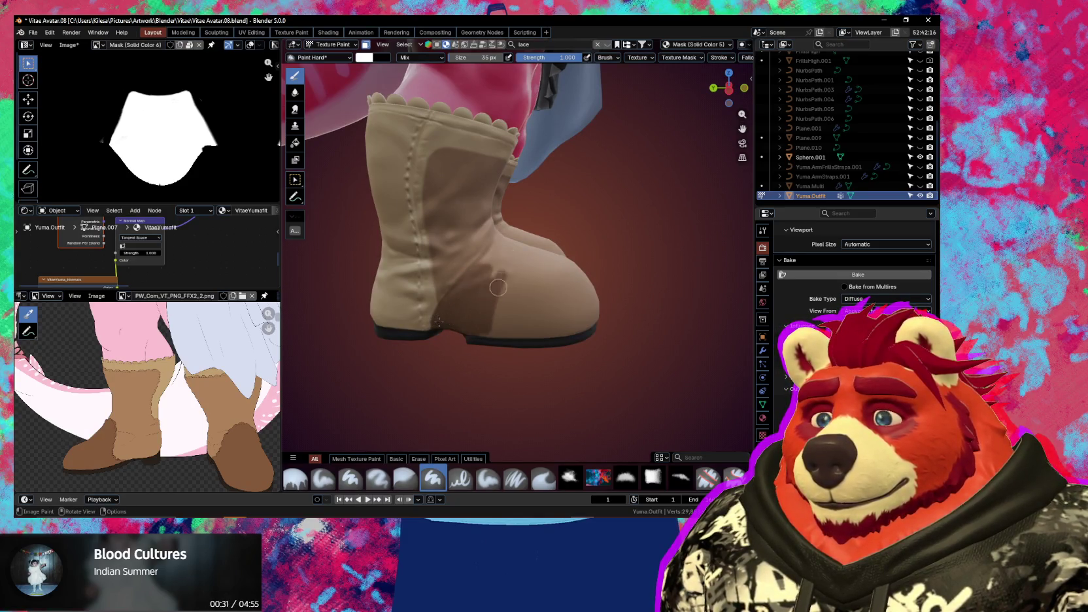
middle_drag(439, 322, 458, 287)
scroll(472, 243, up, 5)
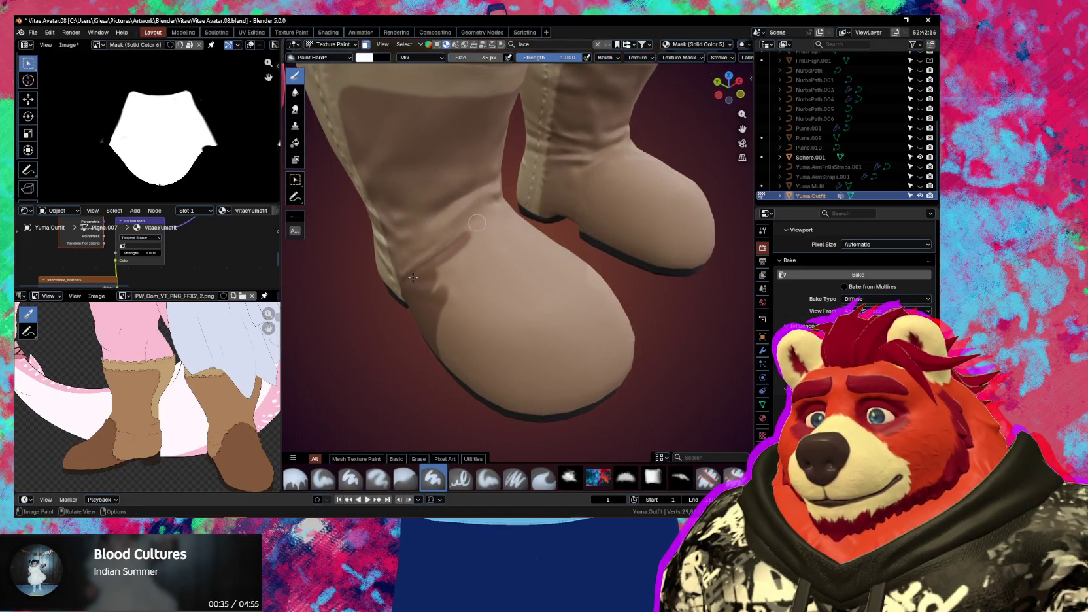
mouse_move(501, 204)
middle_down()
mouse_move(551, 238)
mouse_move(548, 252)
mouse_move(542, 224)
middle_up()
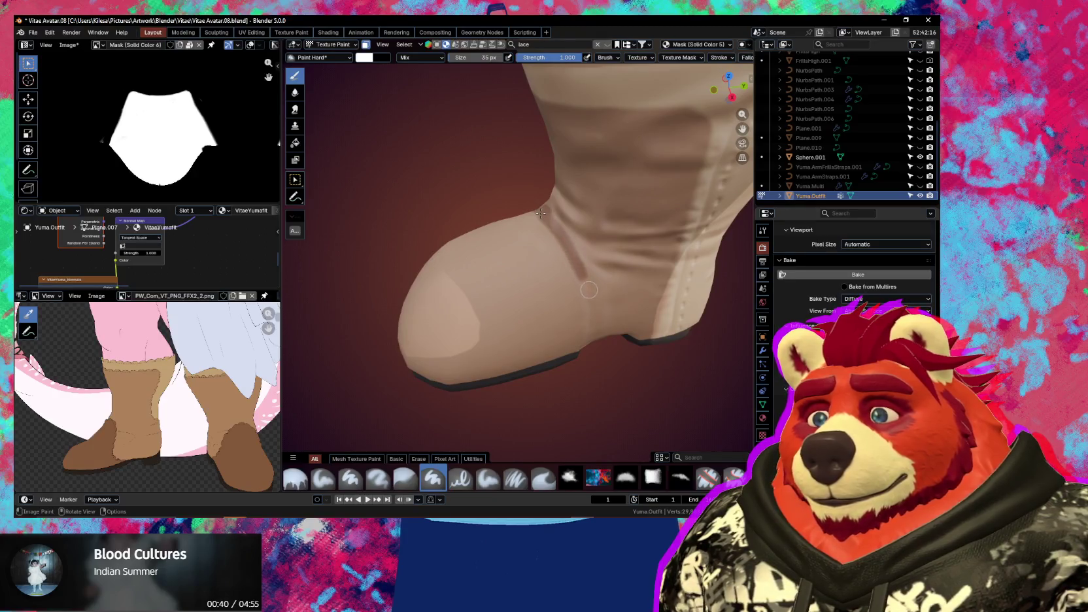
middle_drag(579, 322, 533, 225)
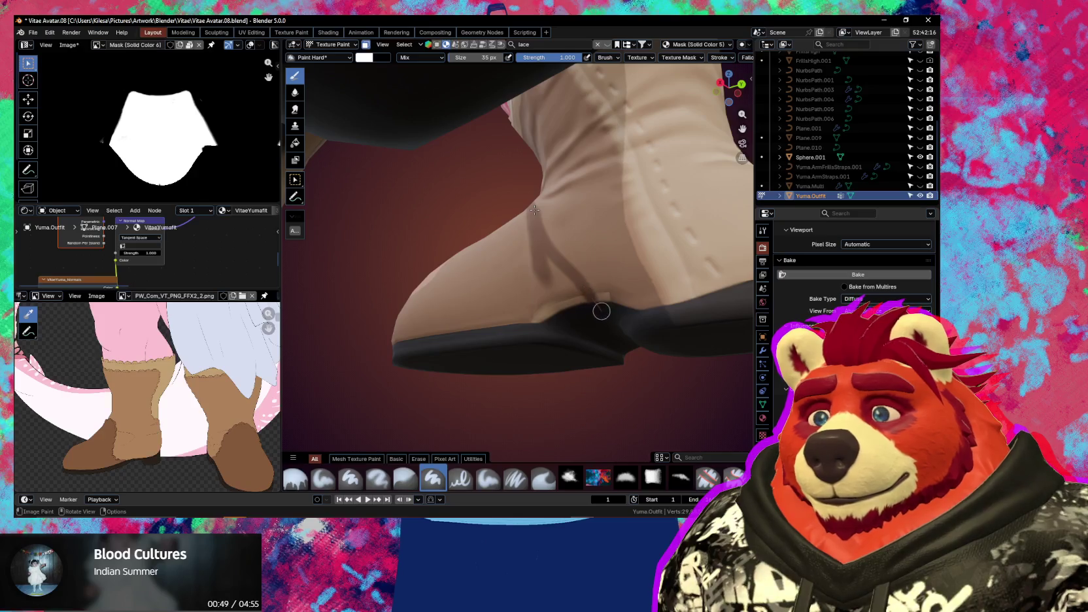
middle_drag(601, 311, 597, 250)
Enlarge the brush to 62 px and make Mask (Solid Color 5) the active paint layer
key(bracketright)
key(bracketright)
key(bracketright)
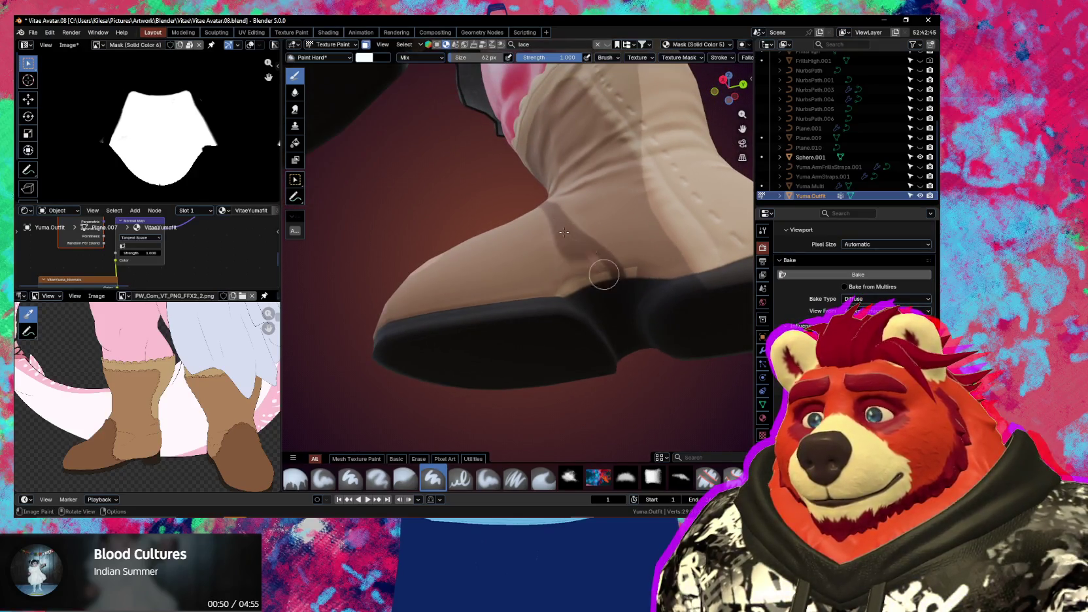
key(n)
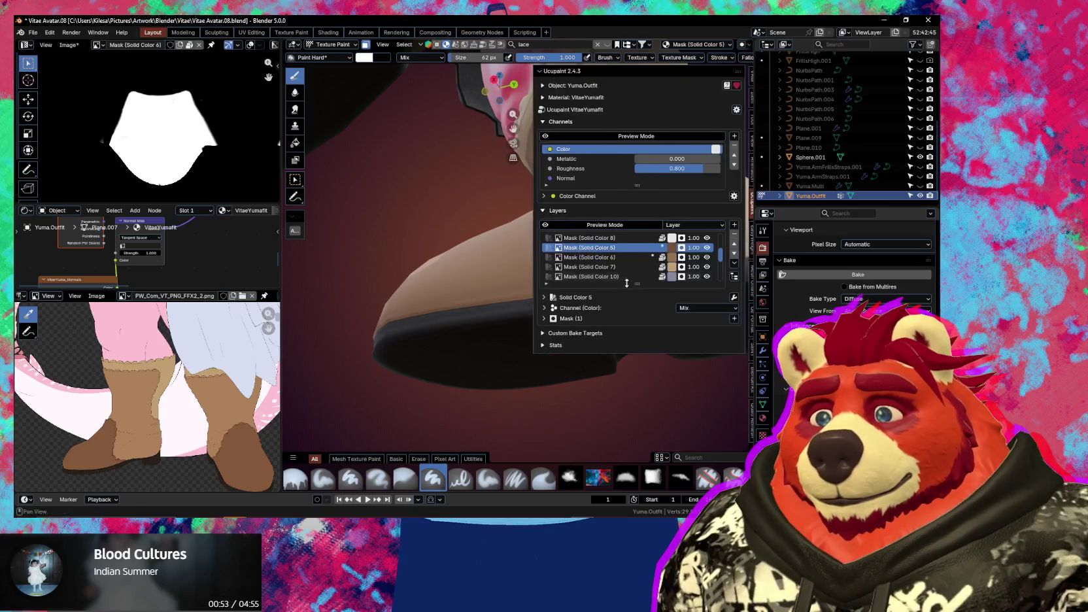
shift+middle_drag(575, 243, 523, 237)
click(634, 257)
key(n)
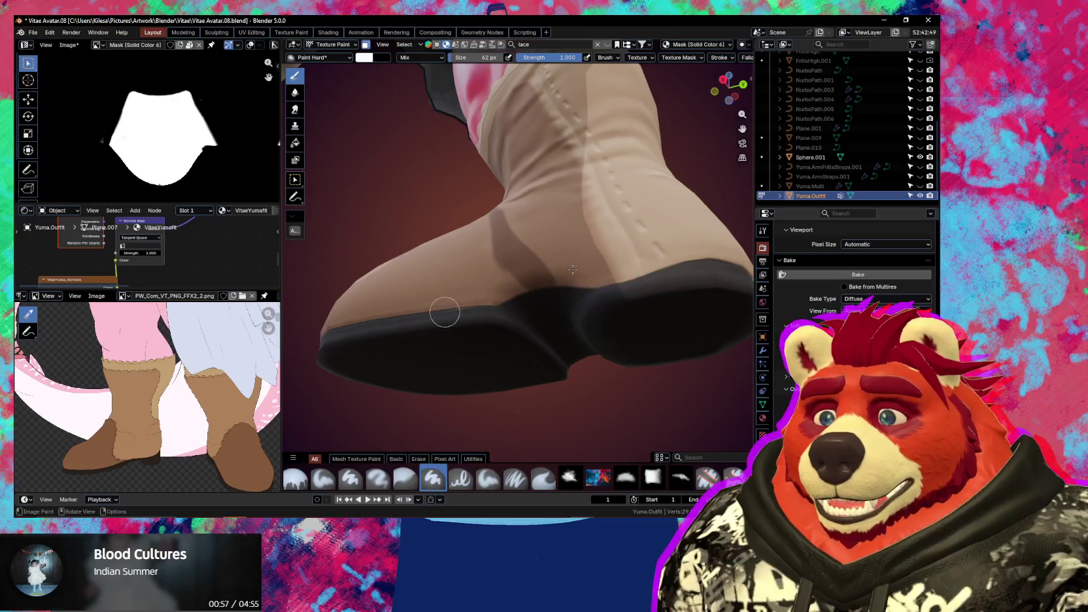
key(n)
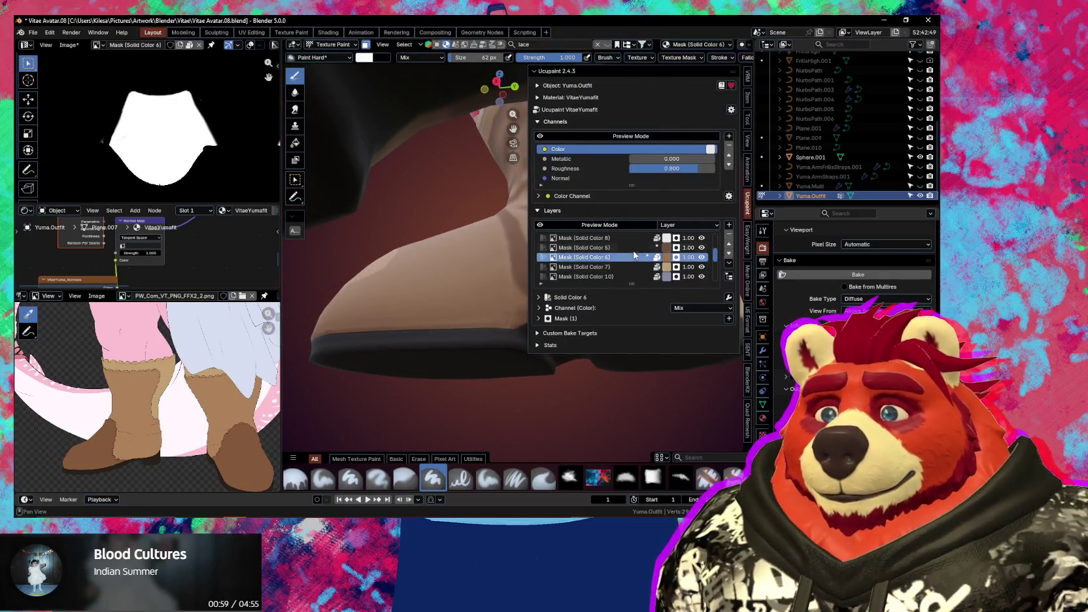
click(627, 247)
key(n)
Paint a dark brown band along the boot bottom above the sole with a 110 px brush
drag(526, 264, 556, 338)
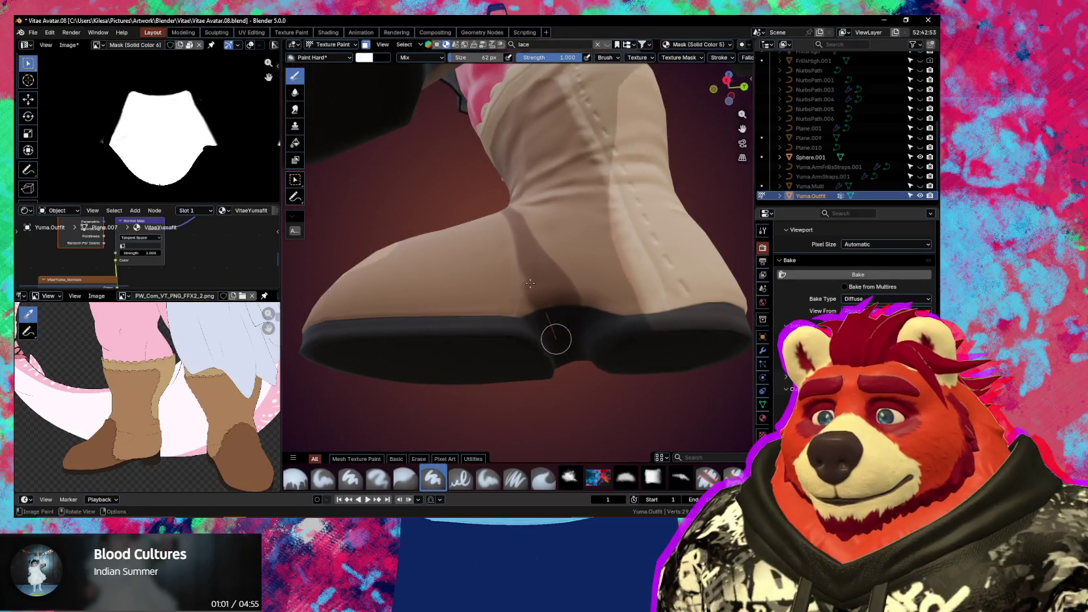
key(f)
middle_drag(553, 301, 534, 306)
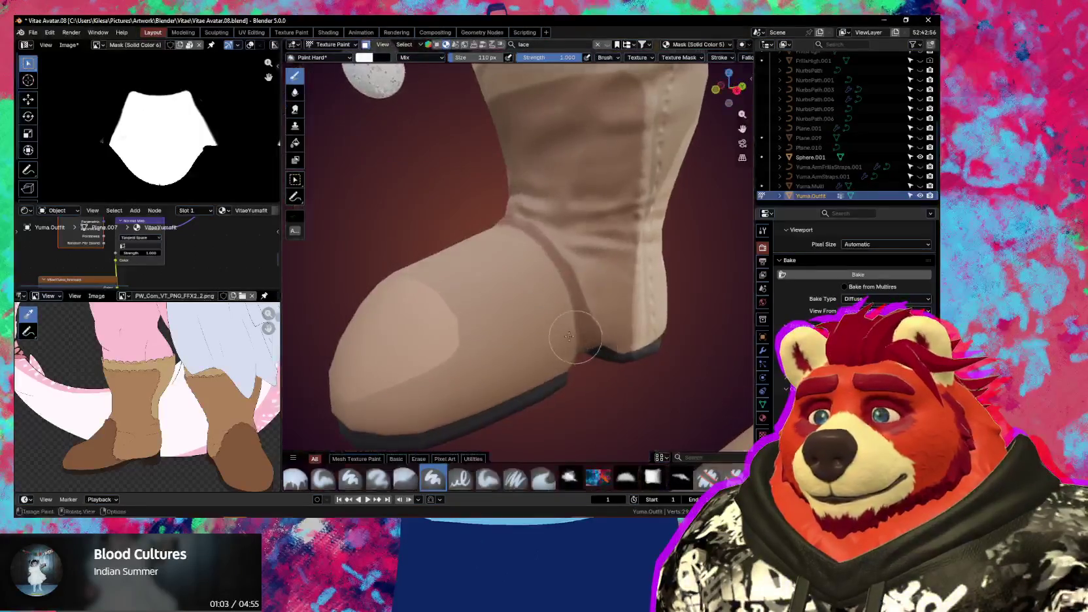
mouse_move(534, 308)
mouse_down()
mouse_move(580, 329)
mouse_move(435, 349)
mouse_up()
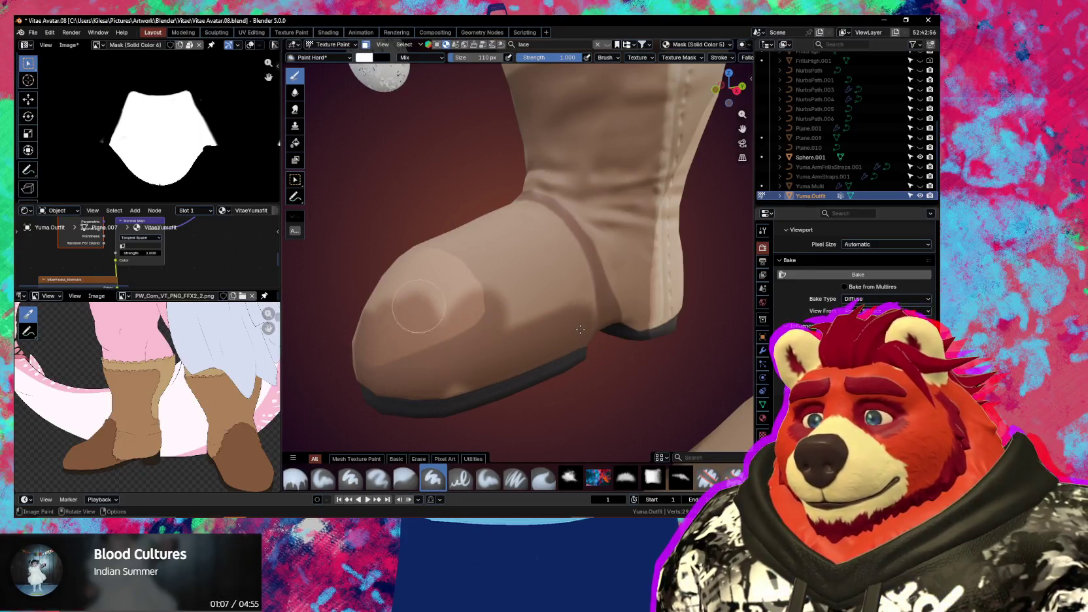
mouse_move(435, 349)
middle_down()
mouse_move(576, 340)
mouse_move(559, 364)
middle_up()
Cover the toe in dark paint with a 235 px brush and dab up the boot, ending at 81 px
key(f)
drag(559, 364, 503, 359)
mouse_move(504, 359)
middle_down()
mouse_move(487, 294)
mouse_move(461, 316)
middle_up()
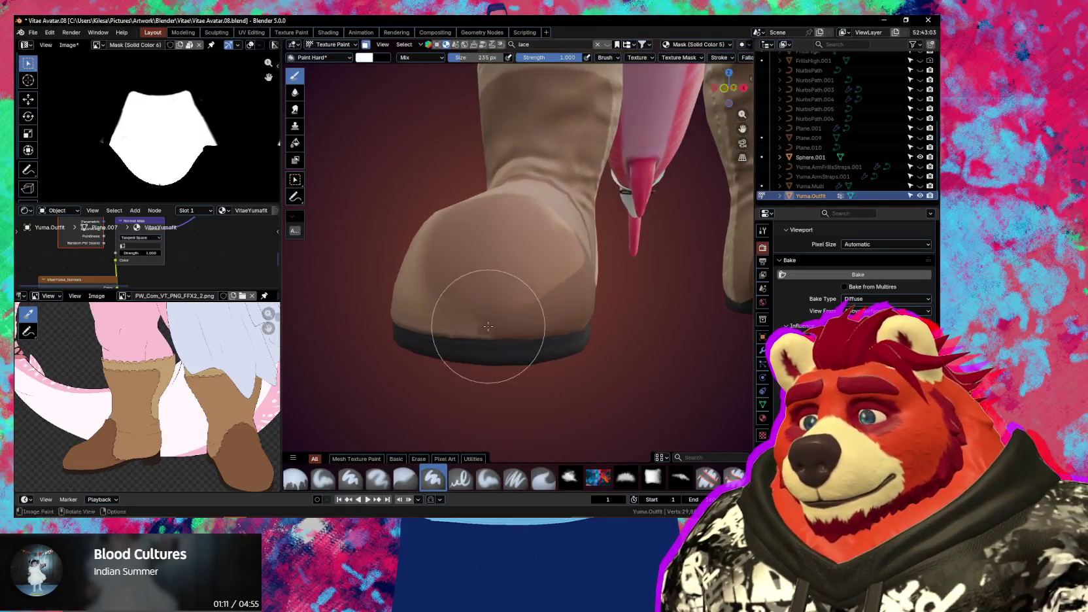
drag(461, 316, 488, 326)
middle_drag(488, 326, 556, 350)
mouse_move(556, 350)
mouse_down()
mouse_move(473, 340)
mouse_move(517, 348)
mouse_up()
mouse_move(517, 348)
middle_down()
mouse_move(582, 304)
mouse_move(519, 320)
middle_up()
key(f)
click(518, 315)
drag(498, 323, 514, 262)
key(f)
click(497, 245)
Resize the brush through 224, 125 and 55 to 71 px and blend the toe's light patches darker
middle_drag(503, 235, 602, 243)
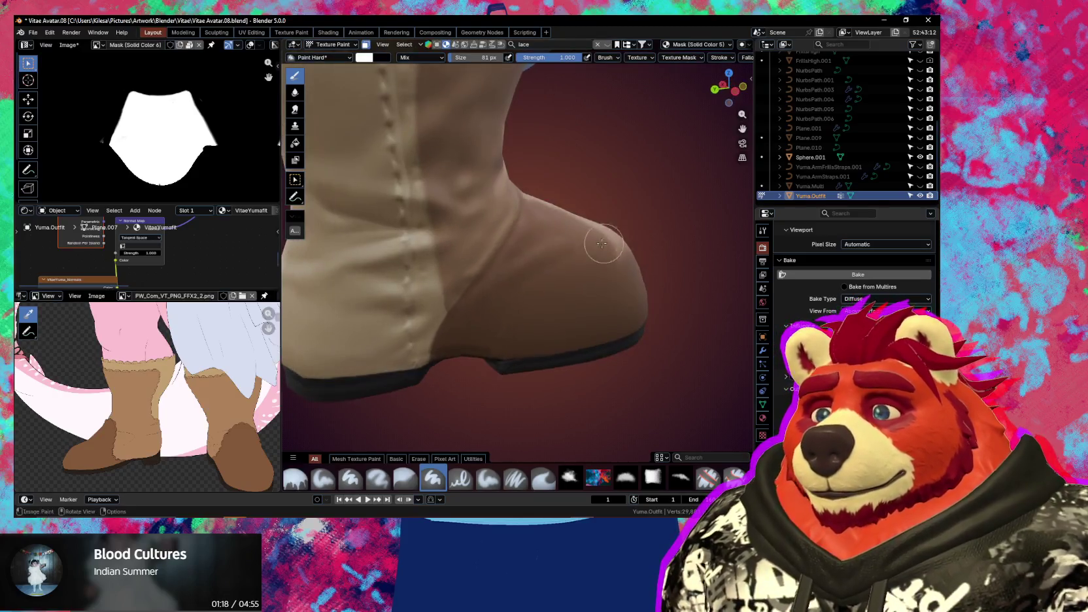
mouse_move(525, 314)
middle_down()
mouse_move(543, 308)
mouse_move(516, 308)
middle_up()
key(f)
click(504, 303)
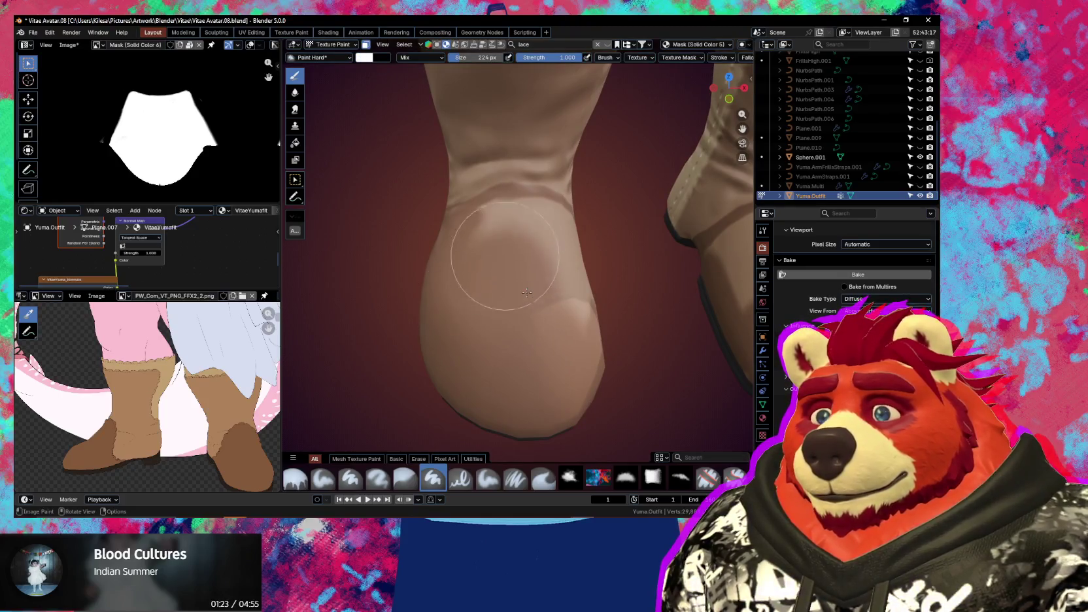
key(f)
click(471, 243)
key(f)
click(499, 207)
middle_drag(499, 207, 408, 223)
key(f)
click(511, 211)
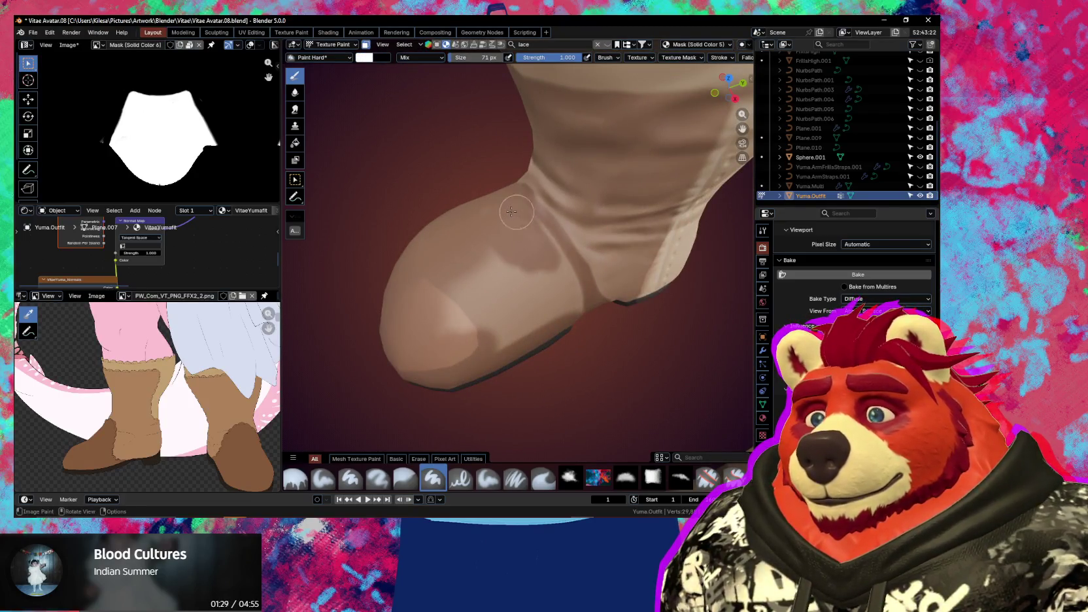
drag(563, 282, 476, 295)
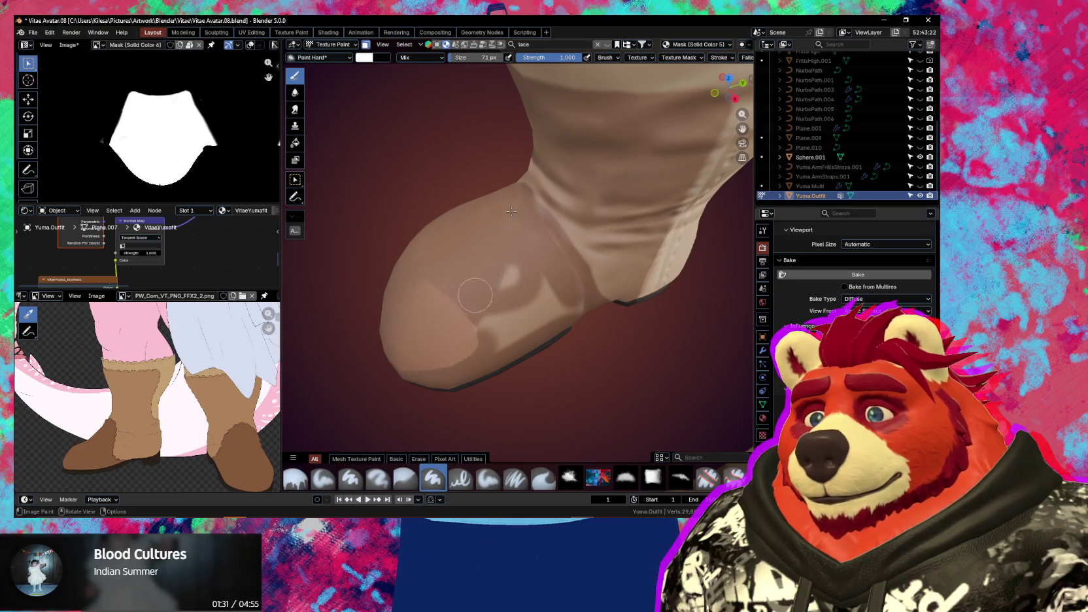
Inspect the boots from several angles and keep the hard brush at 54 px
middle_drag(511, 211, 524, 284)
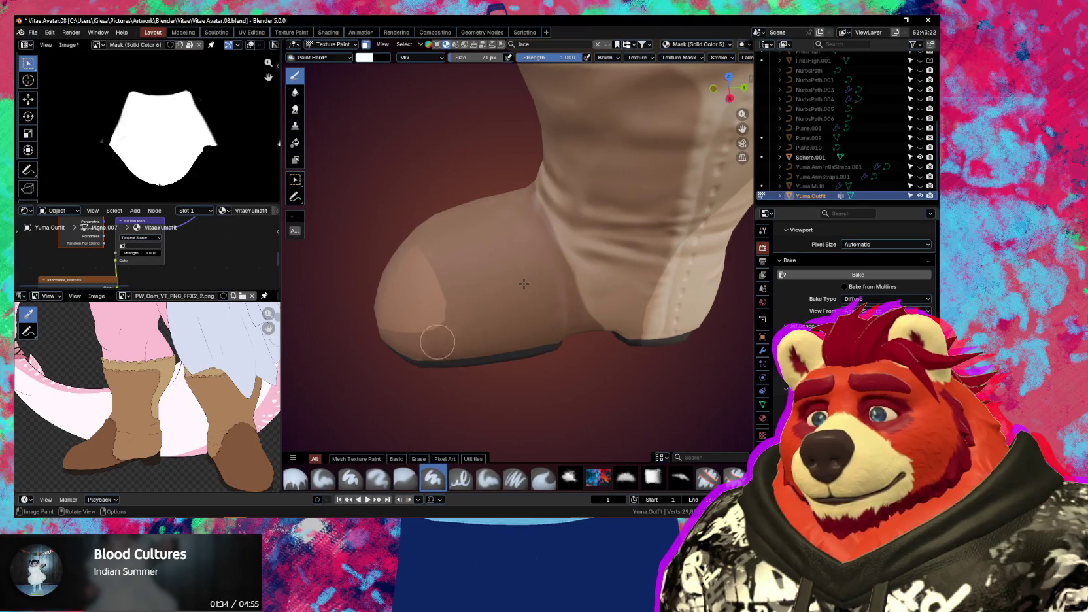
middle_drag(523, 284, 565, 218)
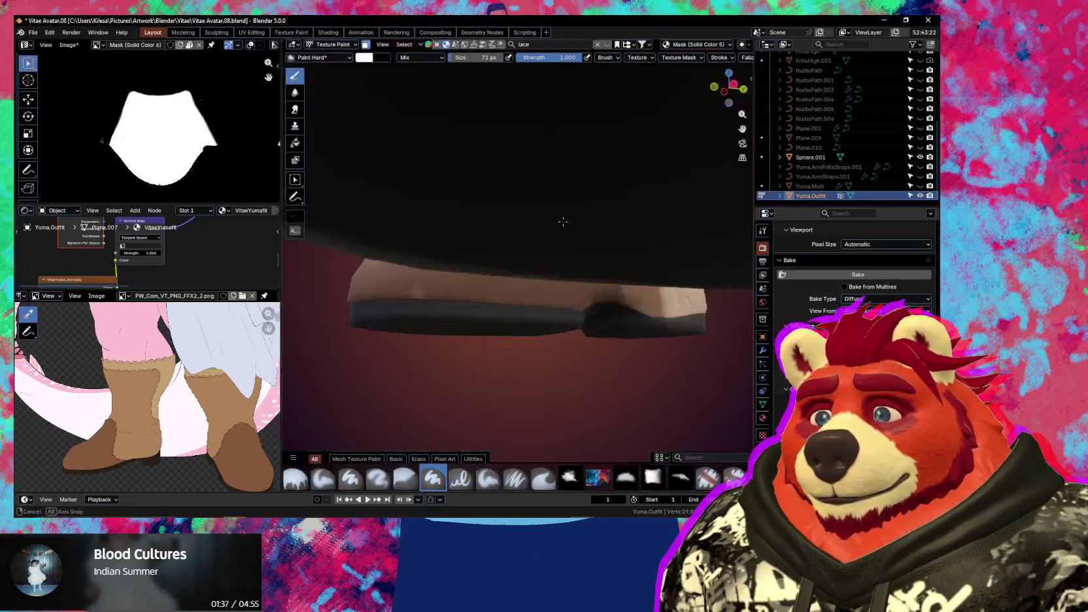
mouse_move(423, 280)
middle_down()
mouse_move(582, 345)
mouse_move(583, 291)
mouse_move(519, 295)
middle_up()
mouse_move(596, 301)
middle_down()
mouse_move(549, 311)
mouse_move(510, 384)
mouse_move(466, 330)
mouse_move(449, 327)
mouse_move(462, 400)
mouse_move(449, 358)
mouse_move(455, 400)
mouse_move(437, 367)
middle_up()
mouse_move(520, 371)
middle_down()
mouse_move(522, 347)
mouse_move(595, 272)
mouse_move(548, 314)
mouse_move(495, 299)
middle_up()
scroll(495, 300, up, 2)
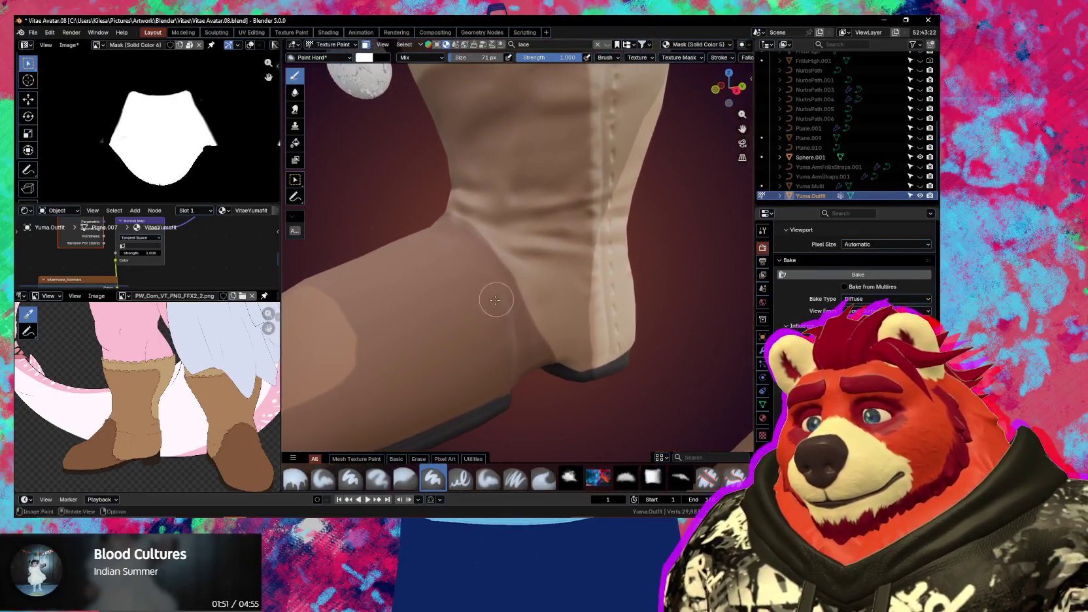
key(shift+2)
key(shift+1)
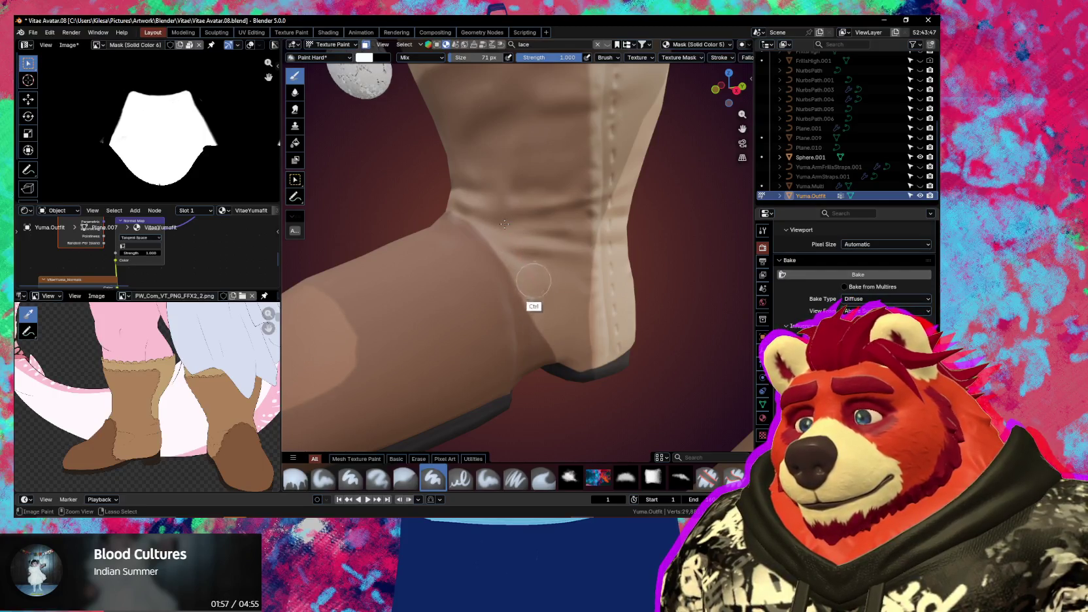
key(f)
click(495, 282)
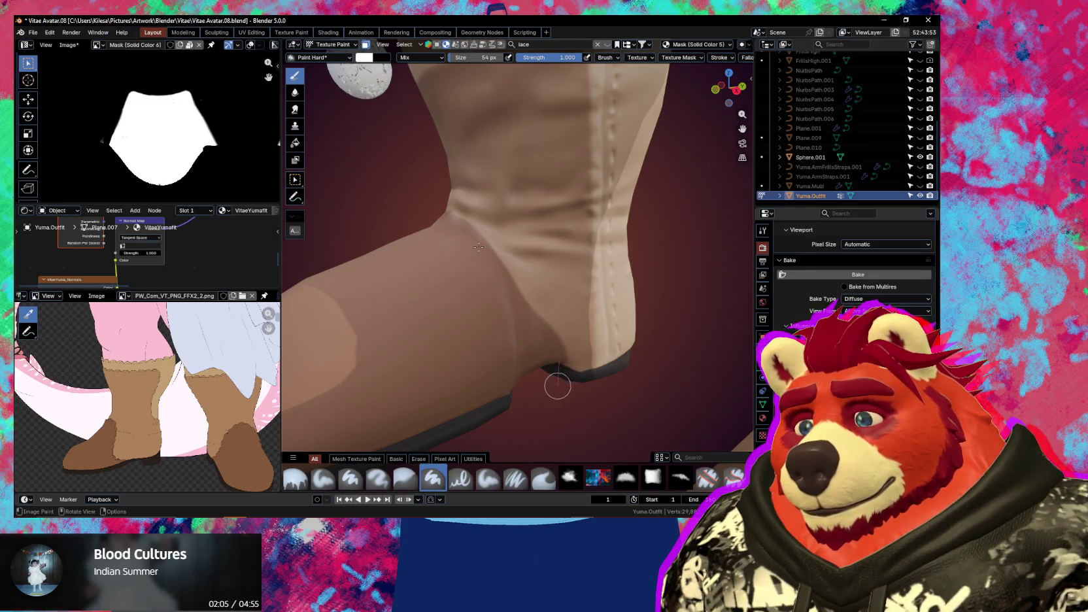
middle_drag(544, 394, 534, 306)
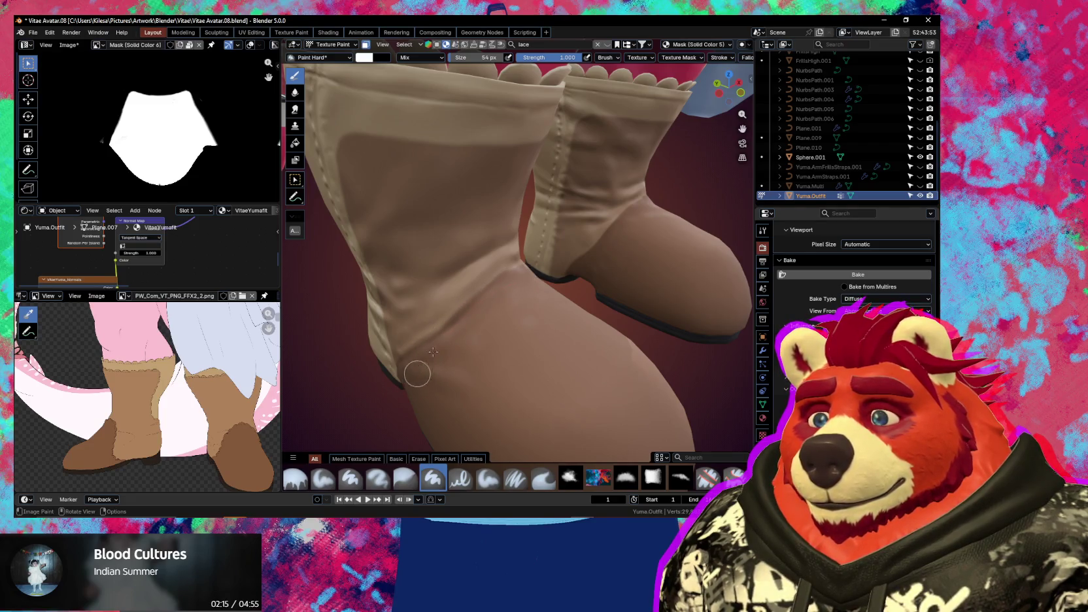
scroll(433, 352, up, 3)
Select the VitaeYuma_Edge layer and scroll through its mask ramp settings
key(n)
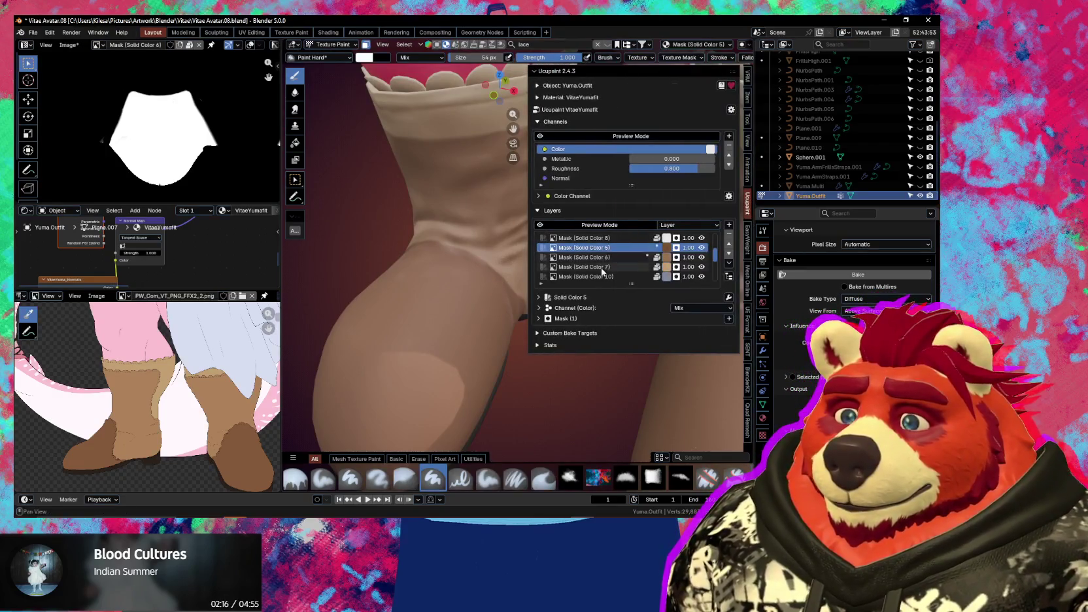
scroll(600, 267, up, 5)
click(602, 247)
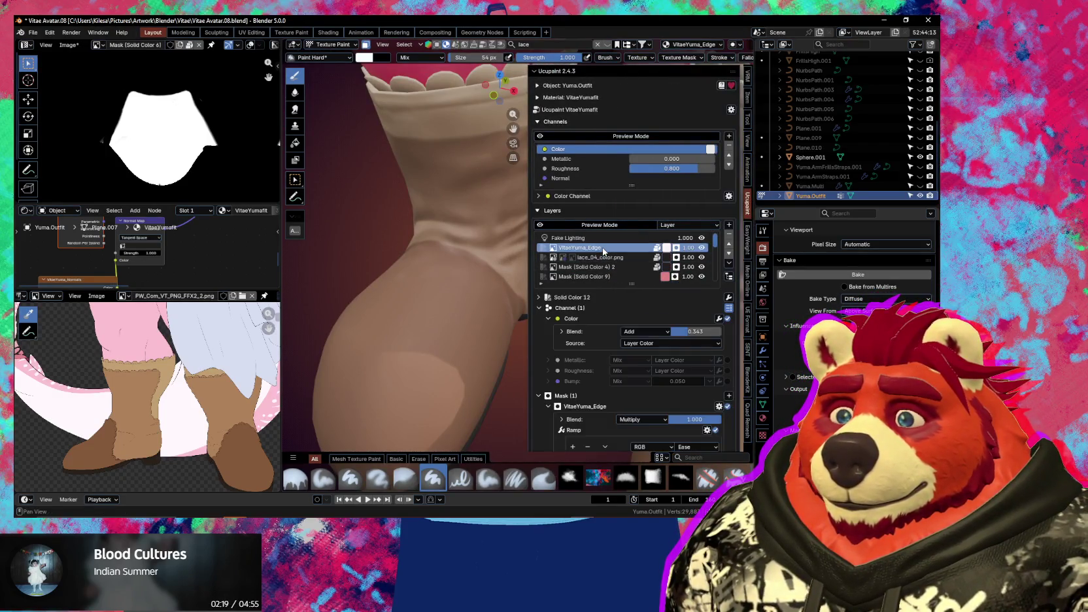
scroll(539, 379, down, 3)
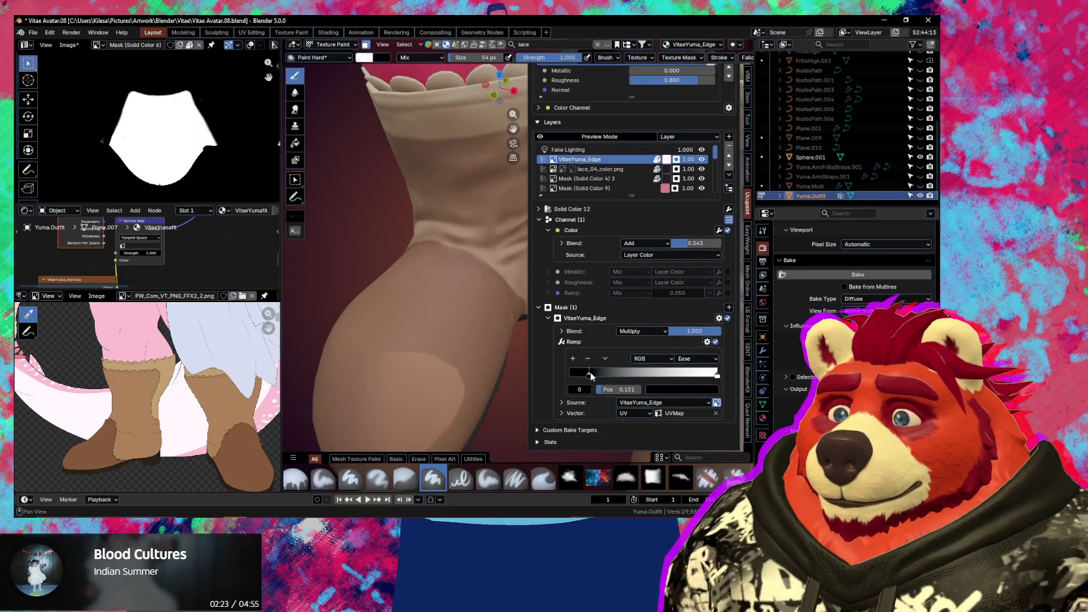
scroll(533, 302, down, 6)
Orbit up toward the torso and make Mask (Solid Color 5) the paint layer
key(n)
mouse_move(533, 302)
middle_down()
mouse_move(555, 415)
mouse_move(501, 350)
mouse_move(430, 308)
middle_up()
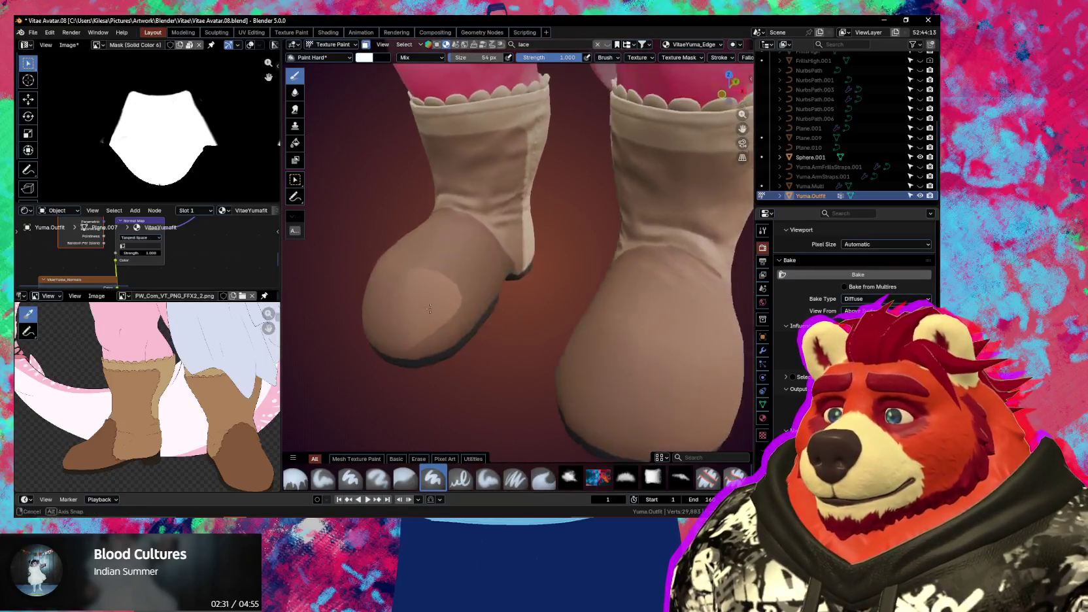
key(n)
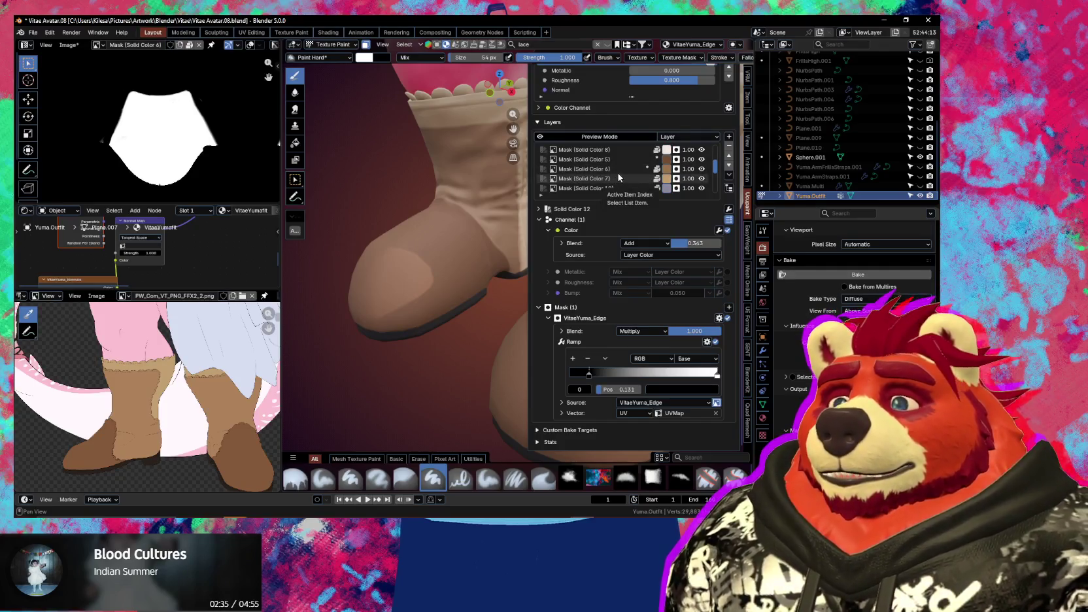
click(619, 159)
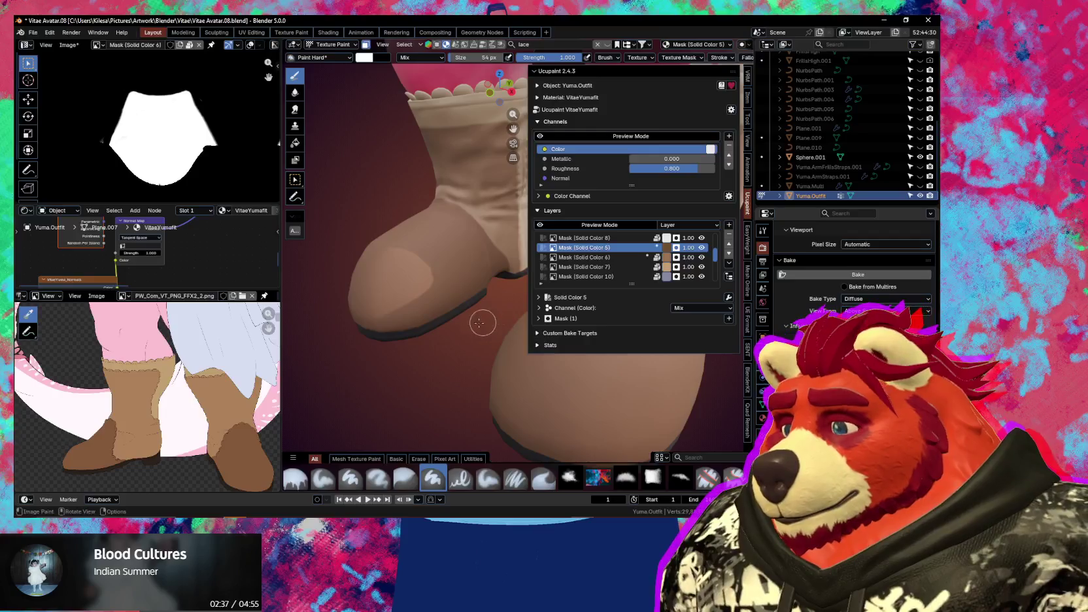
key(n)
mouse_move(523, 316)
middle_down()
mouse_move(564, 341)
mouse_move(553, 278)
mouse_move(533, 312)
middle_up()
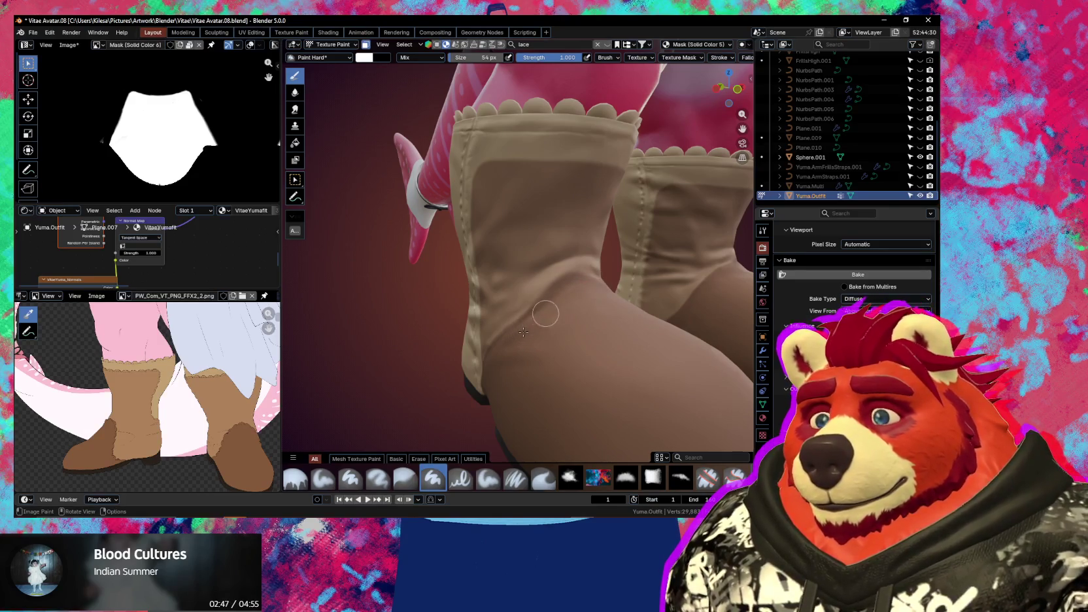
mouse_move(523, 332)
middle_down()
mouse_move(473, 292)
mouse_move(489, 285)
mouse_move(461, 298)
middle_up()
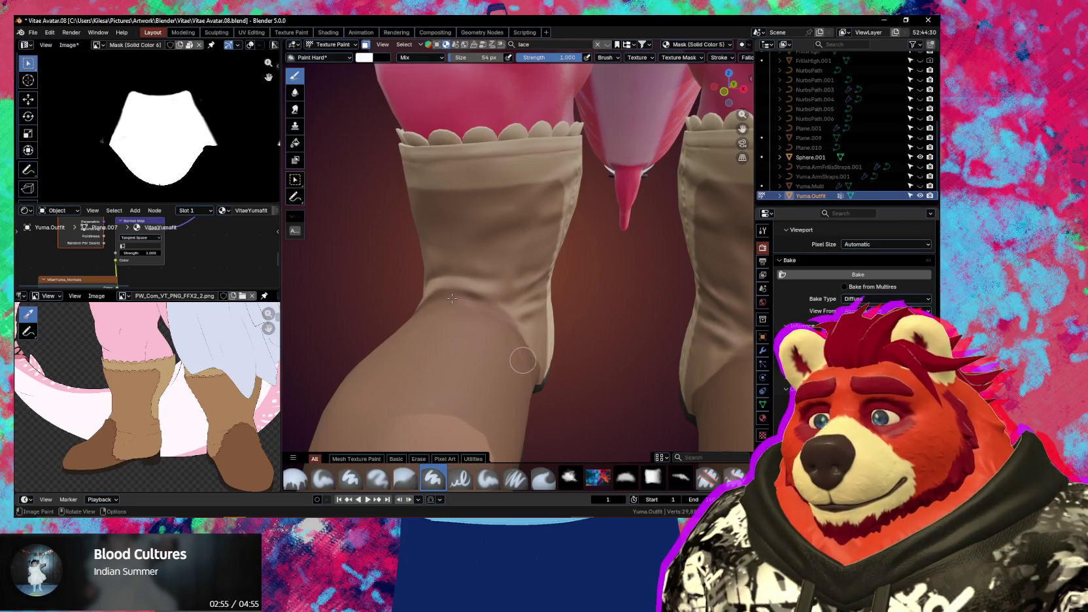
mouse_move(477, 360)
middle_down()
mouse_move(432, 299)
mouse_move(515, 420)
mouse_move(571, 354)
mouse_move(425, 357)
mouse_move(451, 335)
mouse_move(475, 335)
mouse_move(510, 290)
middle_up()
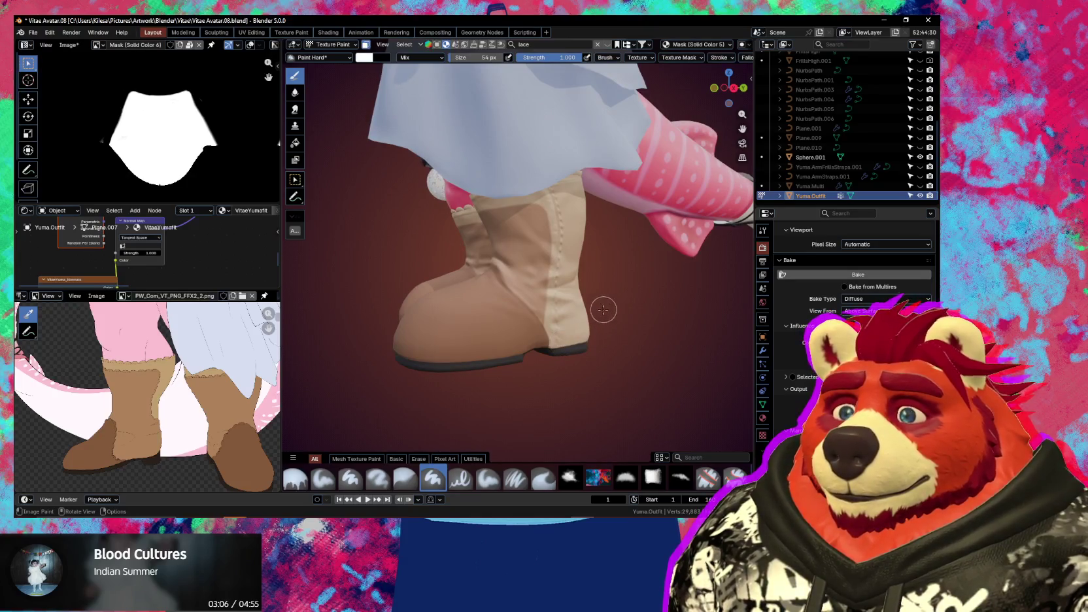
shift+middle_drag(567, 323, 510, 328)
key(n)
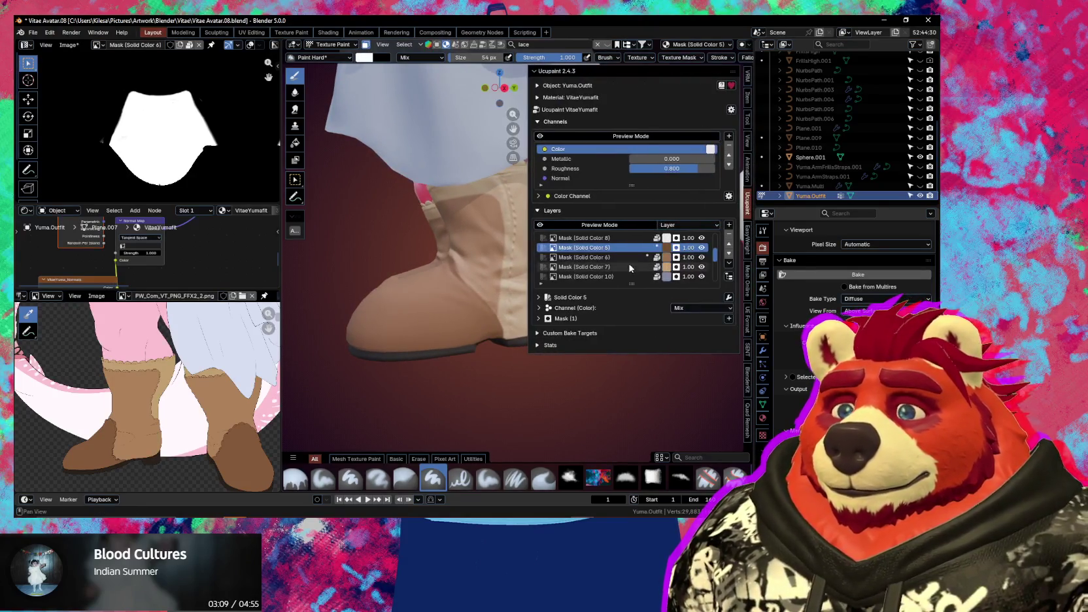
click(588, 257)
Zoom in on the boot and paint a few small dark marks onto the Solid Color 6 mask
key(n)
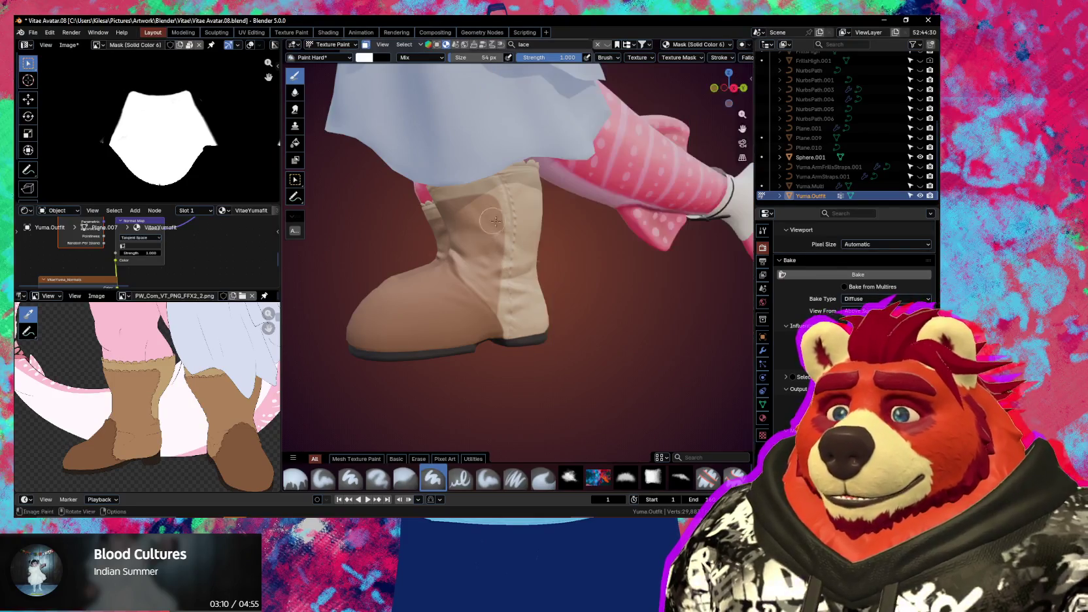
ctrl+middle_drag(495, 221, 484, 160)
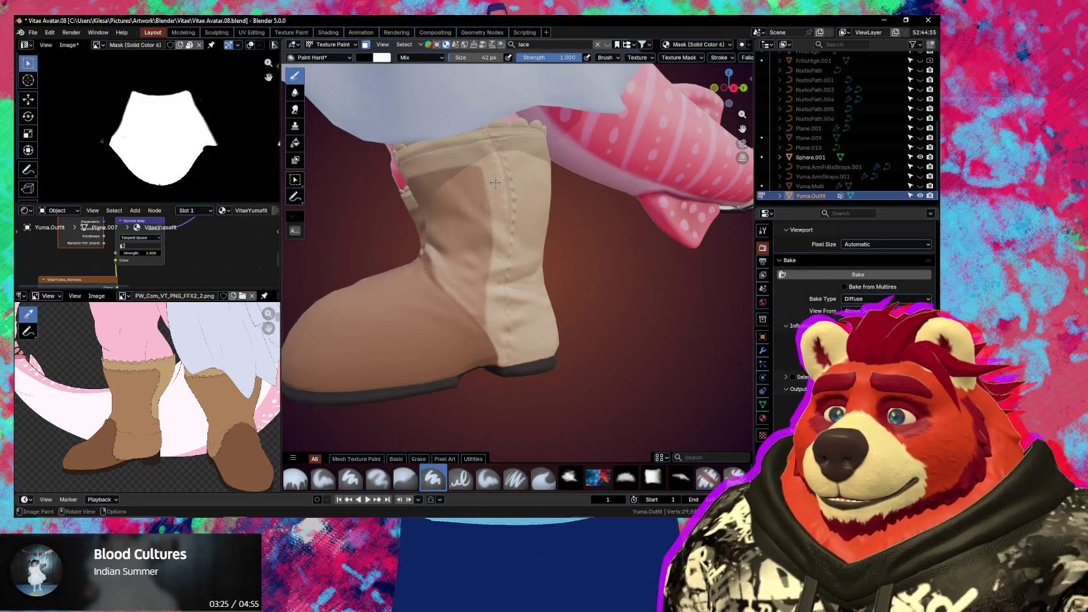
mouse_move(495, 183)
middle_down()
mouse_move(573, 302)
mouse_move(547, 230)
mouse_move(507, 211)
middle_up()
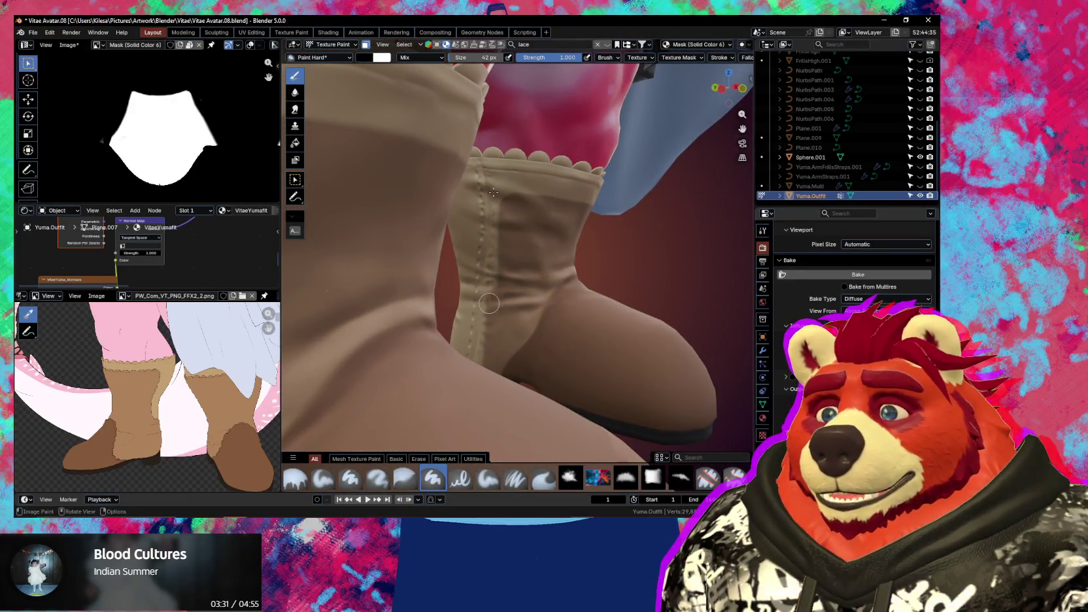
scroll(494, 287, down, 1)
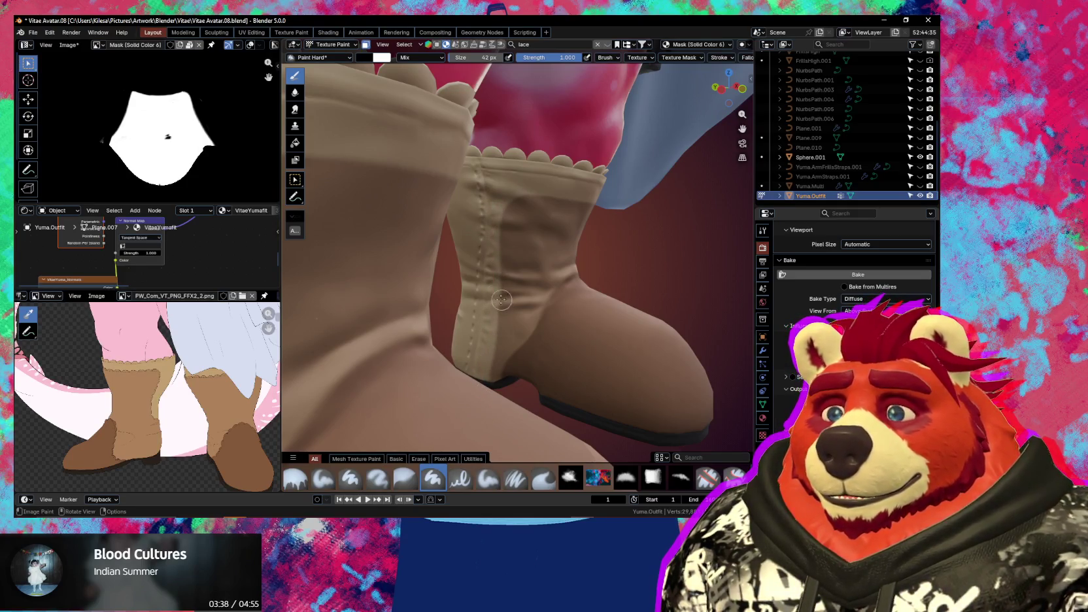
scroll(503, 301, down, 3)
middle_drag(523, 273, 501, 303)
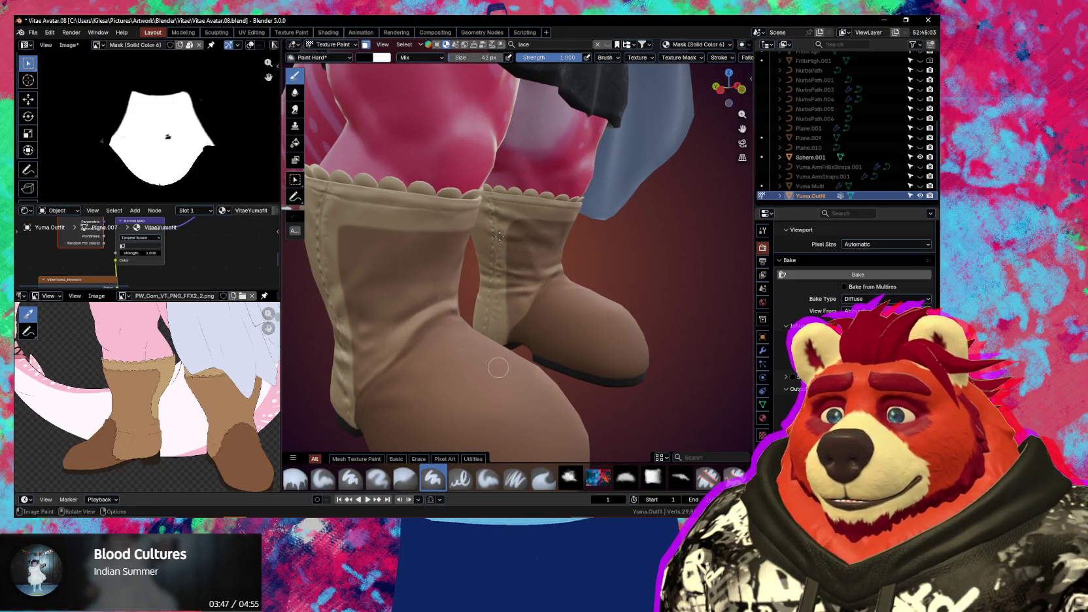
middle_drag(492, 349, 491, 341)
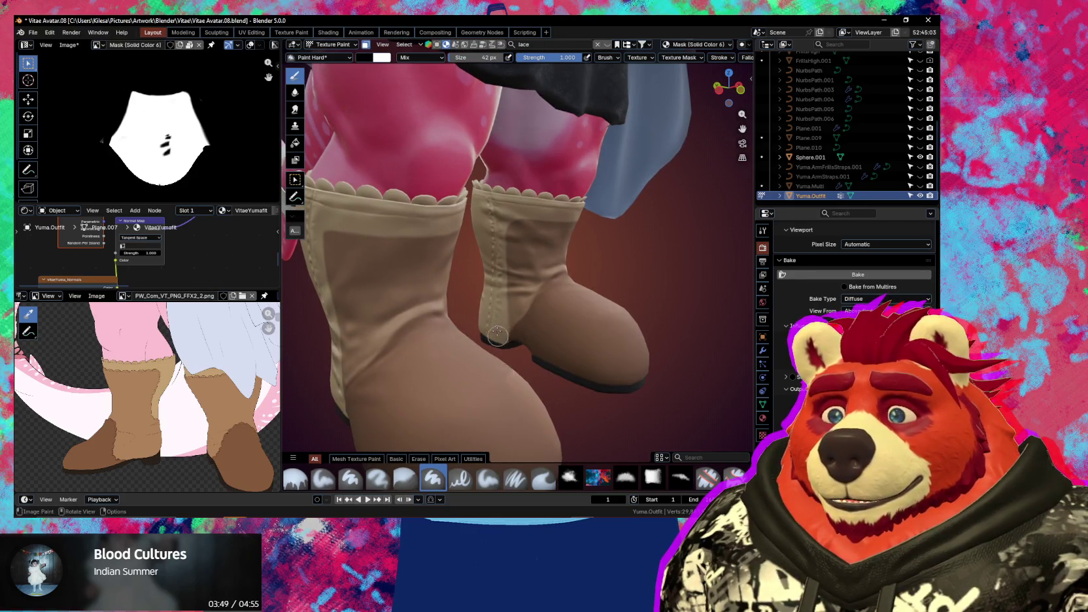
mouse_move(495, 322)
middle_down()
mouse_move(418, 434)
mouse_move(595, 396)
middle_up()
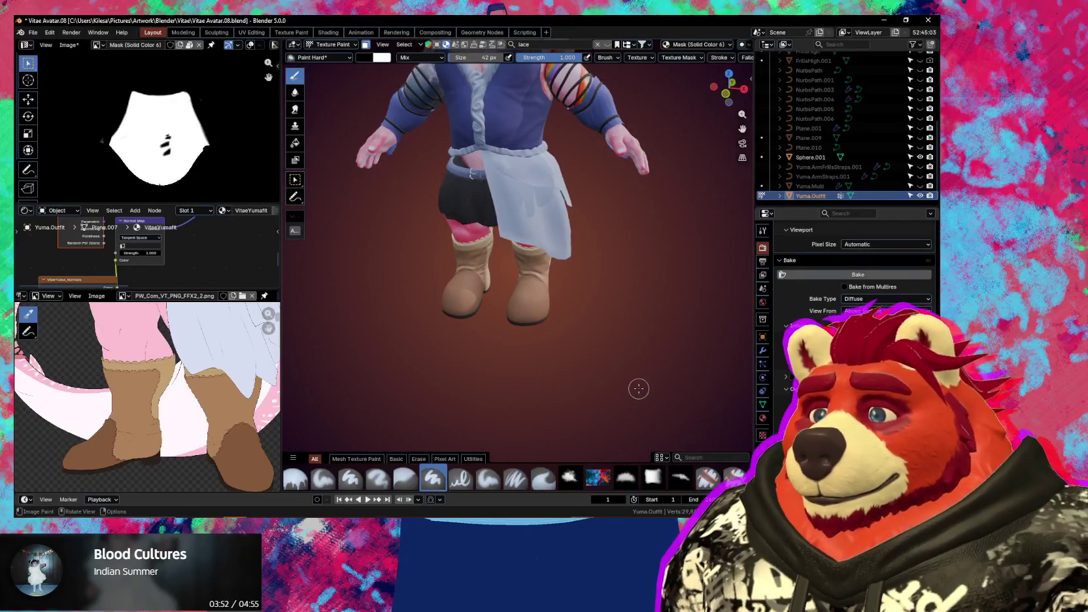
Paint white down the boot's front to the sole with a 65 px brush, then shrink it to 30 px
mouse_move(607, 370)
middle_down()
mouse_move(488, 338)
mouse_move(514, 235)
middle_up()
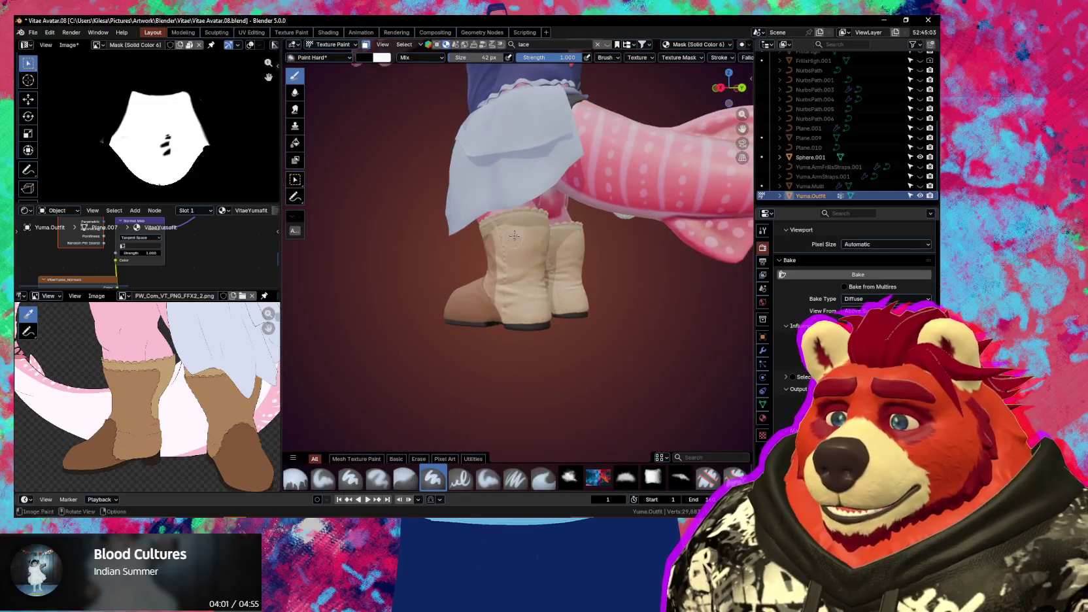
scroll(503, 227, up, 3)
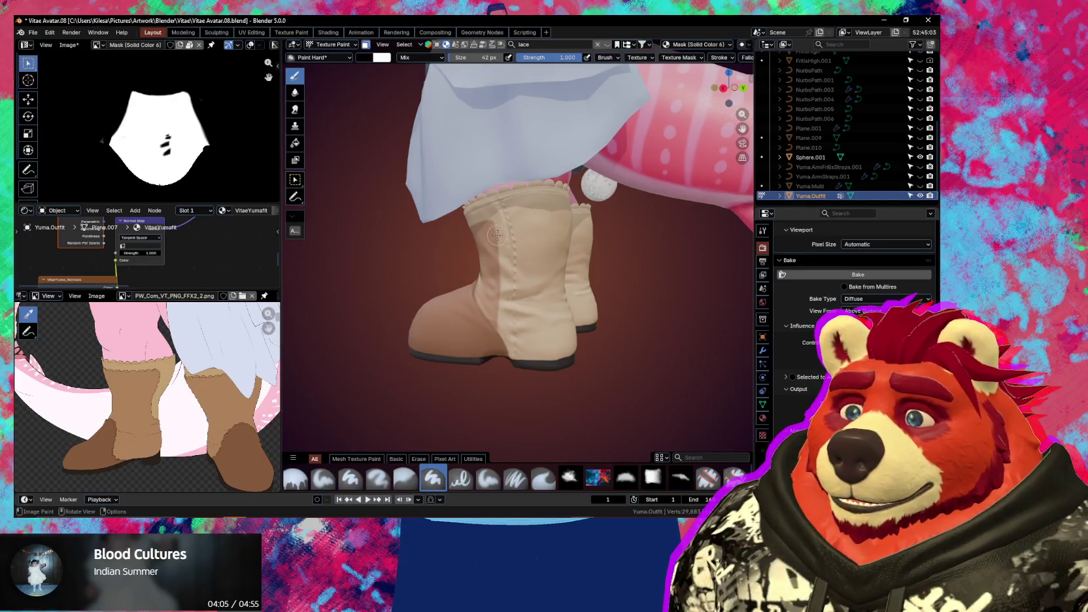
mouse_move(514, 353)
middle_down()
mouse_move(593, 340)
mouse_move(326, 325)
mouse_move(487, 348)
mouse_move(518, 335)
mouse_move(423, 338)
middle_up()
scroll(508, 343, up, 3)
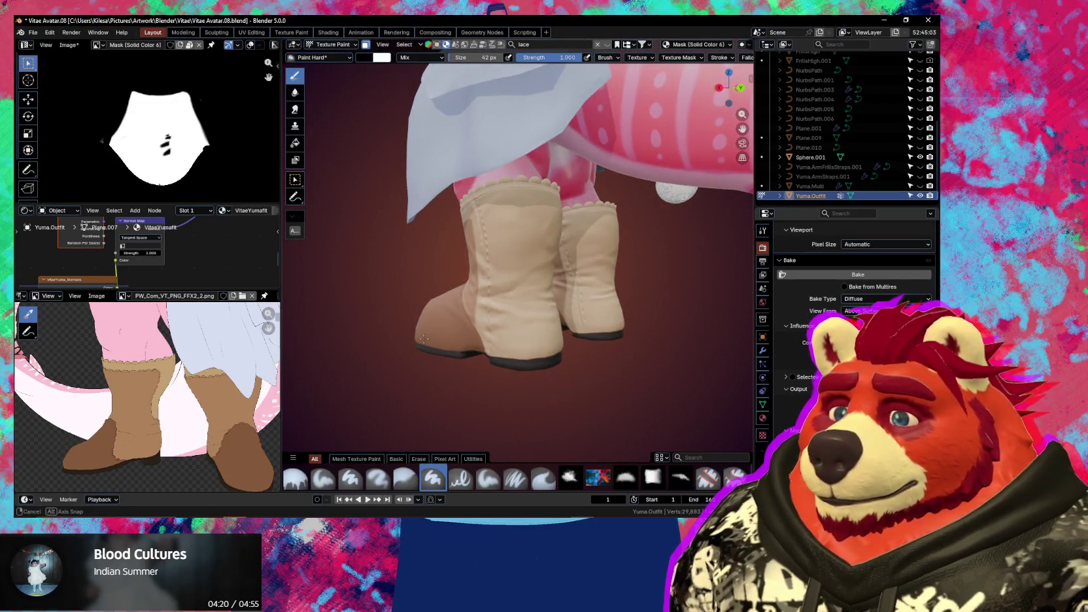
middle_drag(424, 338, 517, 338)
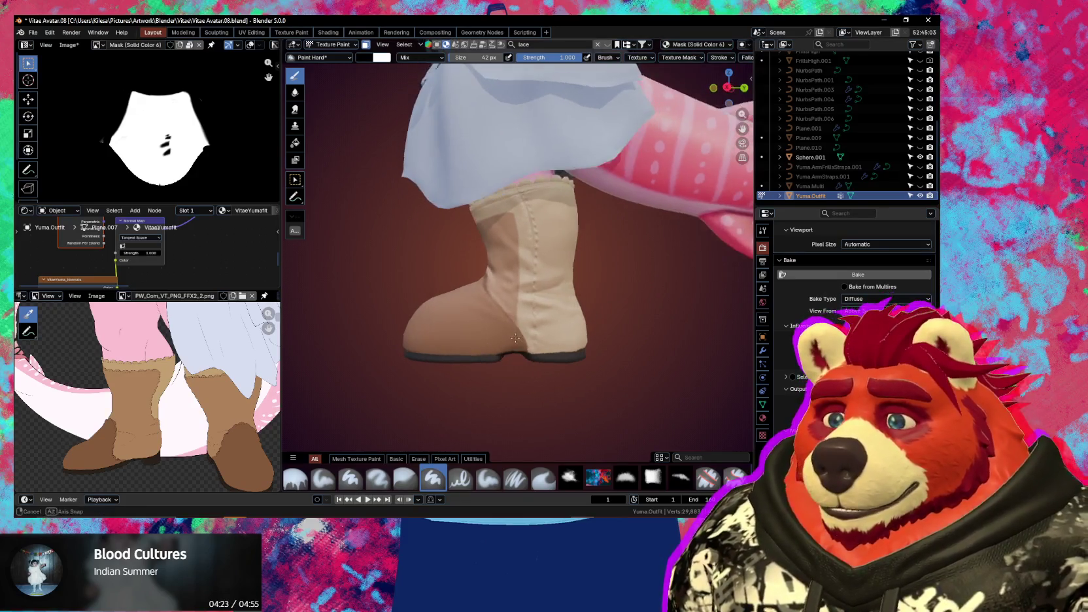
key(bracketright)
key(bracketright)
key(x)
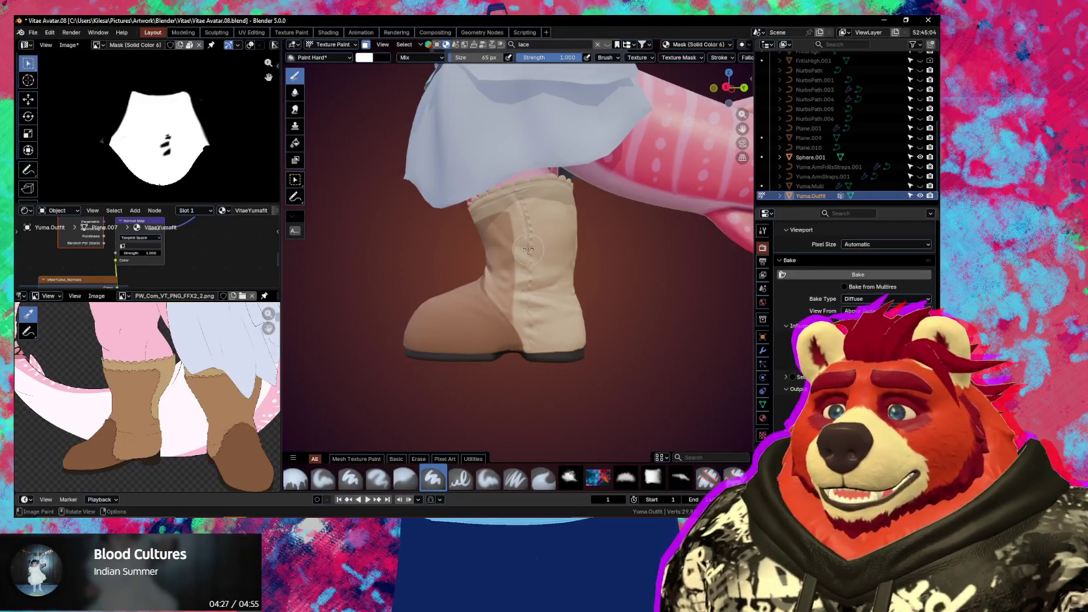
drag(514, 244, 532, 357)
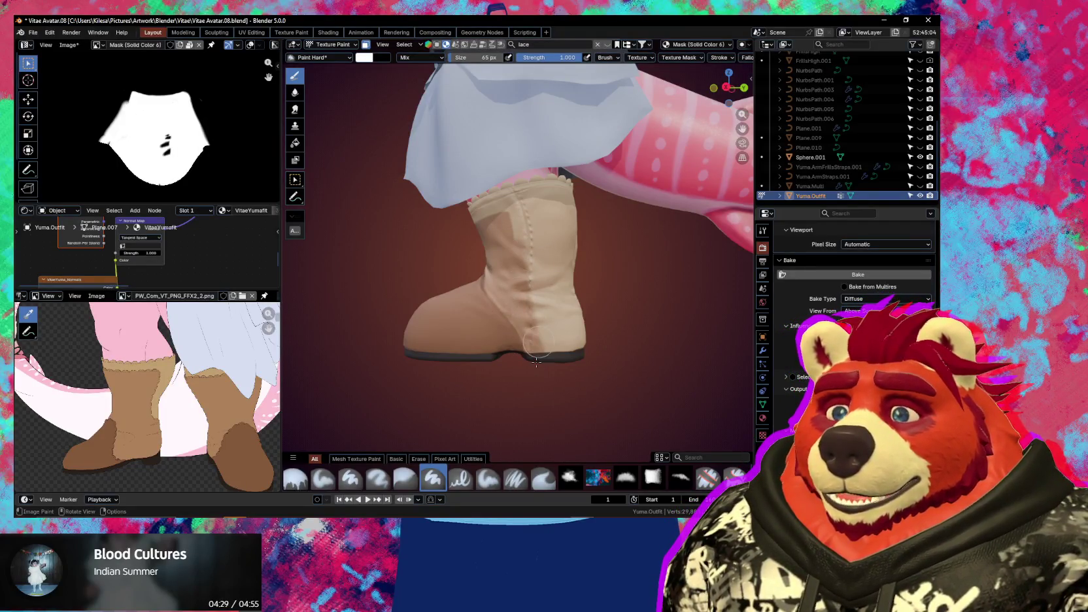
drag(484, 57, 458, 56)
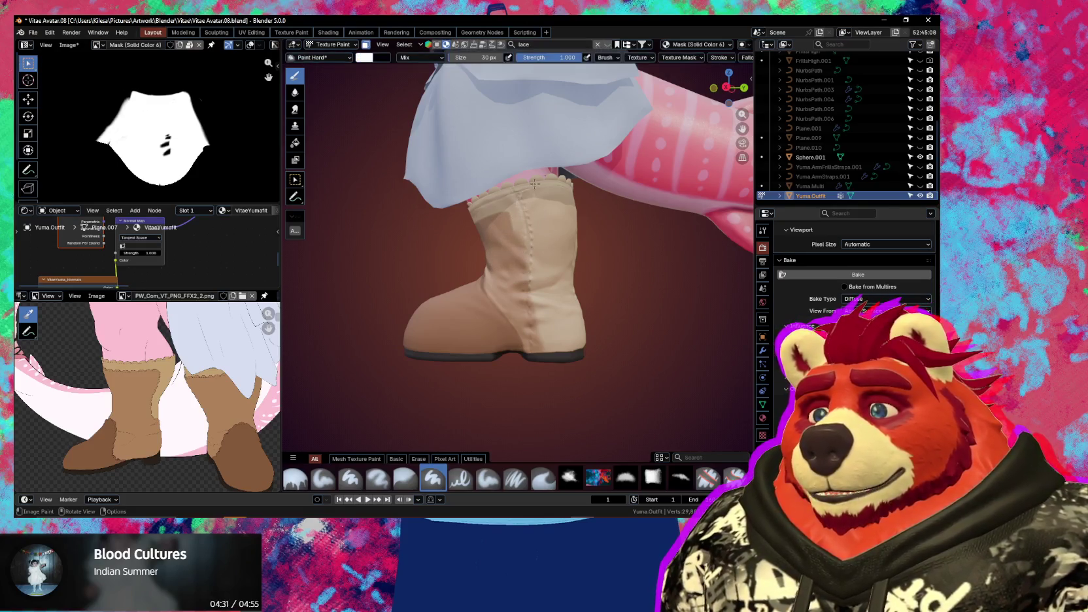
click(729, 59)
Set the brush to 46 px and paint a light stroke down the boot's front
click(747, 57)
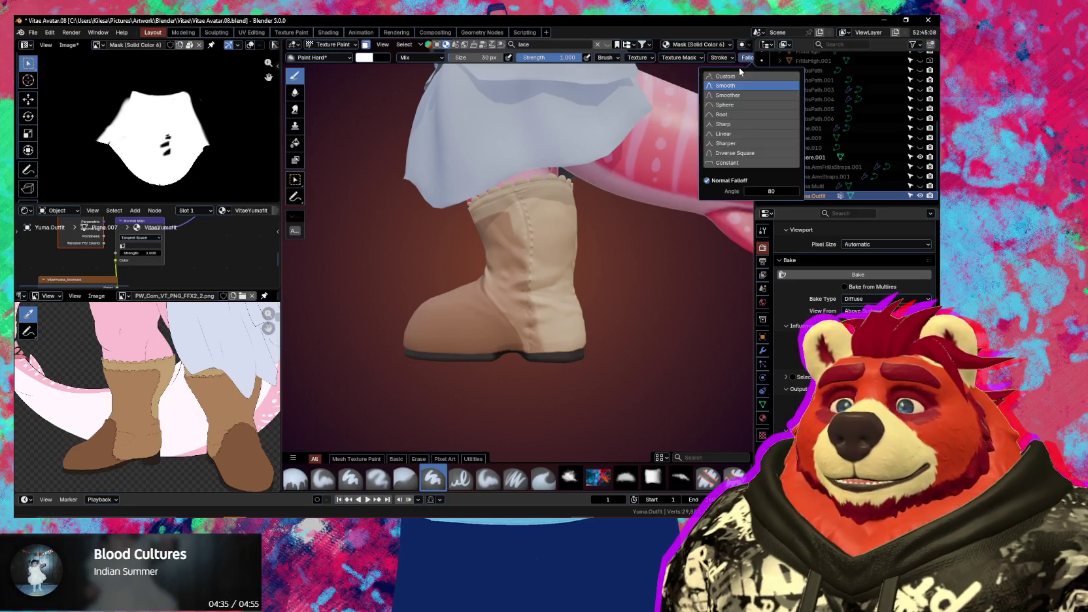
key(f)
click(497, 230)
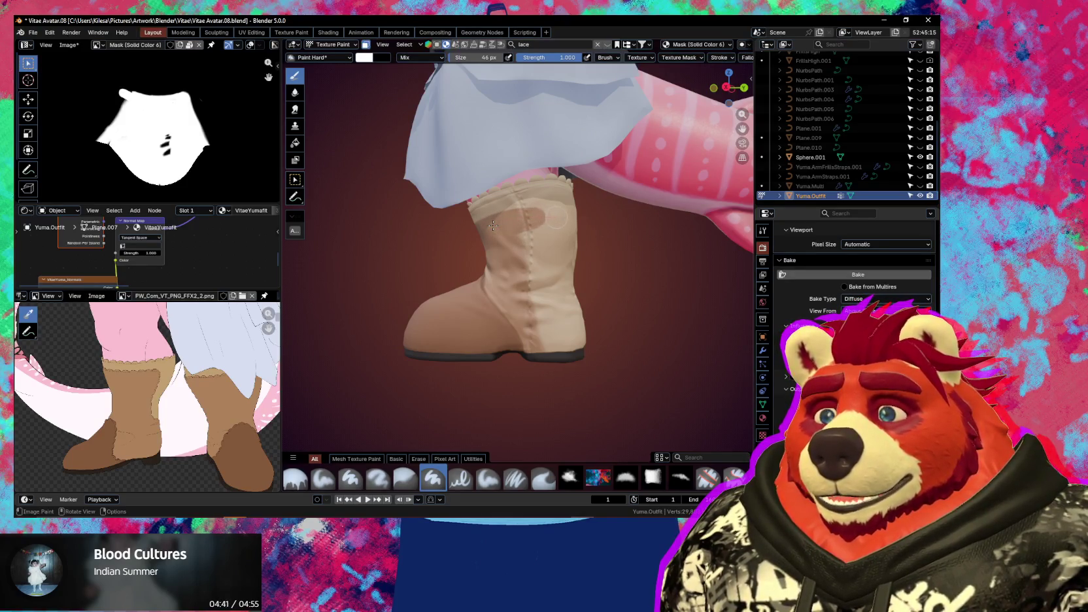
middle_drag(493, 225, 521, 221)
drag(521, 249, 523, 335)
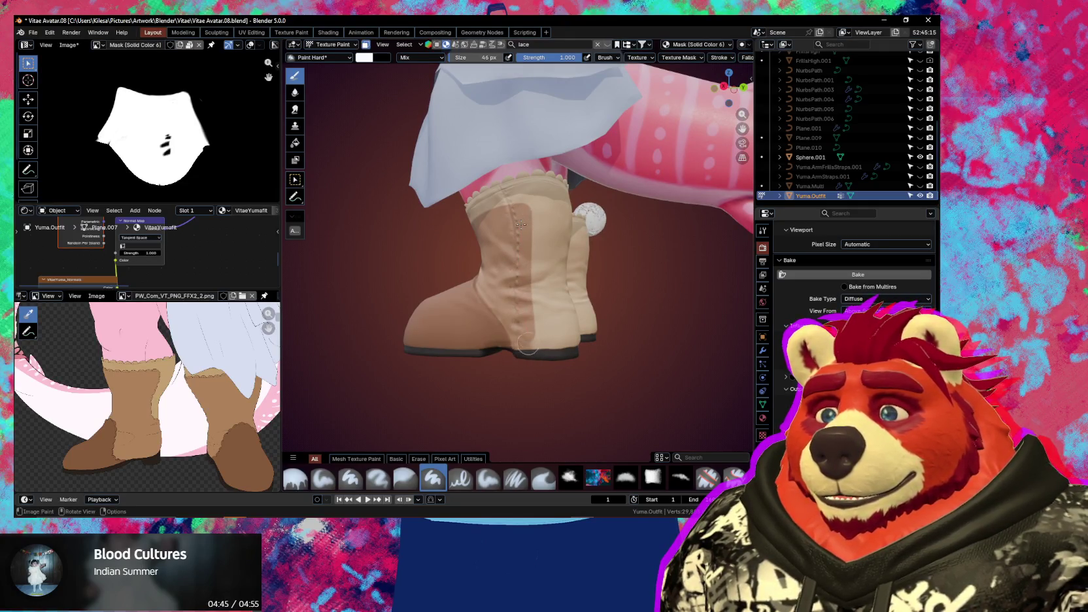
Paint a dark stroke down the back of the boot, then zoom in close
middle_drag(530, 376, 583, 377)
scroll(569, 359, up, 2)
mouse_move(551, 335)
middle_down()
mouse_move(517, 320)
mouse_move(506, 243)
middle_up()
scroll(517, 321, up, 3)
drag(500, 208, 466, 309)
drag(461, 346, 453, 432)
mouse_move(454, 431)
middle_down()
mouse_move(406, 318)
mouse_move(533, 206)
middle_up()
scroll(533, 199, up, 1)
scroll(534, 196, up, 2)
scroll(533, 196, up, 1)
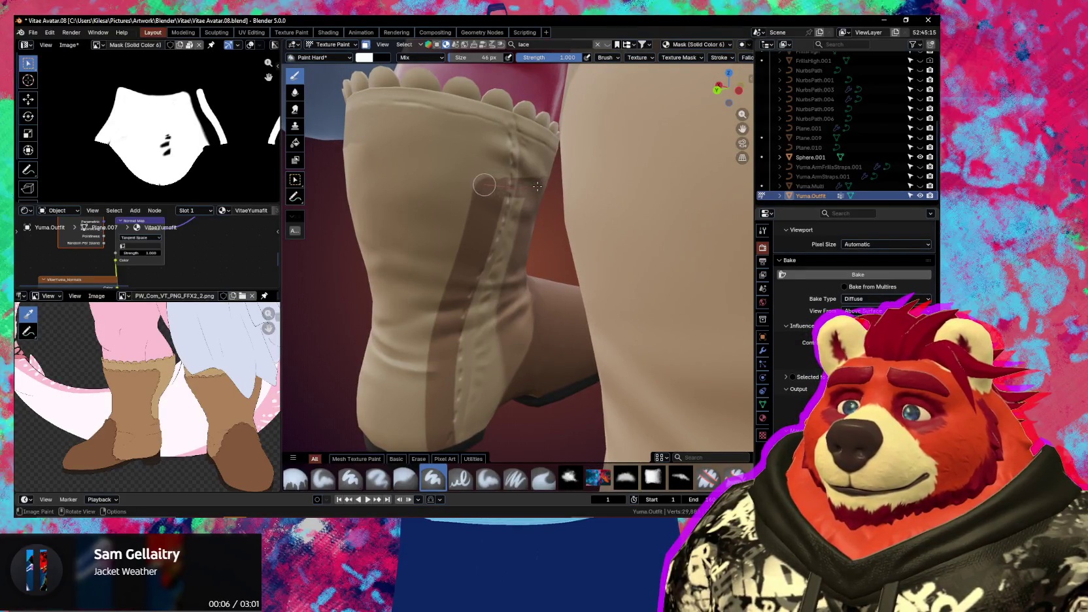
Zoom in on the boot and set the brush falloff to Smooth
middle_drag(537, 187, 531, 183)
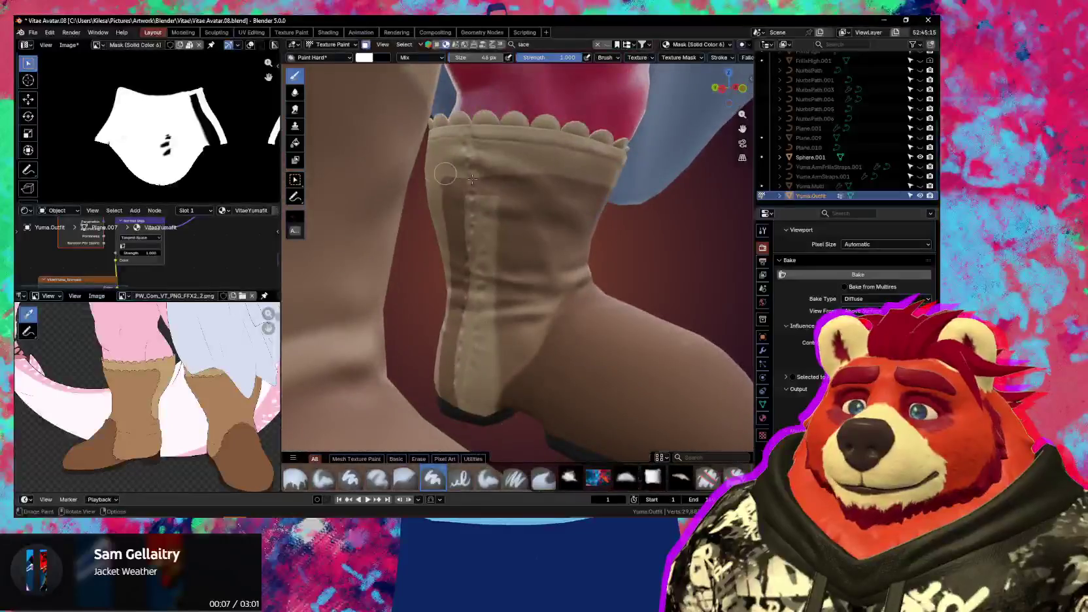
key(ctrl)
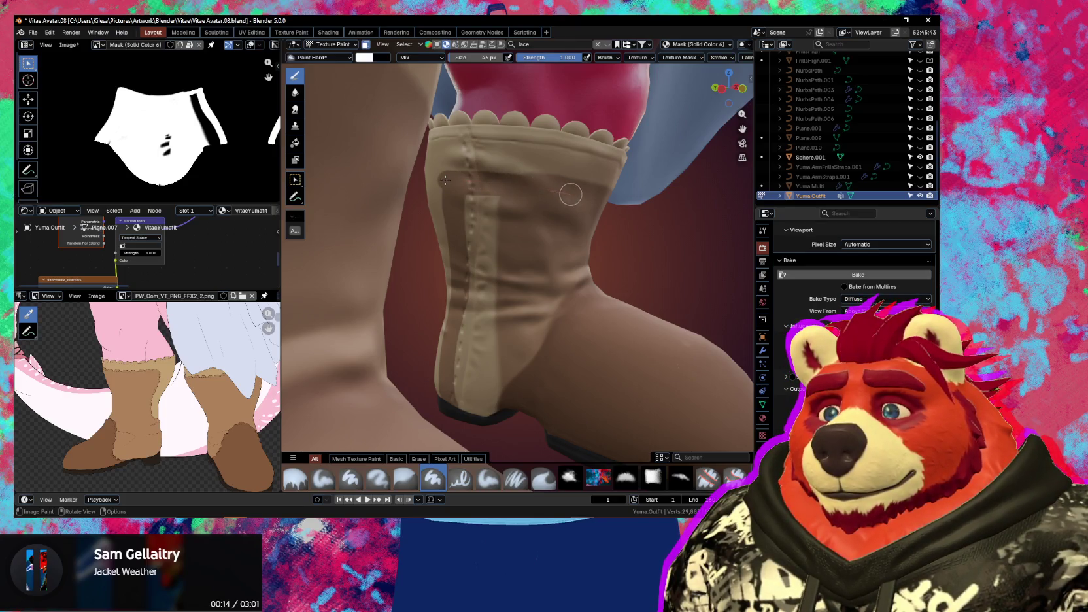
middle_drag(490, 196, 461, 137)
key(ctrl)
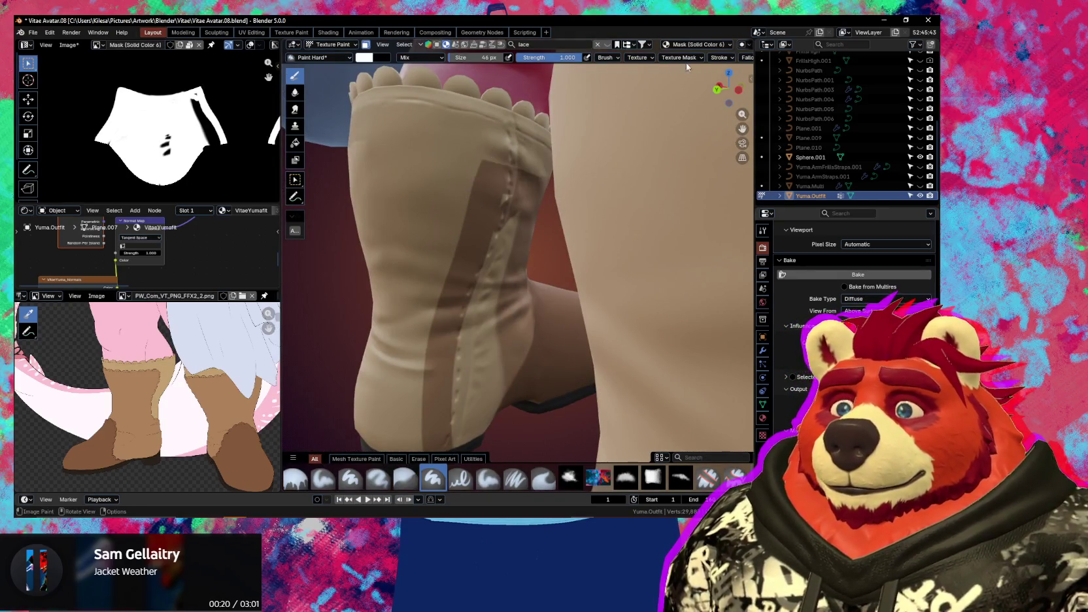
click(719, 58)
click(745, 57)
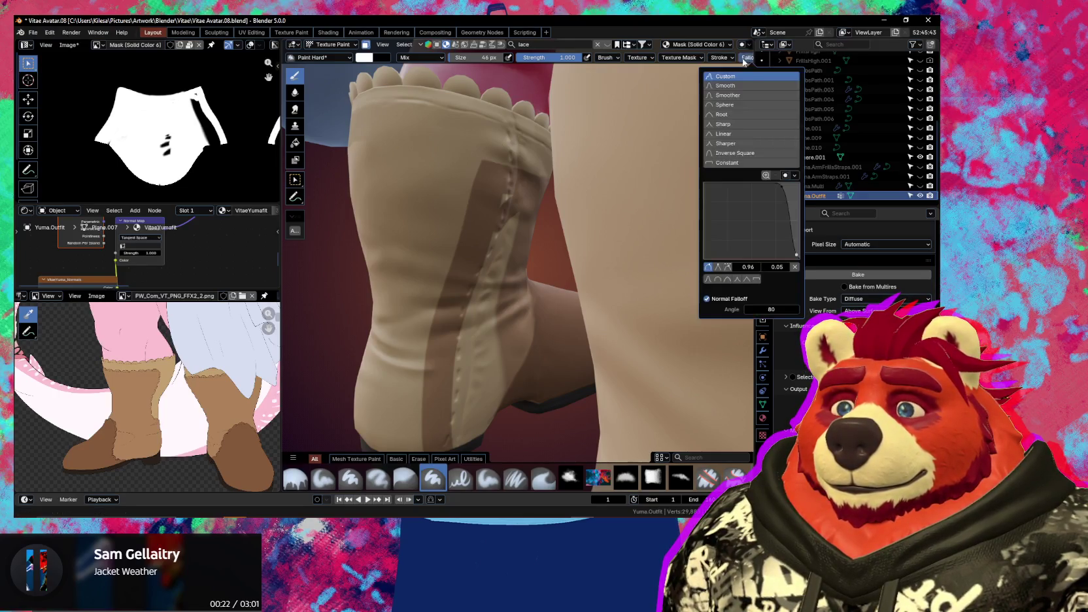
click(727, 86)
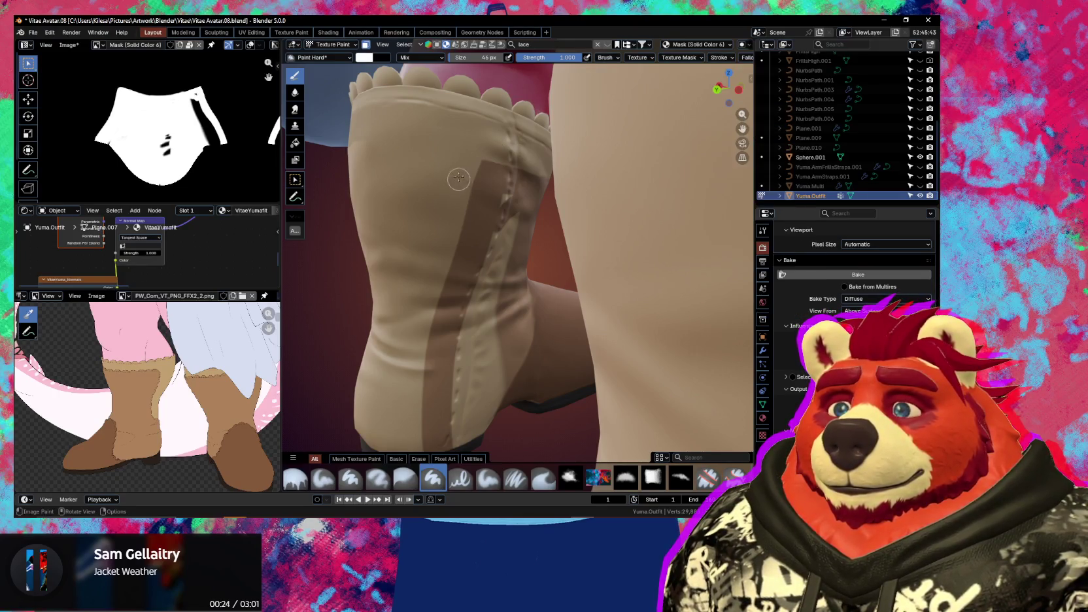
With a 76 px brush, paint over the dark stripe along the boot seam
key(ctrl)
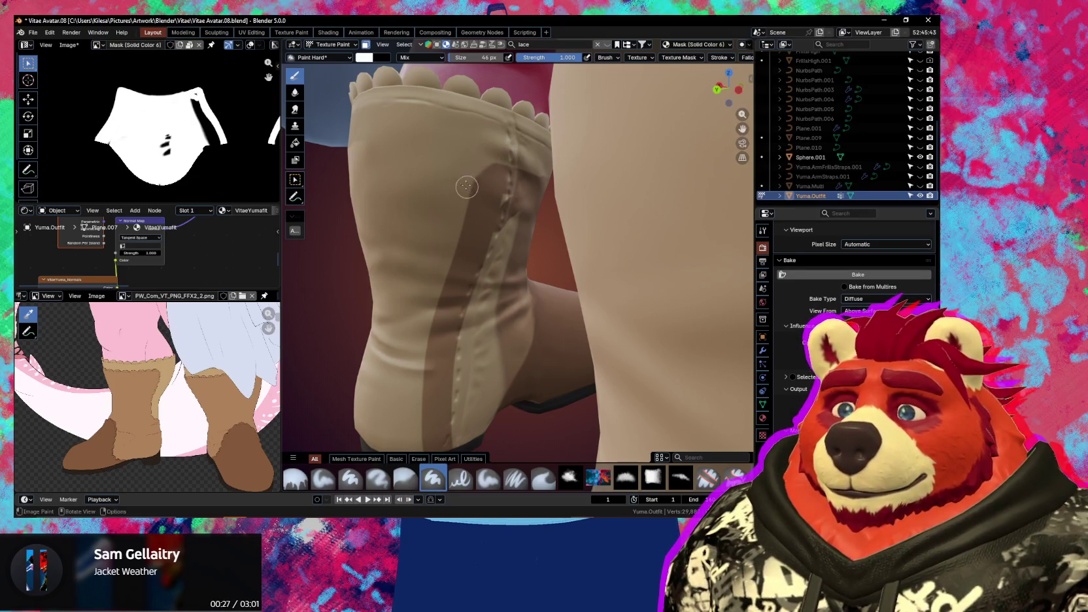
middle_drag(438, 213, 486, 178)
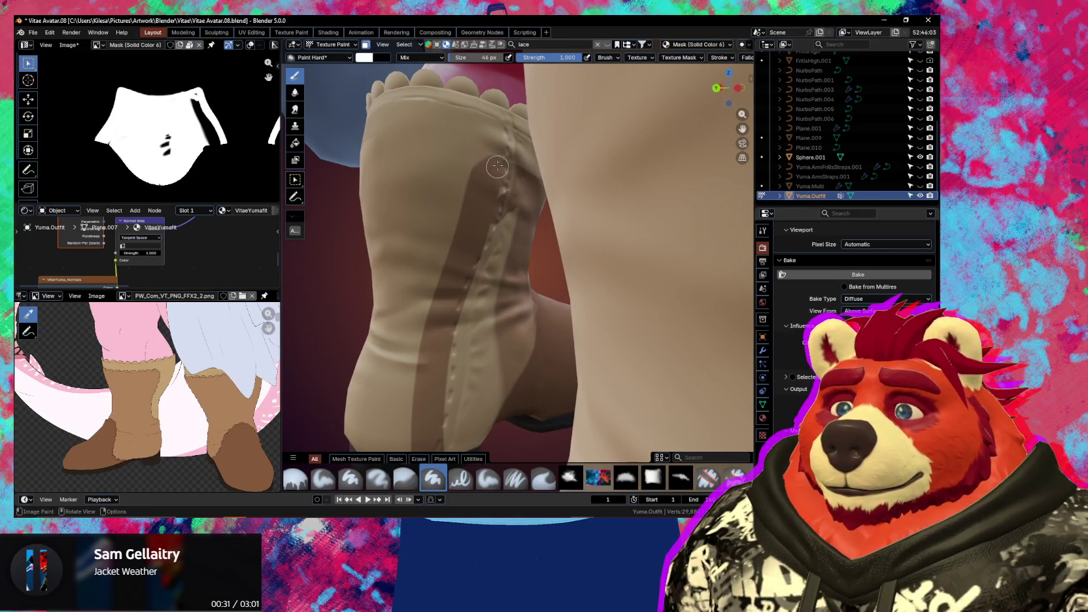
middle_drag(497, 166, 502, 181)
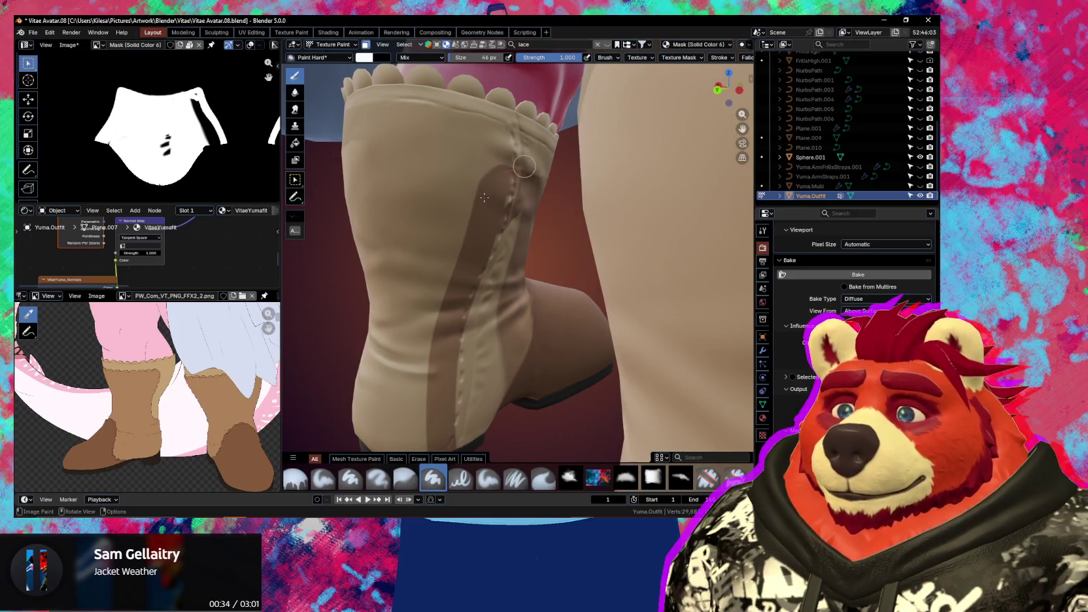
mouse_move(484, 197)
middle_down()
mouse_move(494, 181)
mouse_move(477, 193)
middle_up()
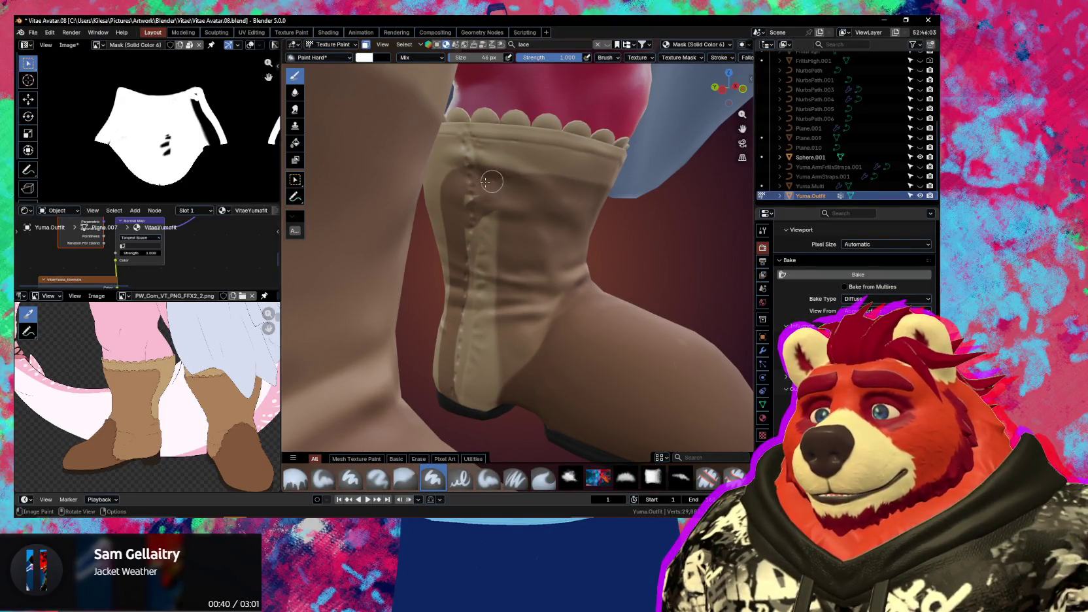
key(f)
click(479, 216)
mouse_move(483, 241)
mouse_down()
mouse_move(481, 374)
mouse_move(500, 383)
mouse_up()
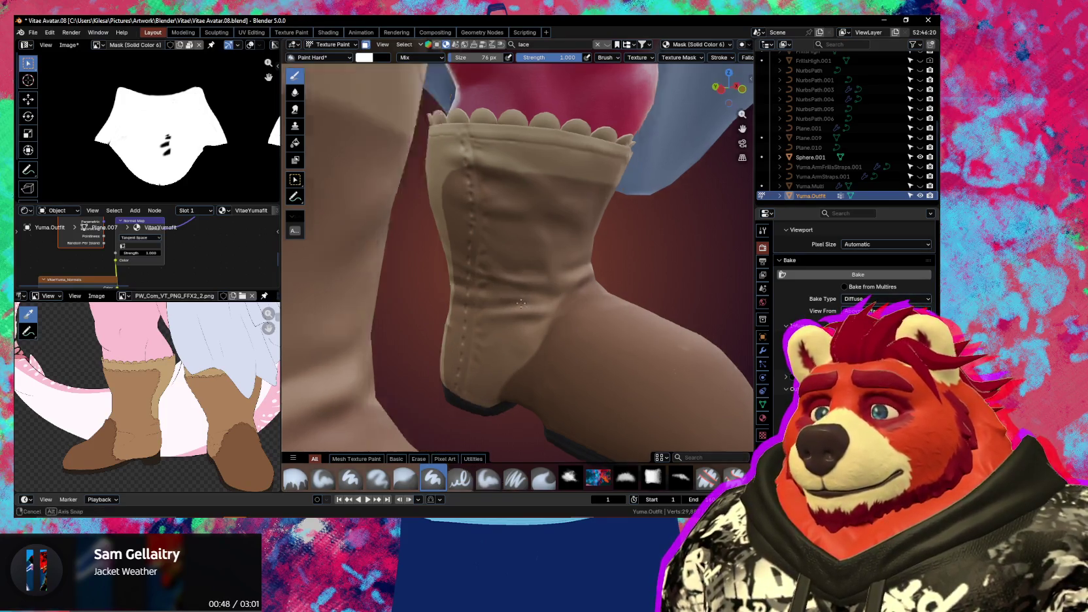
Enlarge the brush to 182 px and look between the thigh and lower boot
middle_drag(508, 290, 510, 304)
key(f)
click(572, 309)
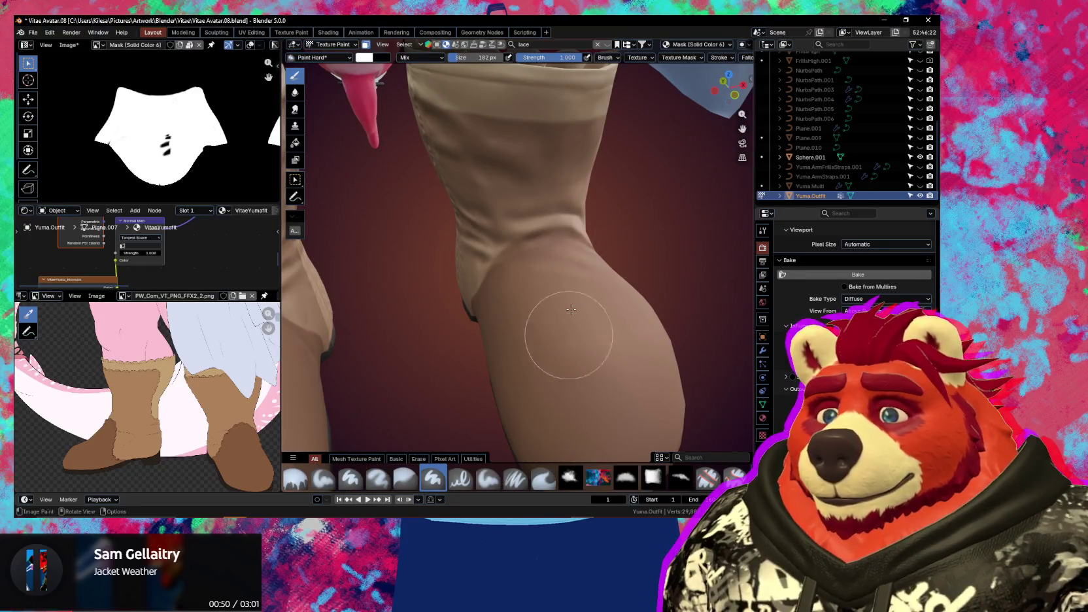
middle_drag(571, 309, 549, 255)
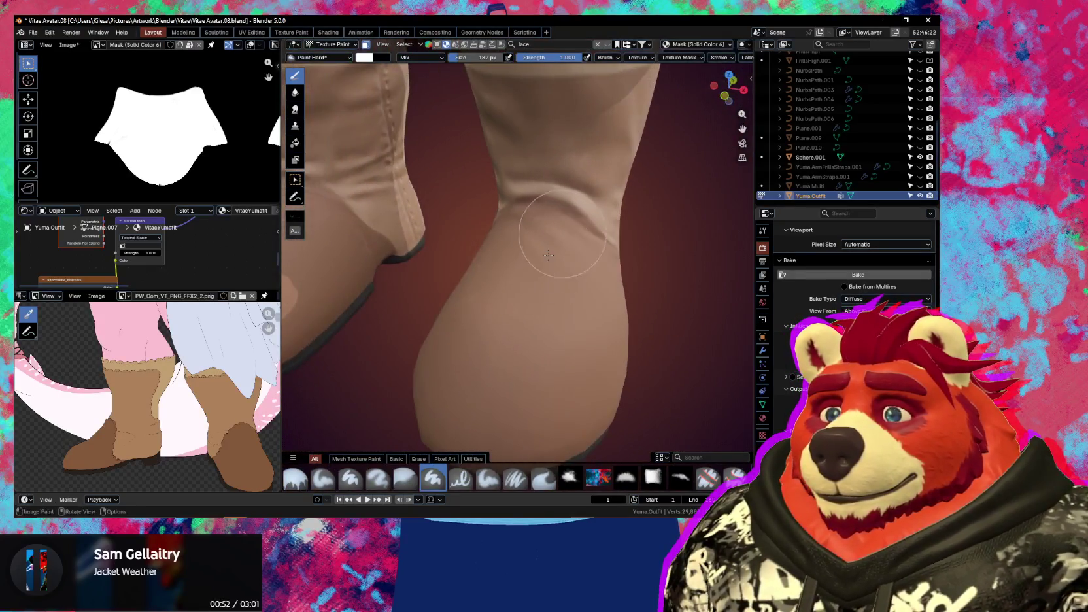
mouse_move(551, 320)
middle_down()
mouse_move(510, 272)
mouse_move(553, 340)
middle_up()
Activate the Mask (Solid Color 5) layer and resize the brush to 39 px
key(n)
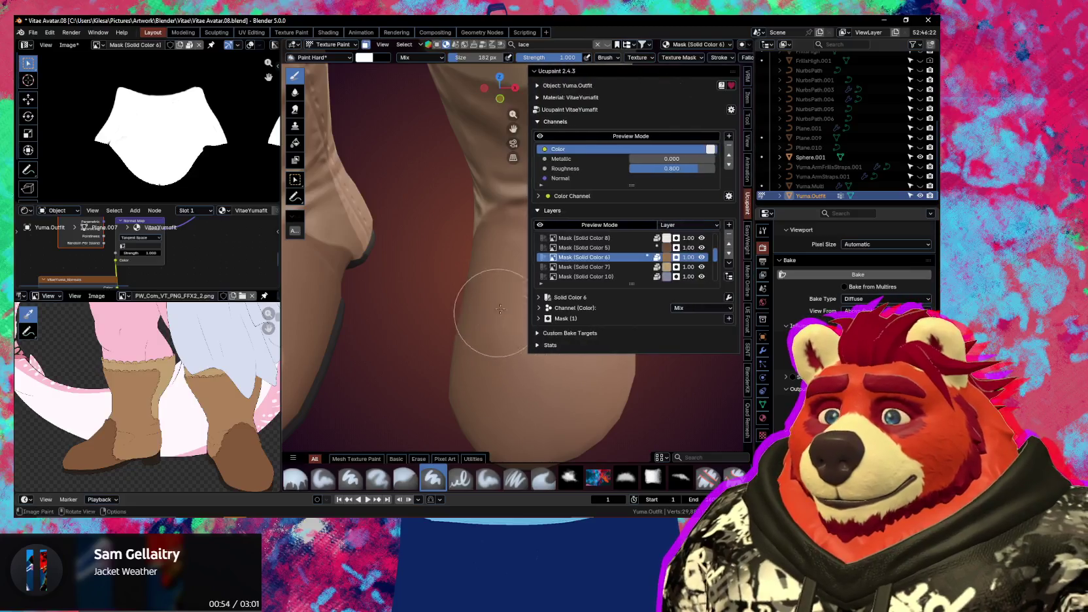
click(608, 248)
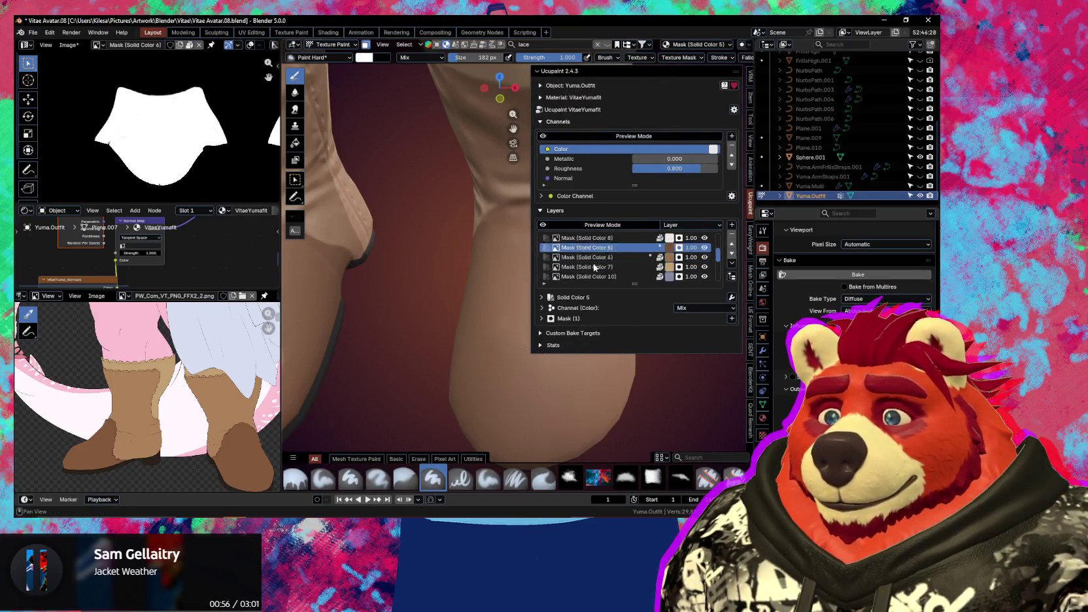
key(n)
mouse_move(530, 357)
middle_down()
mouse_move(546, 315)
mouse_move(582, 279)
mouse_move(510, 303)
middle_up()
key(f)
click(461, 323)
mouse_move(459, 340)
middle_down()
mouse_move(551, 299)
mouse_move(546, 265)
mouse_move(503, 238)
mouse_move(437, 251)
mouse_move(529, 259)
mouse_move(514, 272)
mouse_move(547, 229)
middle_up()
key(f)
click(461, 256)
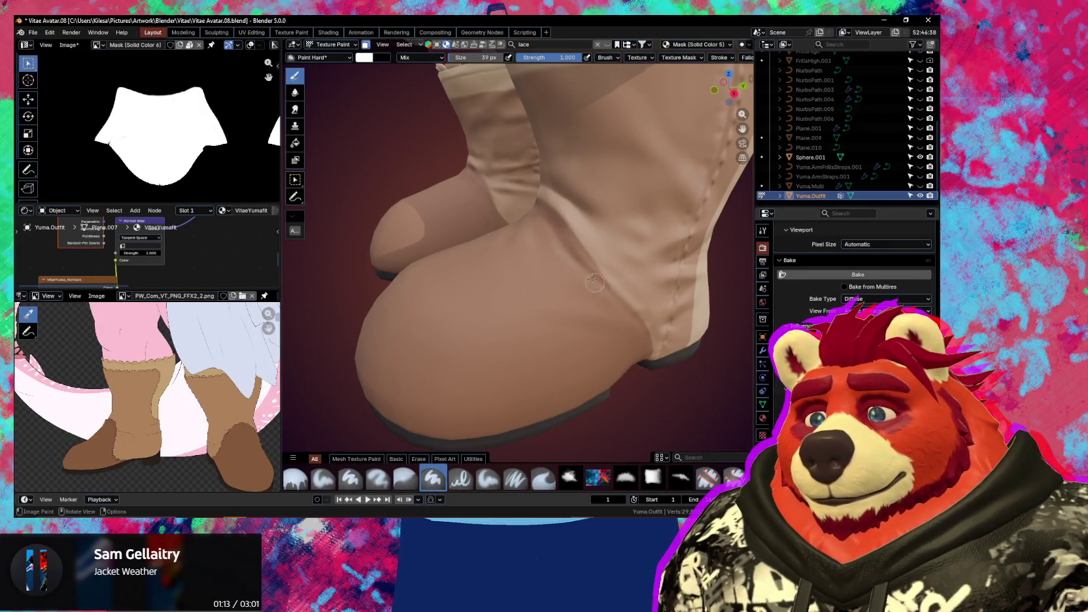
Inspect the two-tone boots from front and side views
middle_drag(592, 281, 530, 354)
scroll(530, 354, down, 4)
scroll(518, 348, down, 3)
mouse_move(653, 342)
middle_down()
mouse_move(661, 330)
mouse_move(490, 311)
mouse_move(566, 312)
mouse_move(523, 327)
middle_up()
scroll(490, 311, up, 4)
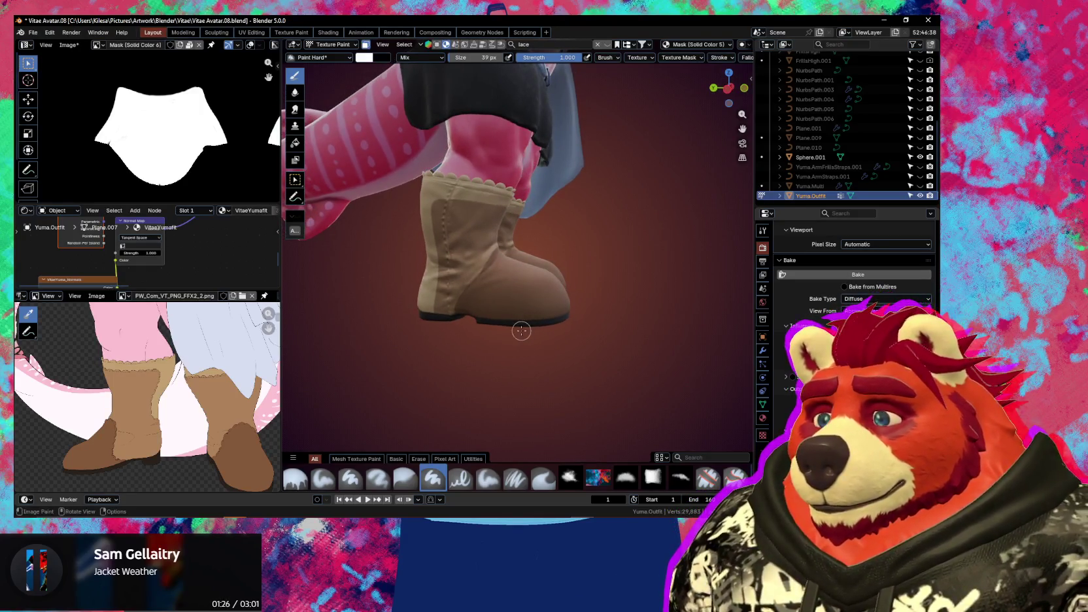
scroll(527, 332, up, 2)
key(n)
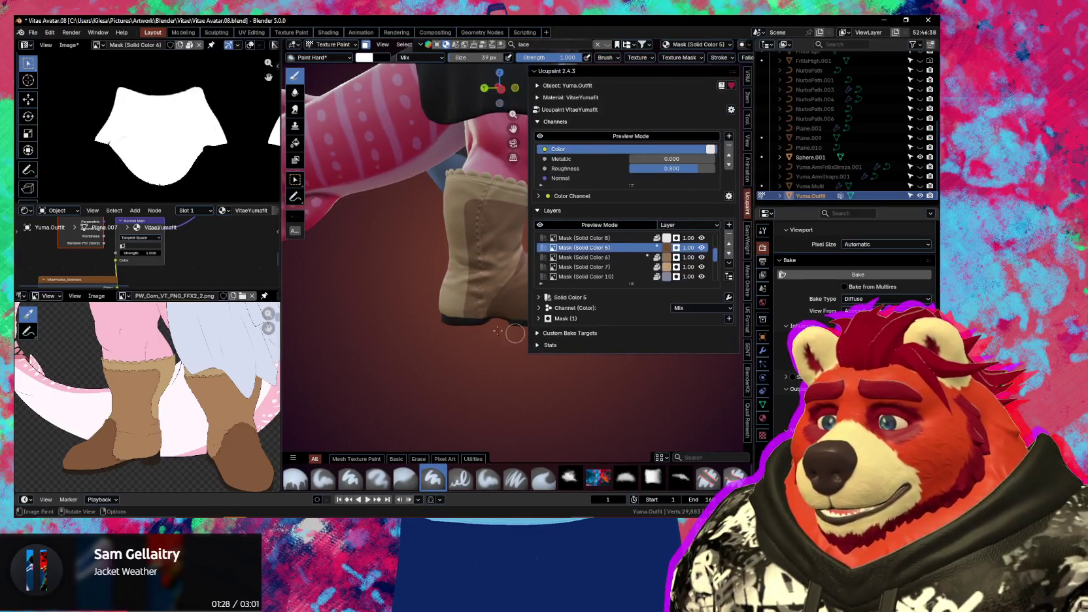
scroll(468, 329, up, 1)
scroll(458, 327, up, 1)
scroll(445, 327, up, 1)
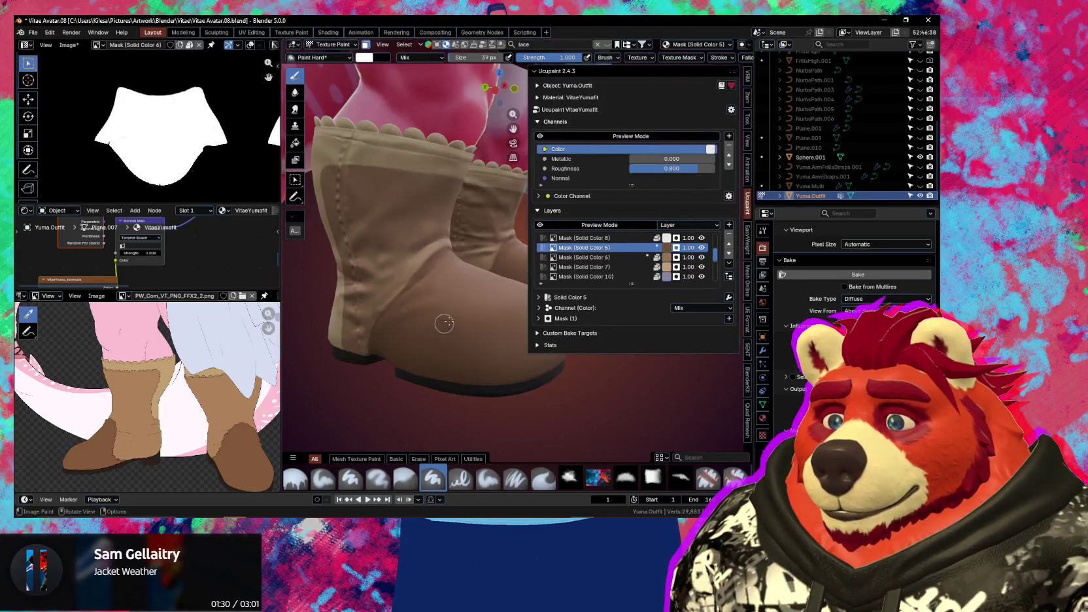
middle_drag(450, 298, 456, 296)
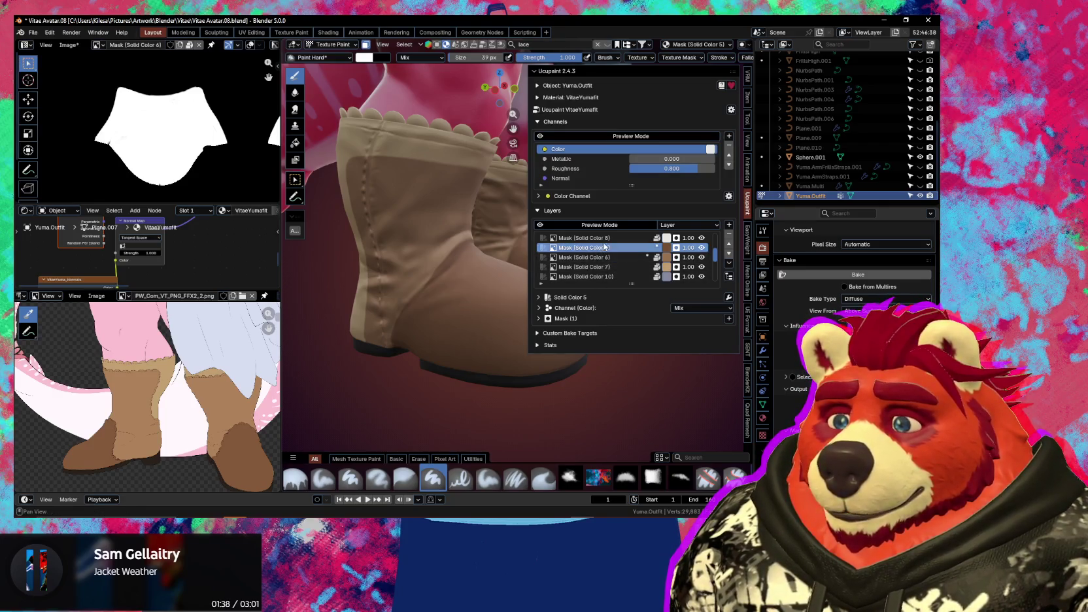
mouse_move(484, 278)
middle_down()
mouse_move(465, 276)
mouse_move(476, 361)
mouse_move(464, 318)
middle_up()
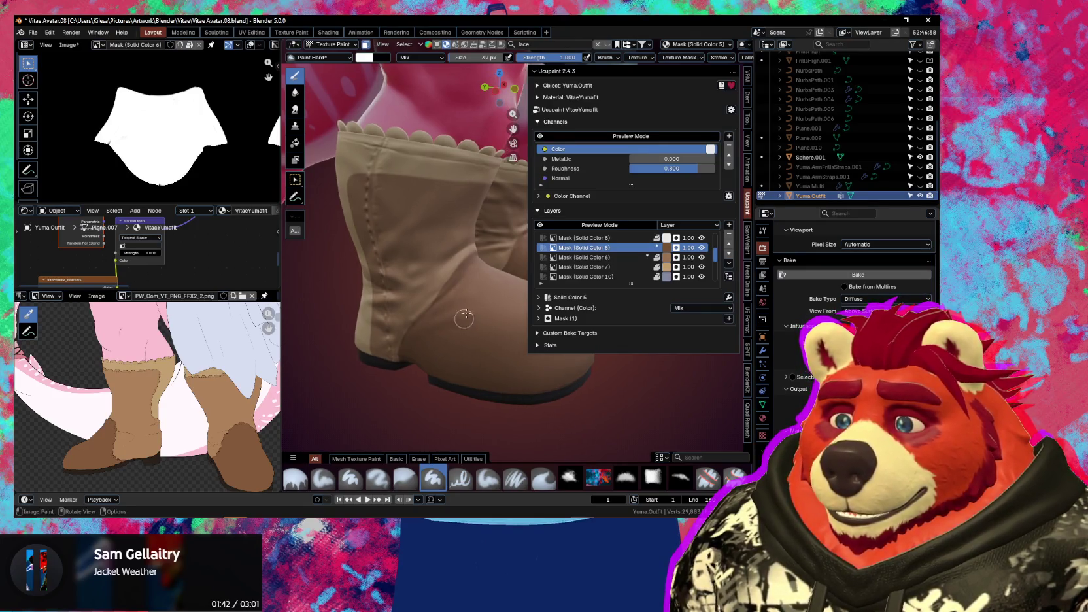
middle_drag(423, 245, 442, 243)
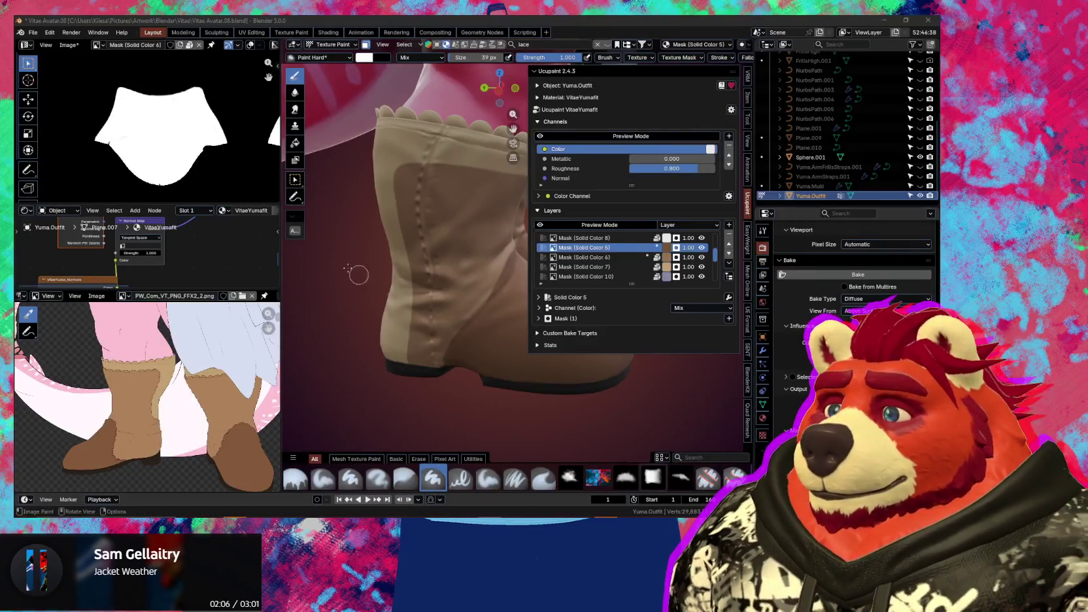
Start Save As for the mask image and create a Yuma folder inside Textures
click(71, 46)
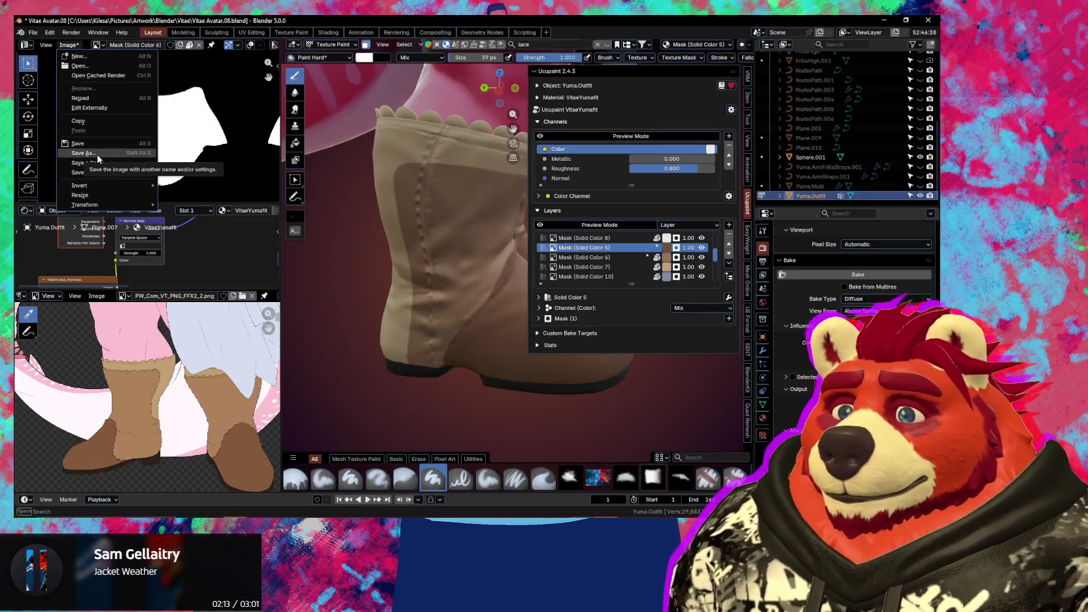
click(98, 155)
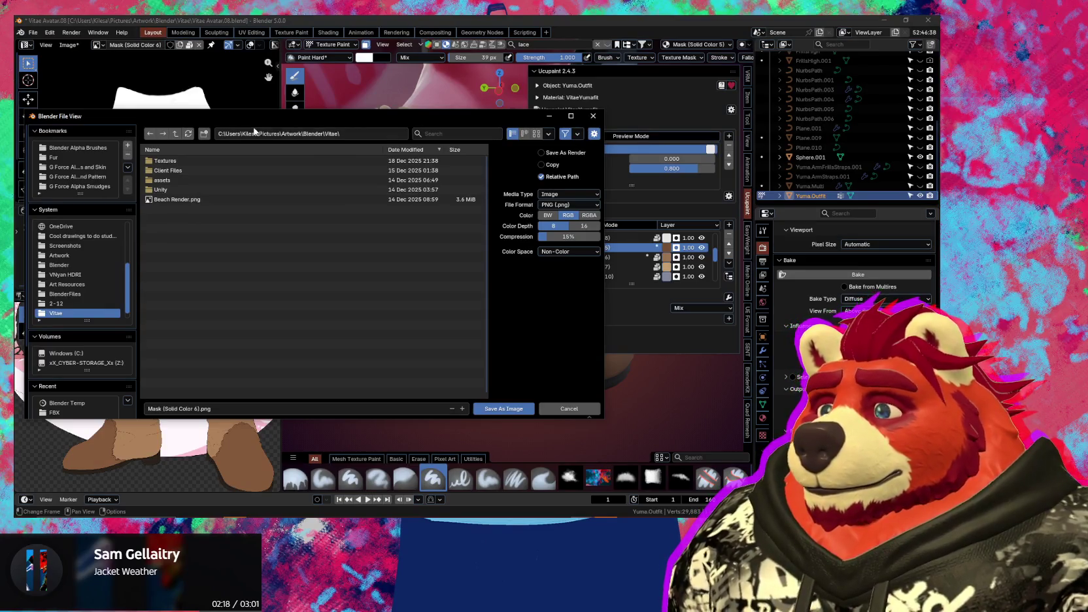
double_click(189, 160)
click(204, 134)
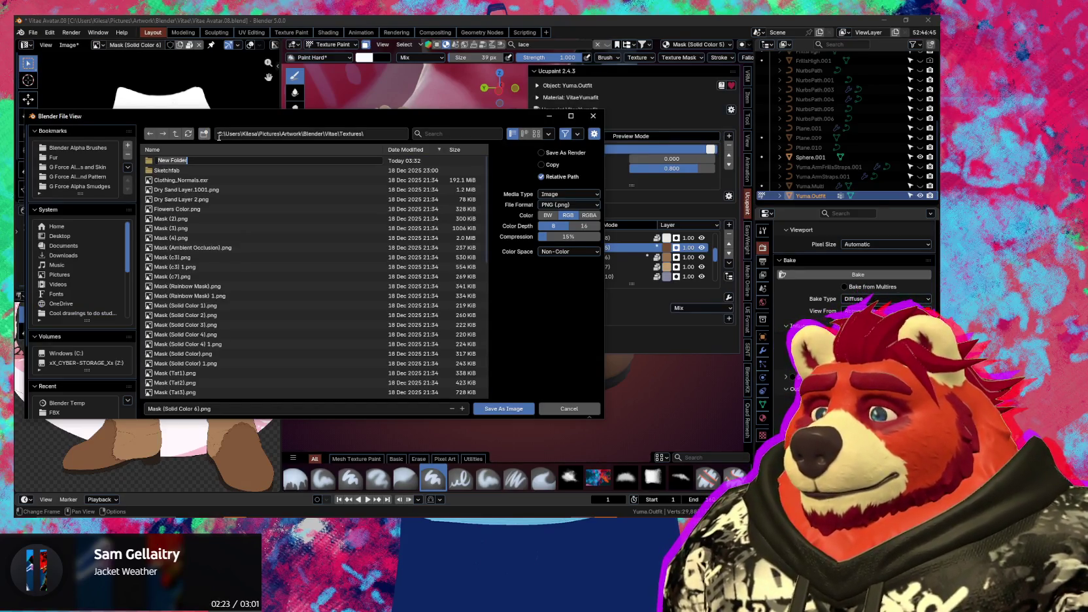
text(Yuma)
key(Return)
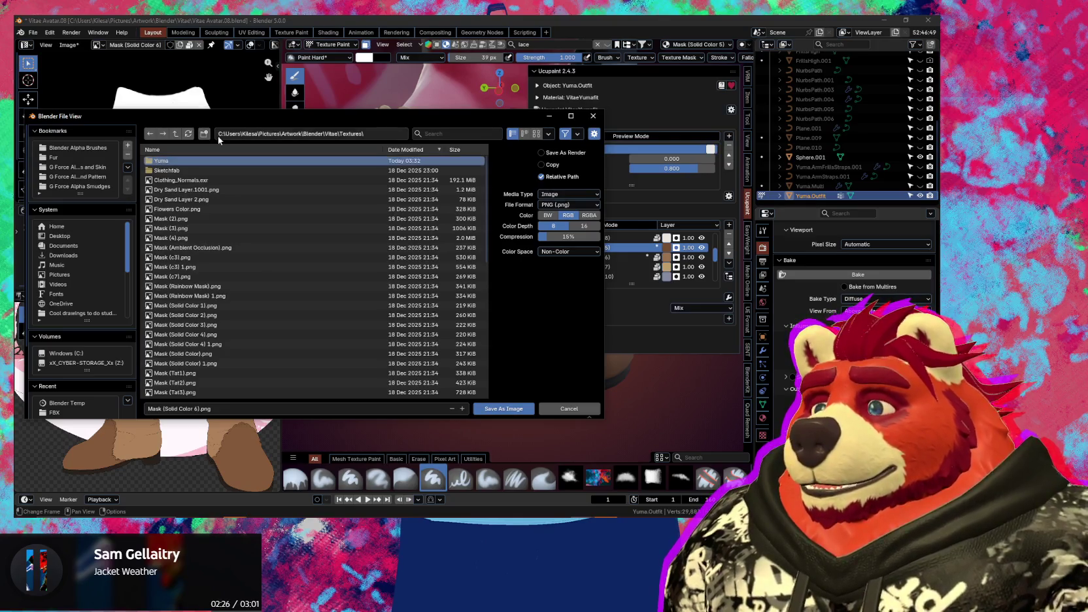
double_click(193, 163)
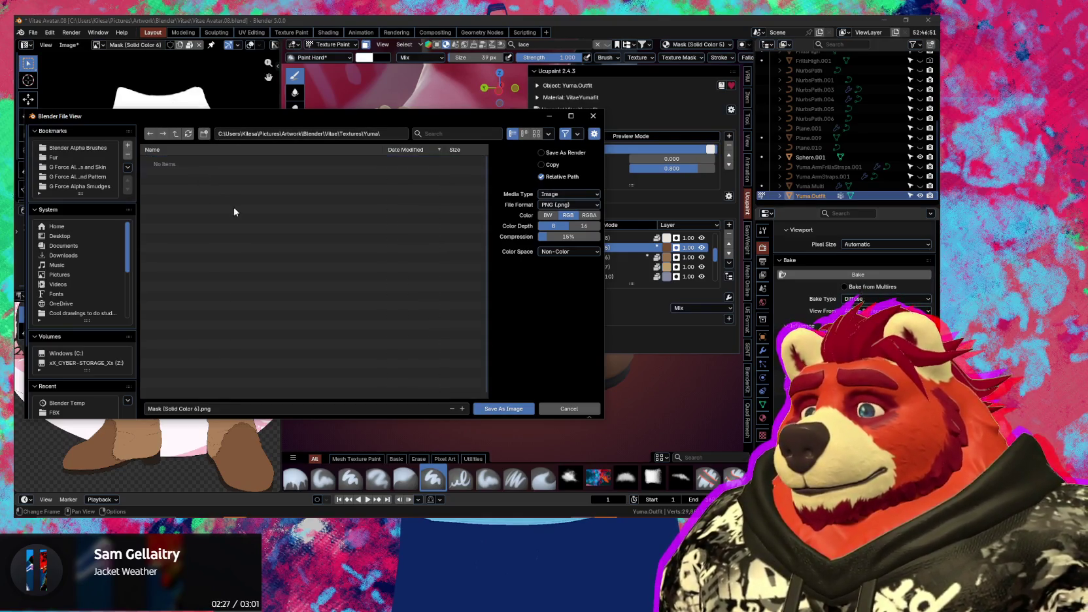
Name the image BootFront.png and save it in the Yuma folder
click(227, 408)
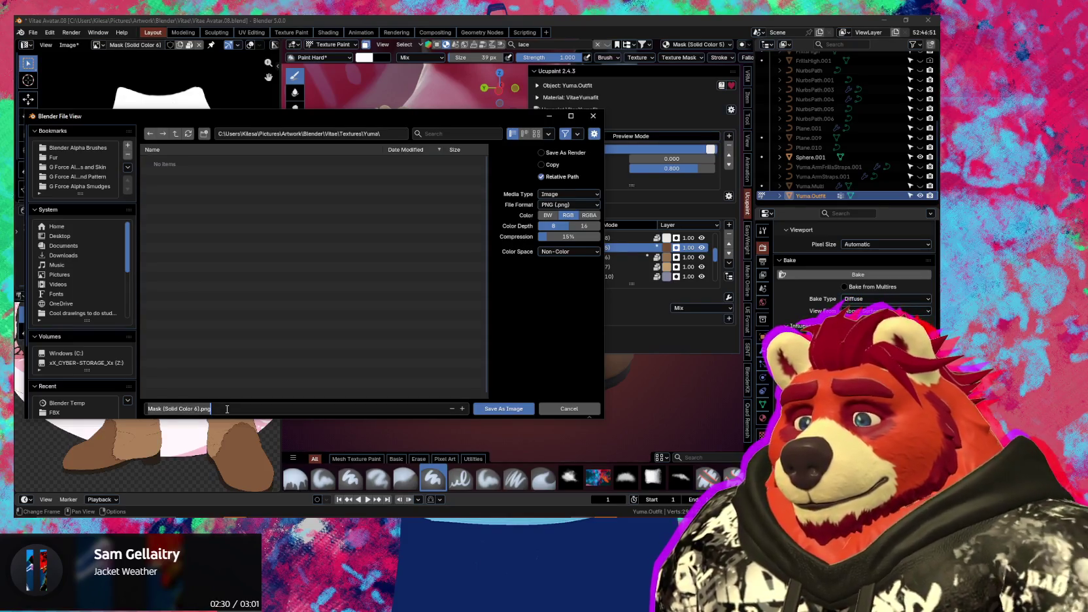
text(BootFro)
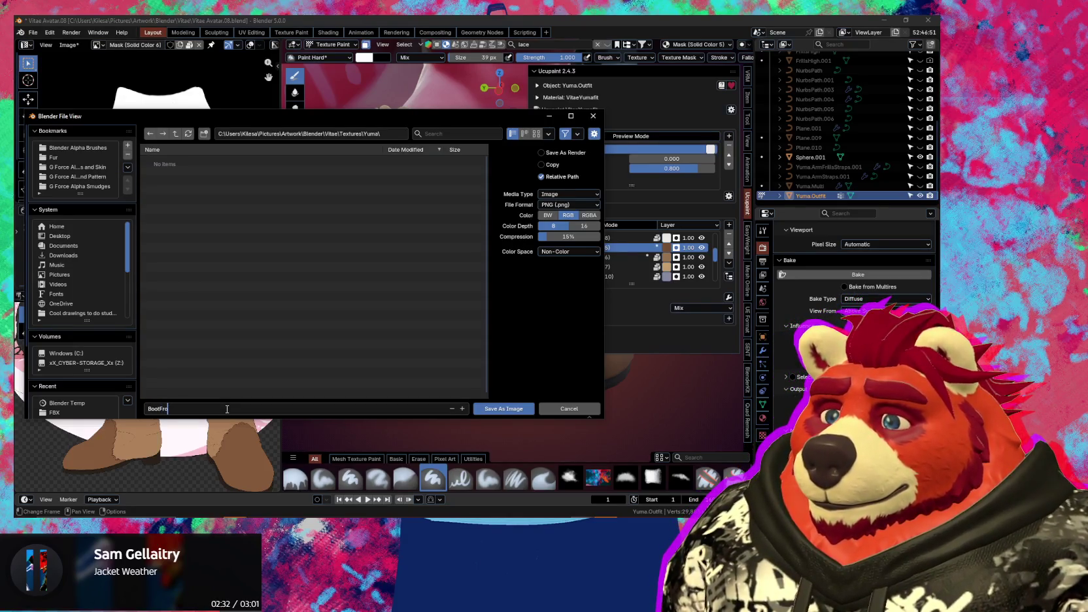
key(Return)
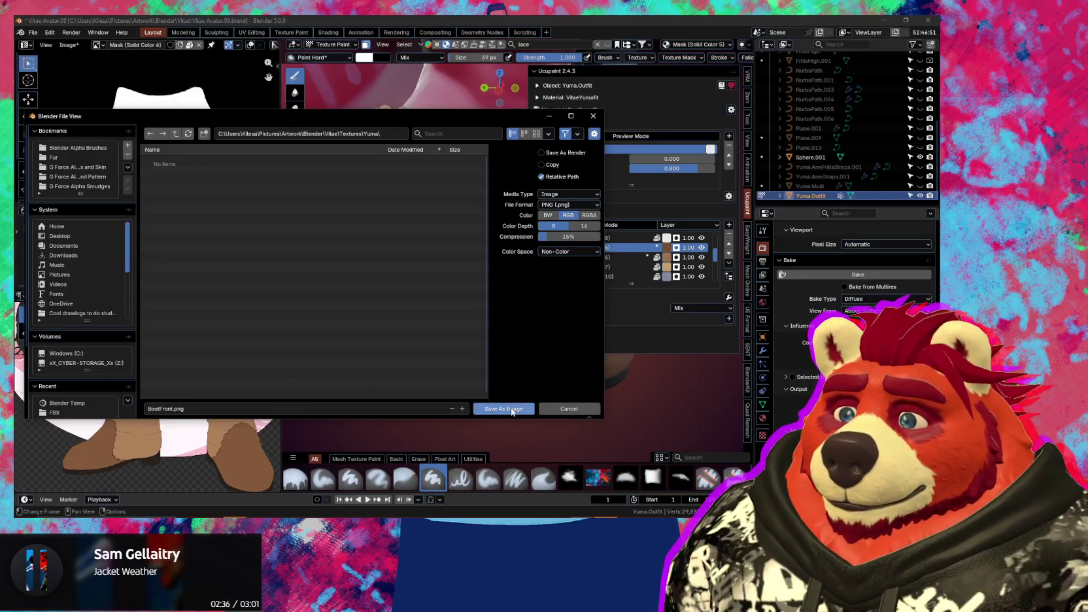
click(513, 409)
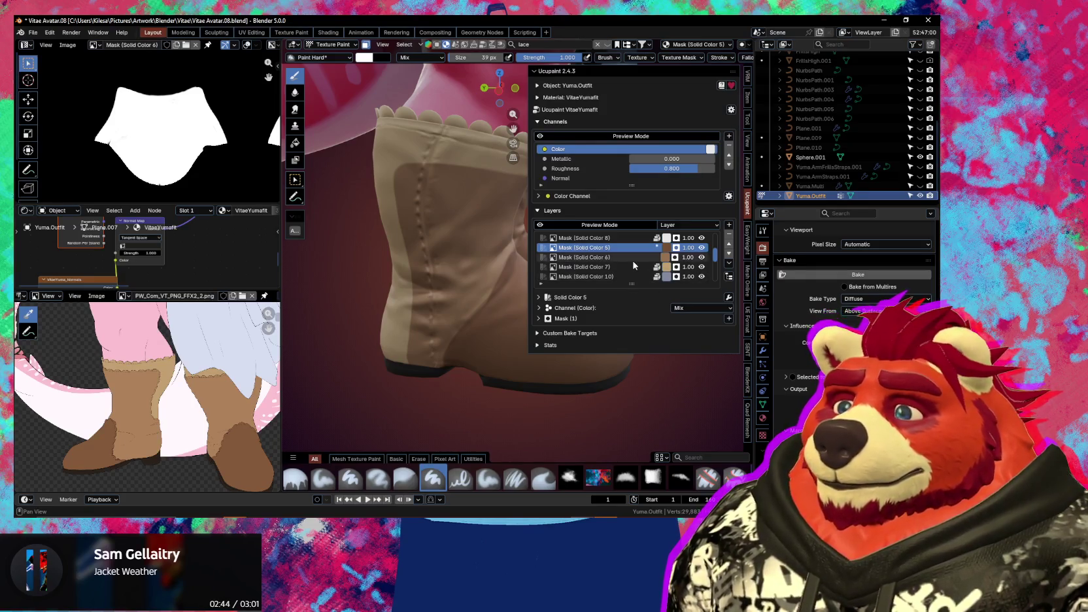
Save the Mask (Solid Color 6) image as BootMid.png
click(629, 259)
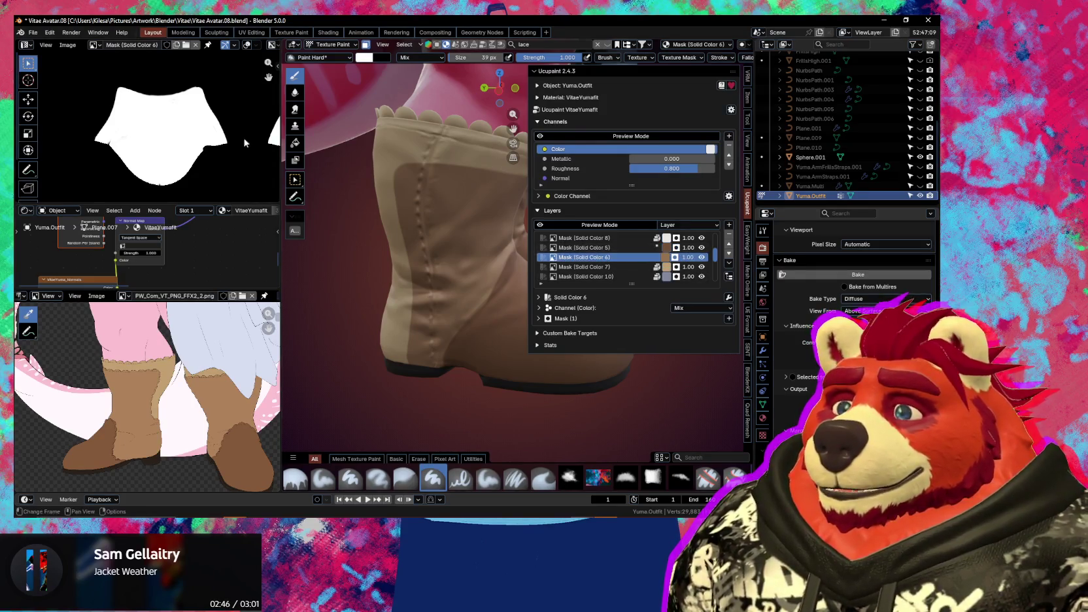
click(68, 45)
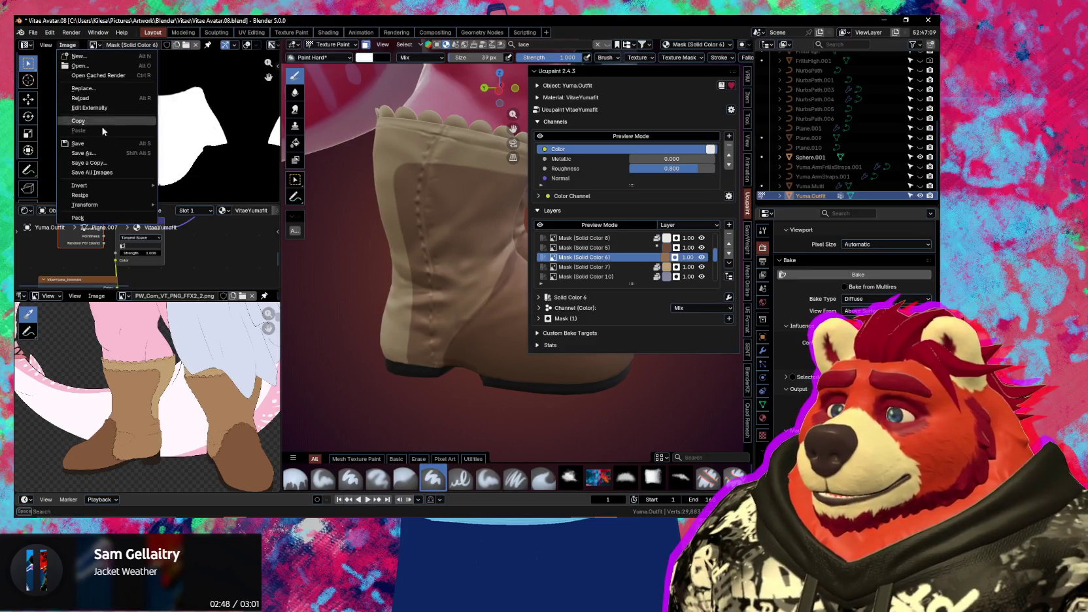
click(110, 159)
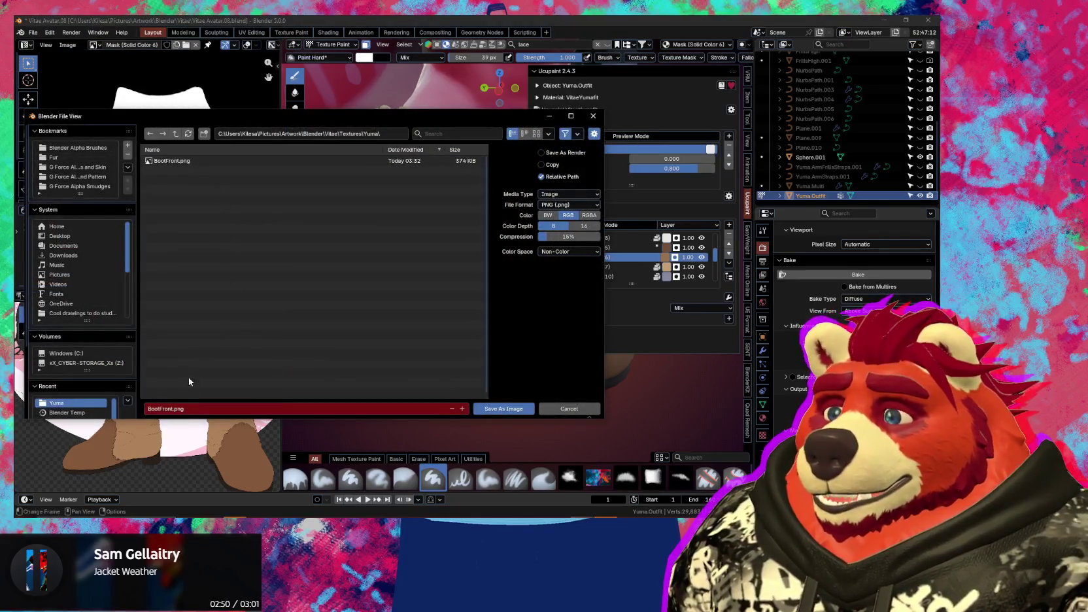
click(186, 409)
text(B)
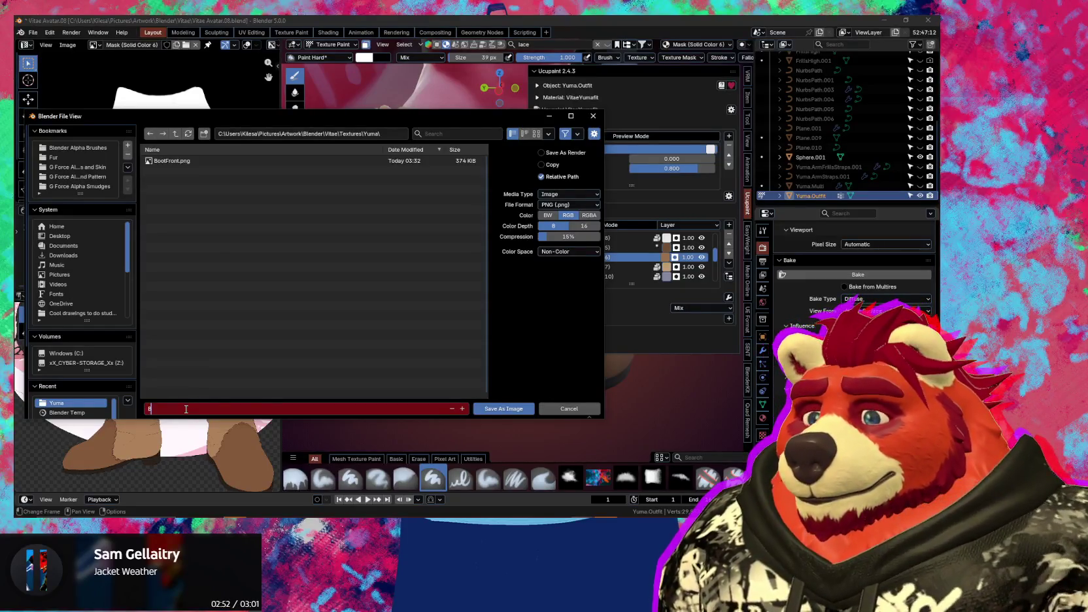
text(ootMid)
key(Return)
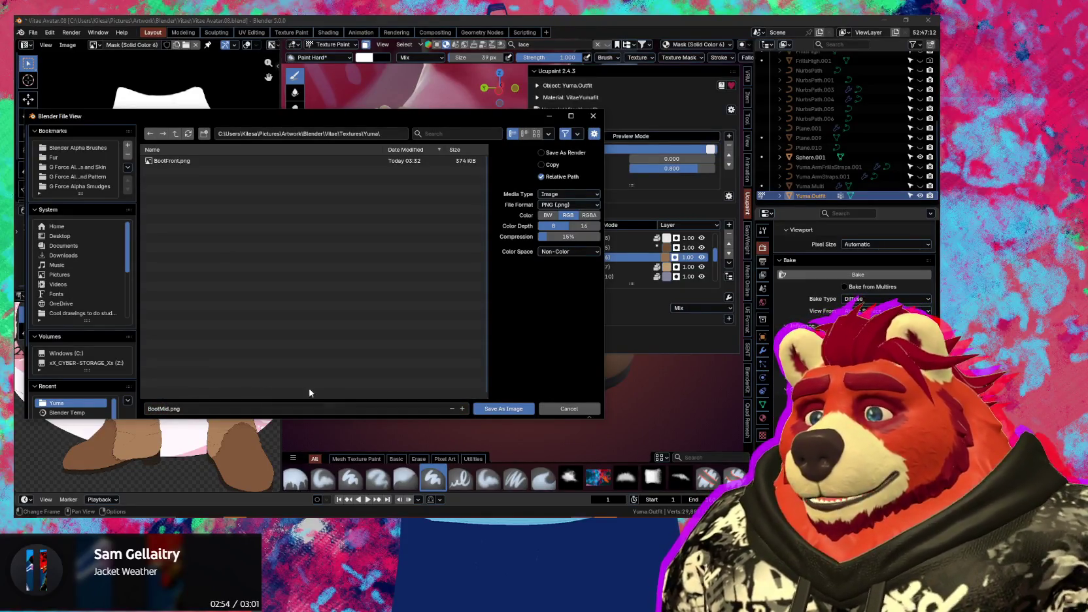
click(493, 410)
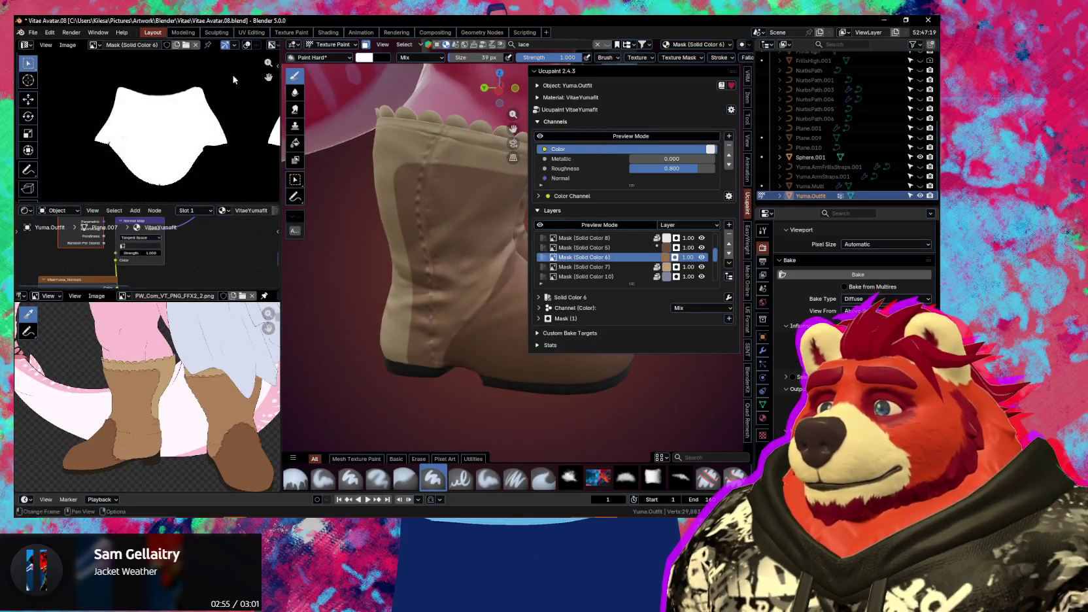
Save the Mask (Solid Color 5) image over BootFront.png
click(582, 248)
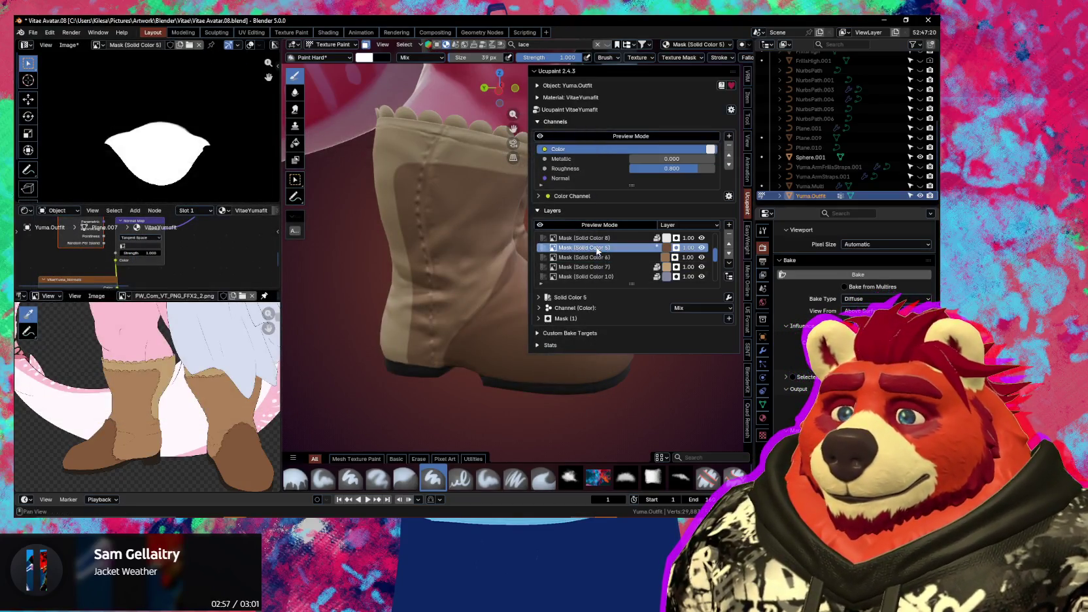
click(71, 45)
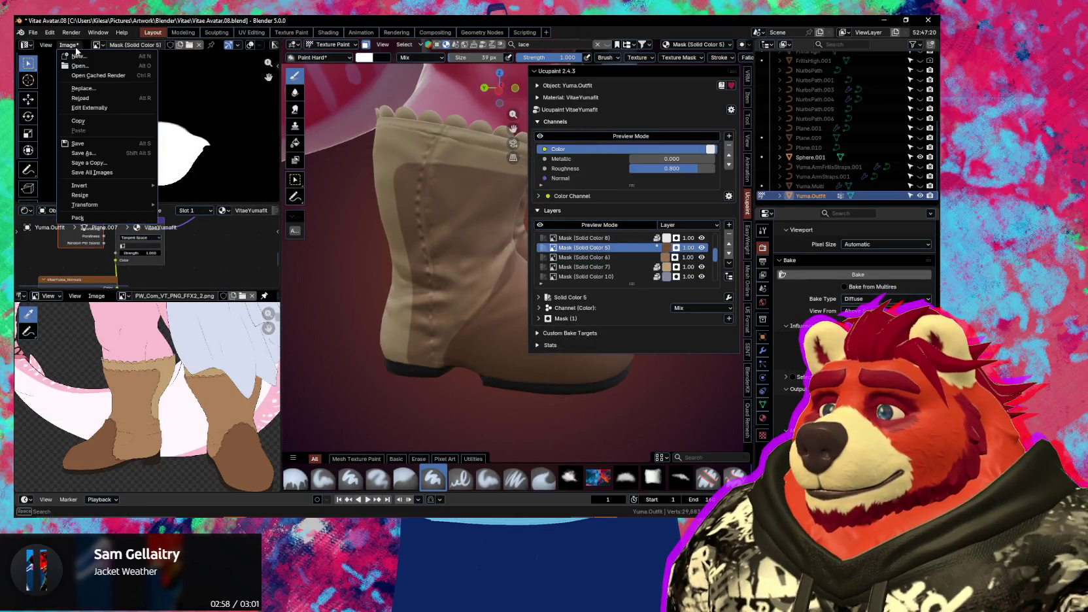
click(79, 157)
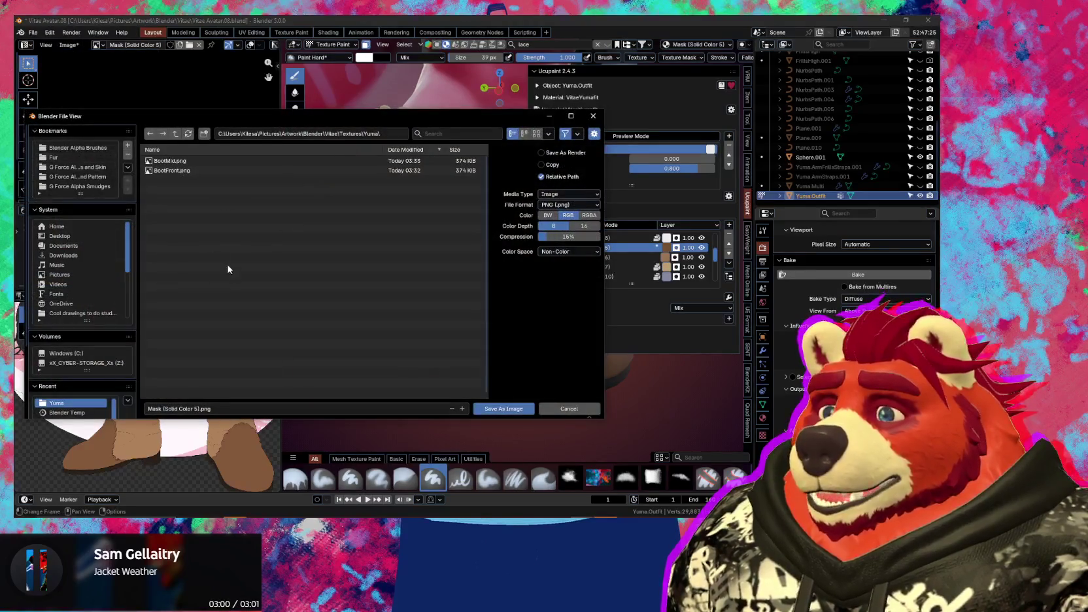
click(237, 408)
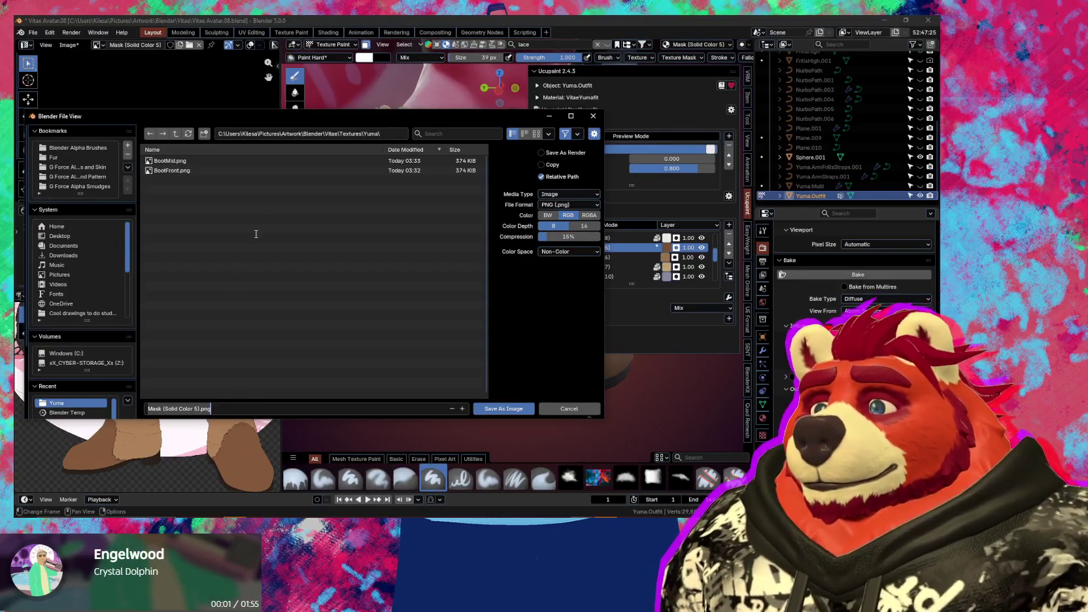
double_click(178, 171)
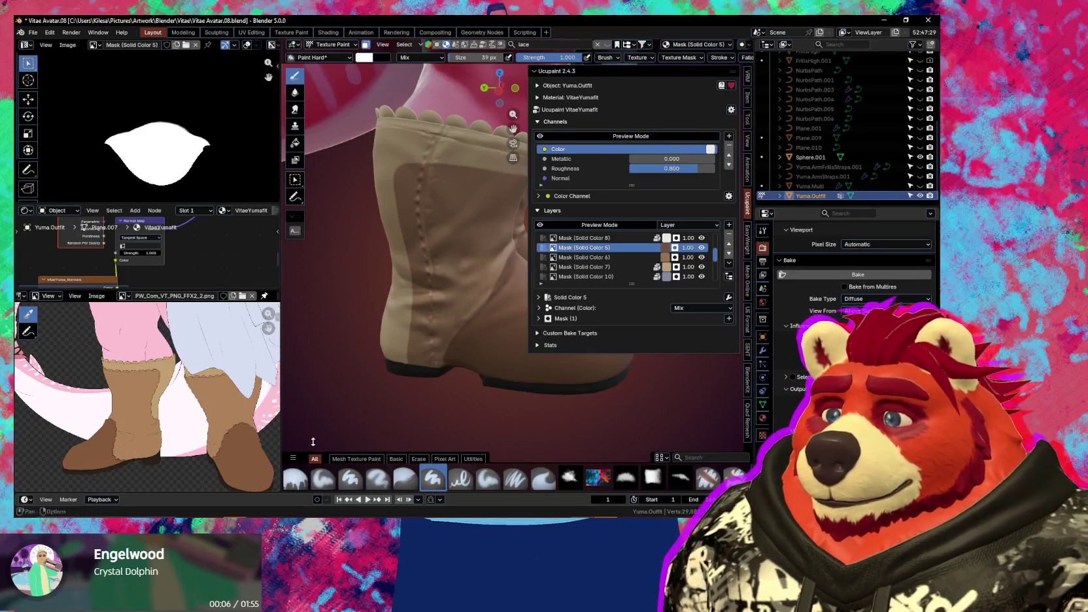
click(65, 45)
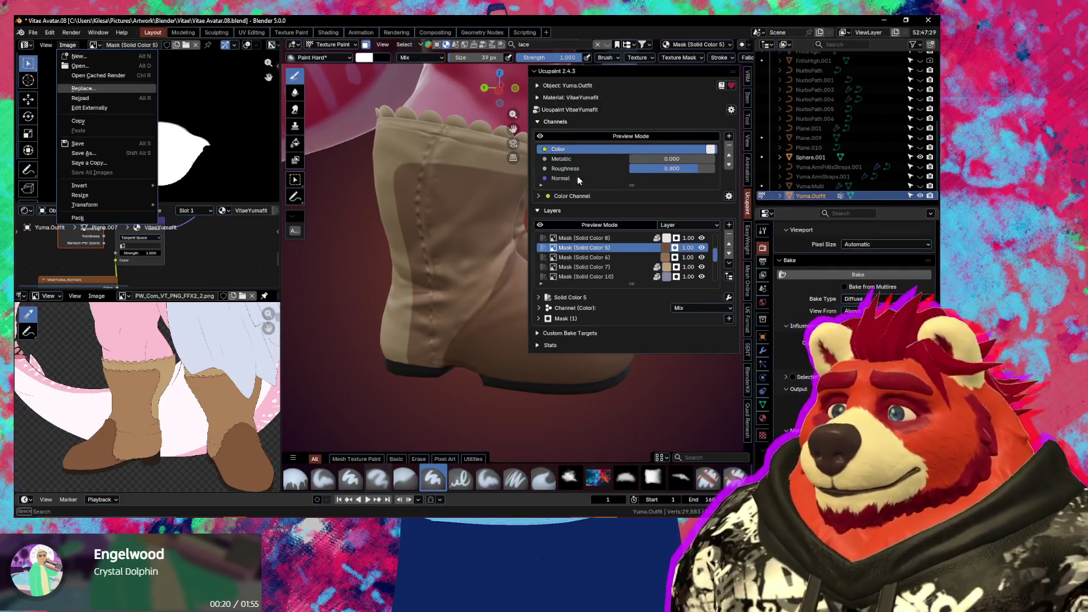
Send the Solid Color 5 mask, then the Solid Color 6 mask, to the external editor
click(97, 108)
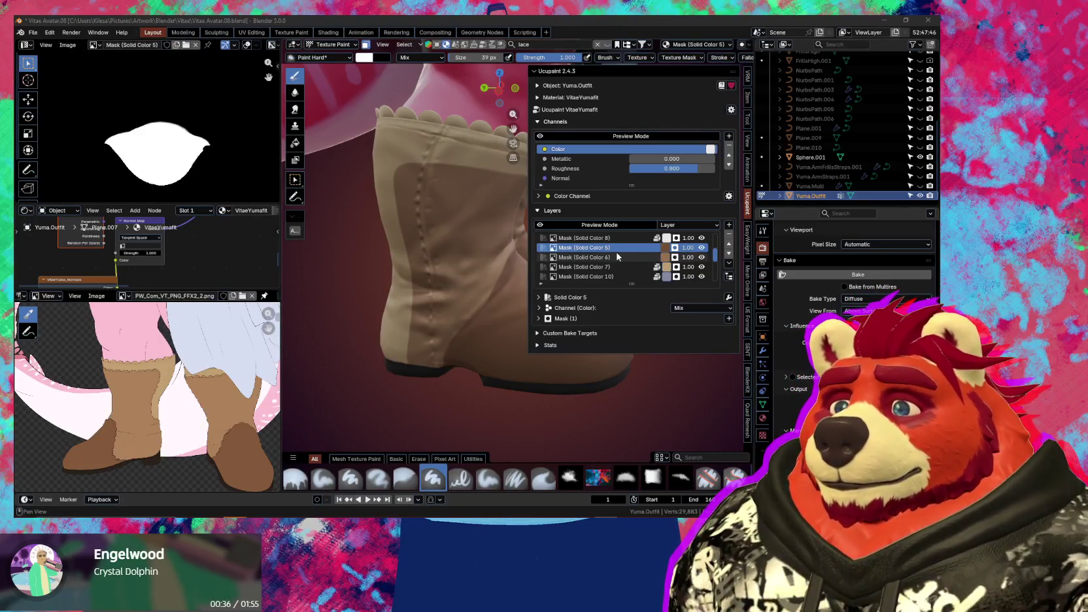
click(618, 257)
click(68, 44)
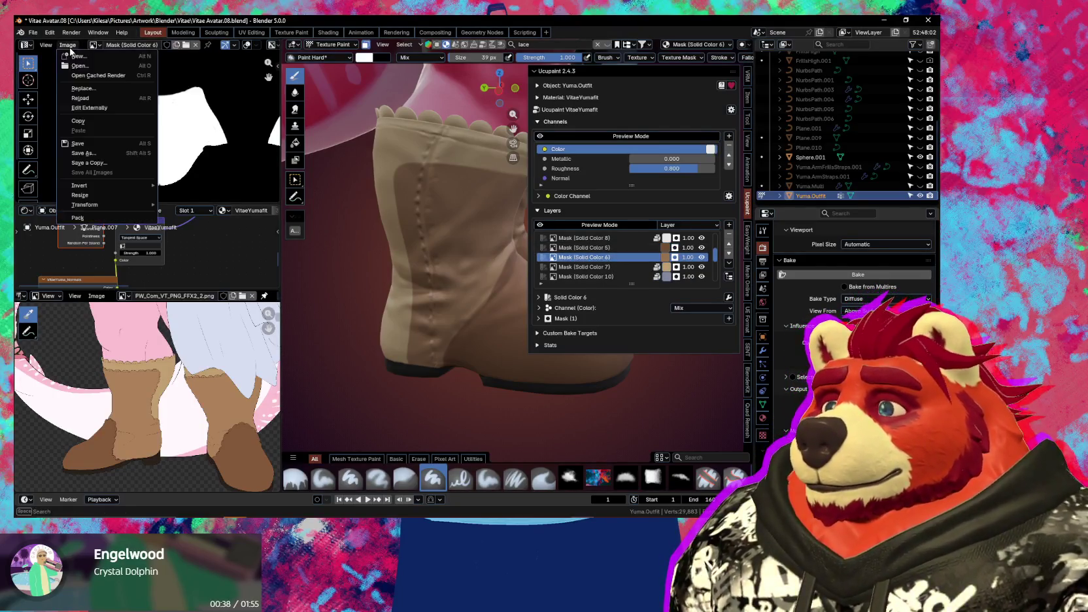
click(106, 112)
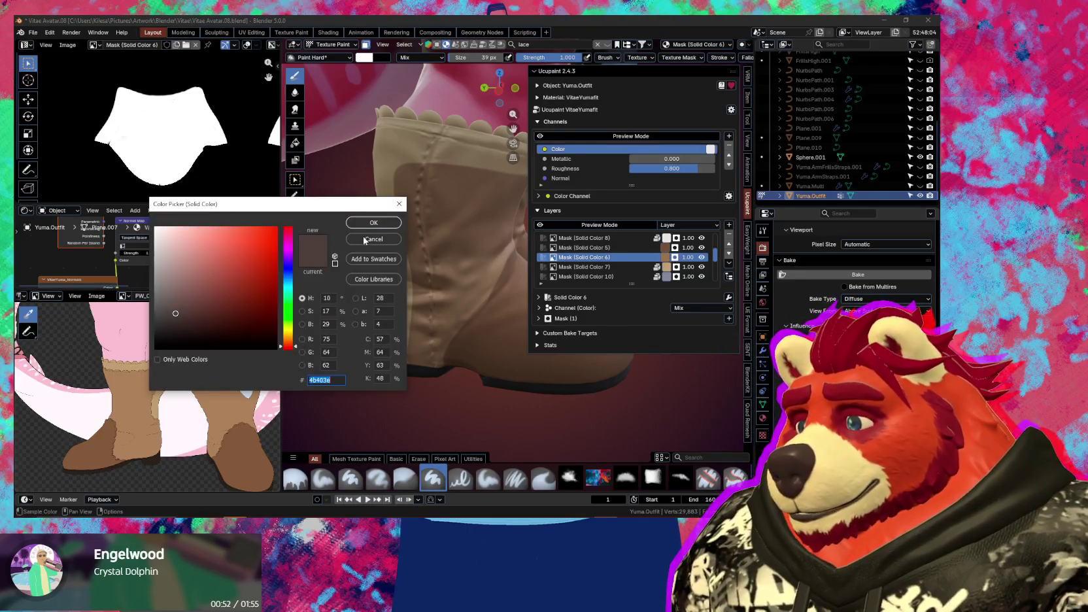
Copy the Solid Color 6 layer's hex colour and paste it into Photoshop's fill colour dialog
click(371, 223)
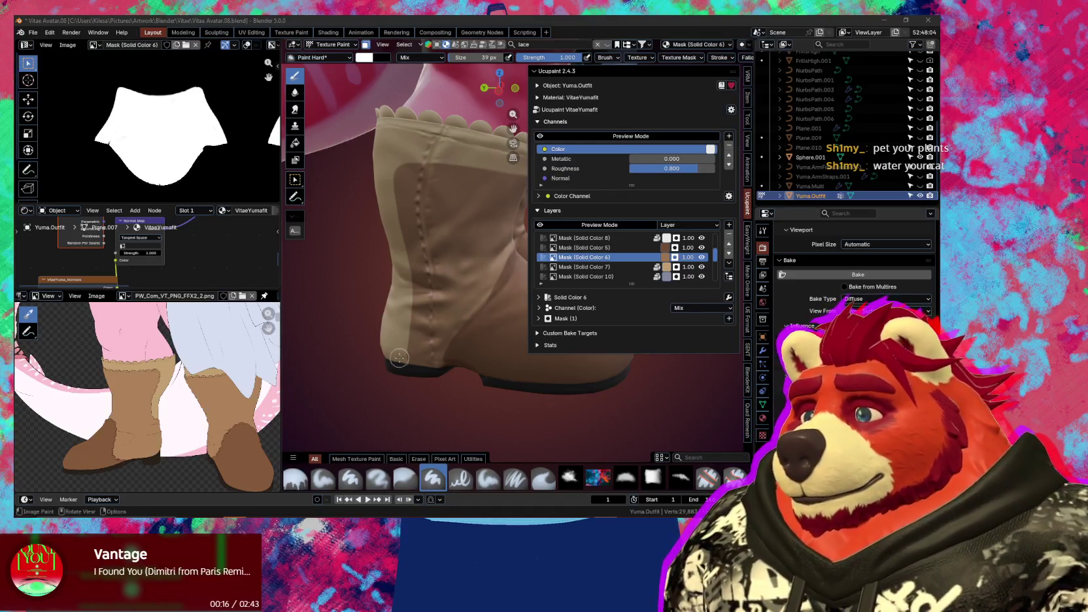
click(666, 257)
click(718, 242)
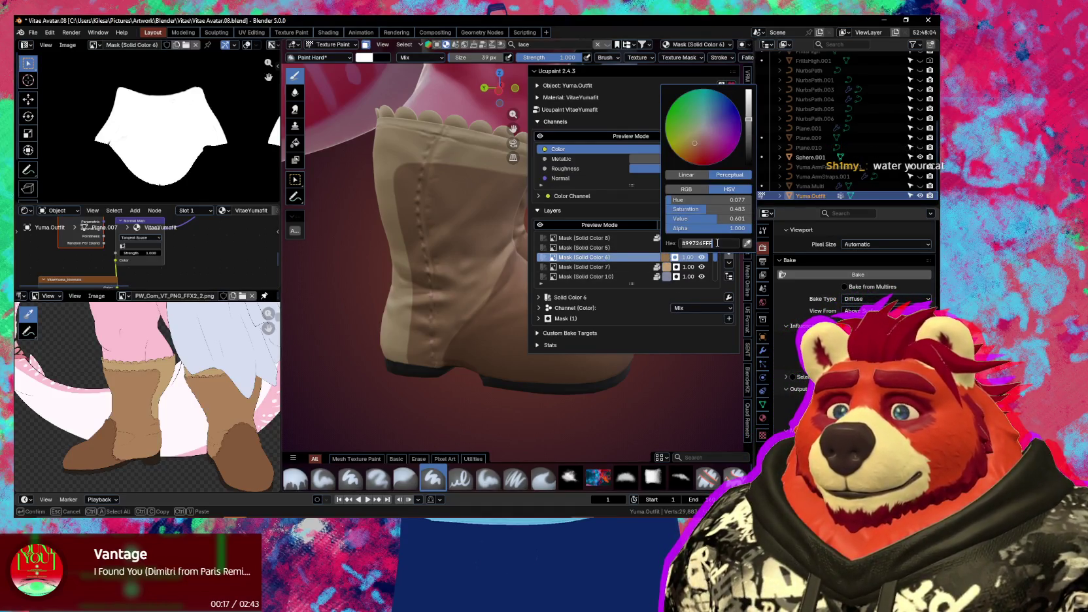
click(704, 245)
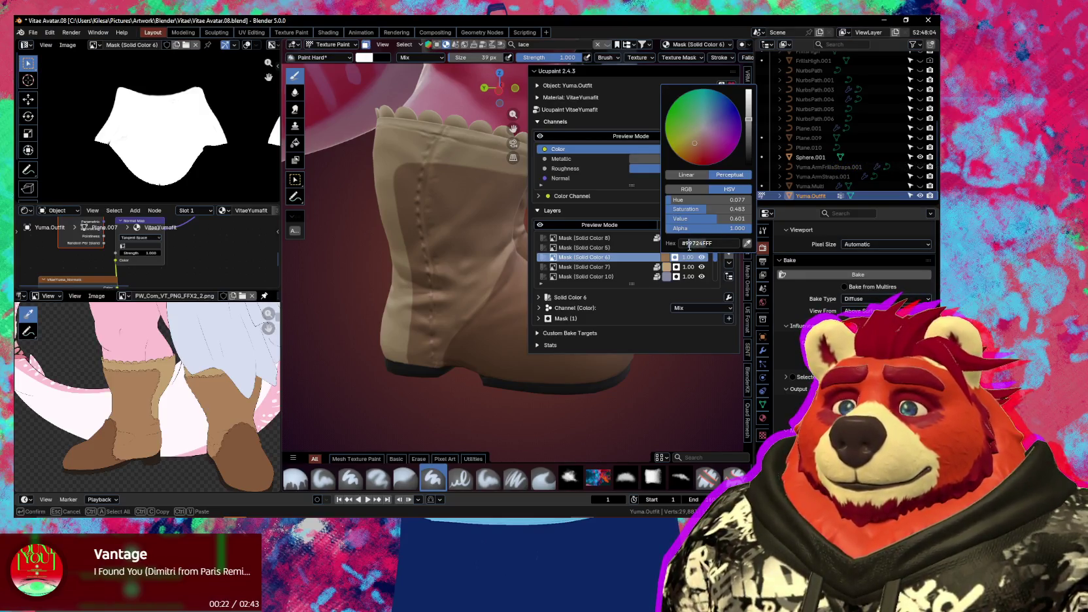
key(Return)
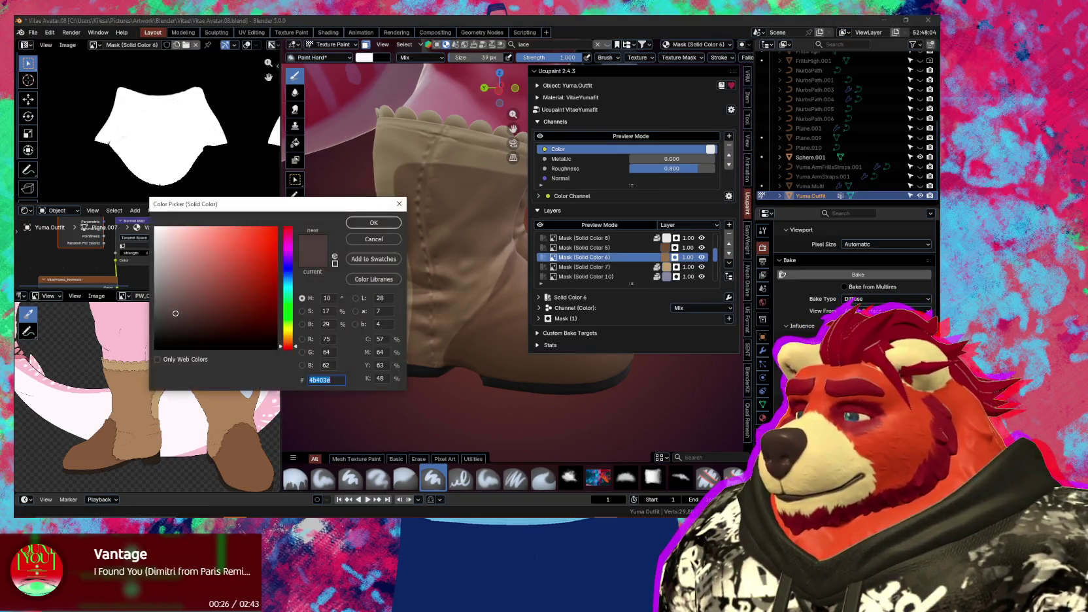
text(99724f)
click(373, 226)
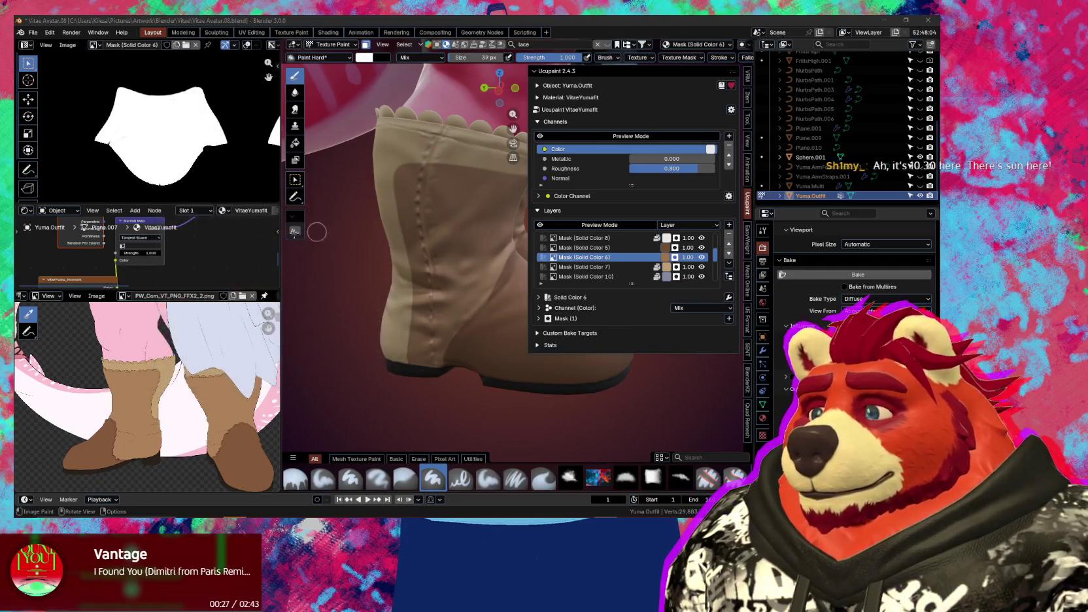
Copy the Solid Color 5 layer's hex 734E33 and apply it as the fill colour
click(670, 249)
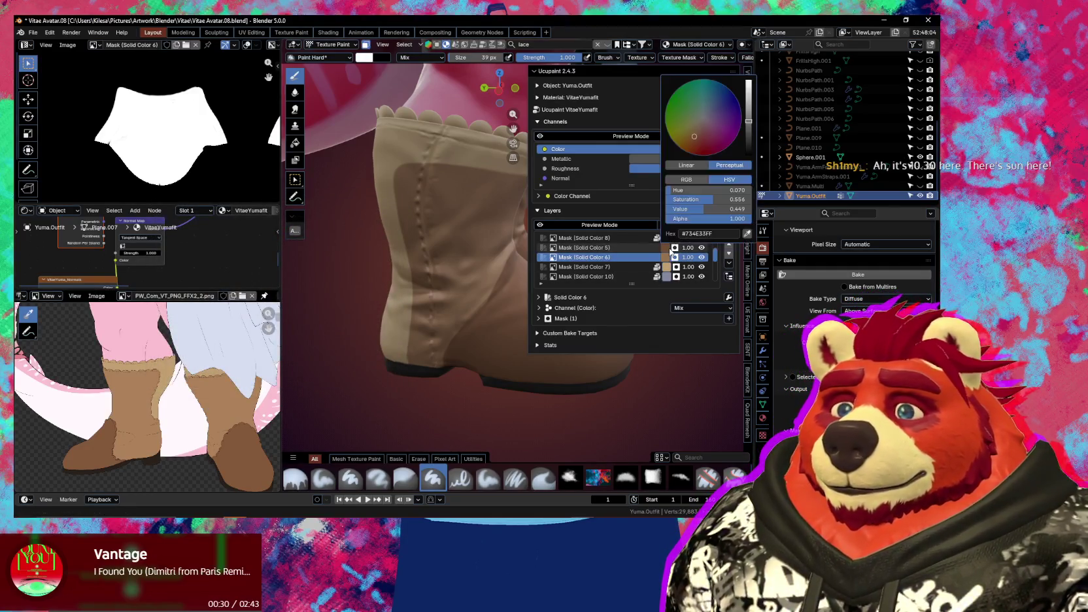
click(707, 234)
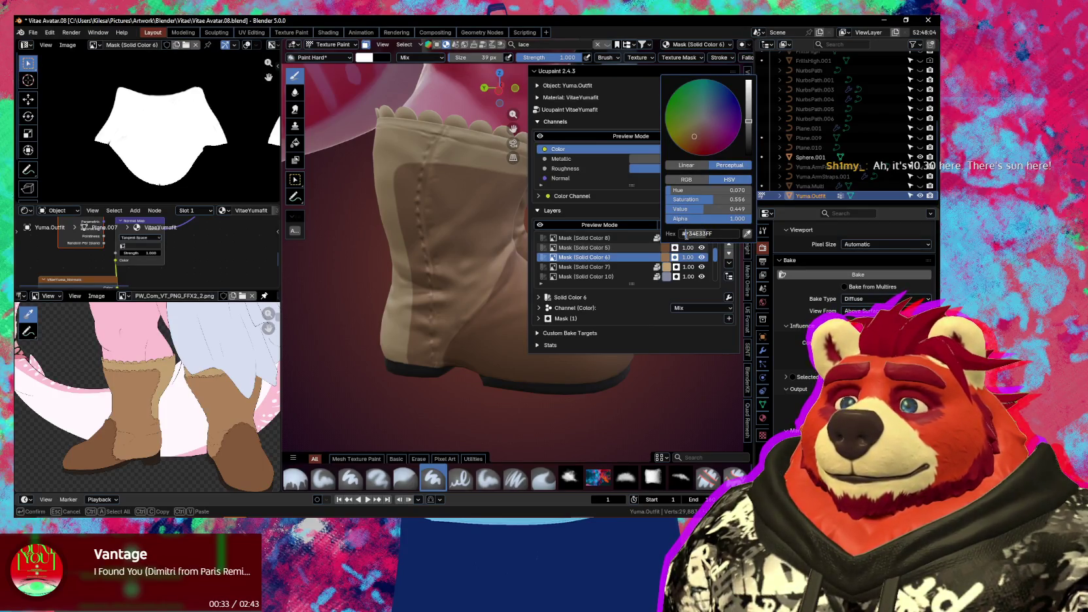
key(Return)
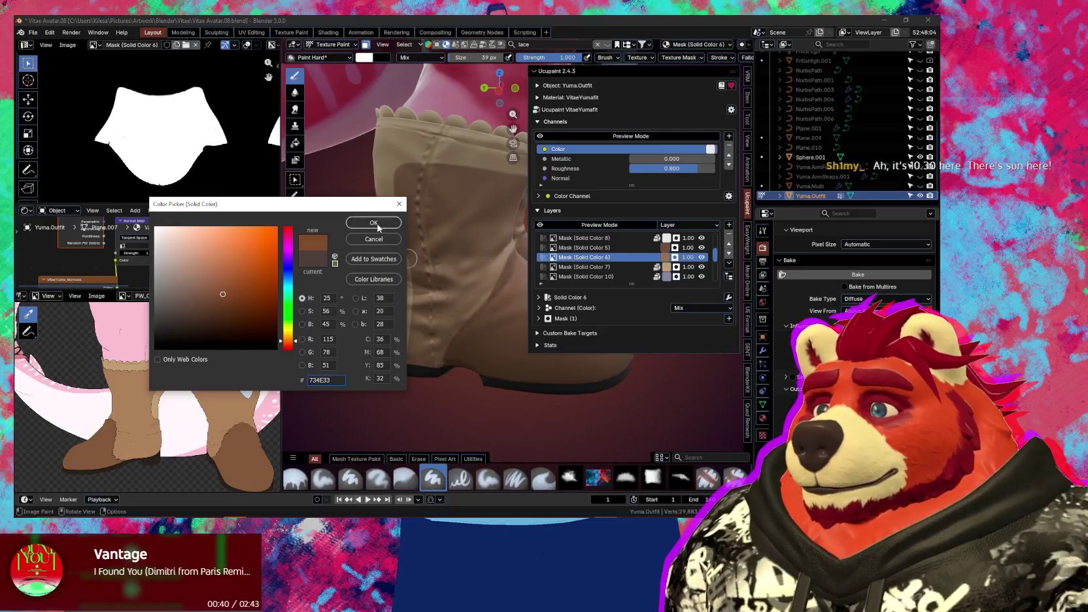
click(374, 223)
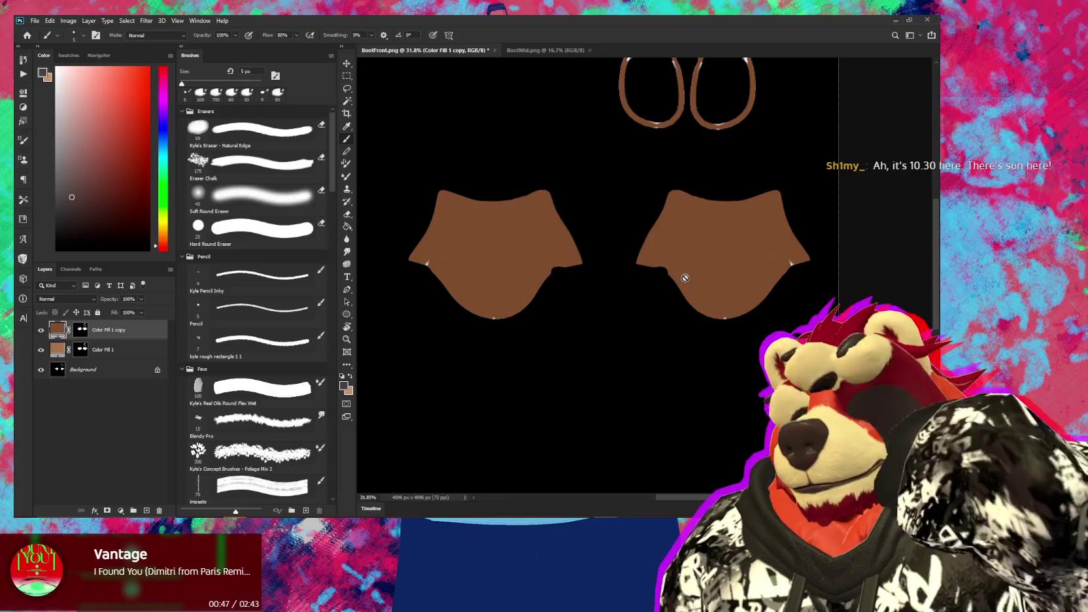
Hide the Background layer and add a Solid Color fill layer above it
click(40, 370)
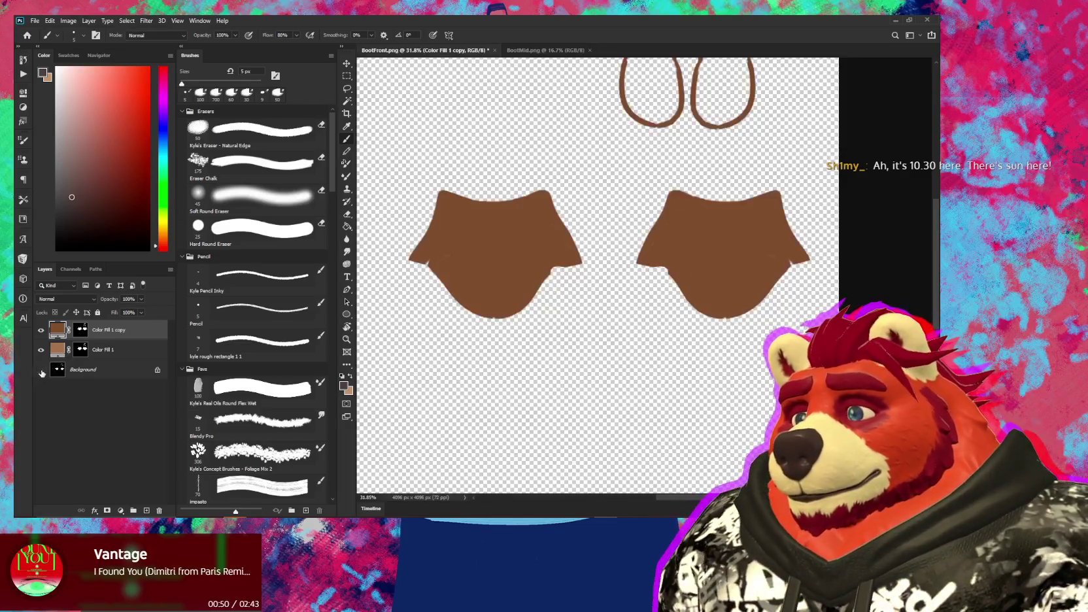
click(105, 371)
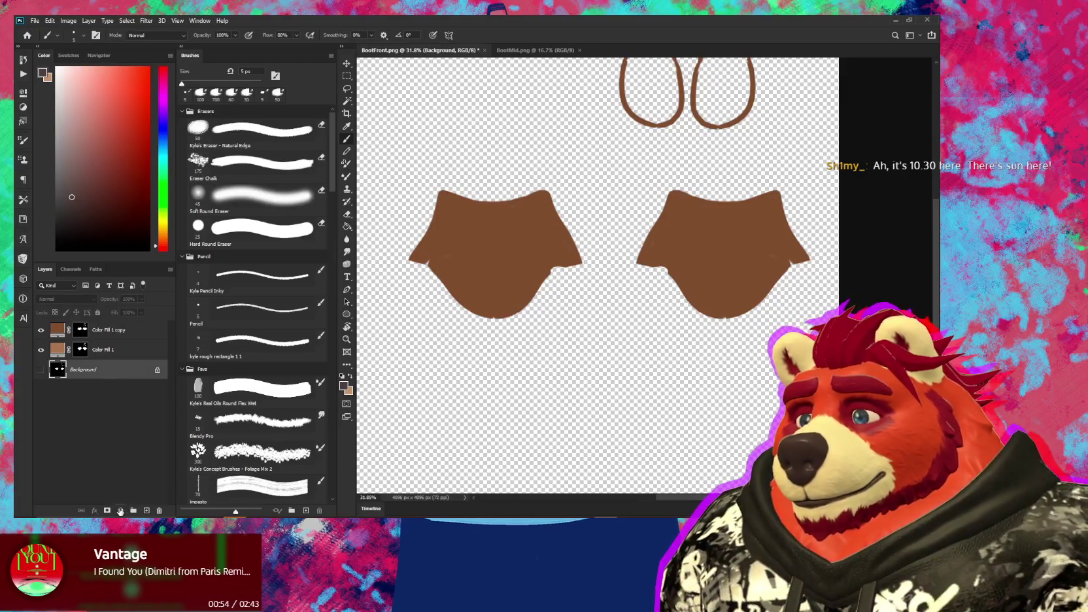
click(119, 511)
click(137, 342)
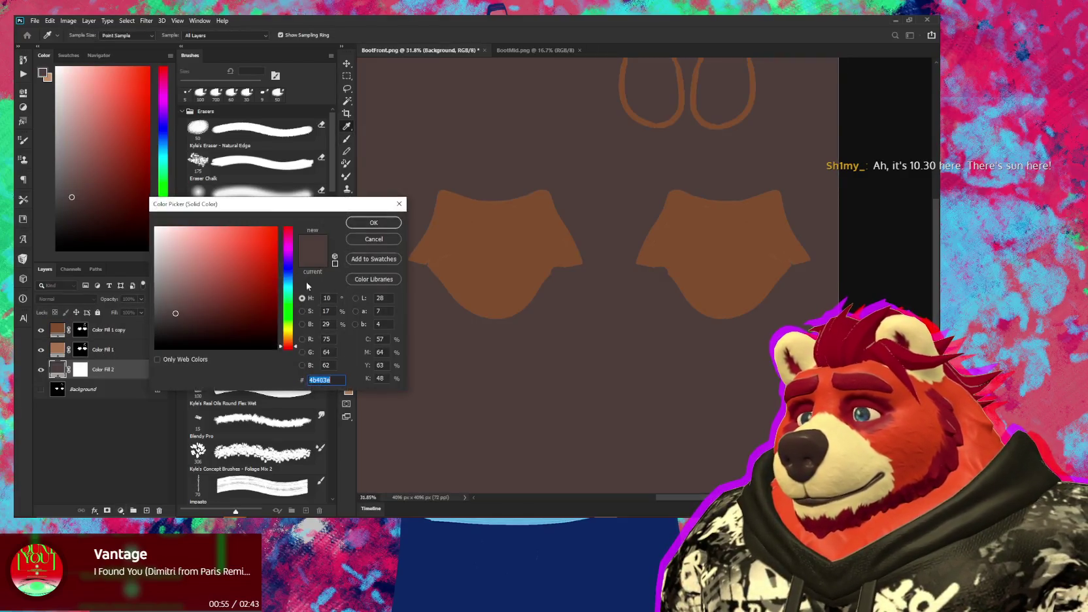
Give Color Fill 2 a black 000000 fill and move Color Fill 1 up the stack
text(000000)
click(374, 225)
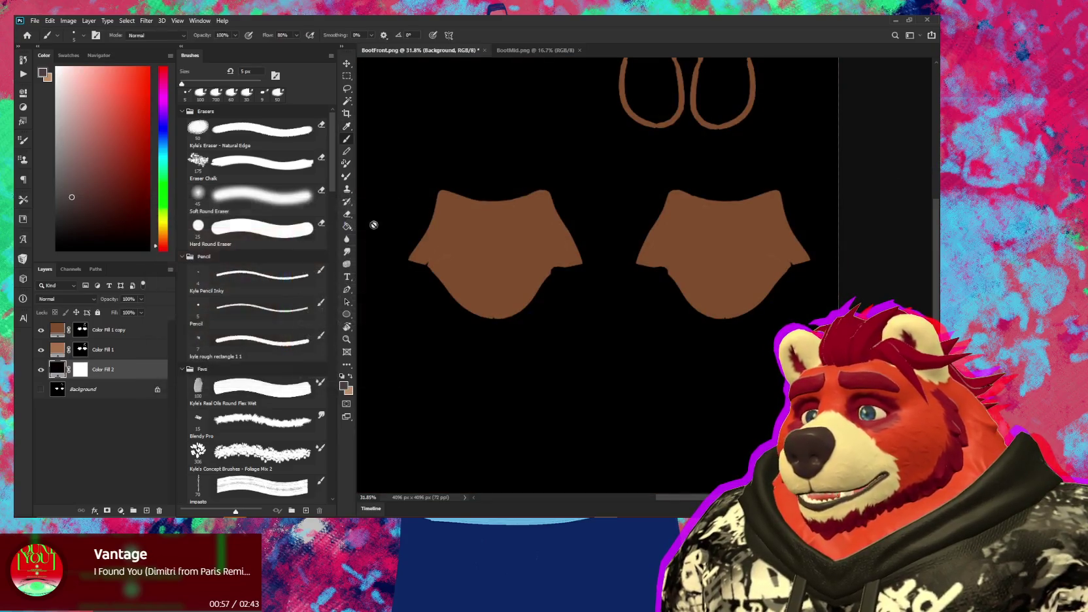
click(121, 351)
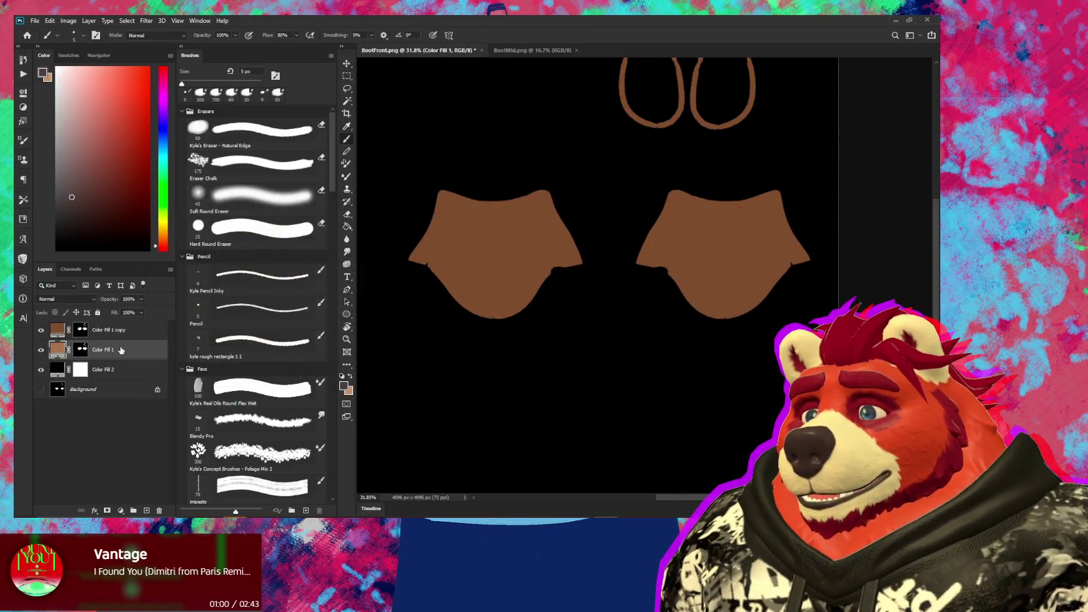
drag(120, 350, 126, 329)
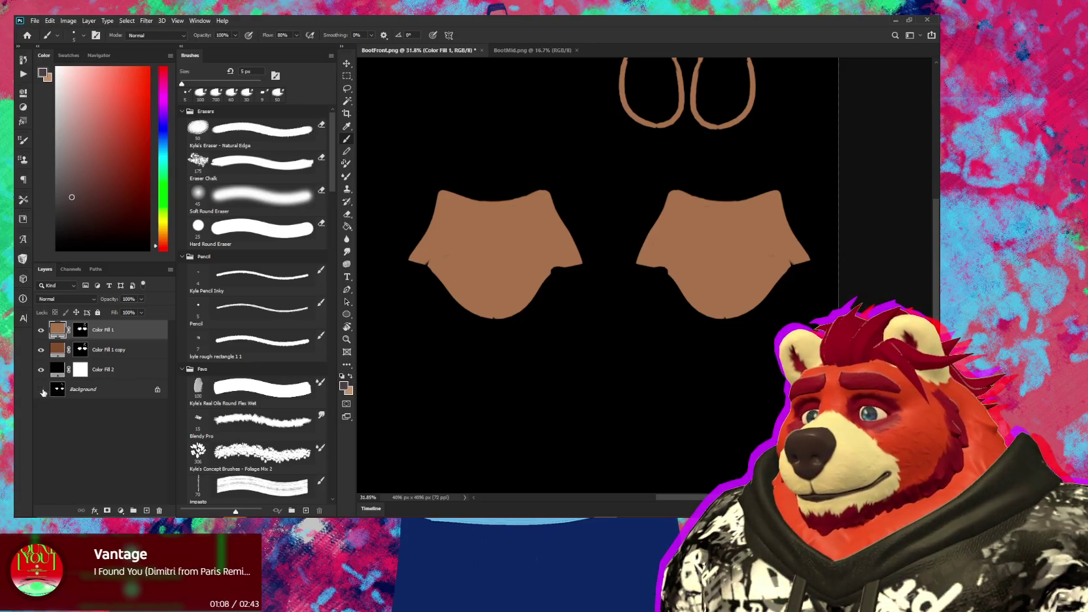
Show both Color Fill layers and stack Color Fill 1 copy above Color Fill 1
alt+click(42, 390)
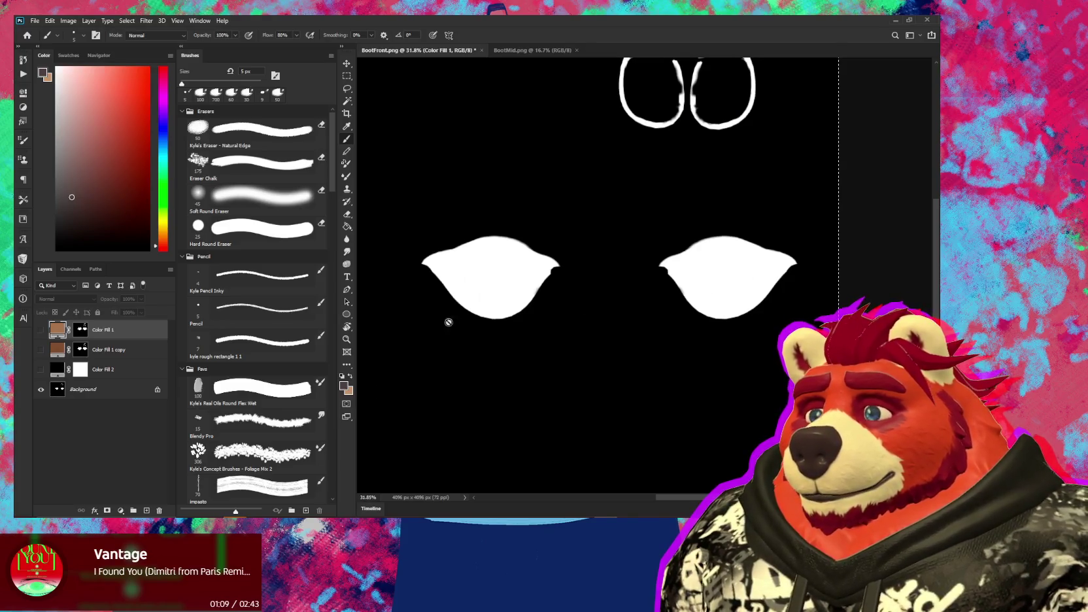
alt+click(80, 350)
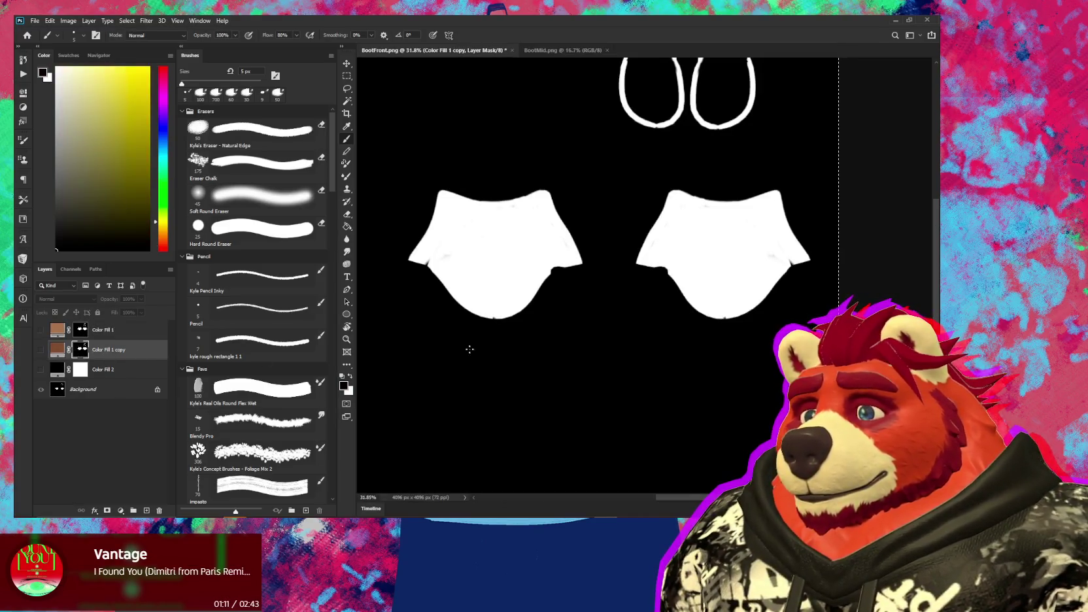
alt+scroll(600, 326, down, 1)
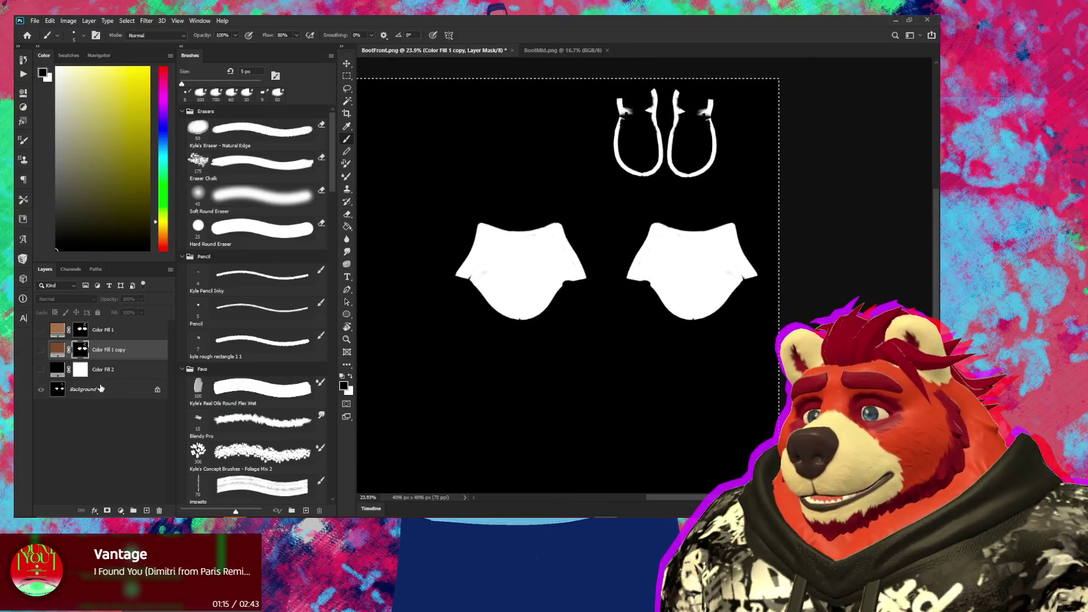
click(41, 390)
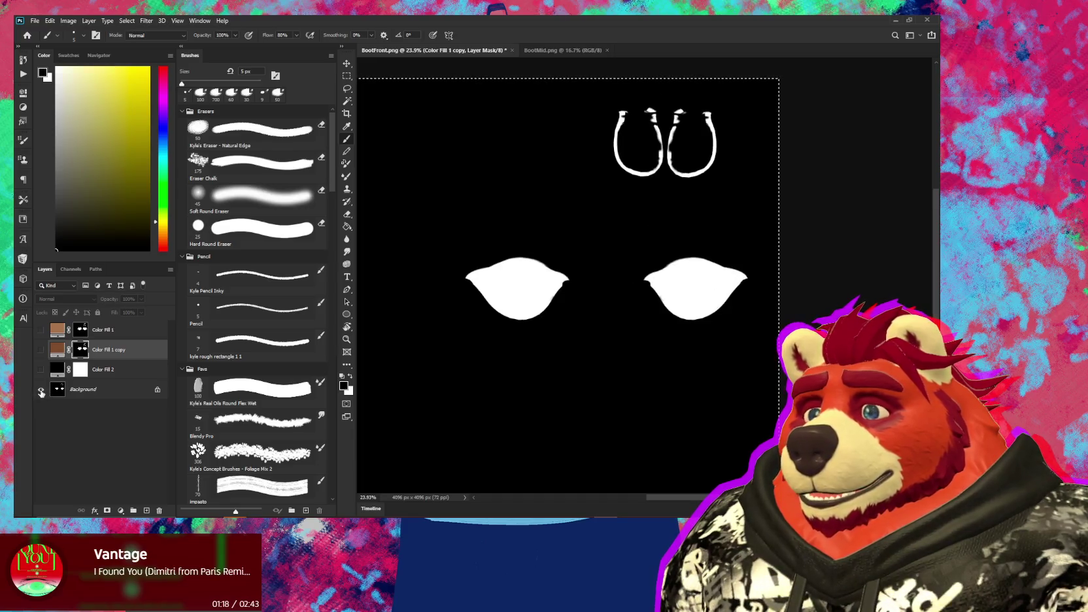
alt+scroll(597, 316, down, 1)
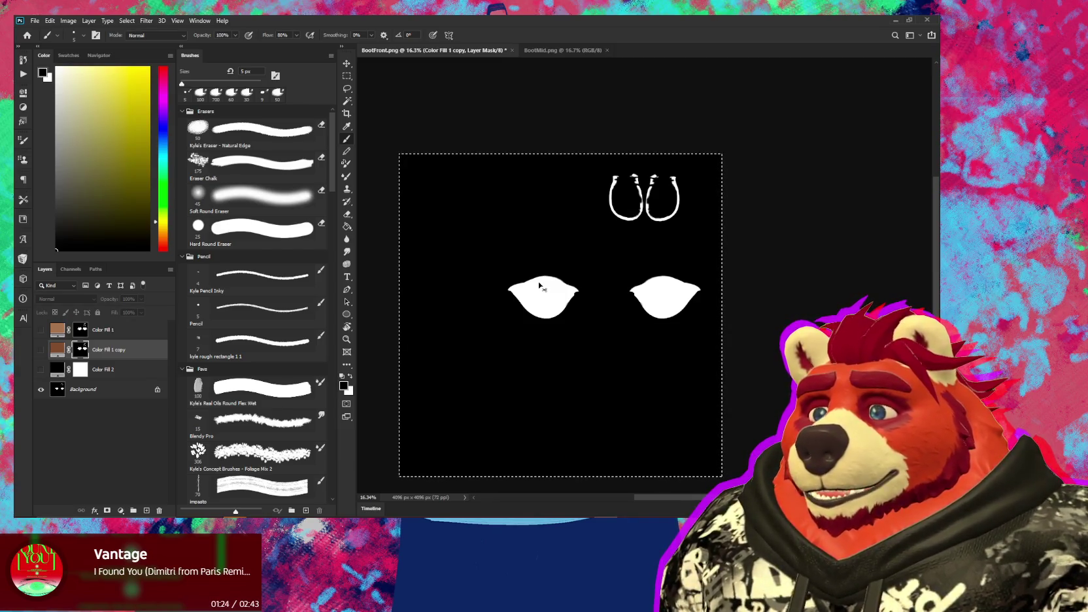
key(alt+comma)
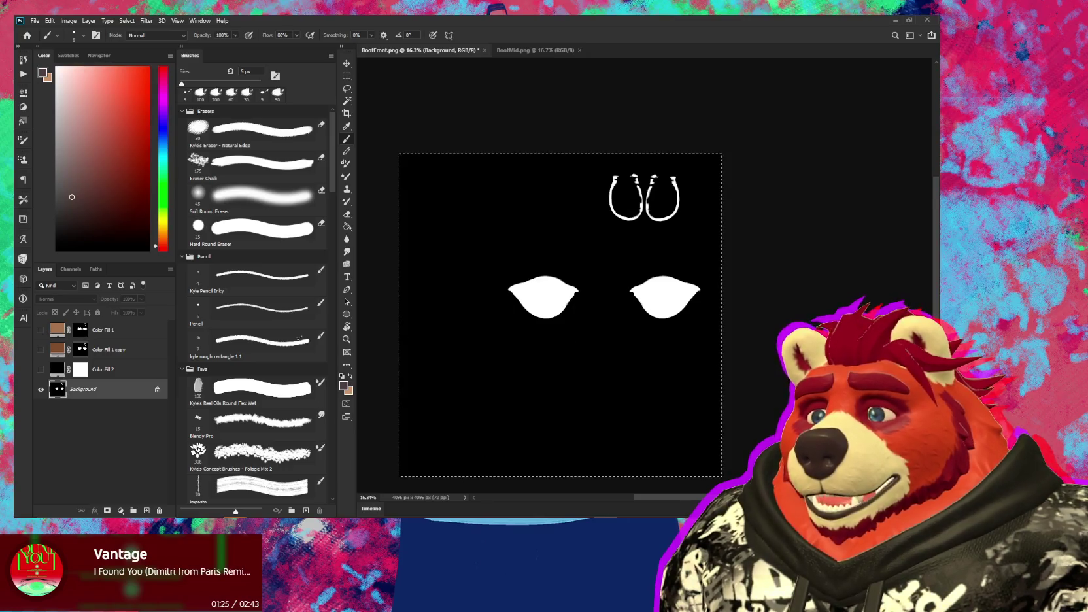
alt+click(81, 349)
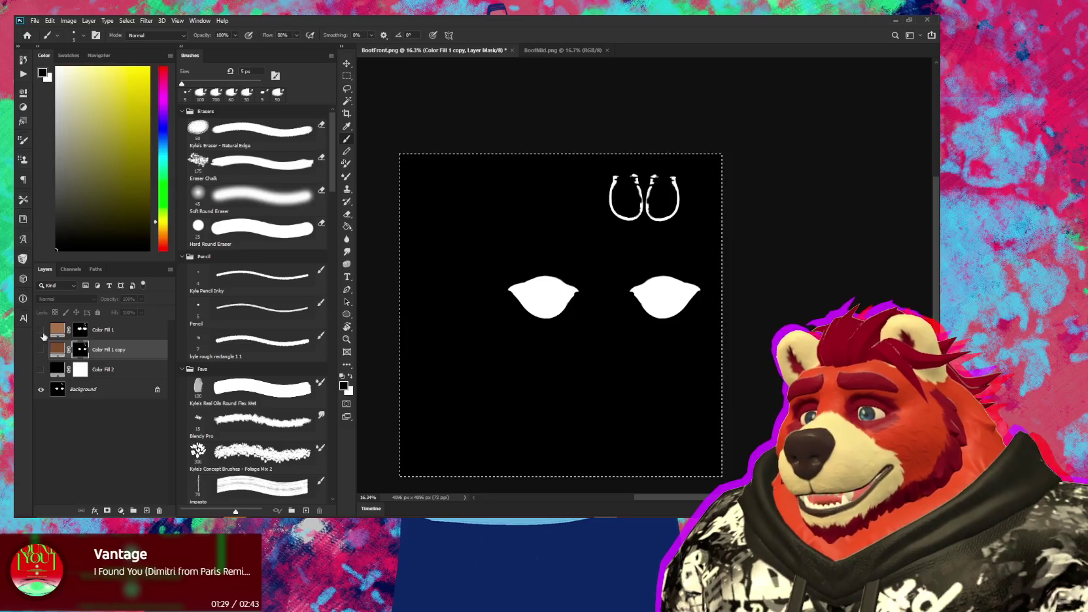
drag(46, 354, 44, 334)
drag(125, 350, 127, 334)
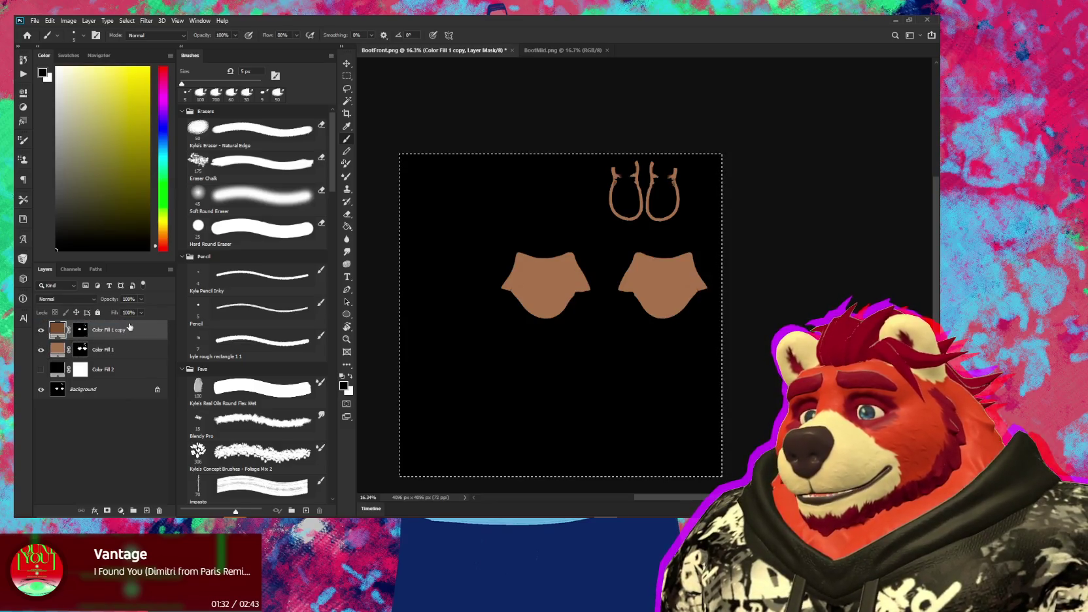
alt+scroll(582, 303, up, 5)
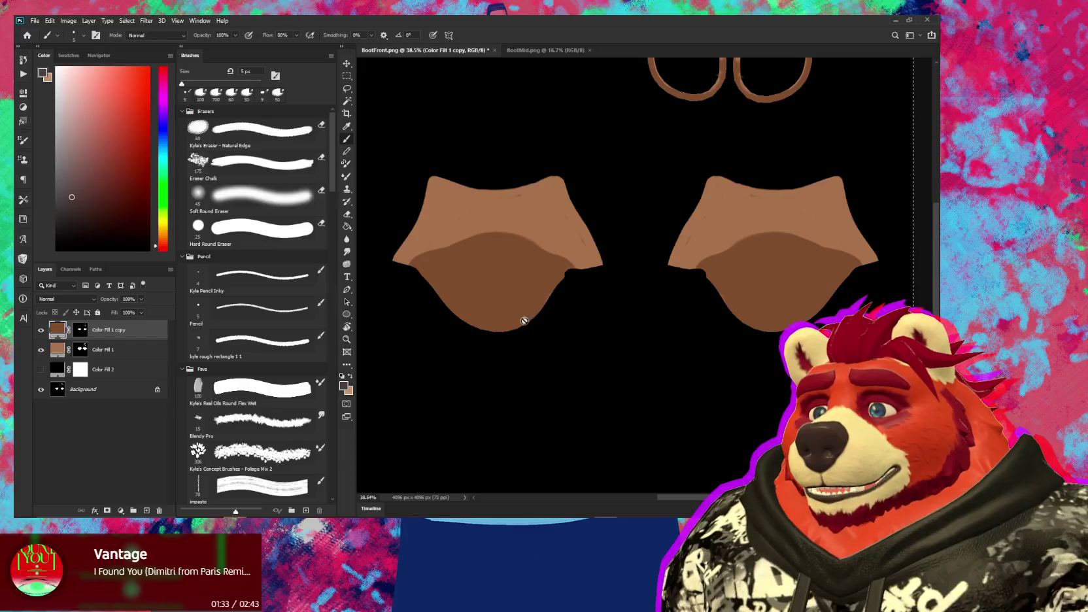
Switch to the Pen tool and review its path arrangement, alignment and combine options
alt+scroll(517, 301, up, 2)
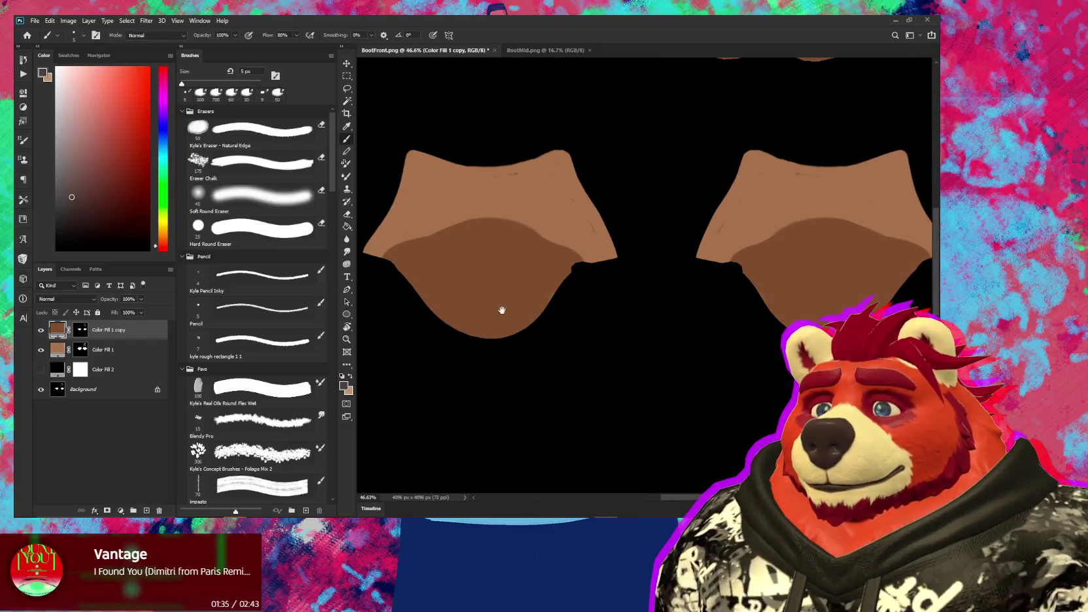
drag(501, 310, 580, 326)
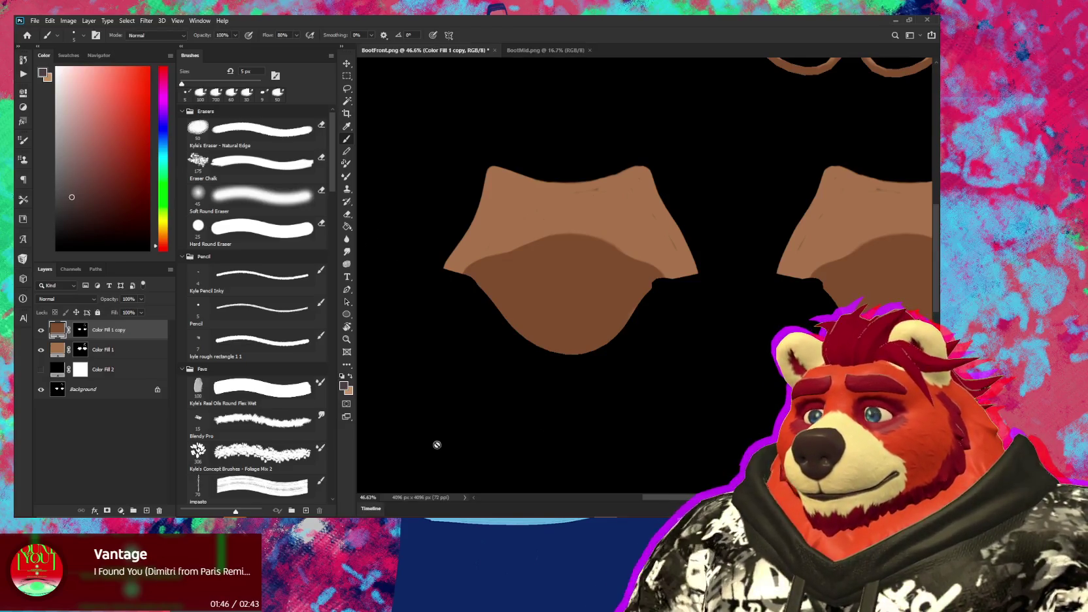
click(349, 296)
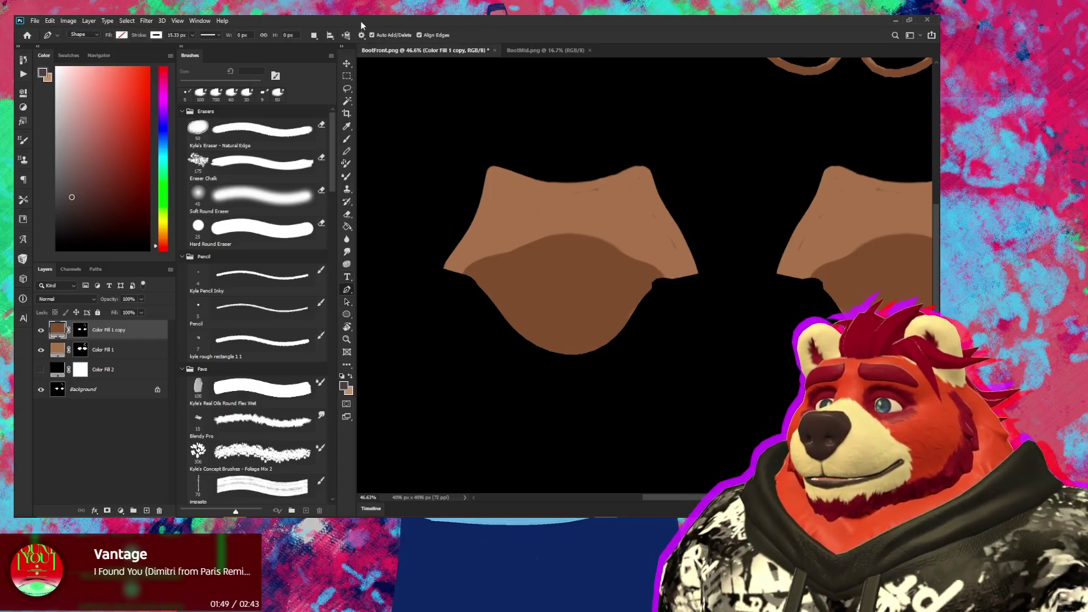
key(b)
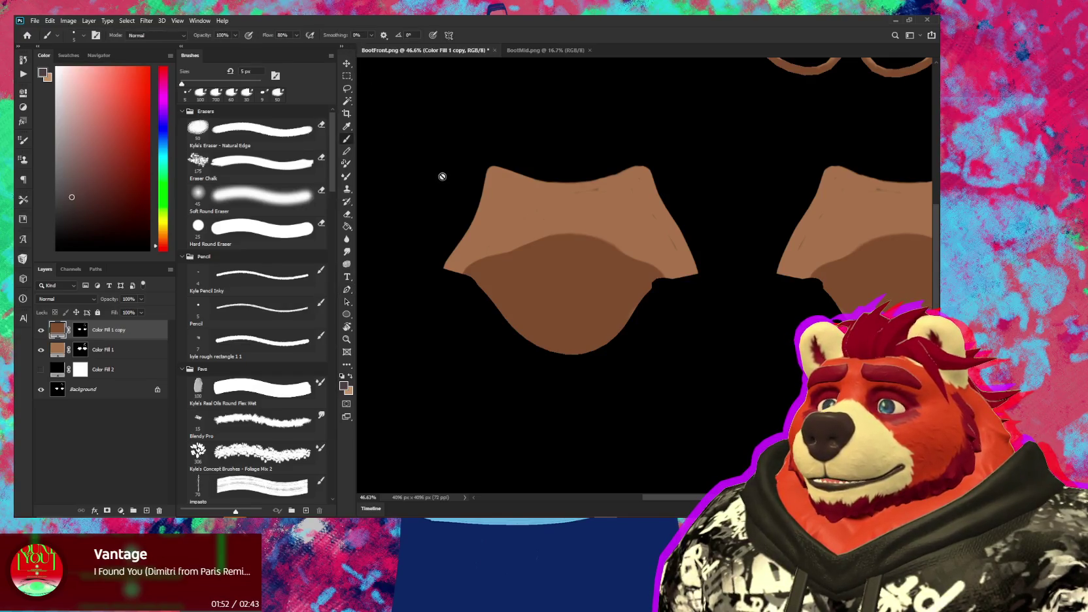
click(347, 290)
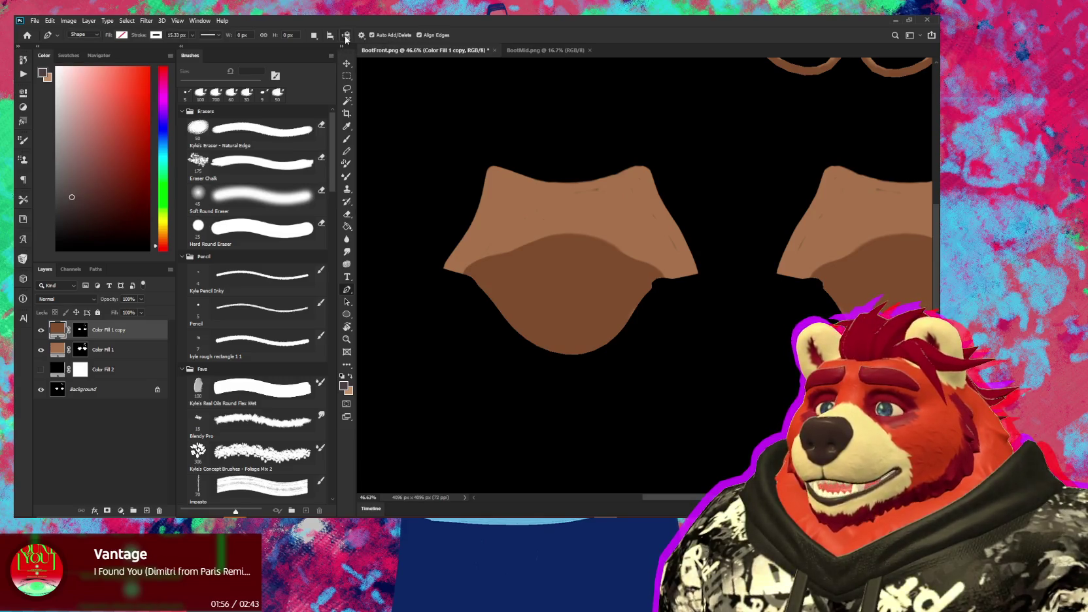
click(347, 35)
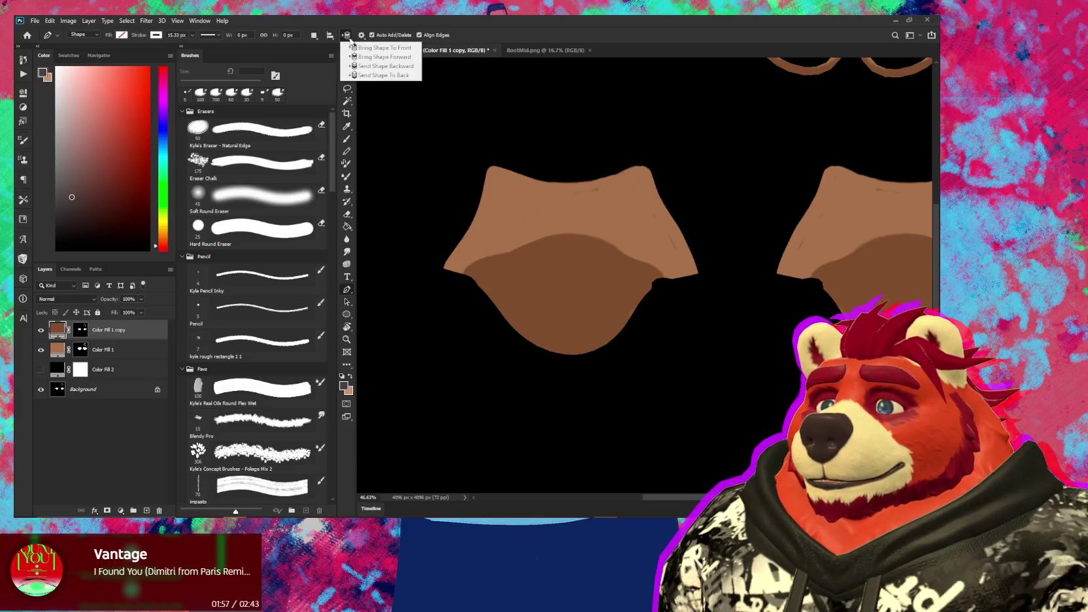
click(330, 37)
click(330, 37)
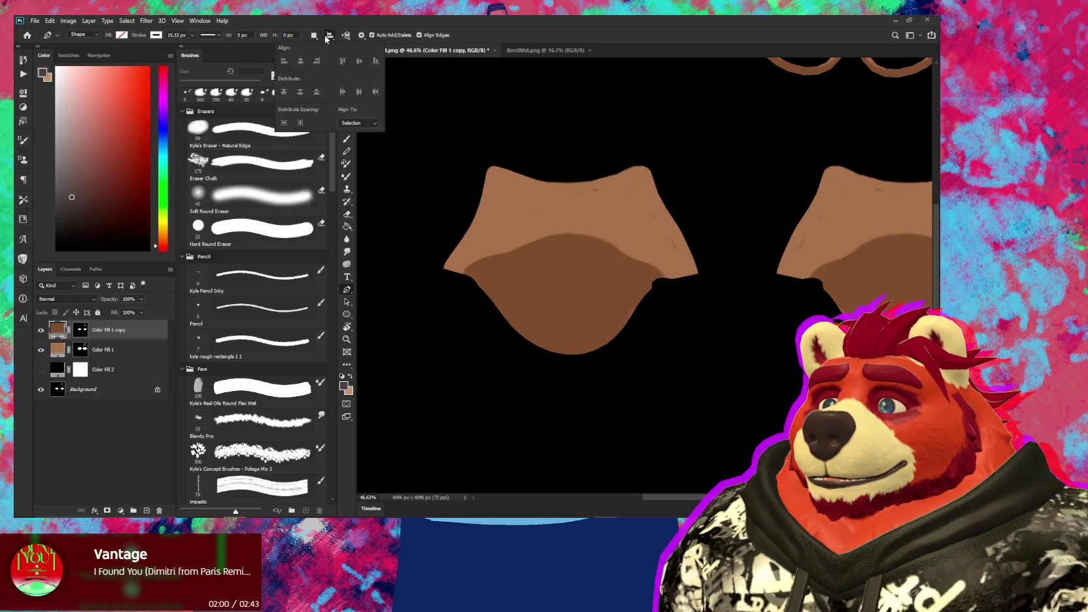
click(313, 36)
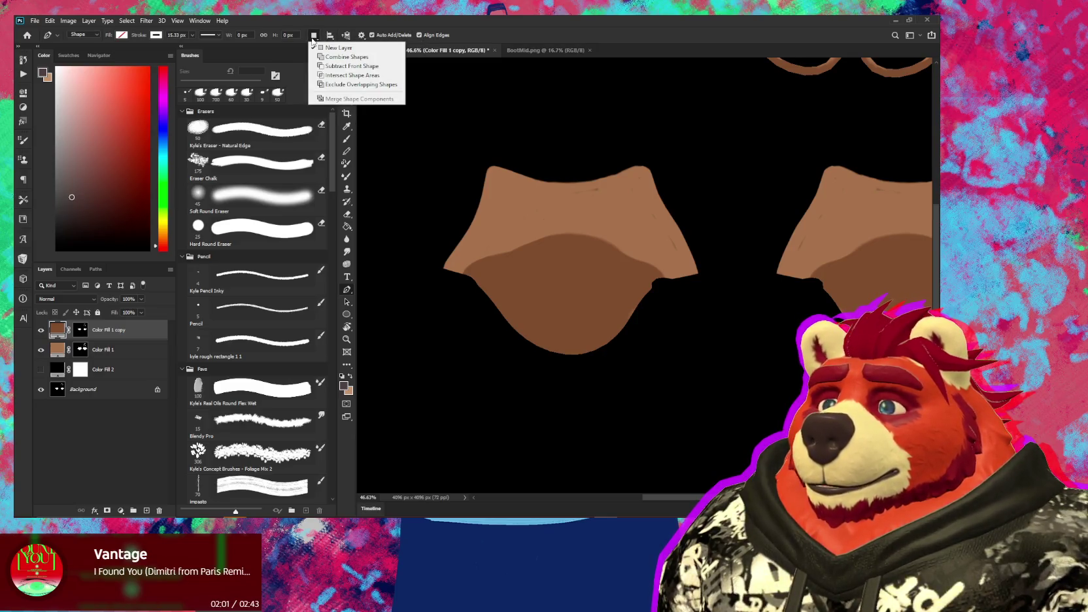
click(313, 39)
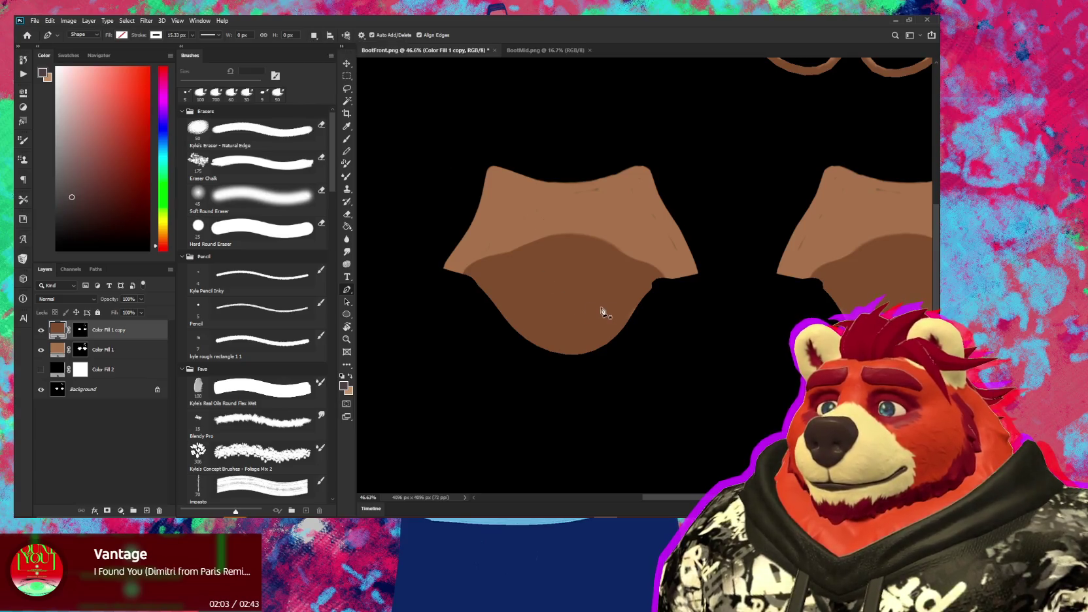
Show the rulers and place a vertical guide at about X 2625 px between the boot pieces
key(ctrl+r)
drag(360, 216, 751, 255)
drag(827, 291, 731, 285)
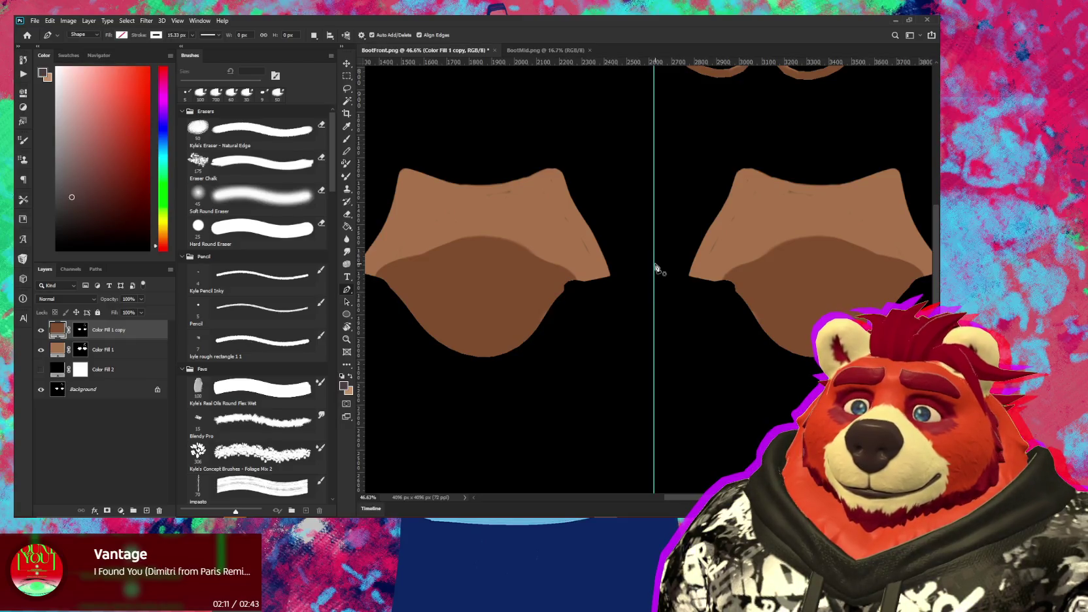
Nudge the vertical guide a couple of pixels left, then zoom in on the left boot piece
key(v)
drag(653, 264, 652, 265)
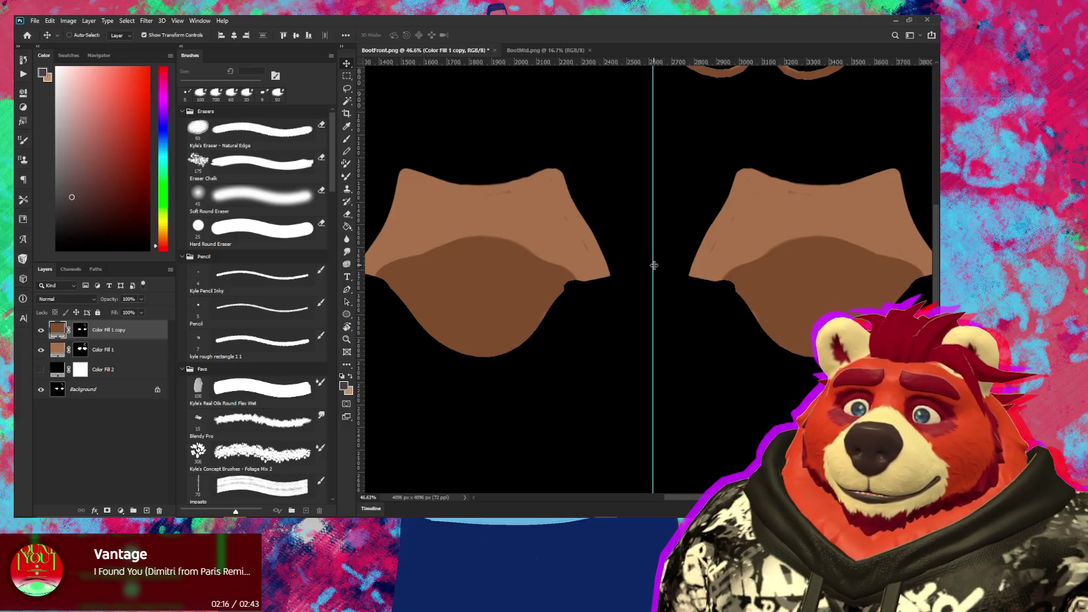
alt+scroll(654, 265, down, 2)
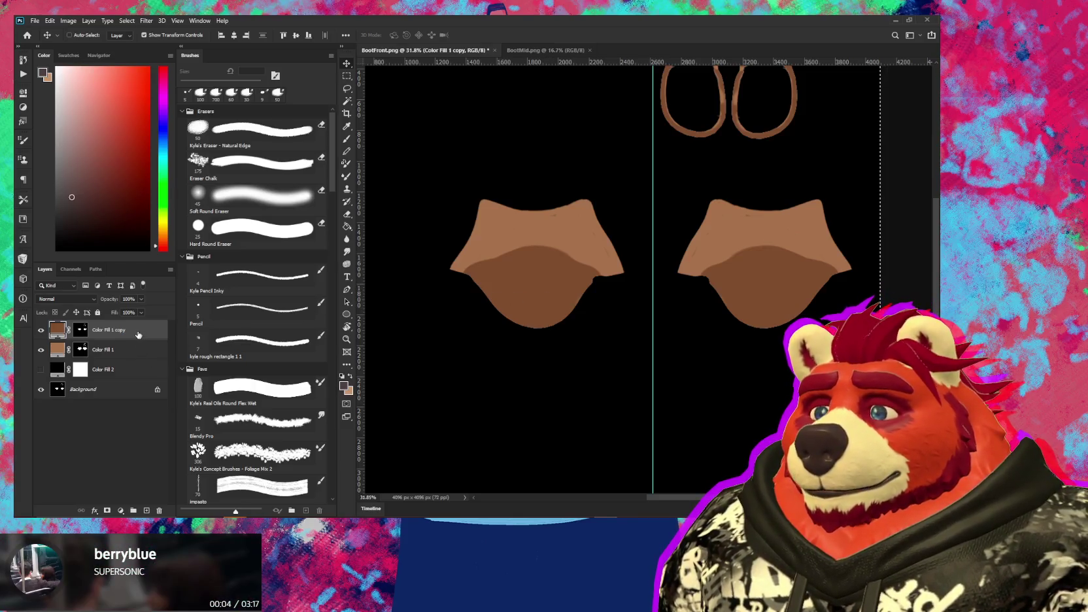
alt+scroll(470, 295, up, 3)
alt+scroll(530, 309, down, 1)
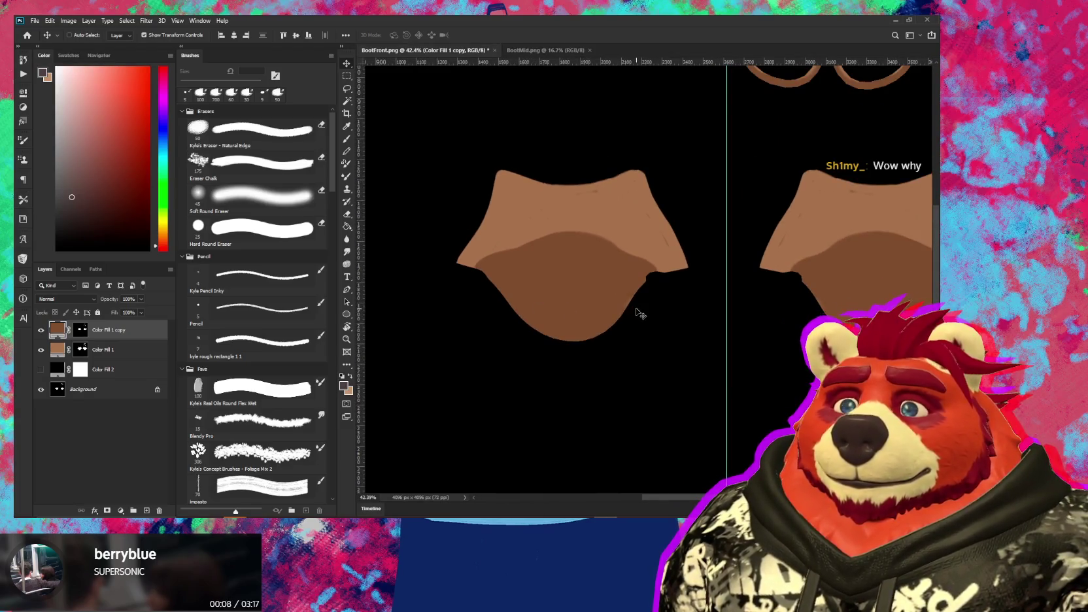
drag(633, 311, 606, 319)
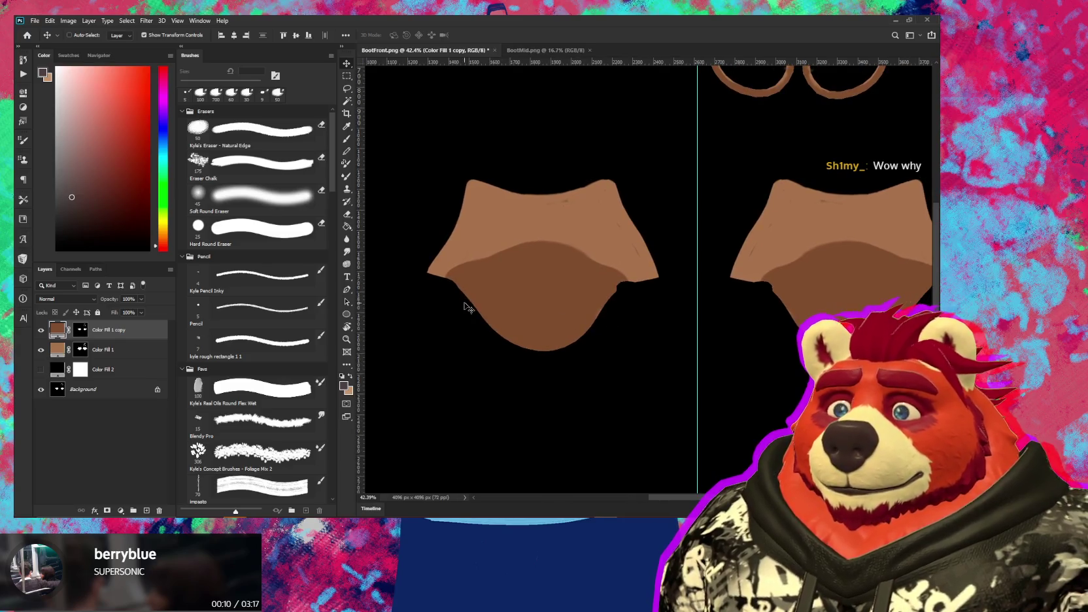
alt+scroll(461, 304, up, 2)
alt+scroll(451, 303, up, 1)
Draw a curved Pen shape along the dark brown edge, creating the white-stroked Shape 1 layer
key(p)
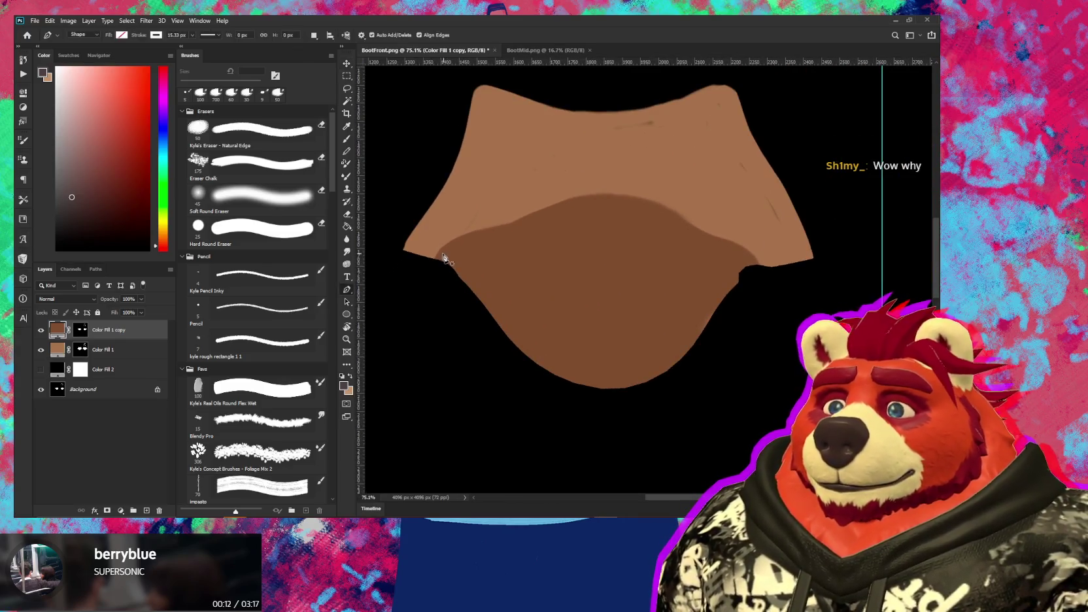
alt+scroll(440, 263, up, 1)
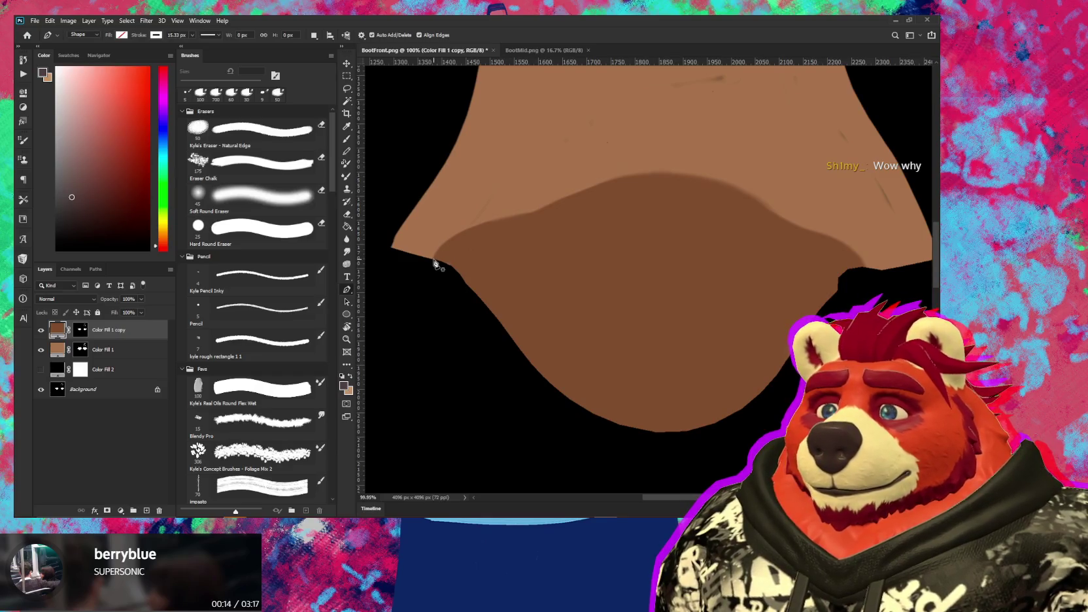
click(433, 260)
mouse_move(536, 214)
mouse_down()
mouse_move(631, 206)
mouse_move(760, 174)
mouse_up()
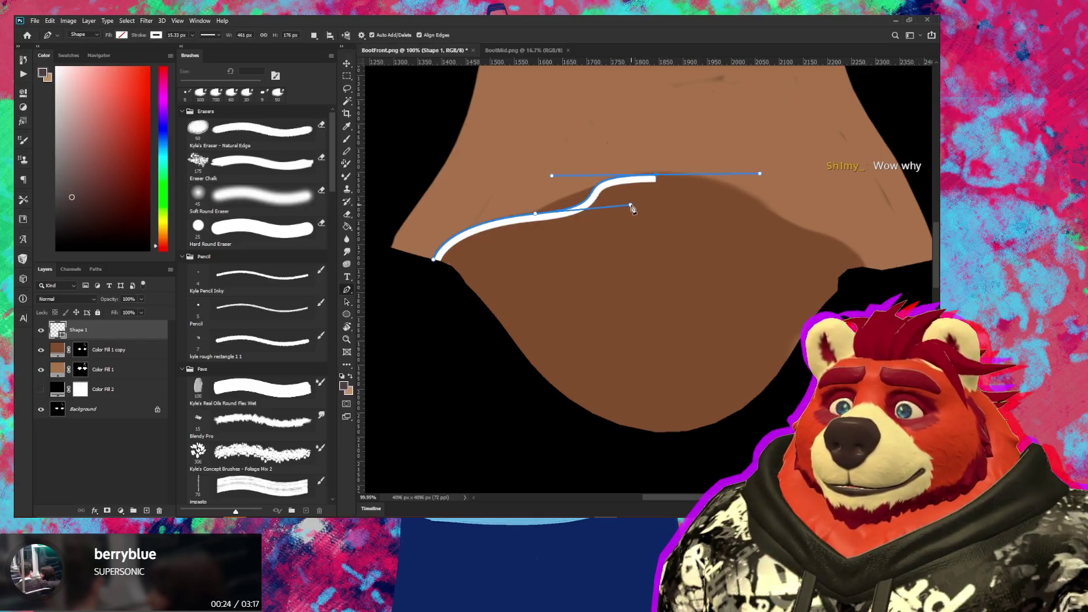
mouse_move(784, 222)
mouse_down()
mouse_move(863, 243)
mouse_move(864, 255)
mouse_move(841, 245)
mouse_up()
click(865, 268)
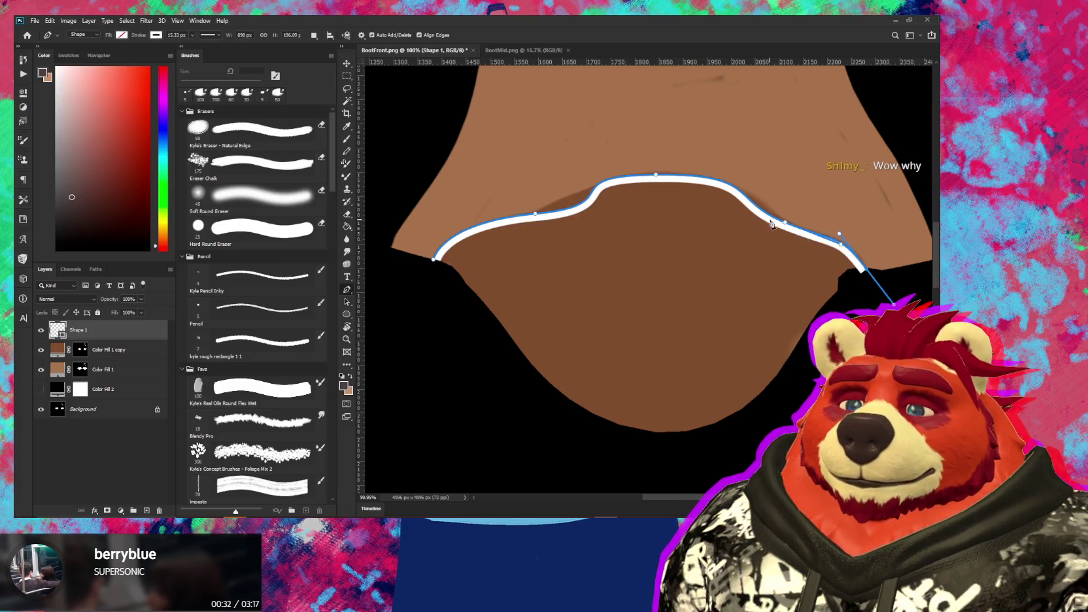
alt+scroll(765, 228, up, 1)
Switch to the Direct Selection tool for editing individual path points
key(c)
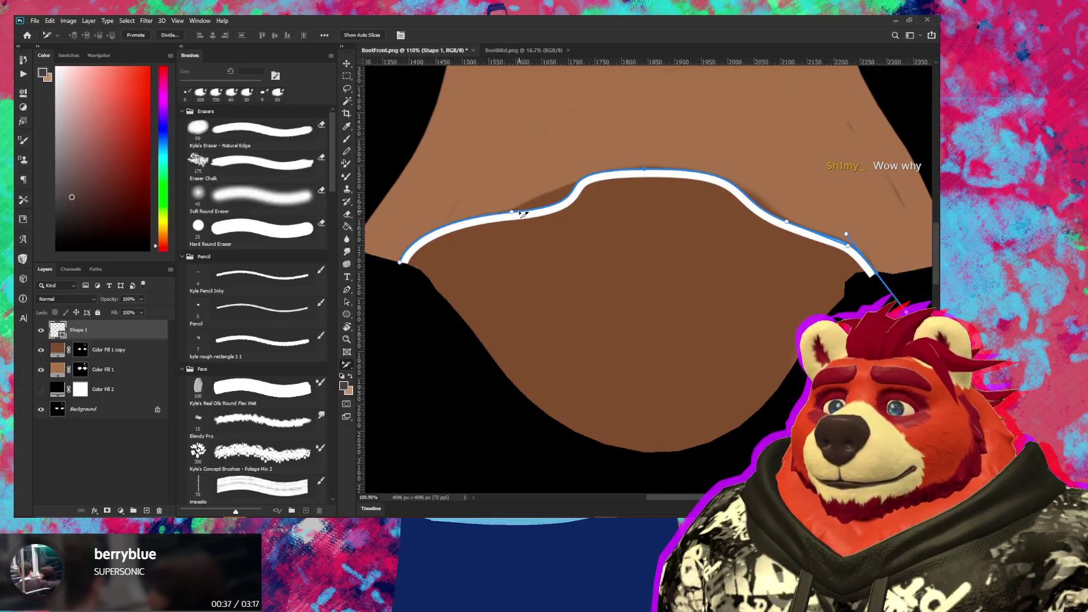
key(shift+c)
key(shift+c)
key(shift+c)
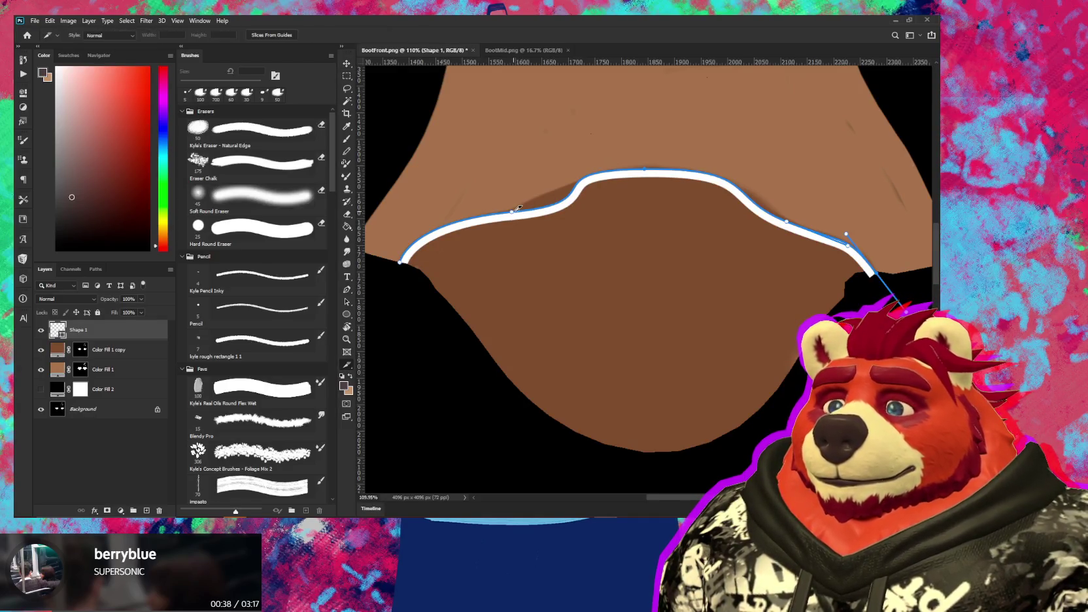
key(shift+v)
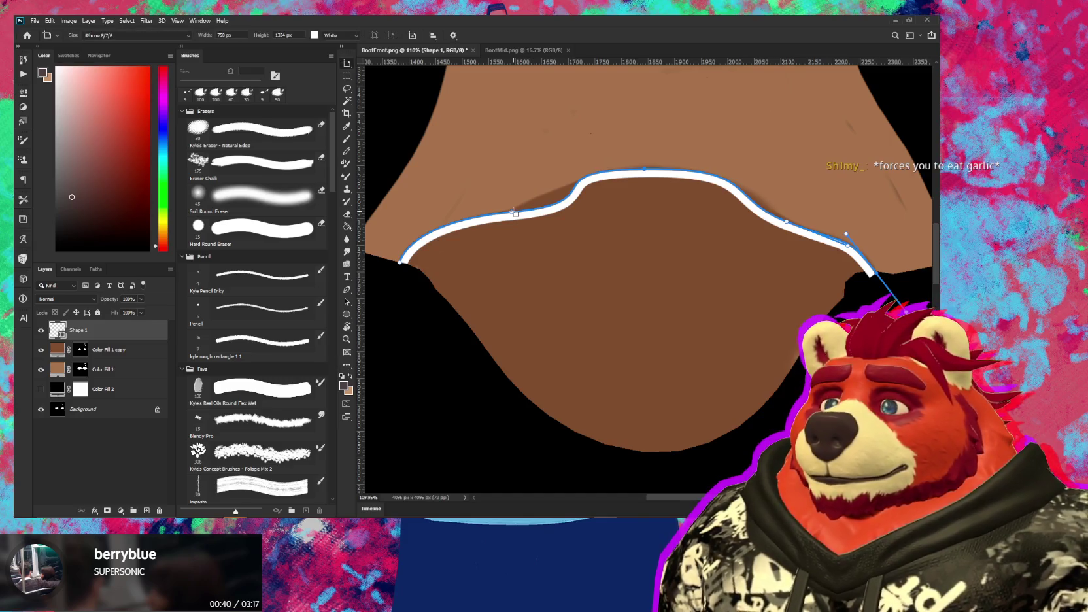
key(shift+v)
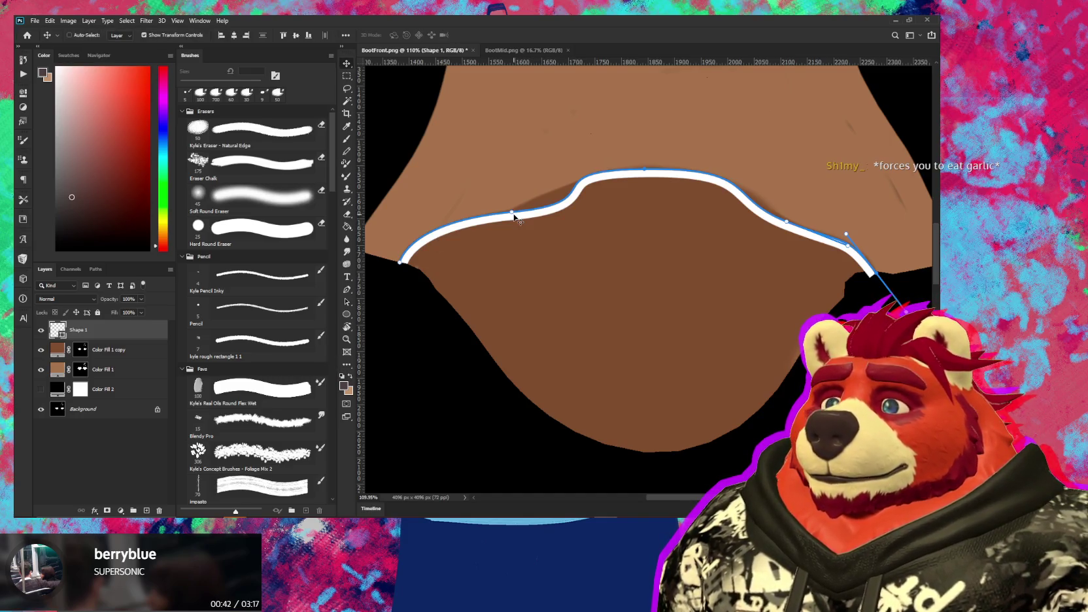
click(344, 304)
right_click(345, 304)
click(395, 311)
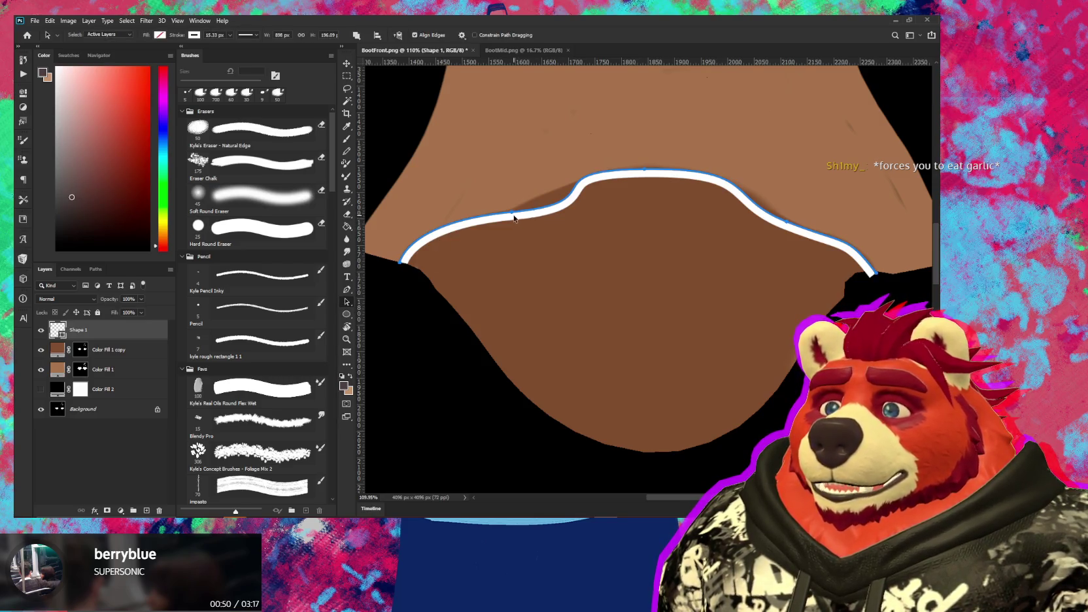
Restore the accidentally deleted Shape 1 layer and reshape the curve's left and middle anchors
key(Delete)
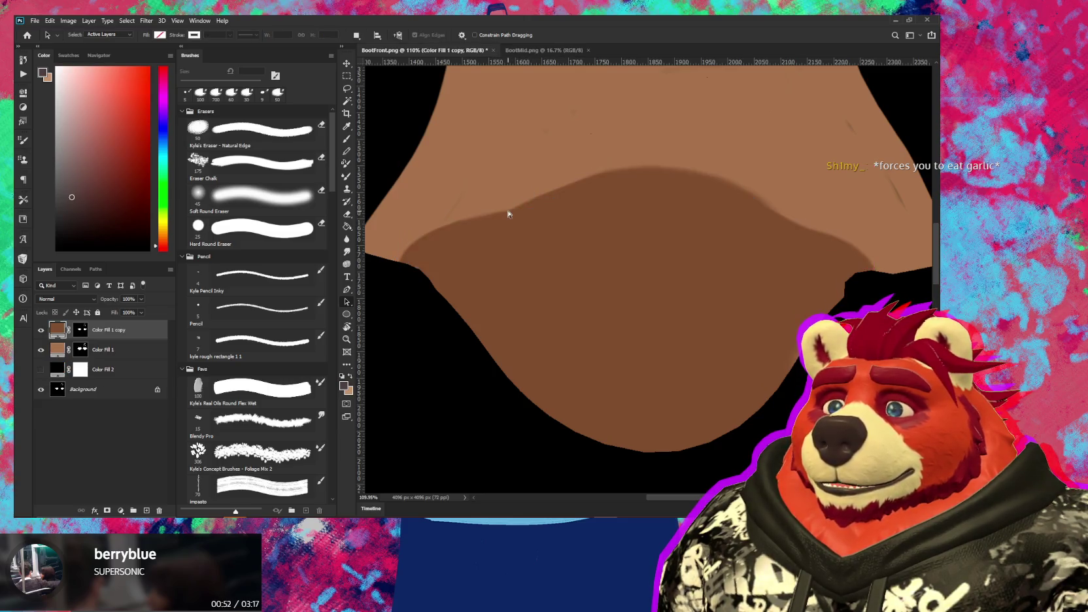
key(ctrl+z)
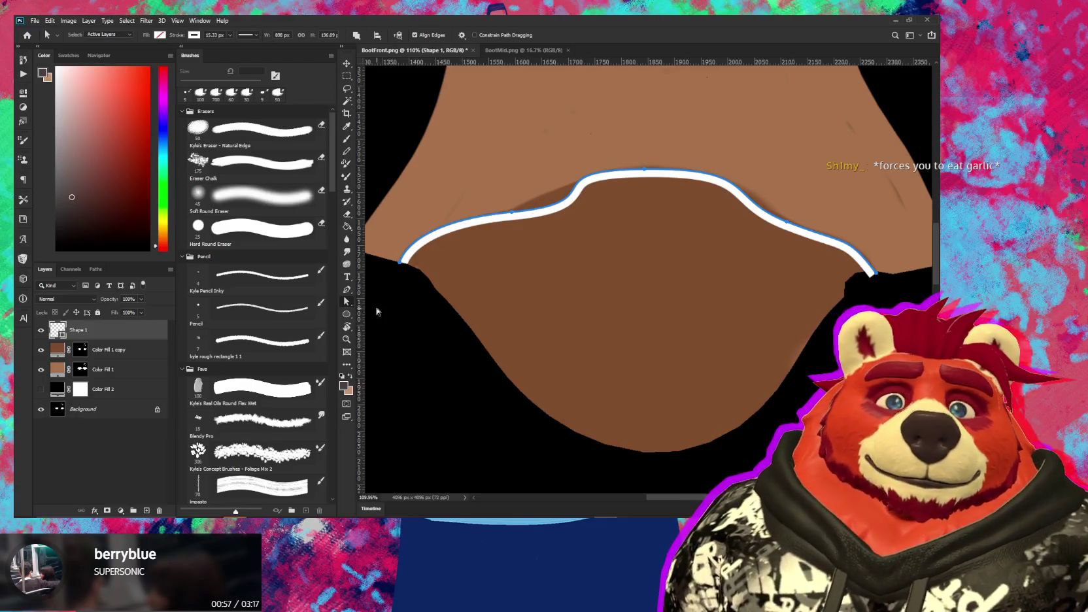
click(513, 214)
mouse_move(616, 202)
mouse_down()
mouse_move(571, 196)
mouse_move(561, 208)
mouse_move(559, 198)
mouse_up()
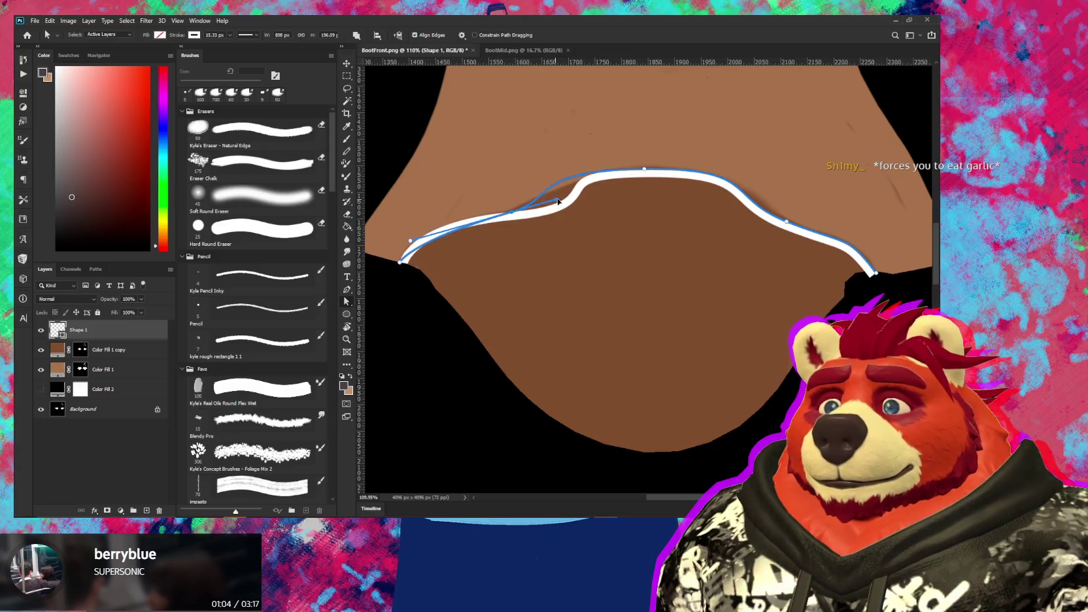
mouse_move(560, 198)
mouse_down()
mouse_move(567, 207)
mouse_move(497, 219)
mouse_up()
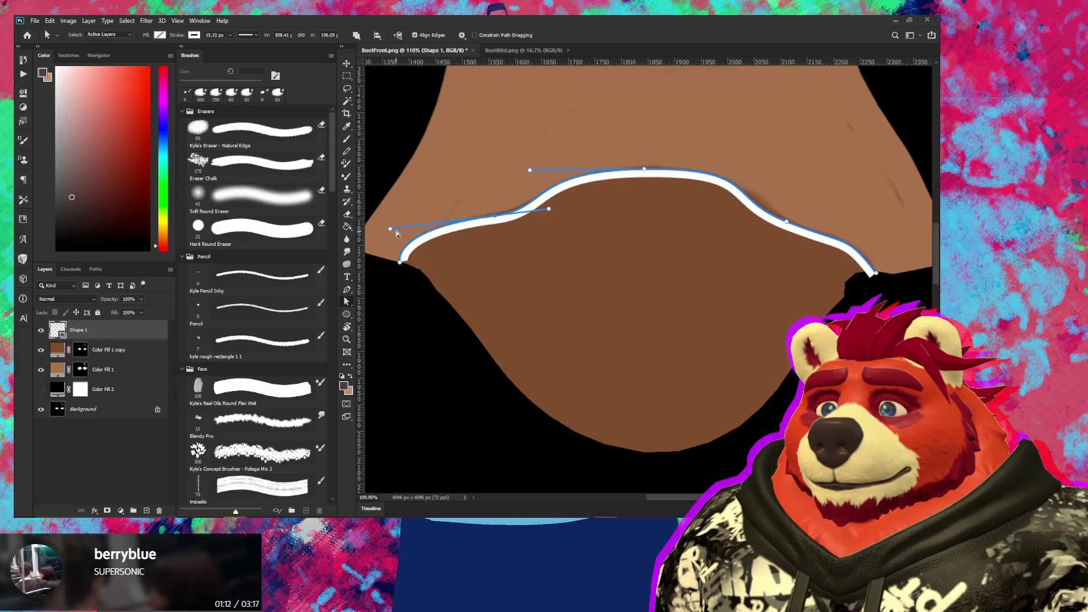
drag(391, 229, 415, 223)
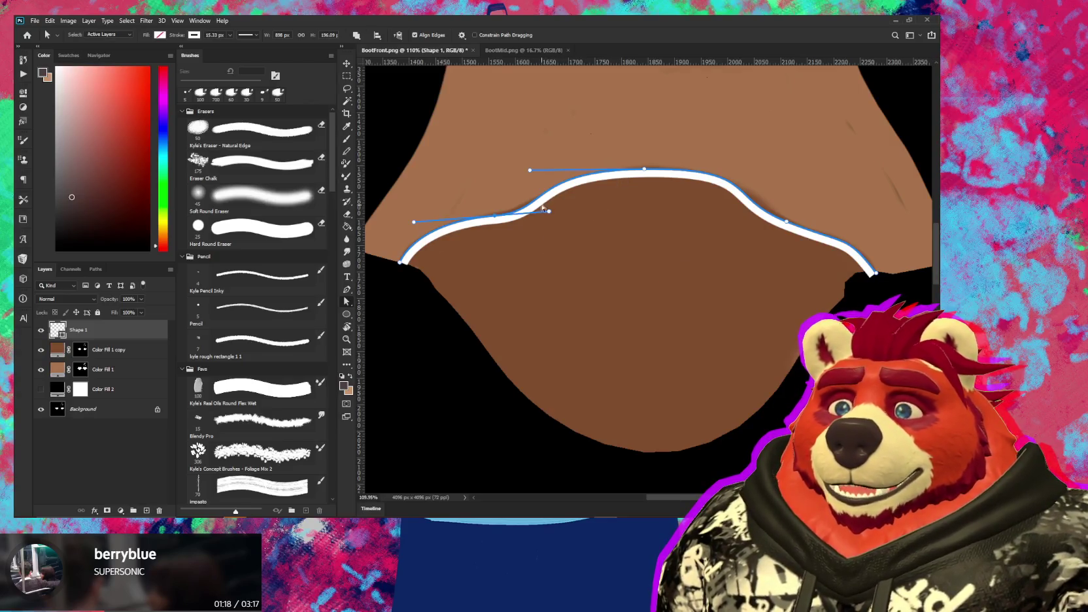
drag(495, 220, 488, 219)
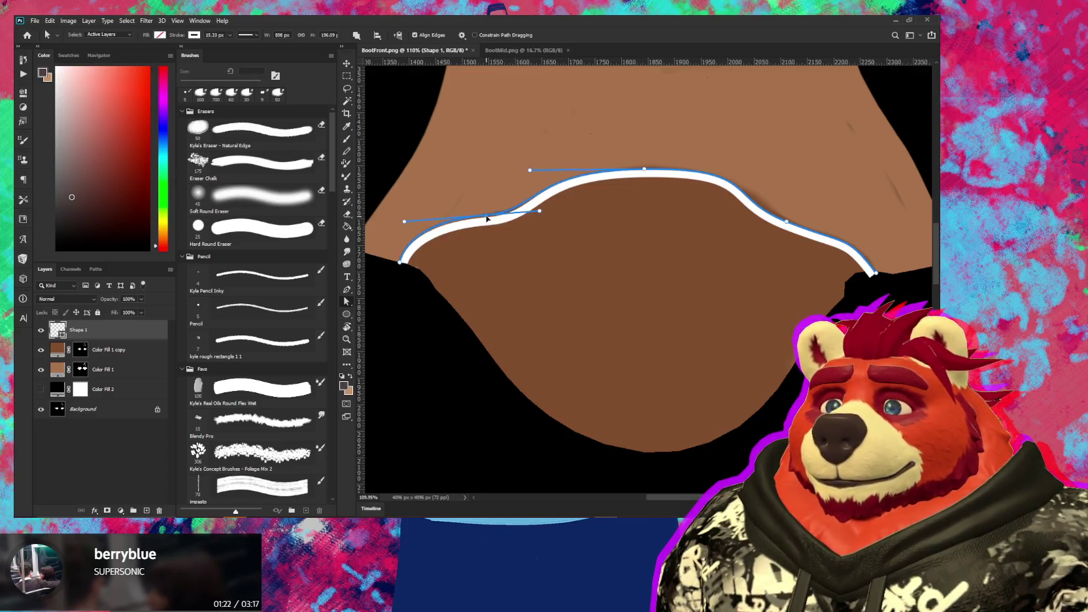
Adjust the right-side anchors and handles so the curve hugs the brown boundary
click(788, 221)
drag(788, 221, 791, 220)
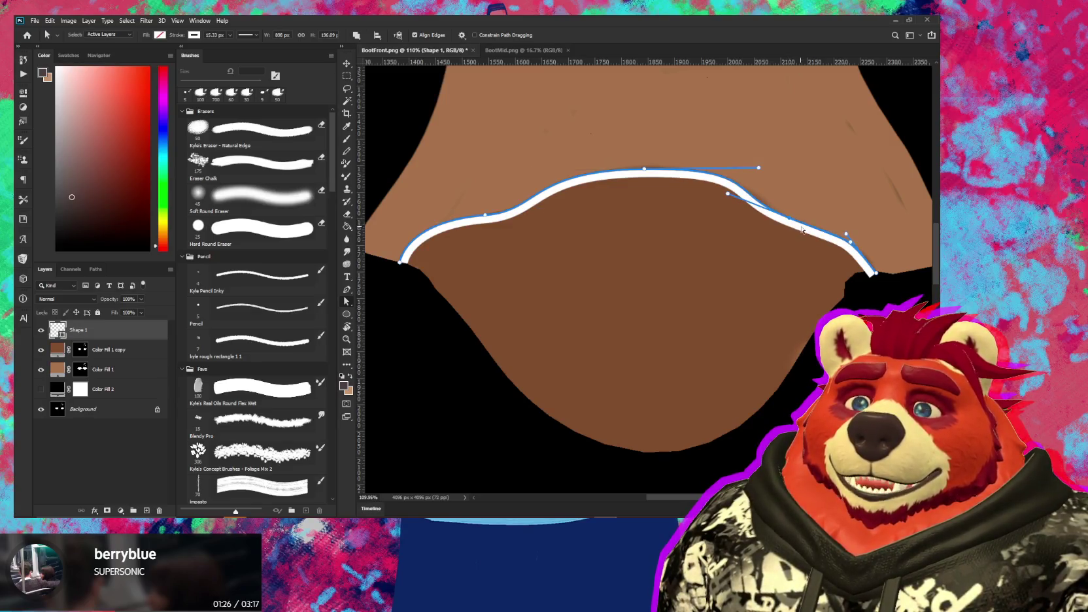
drag(852, 247, 824, 238)
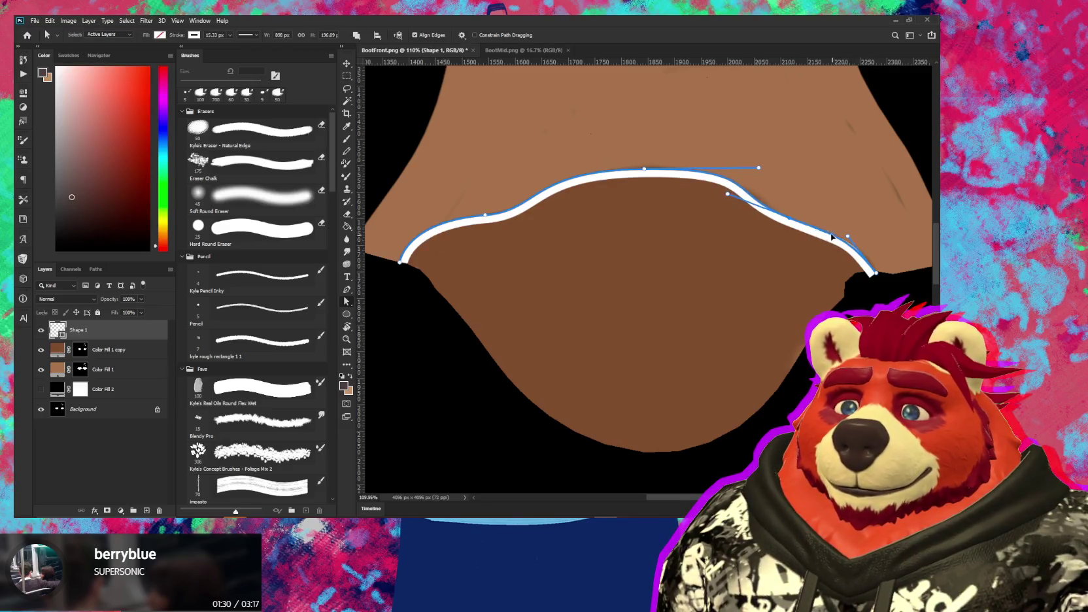
drag(848, 236, 856, 237)
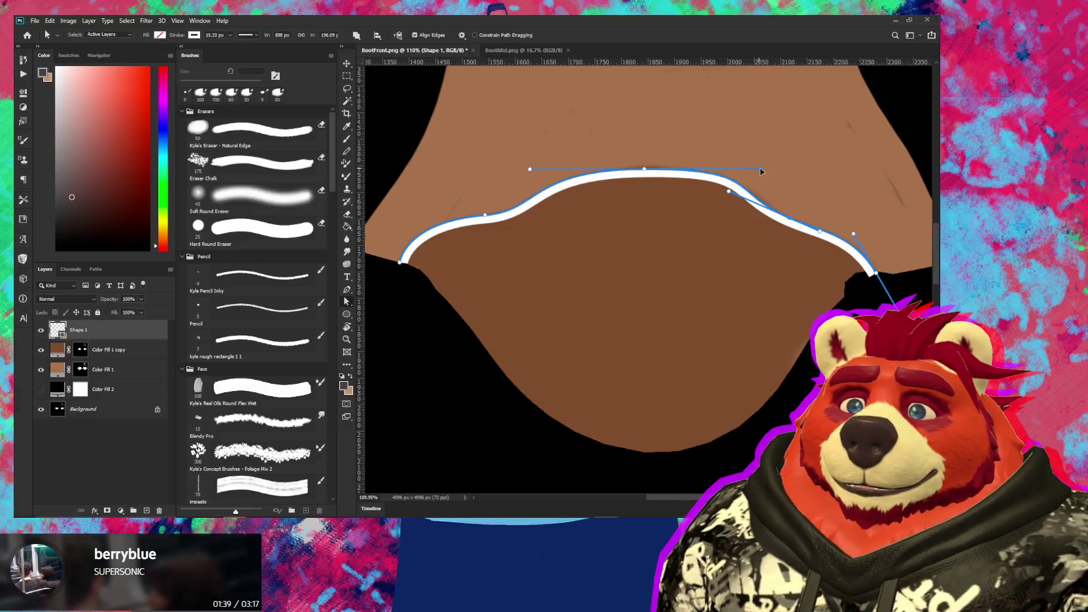
drag(761, 170, 742, 170)
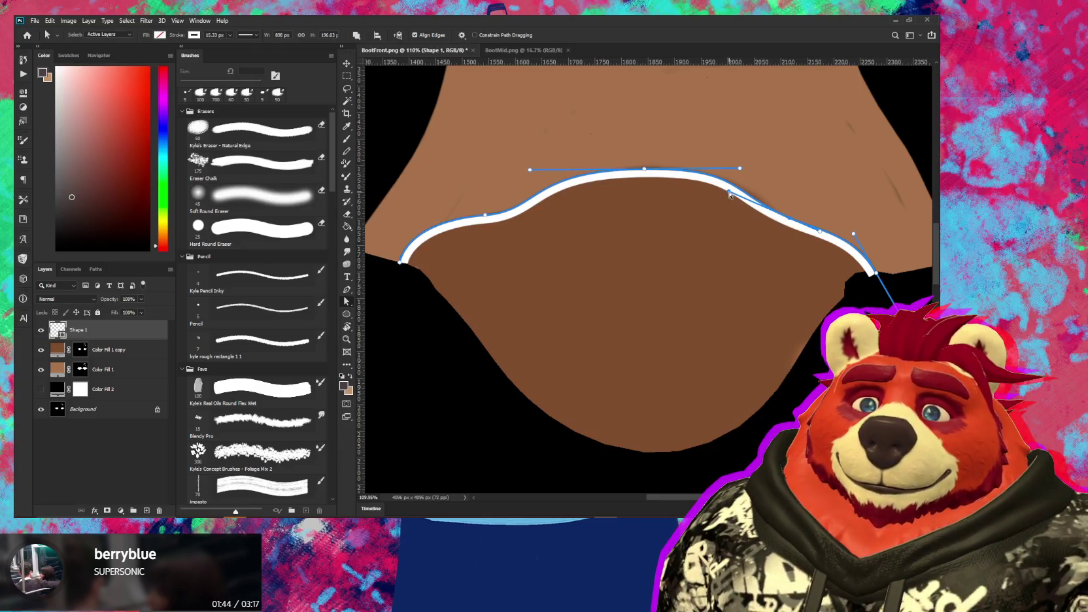
drag(730, 194, 730, 189)
Commit the path edits and zoom out to review the whole boot front
key(Return)
alt+scroll(727, 211, down, 4)
alt+scroll(731, 262, up, 2)
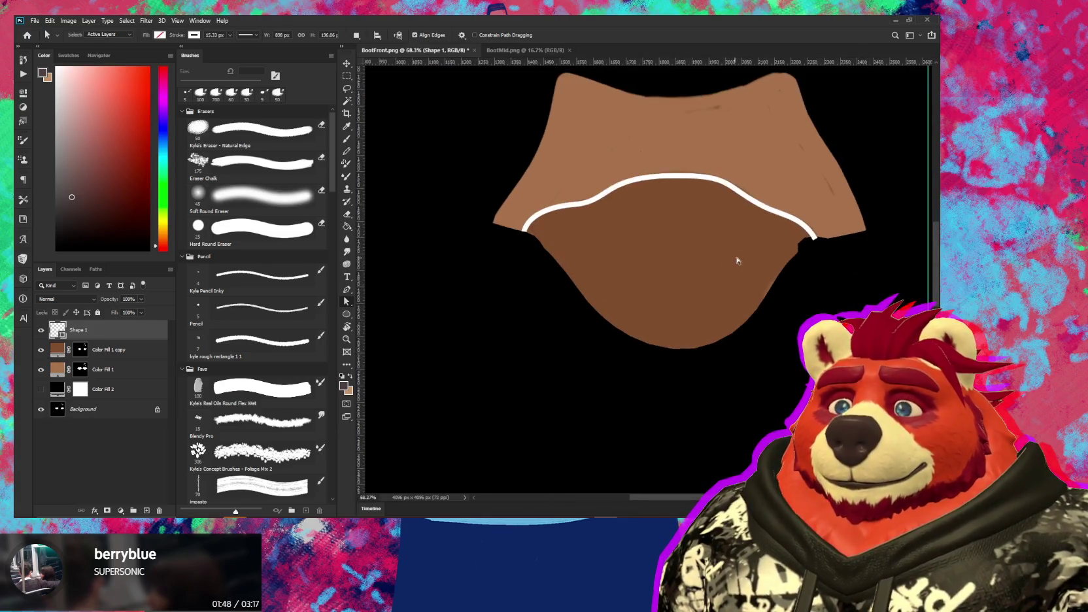
alt+scroll(595, 296, down, 2)
alt+scroll(615, 292, down, 1)
key(c)
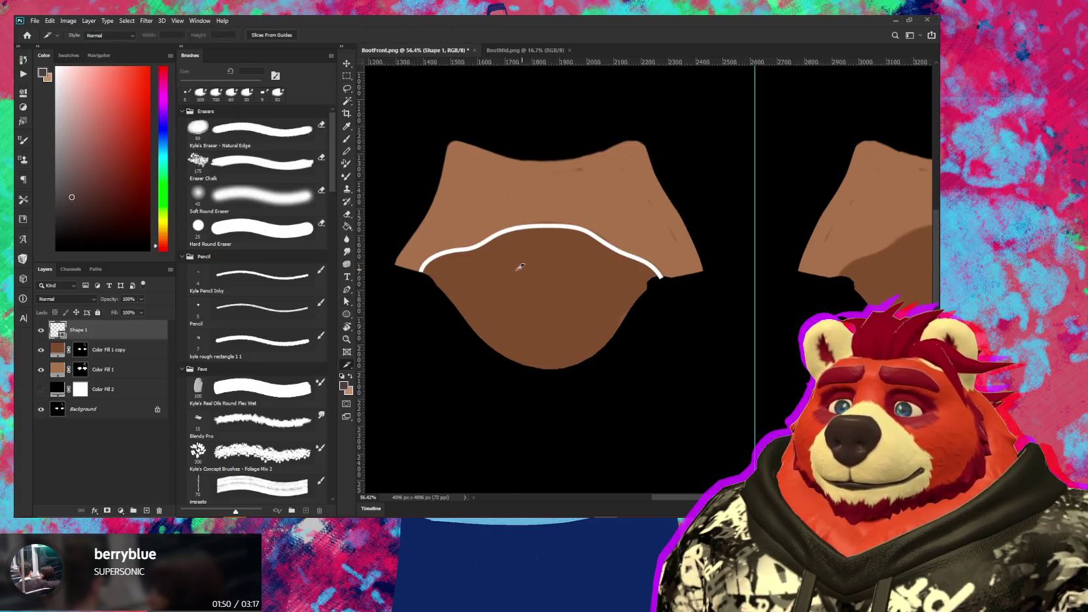
key(v)
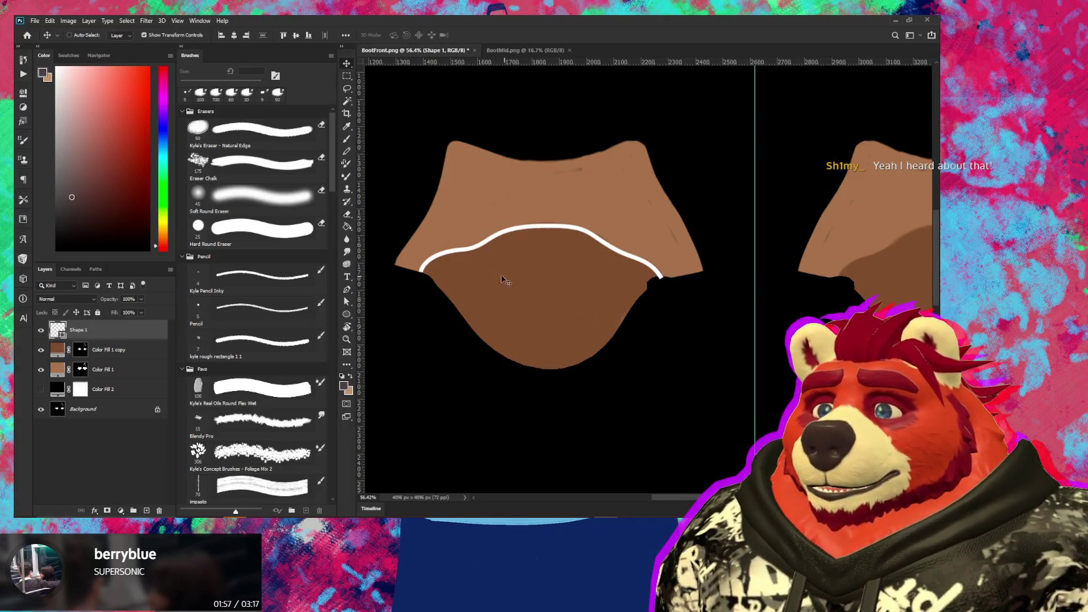
Select the whole Shape 1 path and change its stroke style to dotted
key(a)
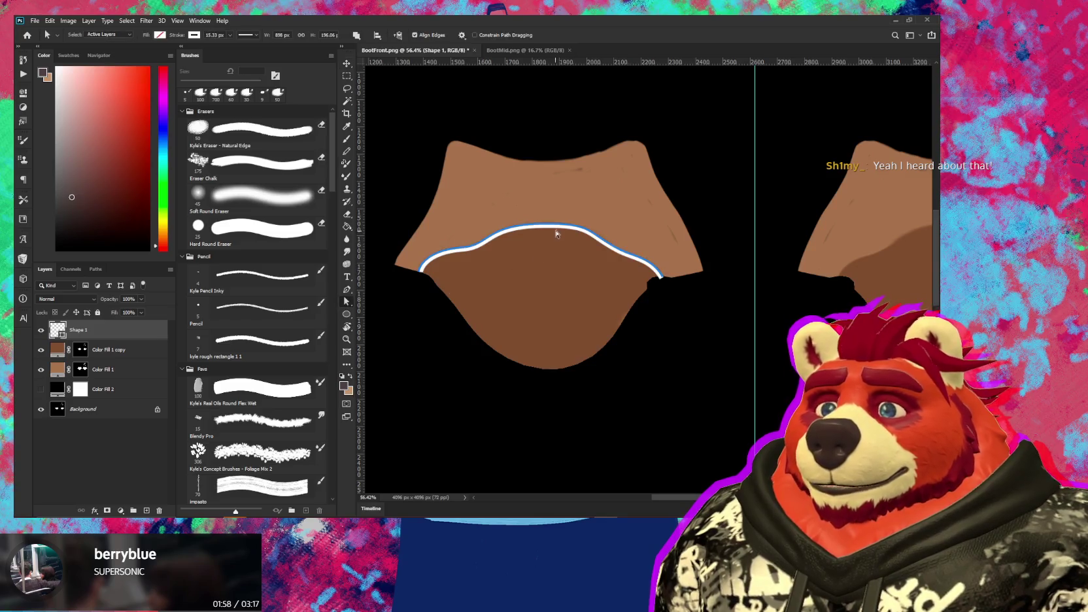
click(195, 35)
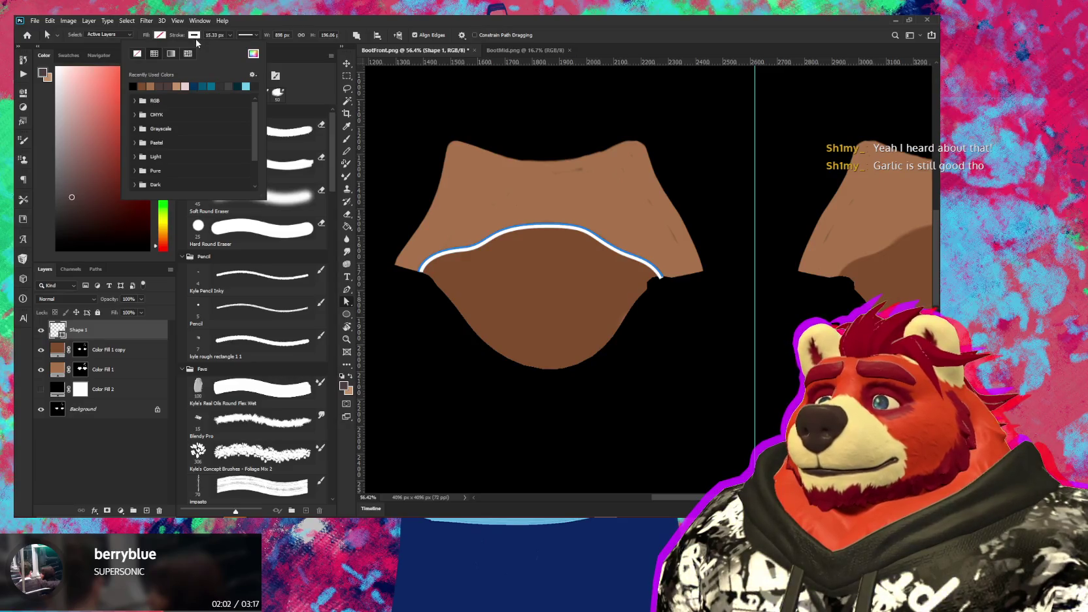
click(231, 38)
key(Return)
click(251, 35)
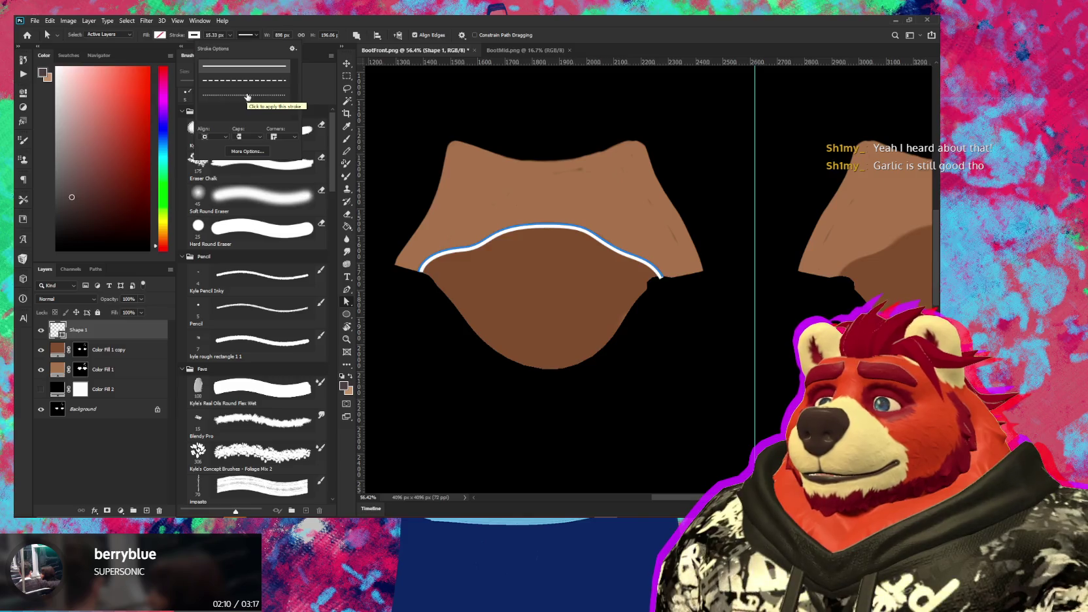
click(248, 96)
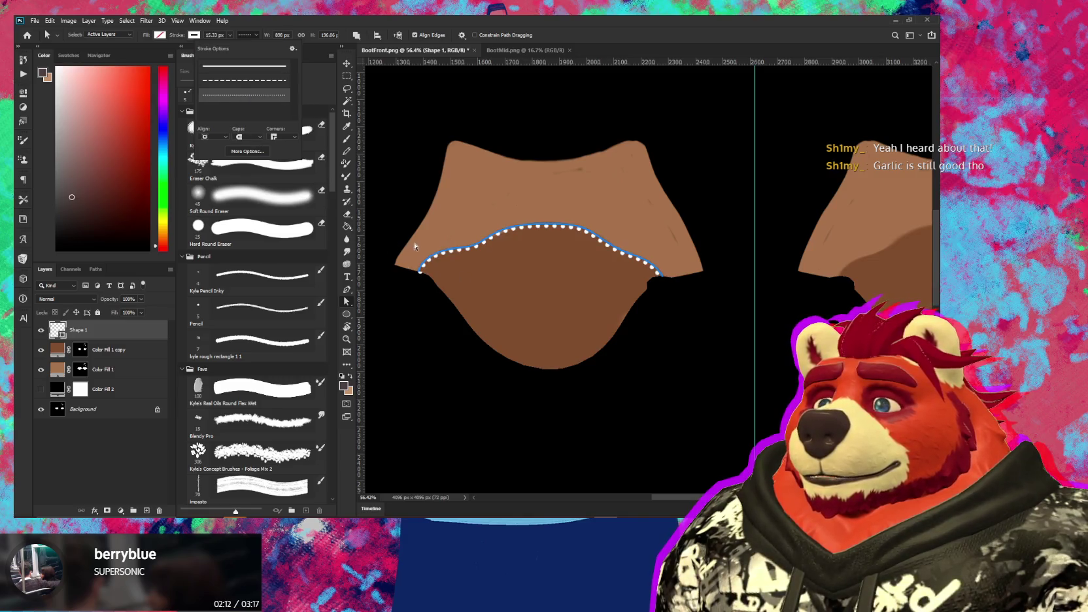
Increase the stroke width so the dots become large and evenly spaced
scroll(415, 249, up, 2)
scroll(420, 252, up, 2)
scroll(425, 257, up, 3)
scroll(425, 257, up, 1)
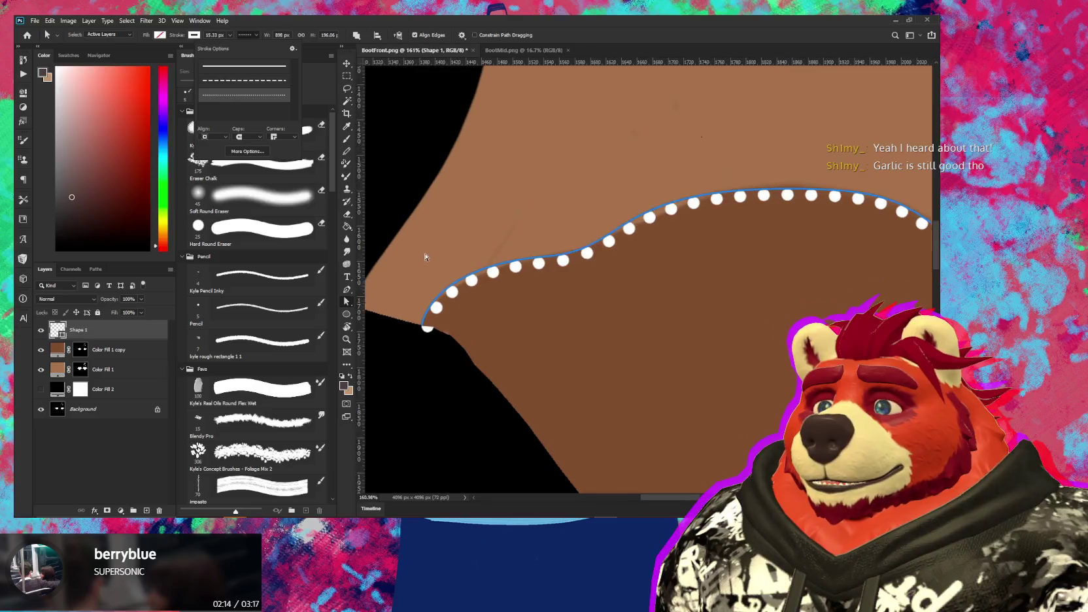
scroll(446, 296, down, 2)
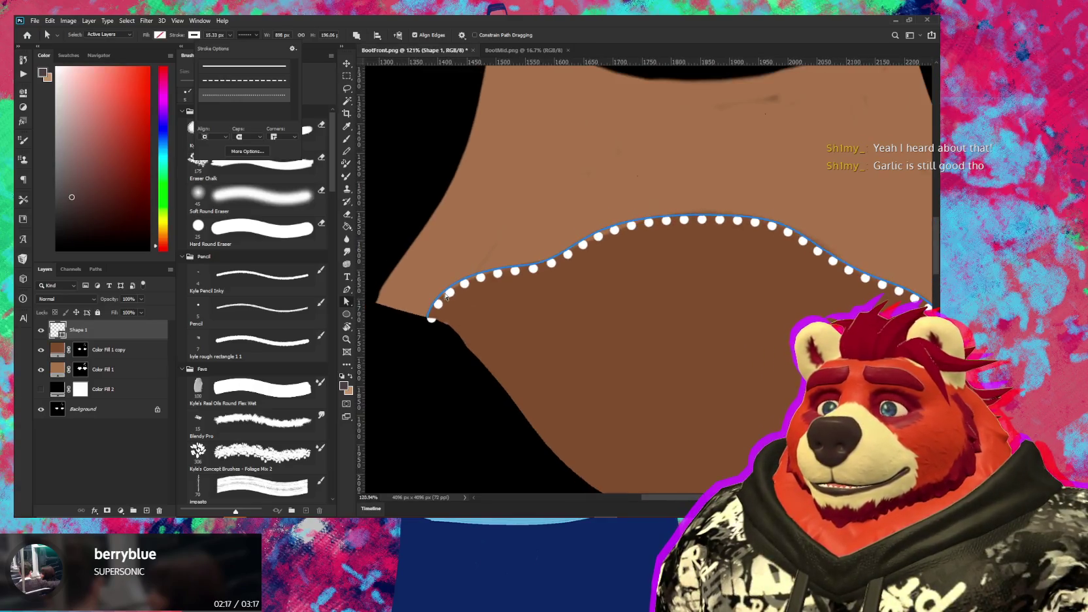
click(202, 36)
scroll(203, 36, up, 5)
scroll(202, 36, up, 5)
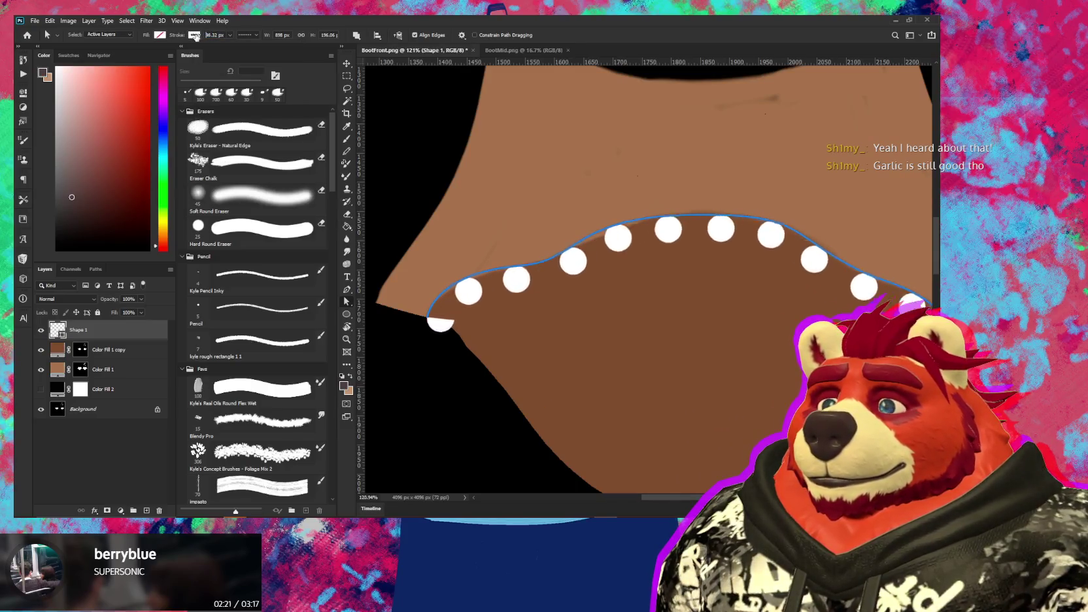
scroll(203, 36, up, 5)
scroll(202, 36, up, 3)
scroll(204, 36, up, 2)
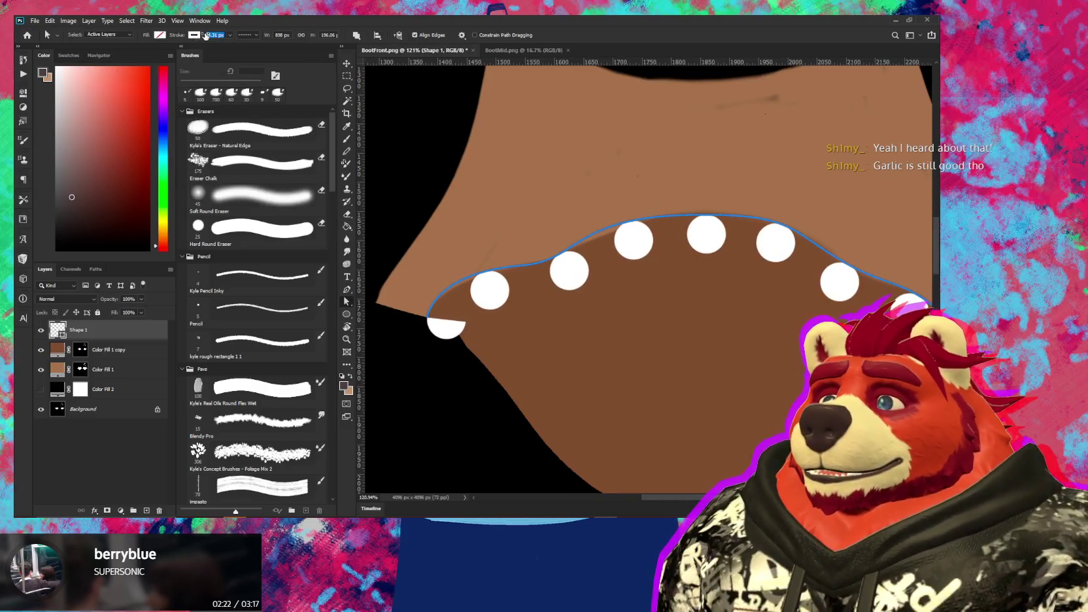
Review the extra stroke settings and the path combination and alignment options
click(257, 35)
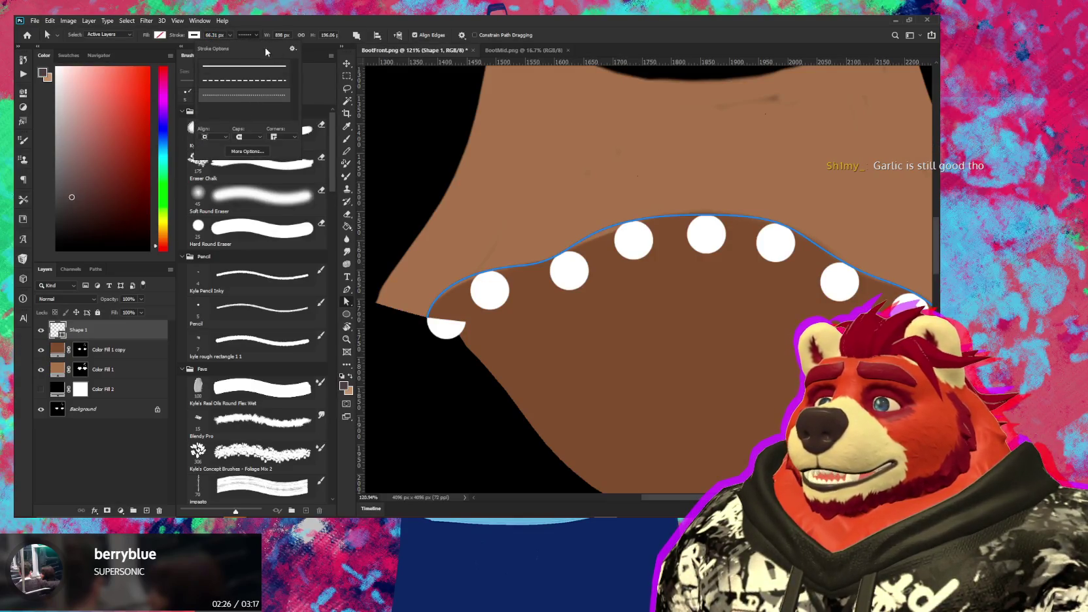
click(293, 49)
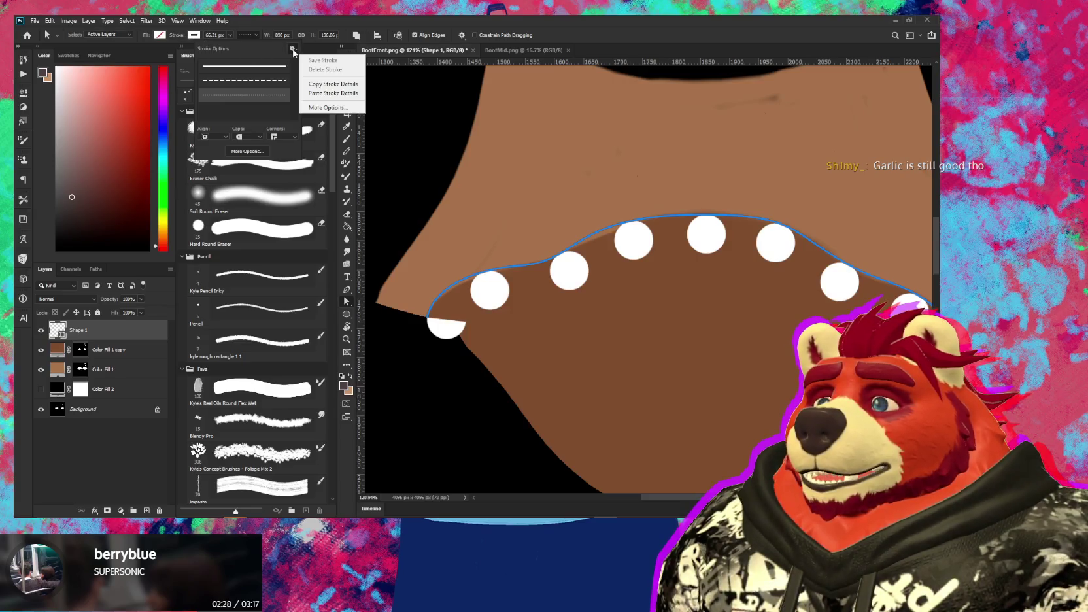
click(293, 50)
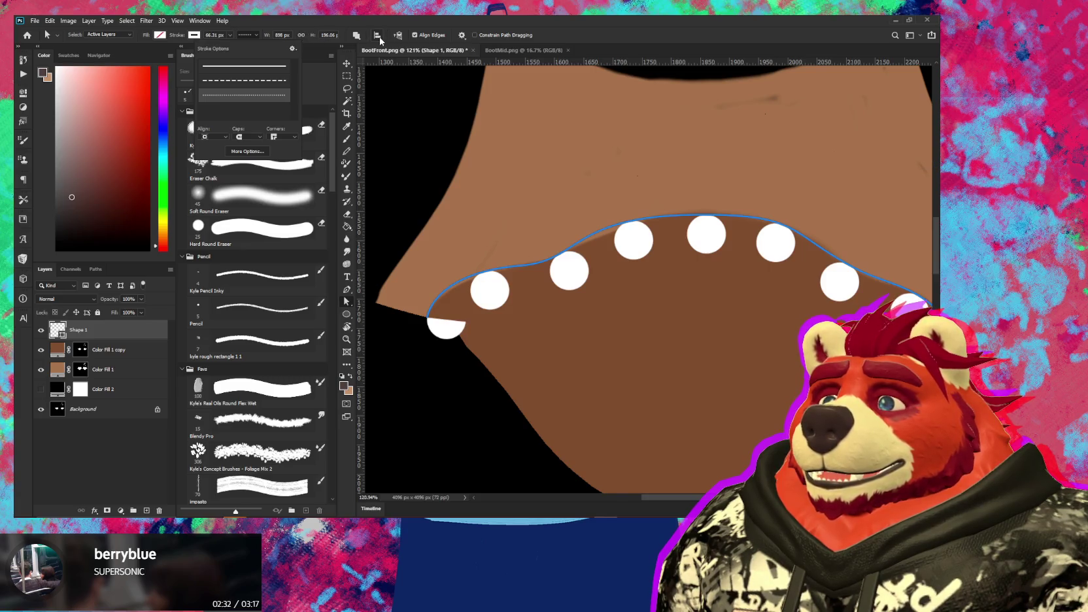
click(359, 39)
click(375, 37)
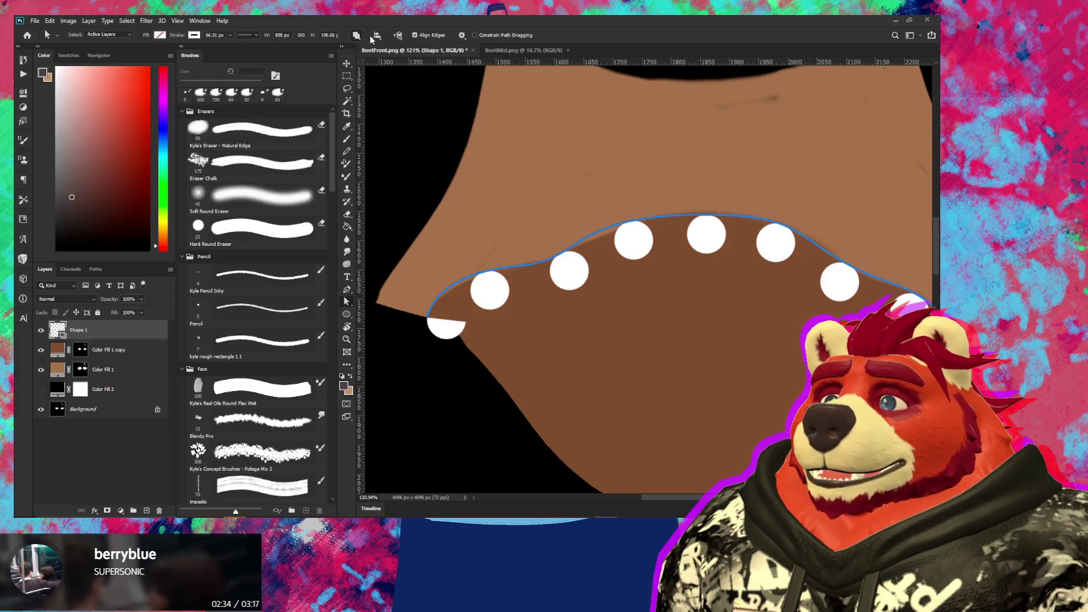
click(376, 38)
click(376, 38)
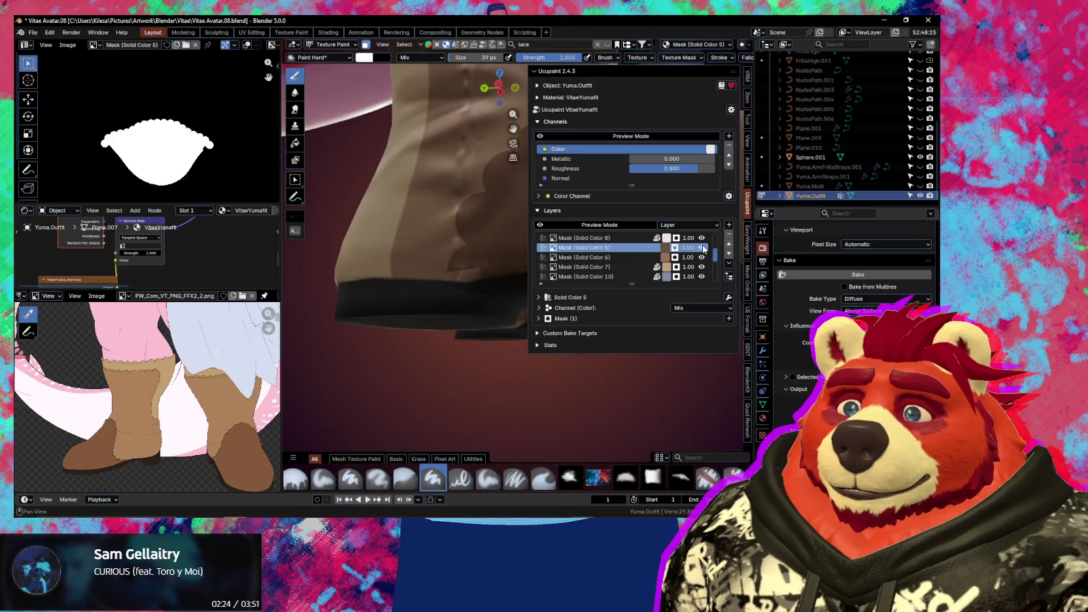
scroll(196, 179, down, 1)
scroll(164, 175, down, 1)
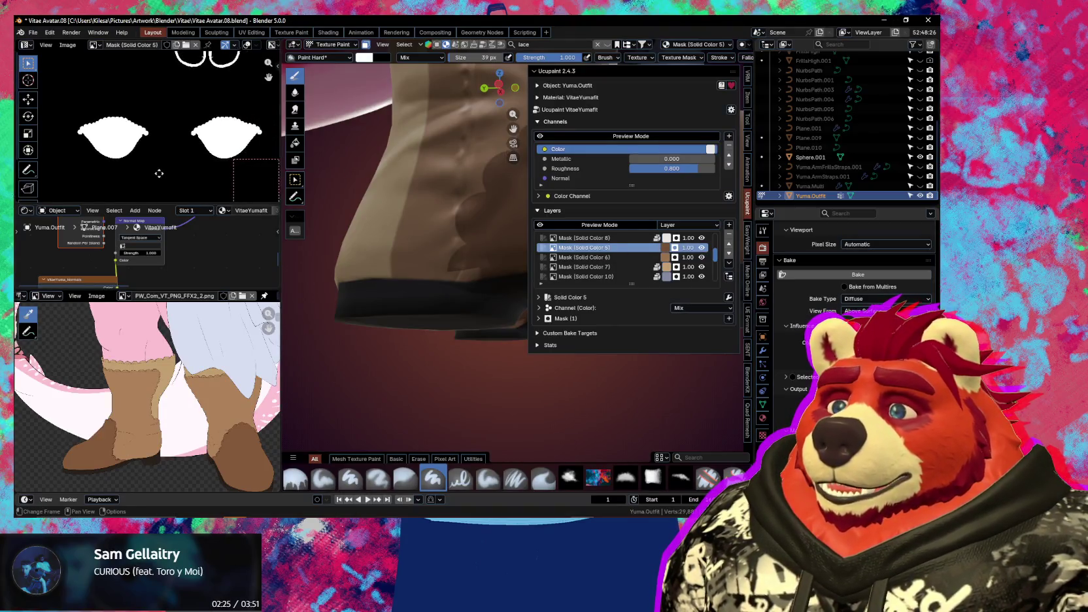
mouse_move(405, 249)
middle_down()
mouse_move(432, 295)
mouse_move(434, 334)
mouse_move(386, 307)
mouse_move(359, 262)
mouse_move(510, 323)
mouse_move(481, 340)
middle_up()
key(n)
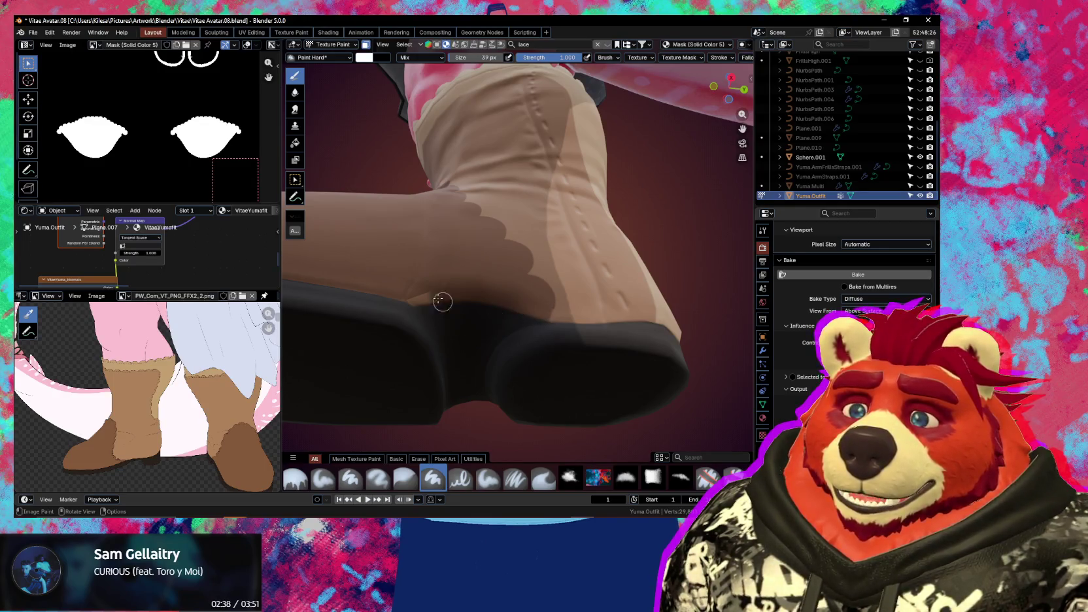
drag(446, 284, 409, 329)
middle_drag(505, 315, 548, 345)
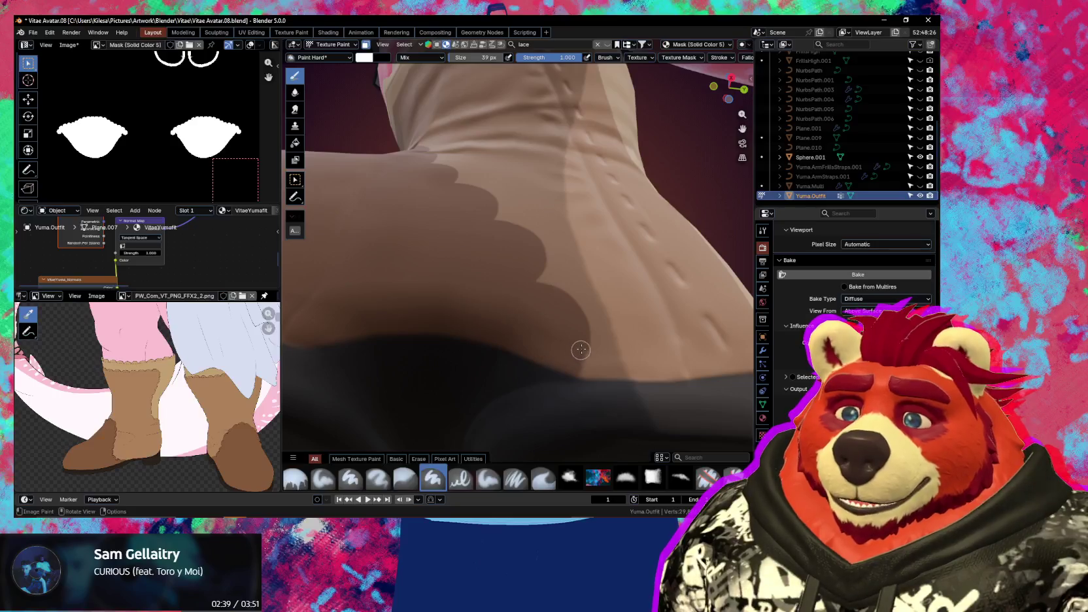
middle_drag(562, 387, 504, 291)
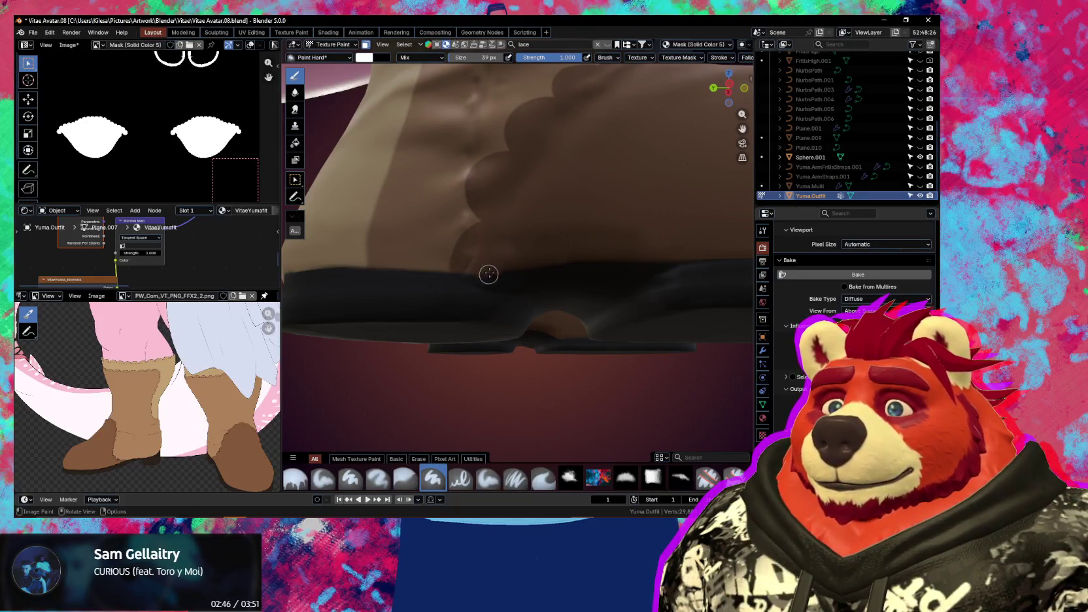
mouse_move(534, 260)
middle_down()
mouse_move(447, 322)
mouse_move(497, 314)
middle_up()
key(n)
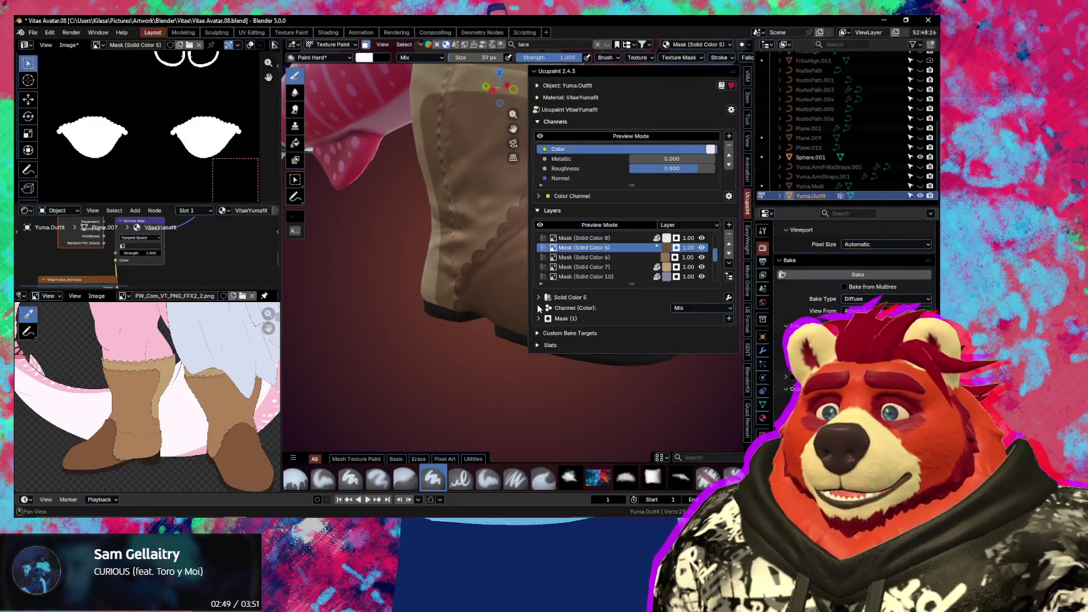
Enable the Bump channel on the Solid Color 5 mask layer
click(539, 308)
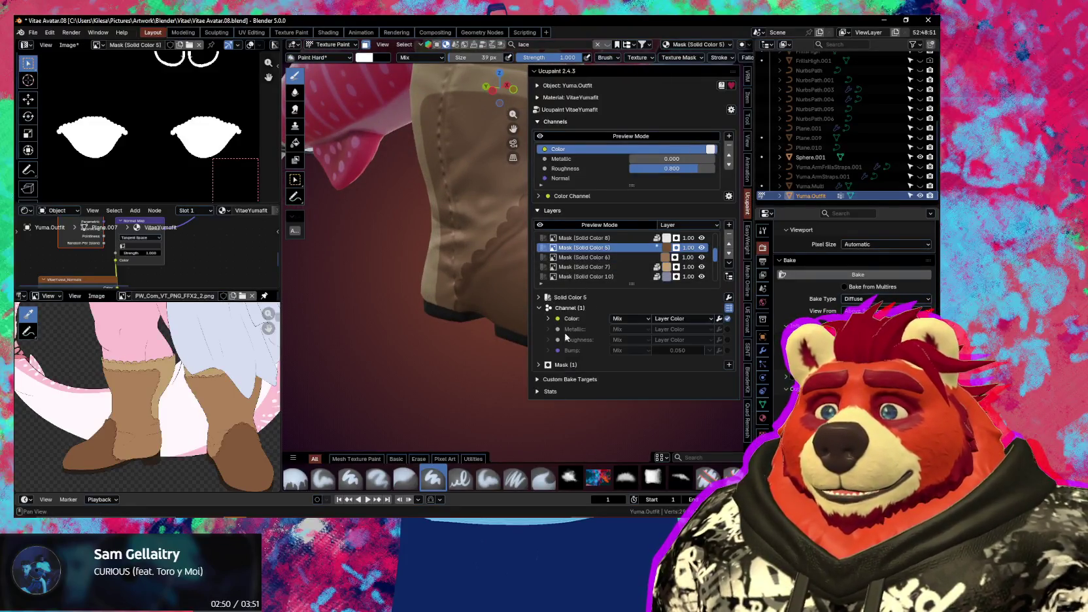
click(726, 351)
mouse_move(470, 320)
middle_down()
mouse_move(506, 346)
mouse_move(439, 337)
middle_up()
mouse_move(428, 340)
middle_down()
mouse_move(469, 314)
mouse_move(442, 276)
middle_up()
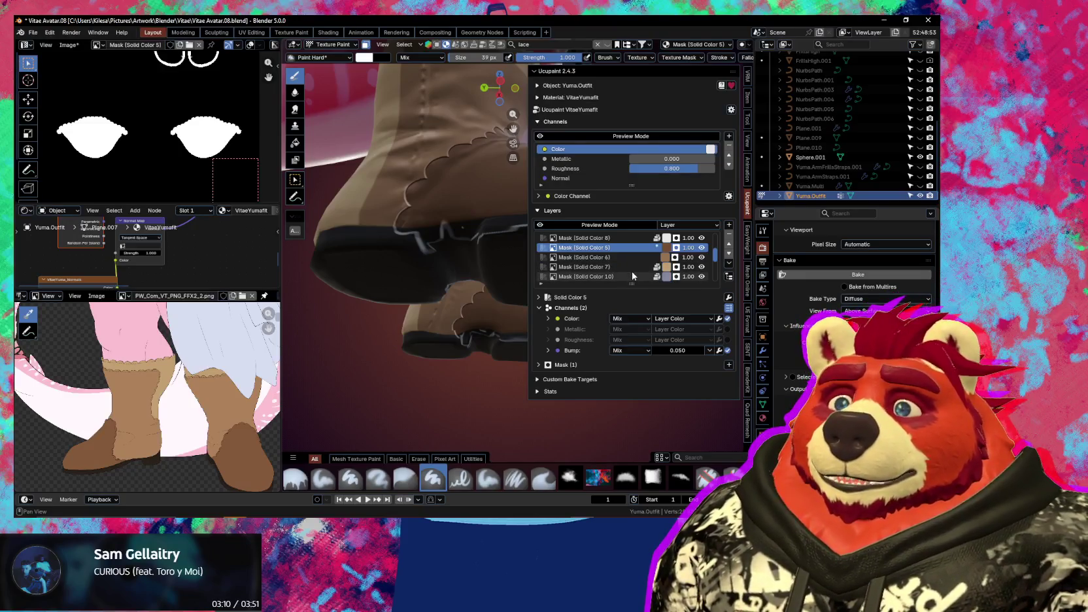
Set the Normal (Bump) Source to Custom Color, lightened to value 0.768 (C4C4C4)
click(548, 351)
click(662, 418)
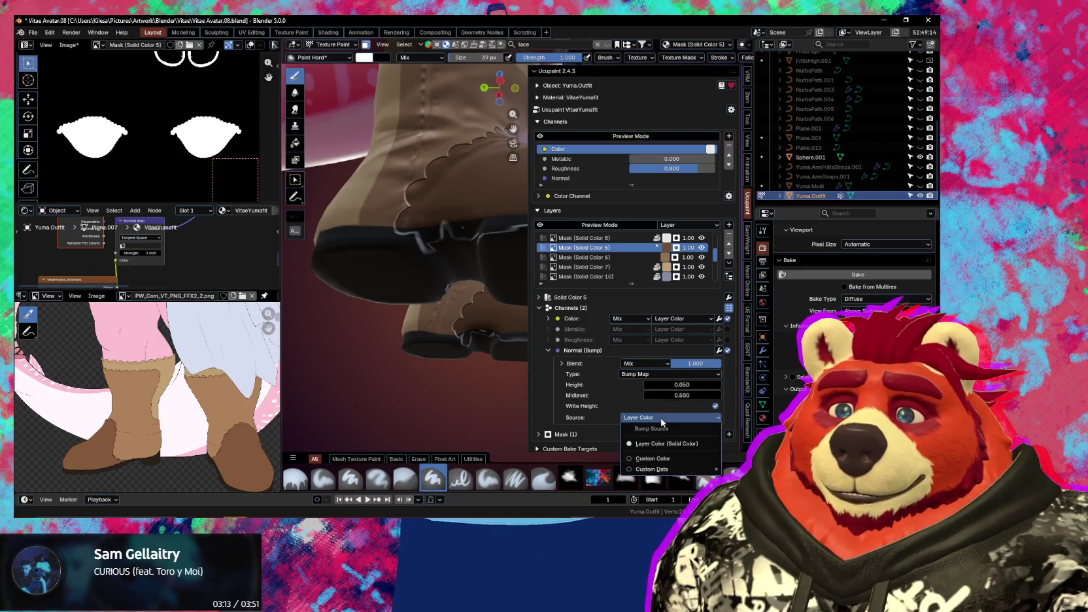
click(660, 461)
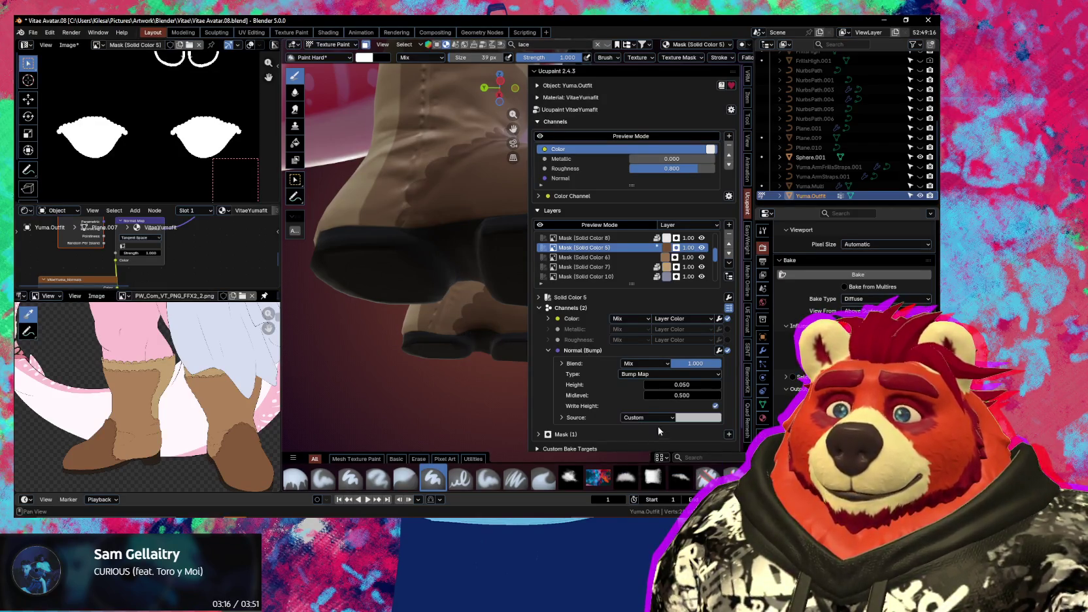
click(696, 420)
drag(763, 271, 763, 268)
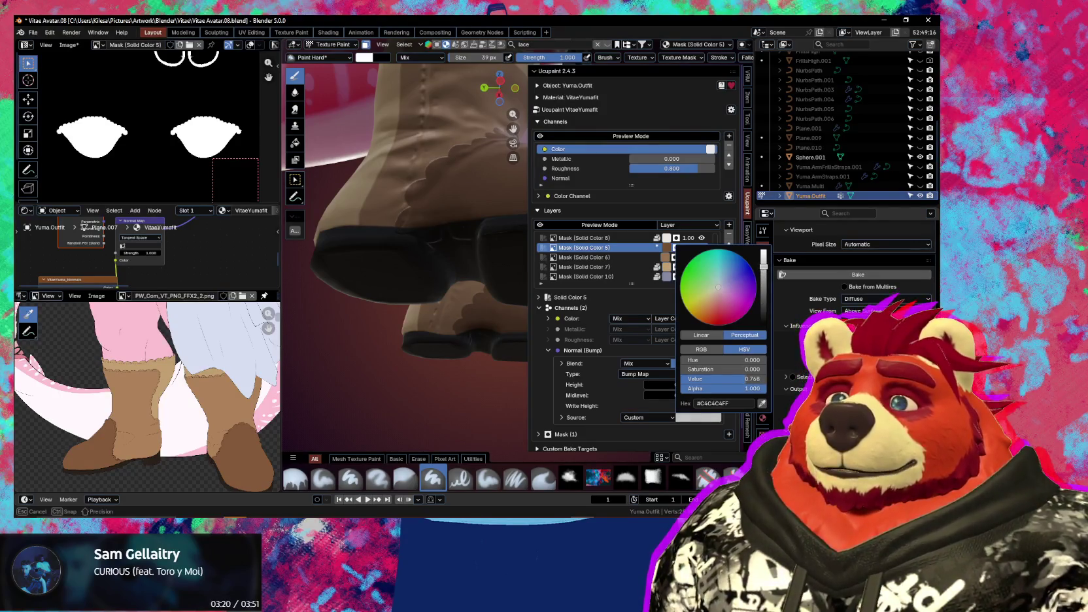
mouse_move(458, 294)
middle_down()
mouse_move(530, 334)
mouse_move(435, 359)
mouse_move(596, 333)
mouse_move(444, 344)
mouse_move(456, 332)
mouse_move(693, 331)
middle_up()
key(n)
Zoom and orbit below the boot to inspect the raised scalloped edge, then reopen Ucupaint
scroll(644, 337, up, 2)
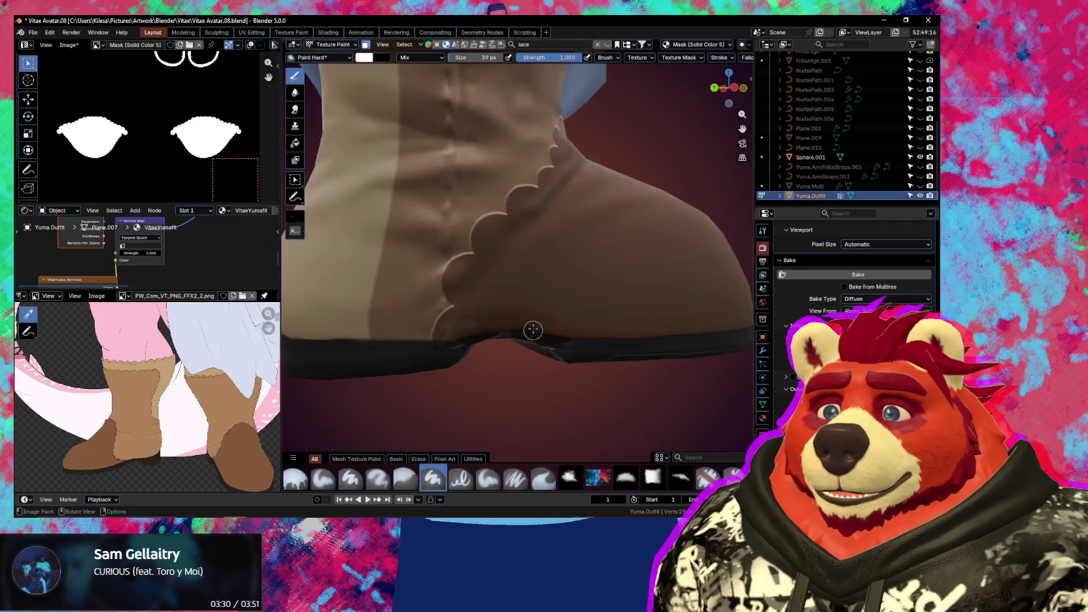
scroll(550, 319, up, 2)
mouse_move(479, 272)
middle_down()
mouse_move(512, 222)
mouse_move(515, 280)
middle_up()
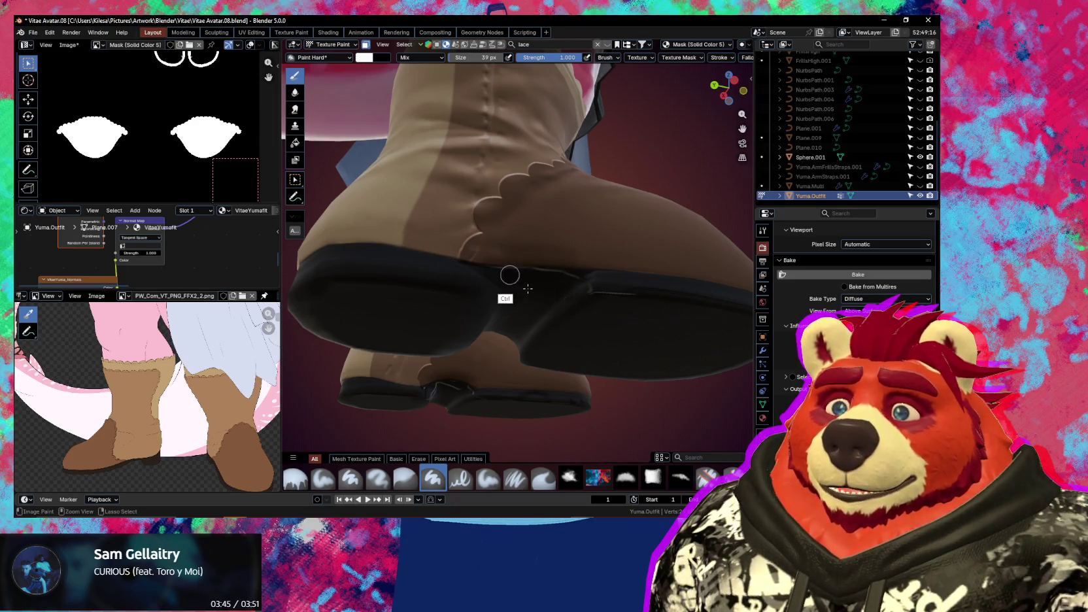
mouse_move(558, 303)
middle_down()
mouse_move(506, 295)
mouse_move(514, 301)
middle_up()
key(n)
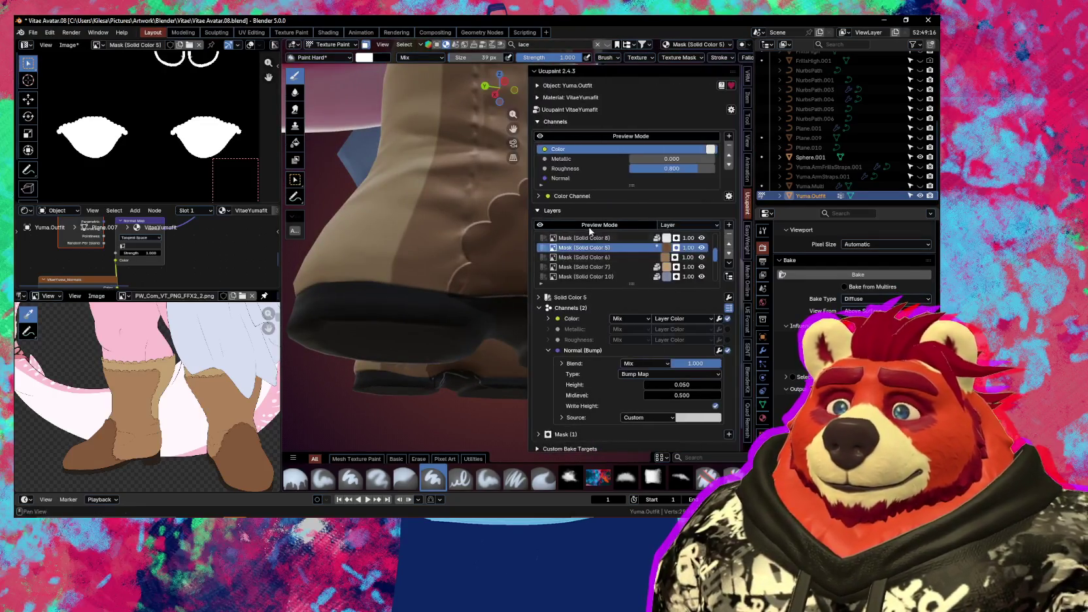
scroll(589, 236, up, 3)
scroll(618, 255, up, 2)
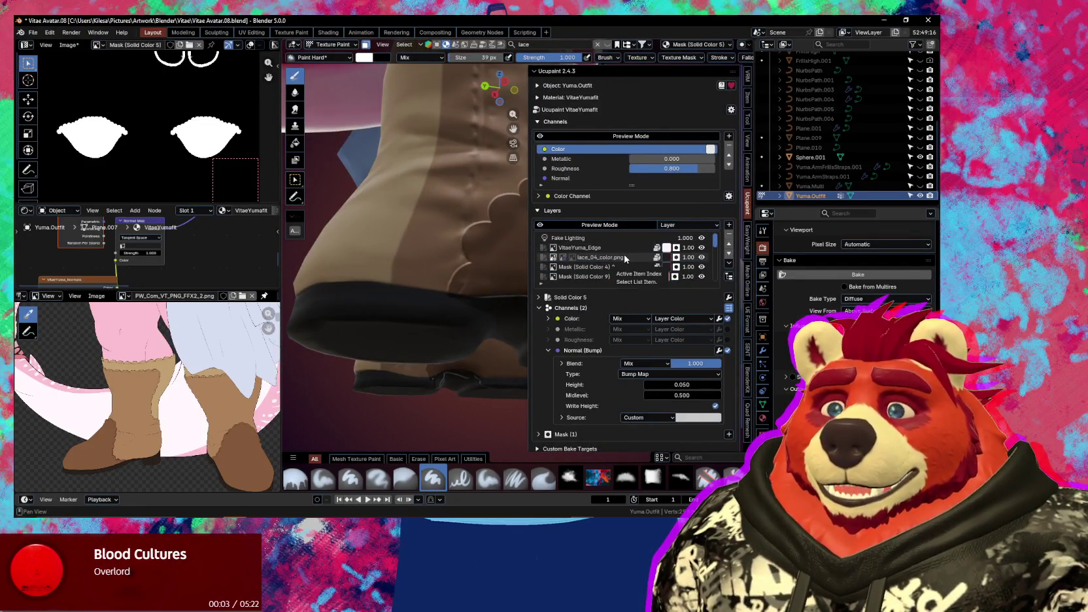
click(610, 268)
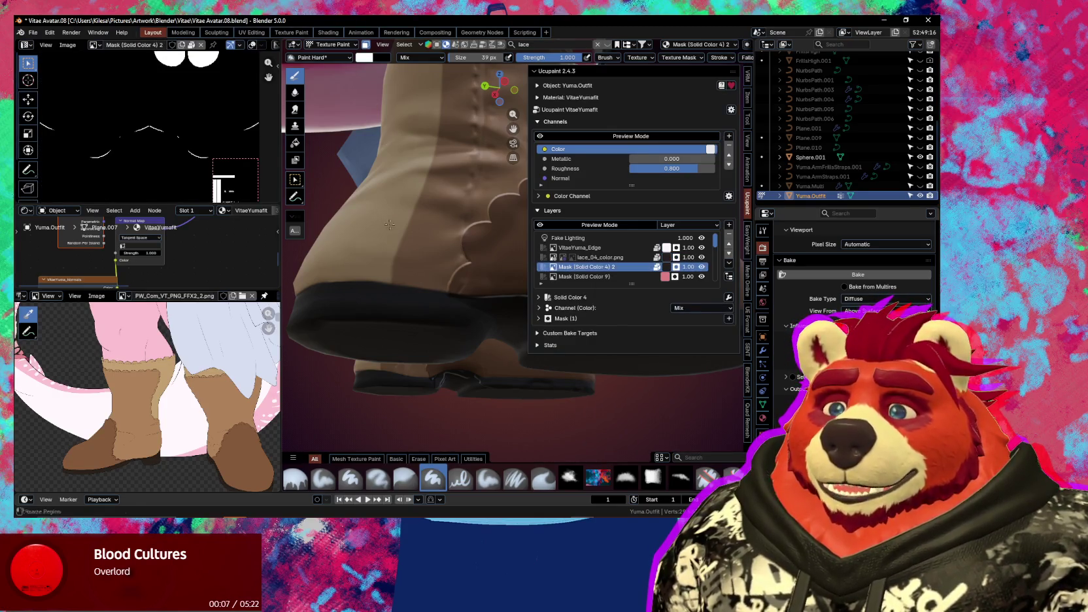
mouse_move(432, 288)
middle_down()
mouse_move(452, 292)
mouse_move(489, 351)
middle_up()
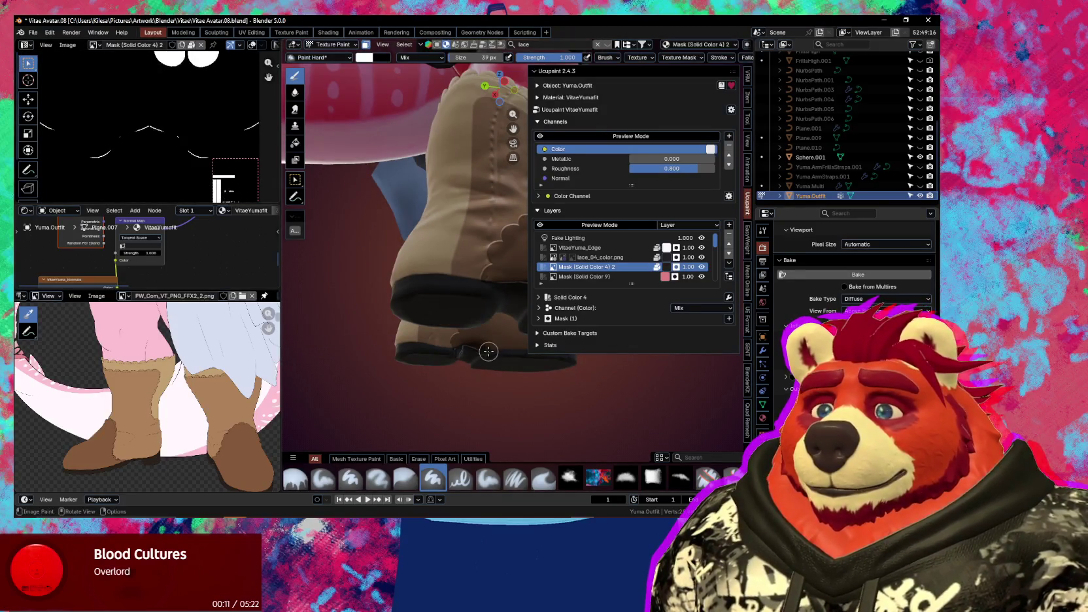
mouse_move(481, 299)
middle_down()
mouse_move(326, 372)
mouse_move(479, 255)
mouse_move(424, 338)
mouse_move(493, 321)
middle_up()
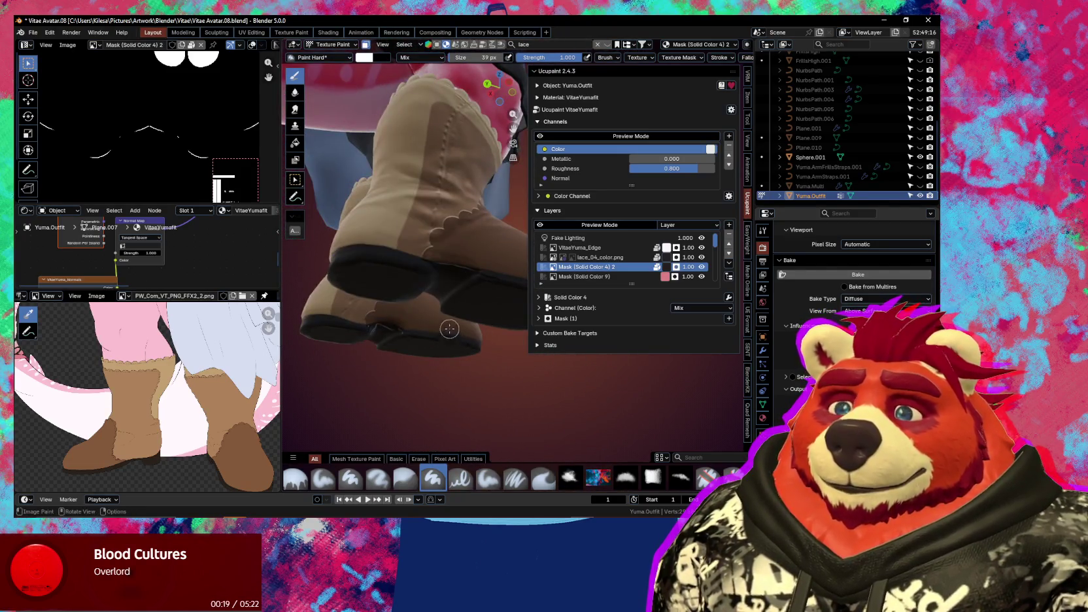
scroll(614, 261, down, 3)
scroll(615, 264, down, 3)
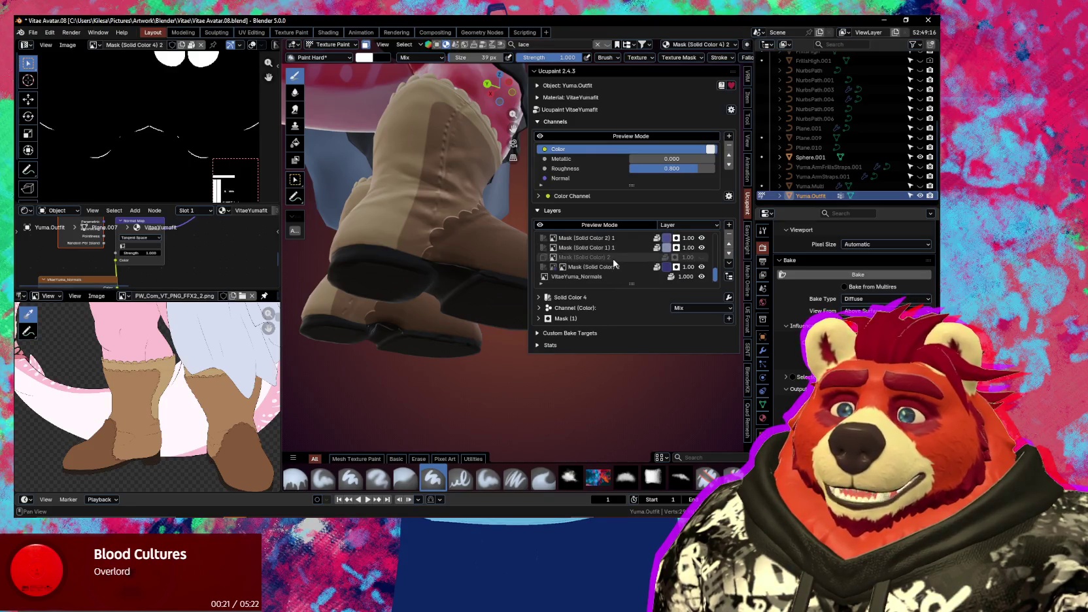
scroll(610, 269, up, 3)
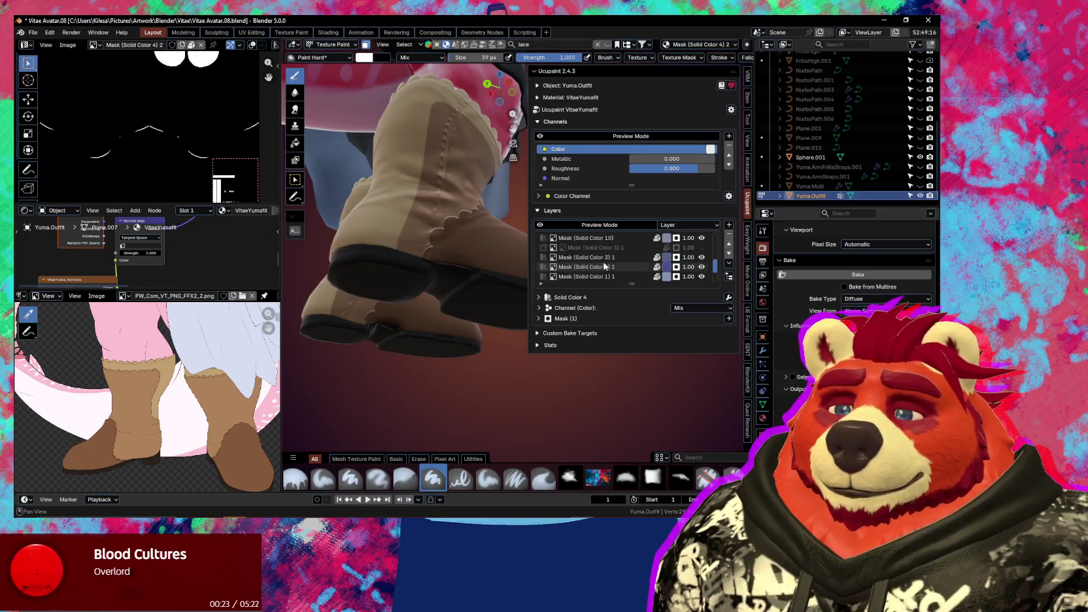
scroll(432, 272, up, 4)
scroll(384, 291, down, 2)
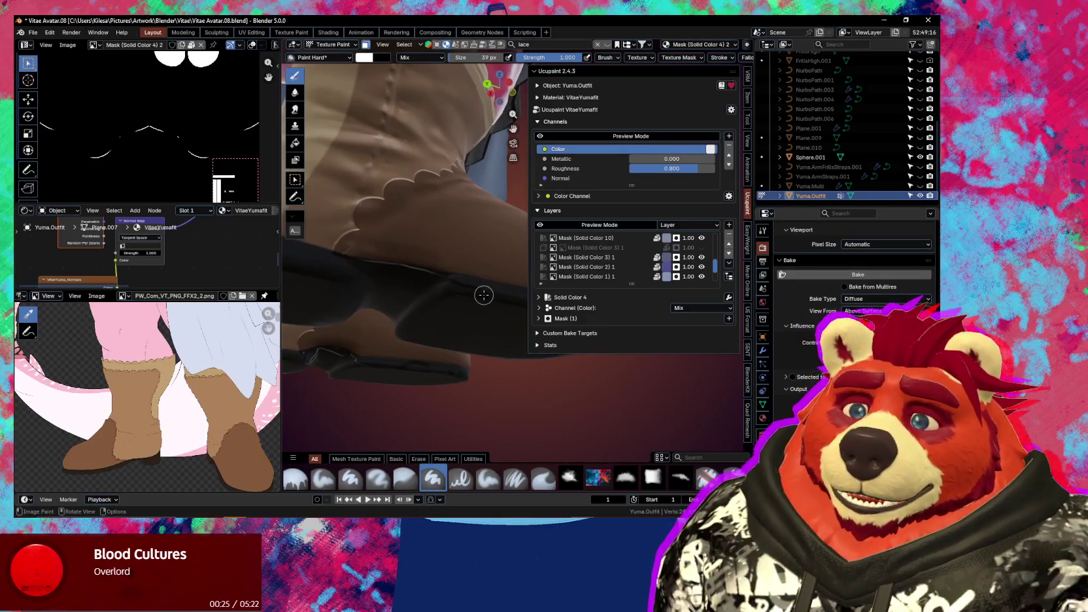
scroll(628, 273, up, 1)
scroll(628, 273, up, 2)
scroll(632, 275, up, 2)
scroll(631, 264, down, 1)
scroll(630, 264, down, 2)
scroll(629, 264, down, 1)
scroll(627, 264, down, 2)
scroll(627, 264, up, 2)
scroll(625, 266, up, 2)
scroll(623, 268, up, 2)
scroll(633, 268, down, 3)
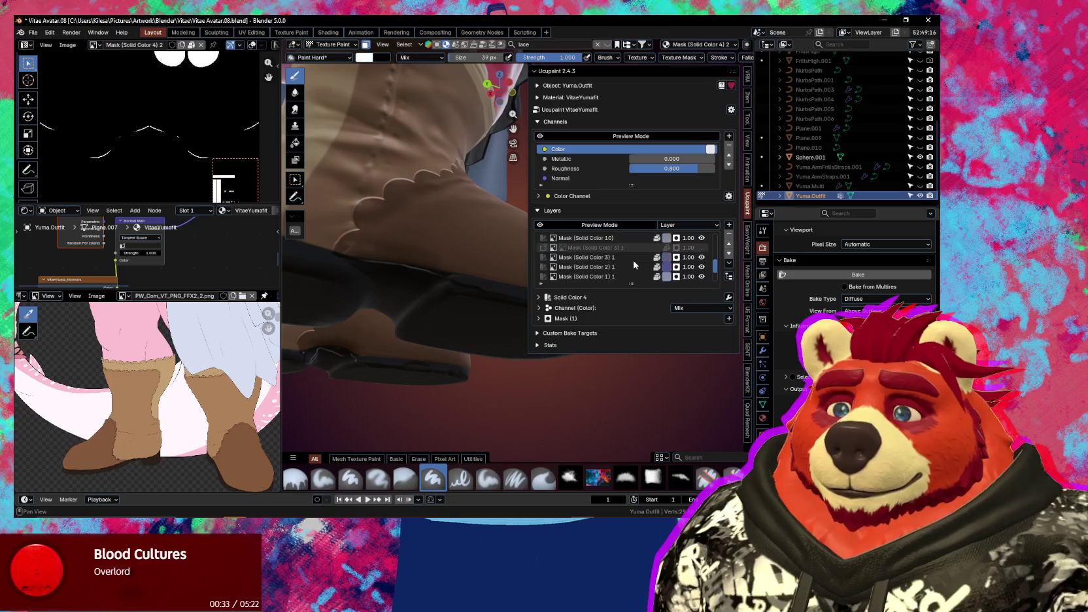
scroll(632, 267, down, 3)
scroll(626, 265, up, 2)
scroll(624, 258, up, 2)
scroll(624, 255, up, 2)
scroll(625, 254, up, 1)
click(623, 249)
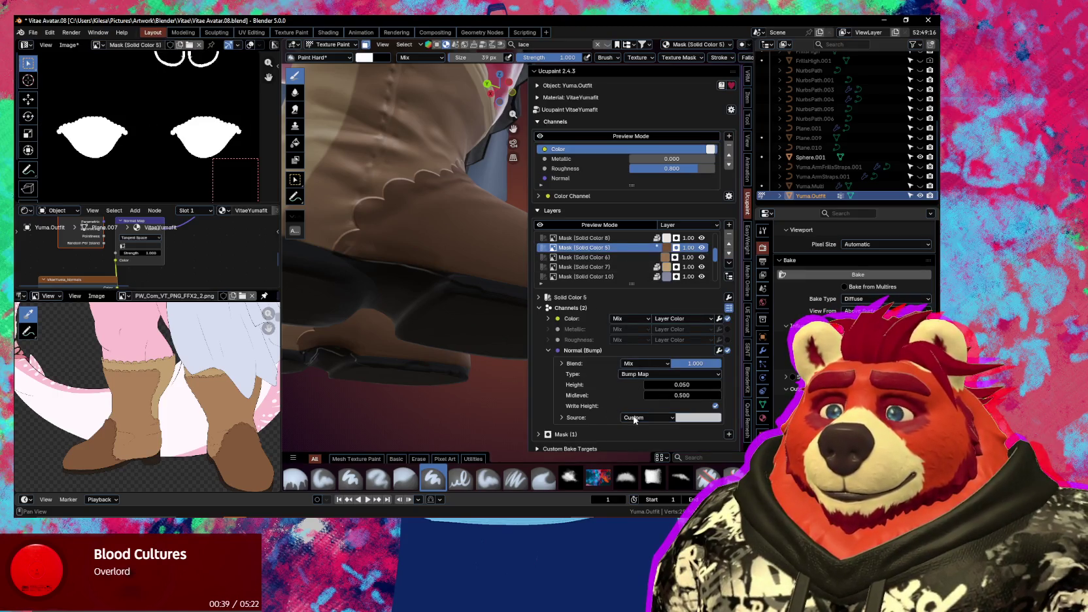
Add the existing image Mask (Solid Color 4) 2 as a new layer mask, found by searching 'solid'
scroll(564, 422, down, 1)
click(564, 420)
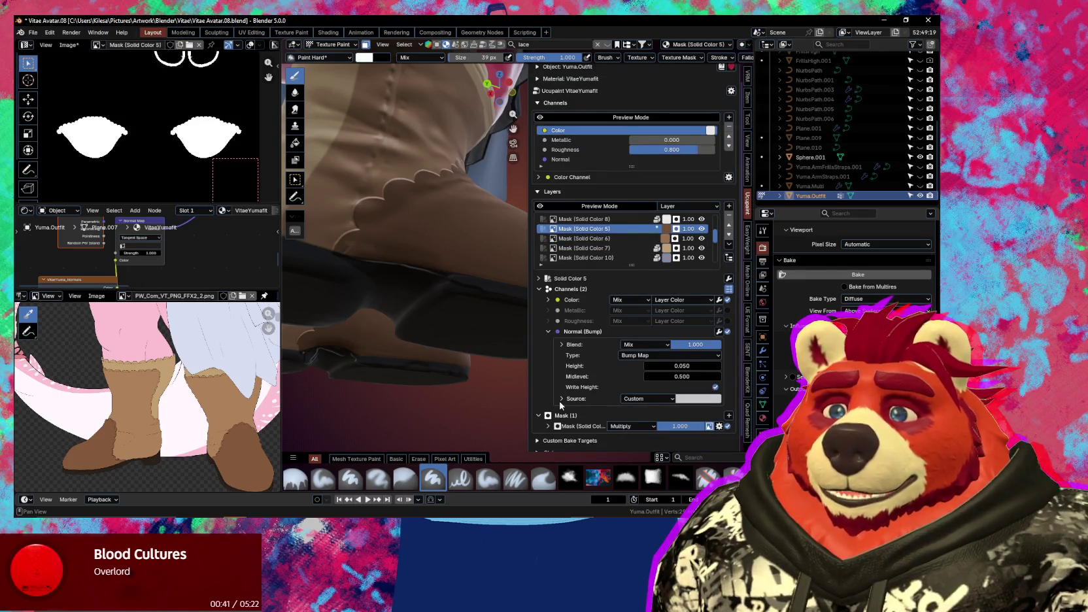
click(728, 415)
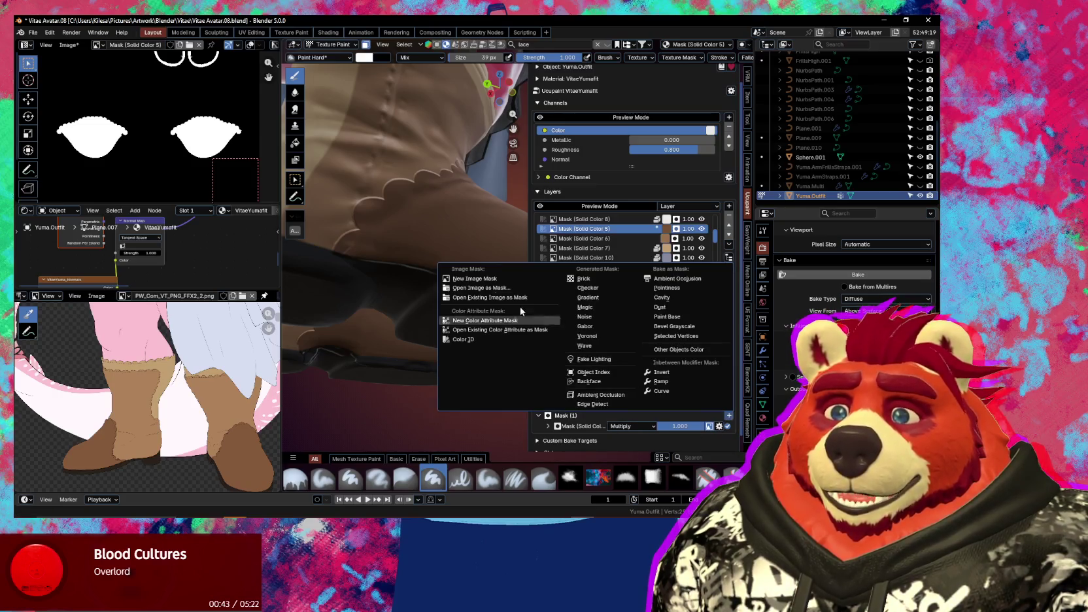
click(489, 298)
click(540, 302)
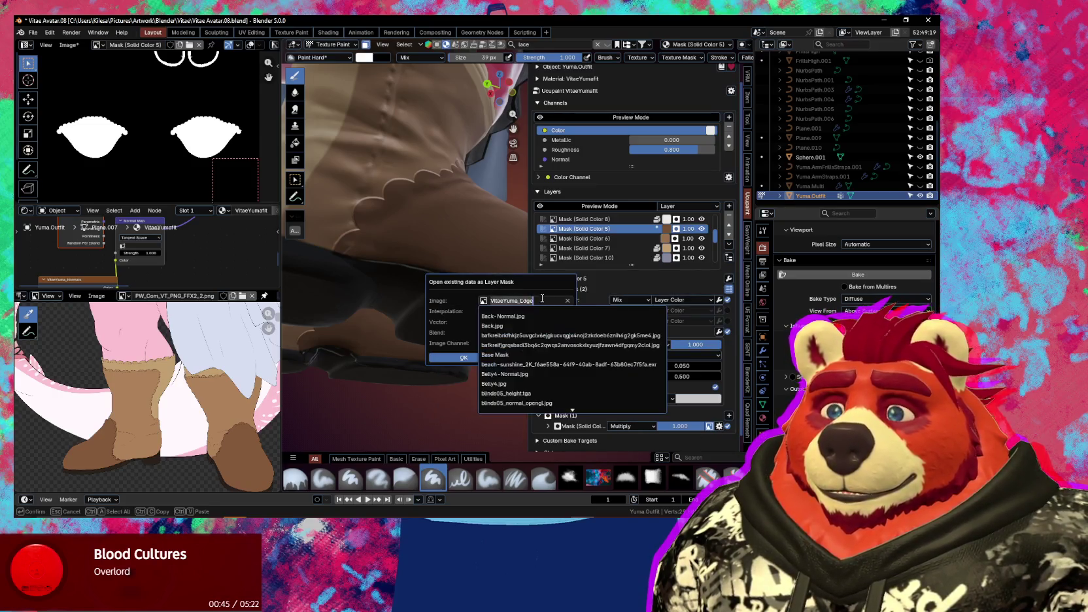
text(solid)
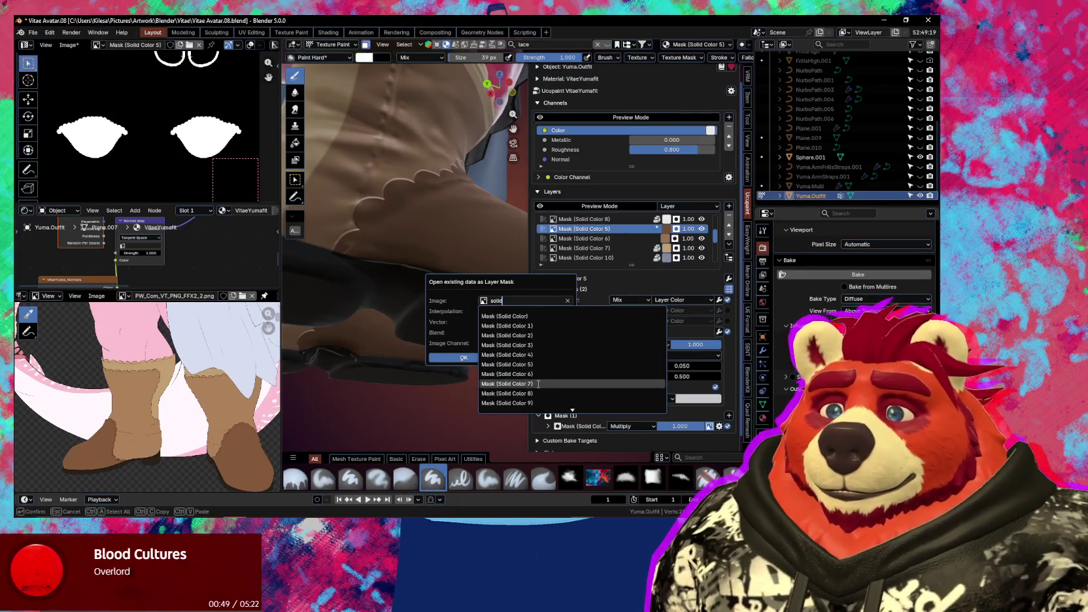
scroll(549, 386, down, 5)
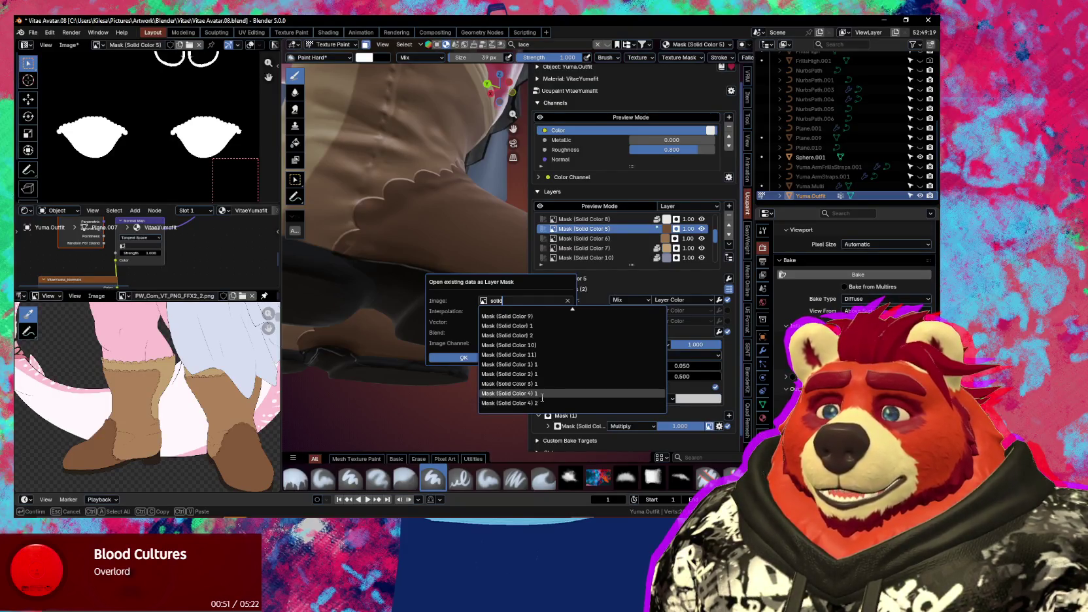
click(550, 402)
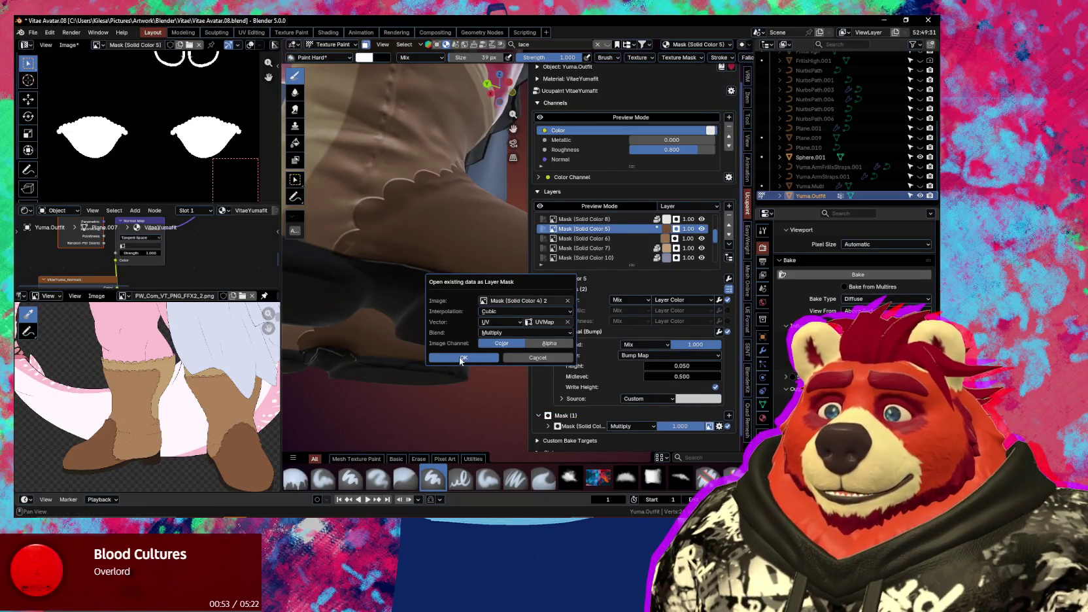
click(471, 359)
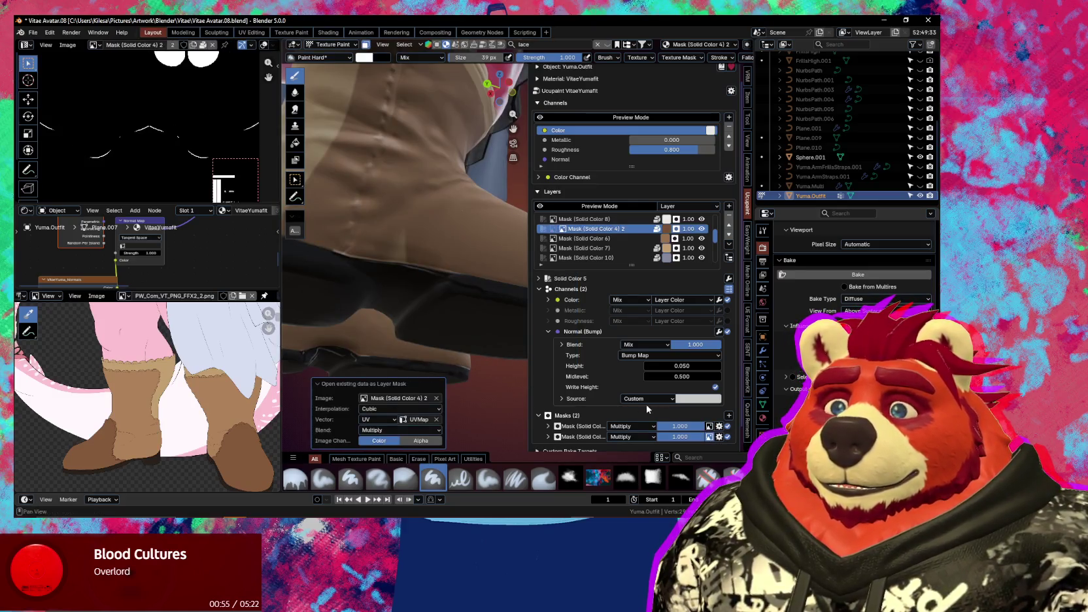
Review the new mask's options, then orbit around the boot with the sidebar hidden
scroll(695, 427, down, 1)
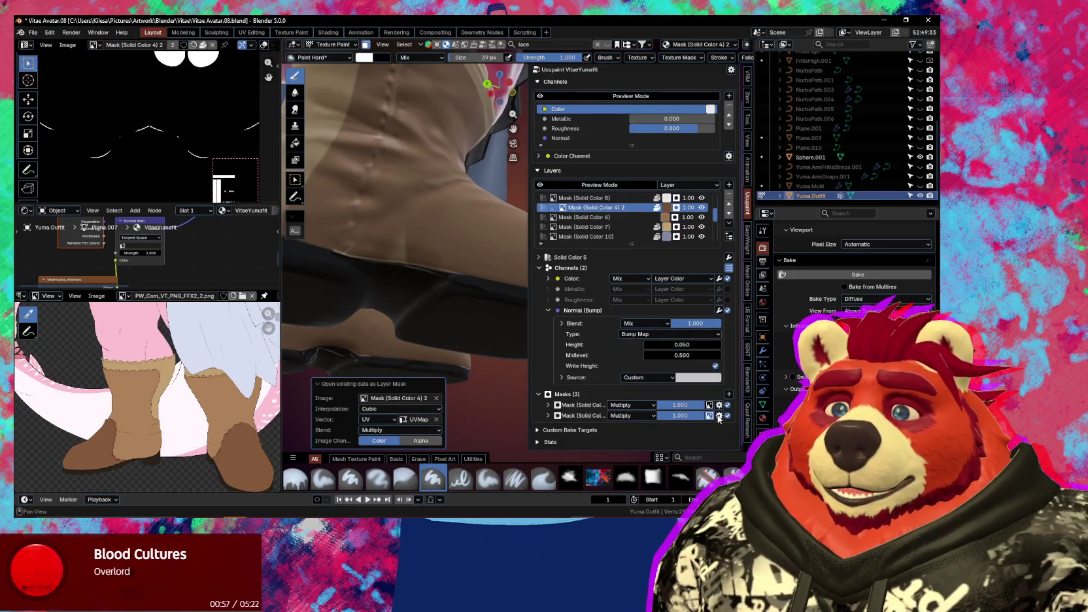
click(719, 416)
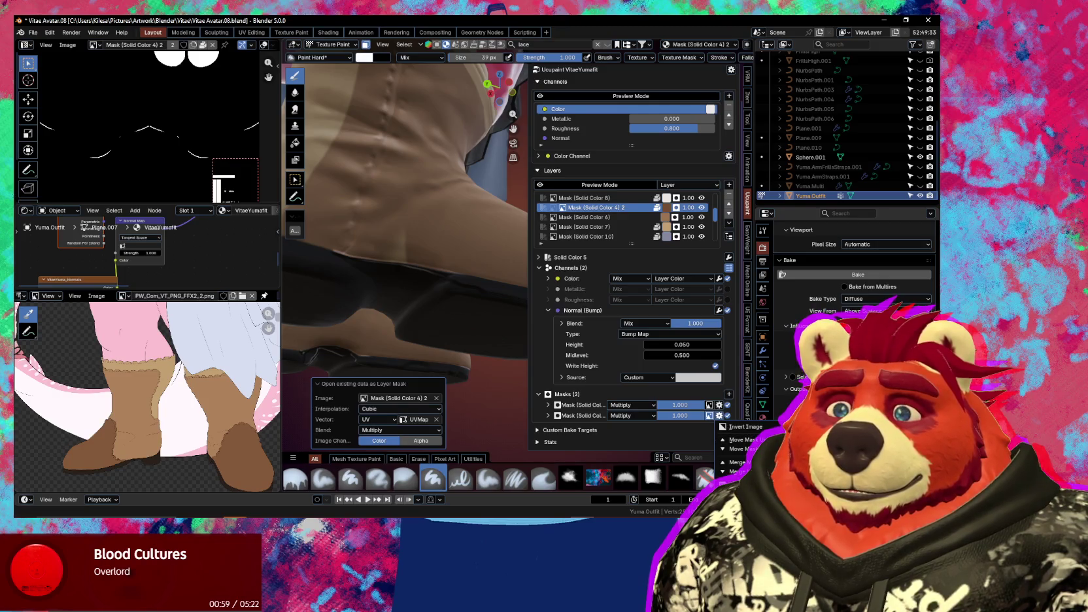
middle_drag(458, 294, 491, 323)
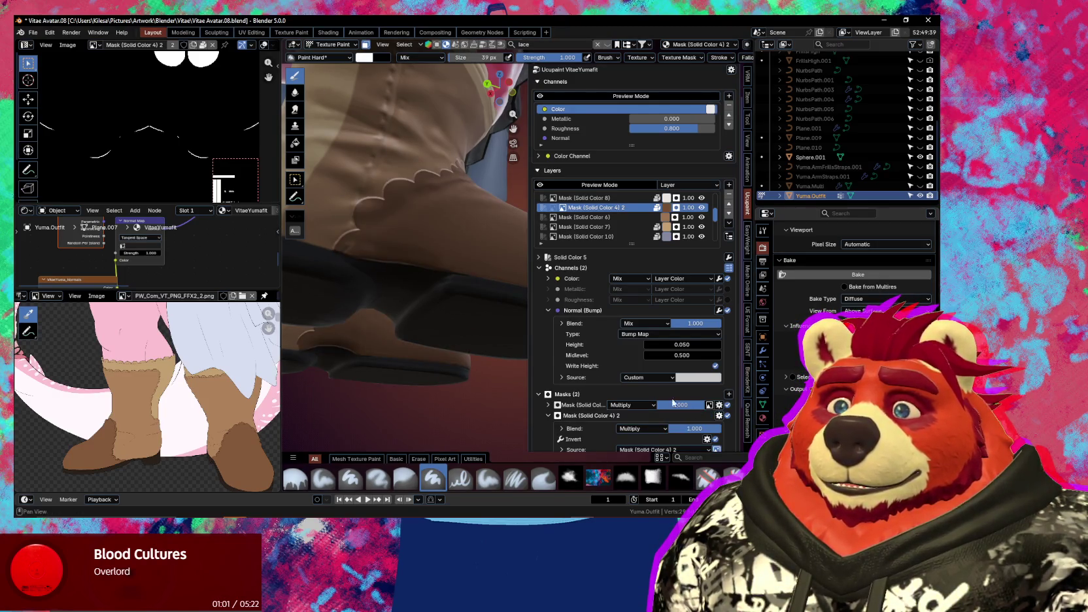
key(n)
mouse_move(491, 323)
middle_down()
mouse_move(594, 351)
mouse_move(501, 325)
mouse_move(623, 337)
middle_up()
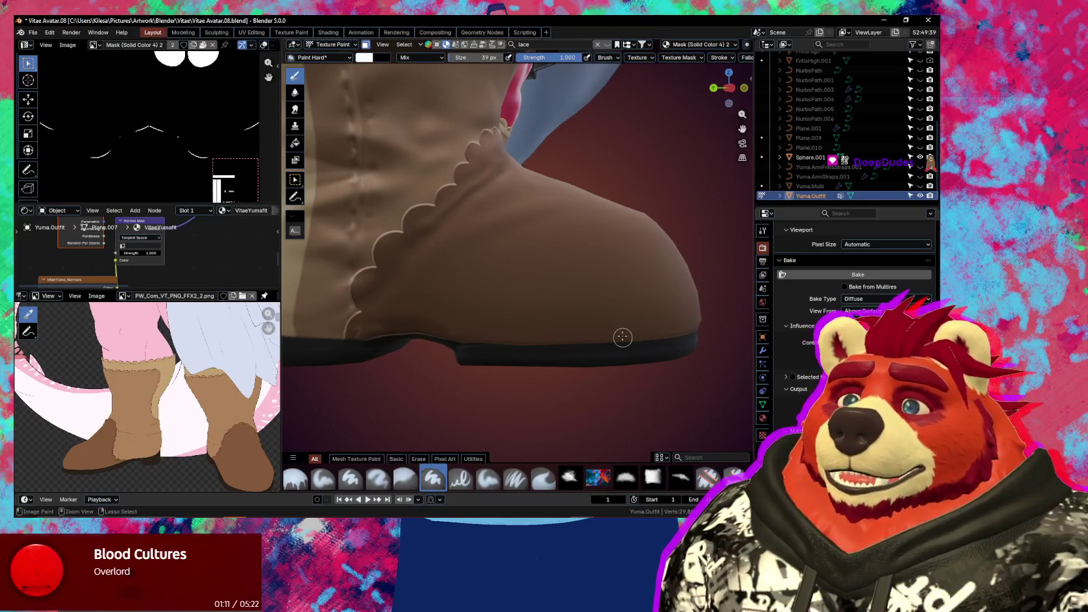
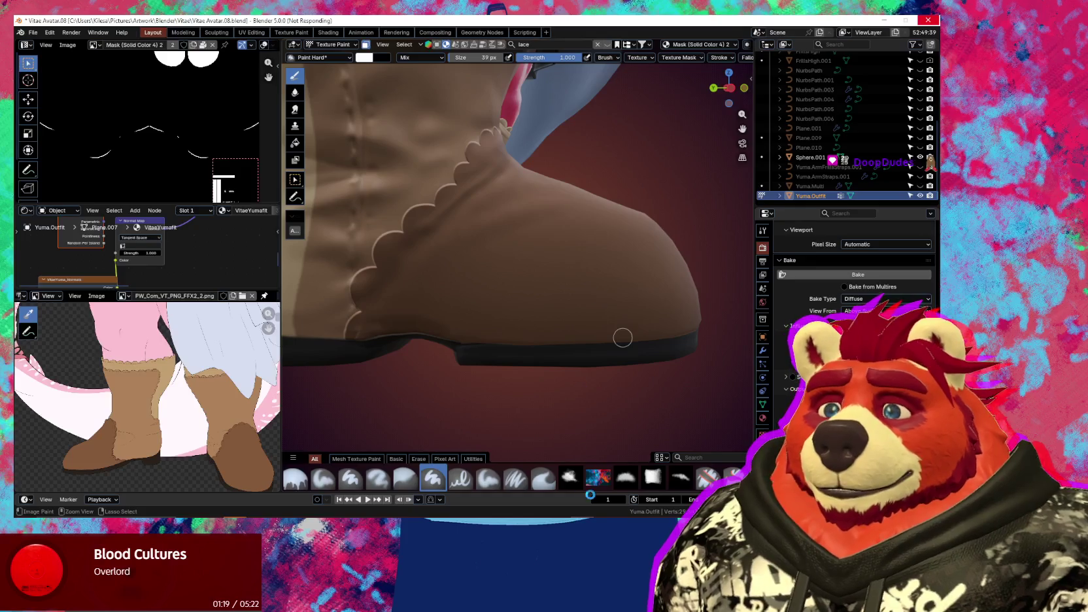
Switch from Blender to Photoshop to bring up the BootFront.png mask document
key(alt+Tab)
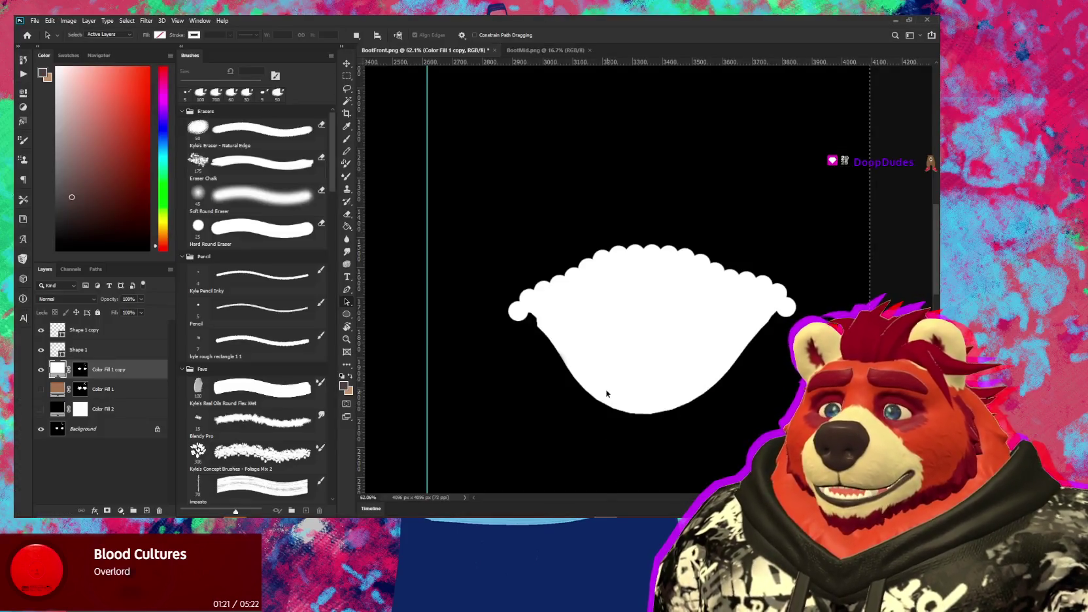
Hide Color Fill 1 copy and the scalloped Shape 1, showing the original Color Fill 1
click(42, 370)
click(41, 389)
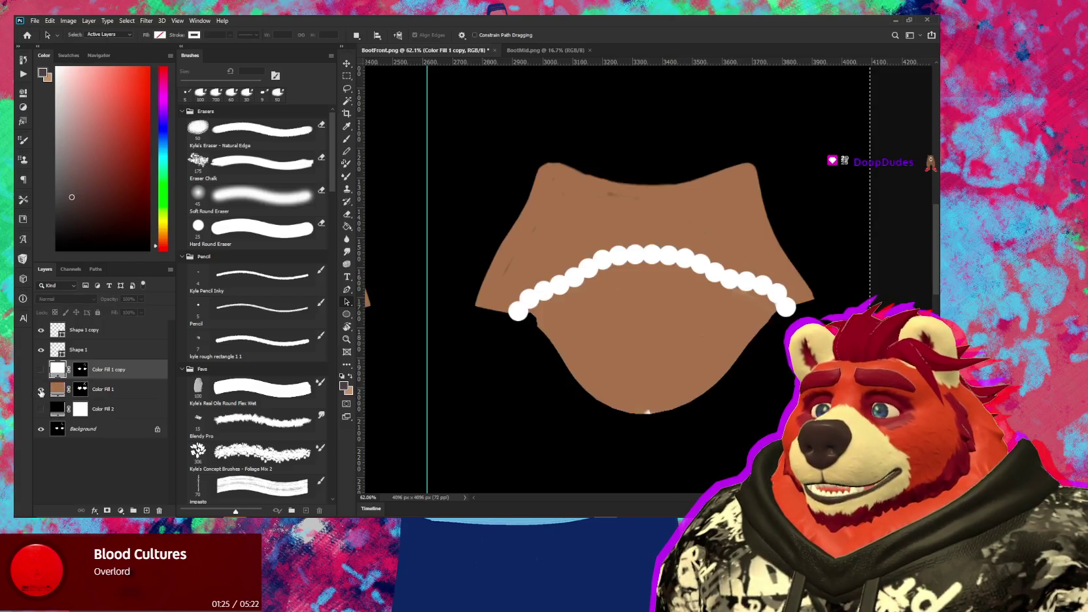
click(39, 329)
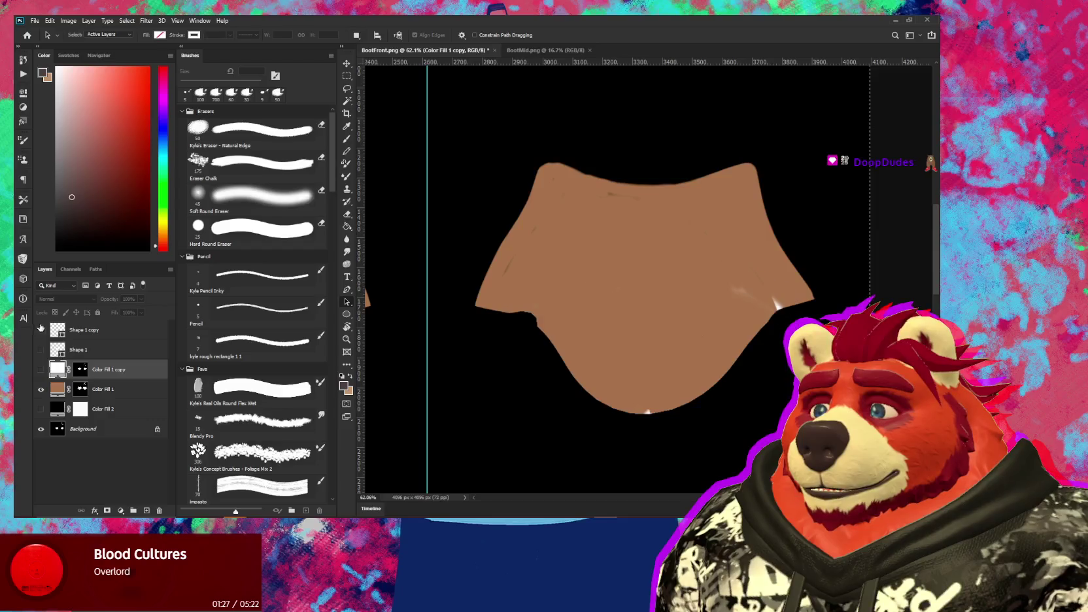
alt+scroll(556, 366, down, 2)
alt+scroll(553, 379, down, 1)
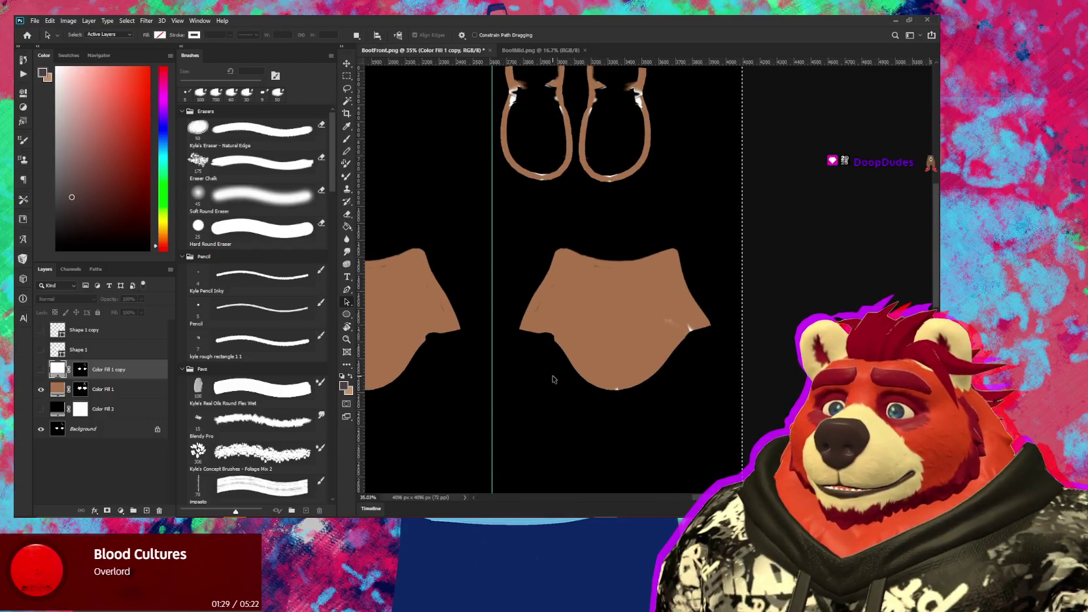
drag(534, 359, 721, 359)
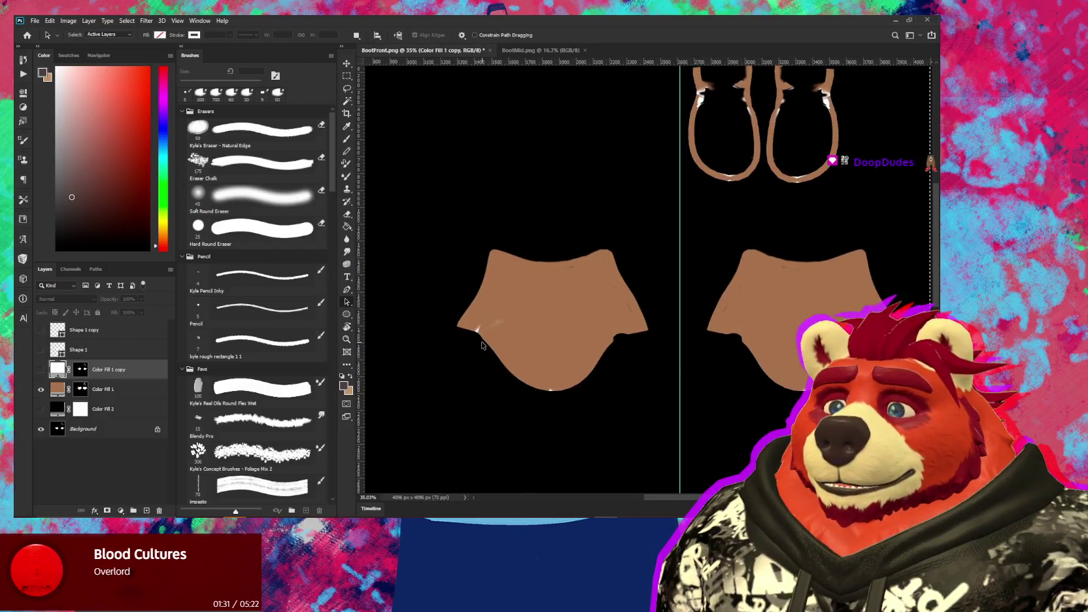
alt+scroll(478, 340, up, 1)
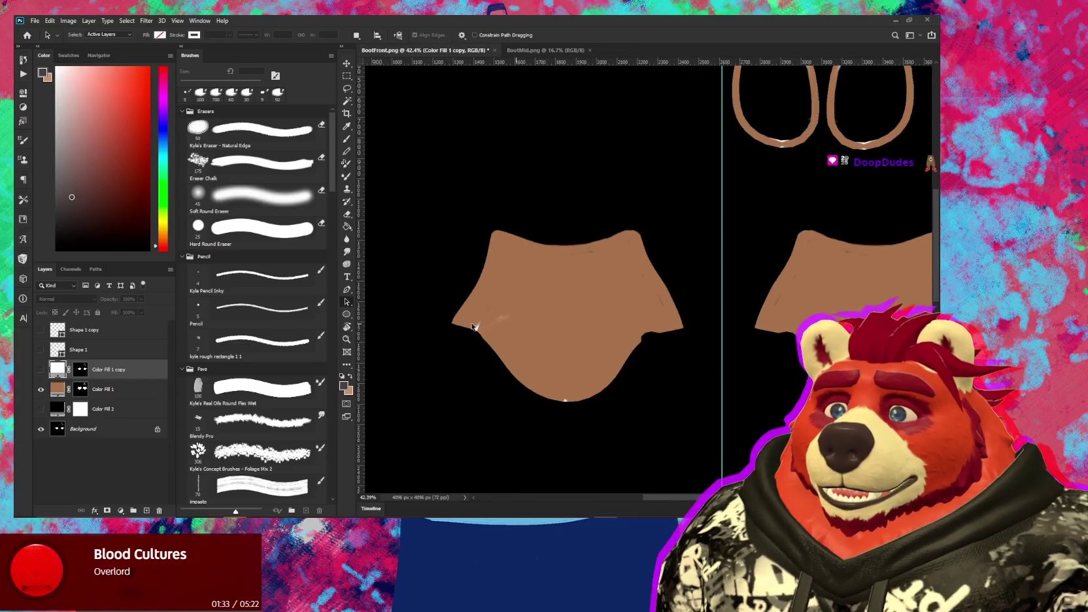
Change Color Fill 1's colour to white (ffffff)
click(56, 391)
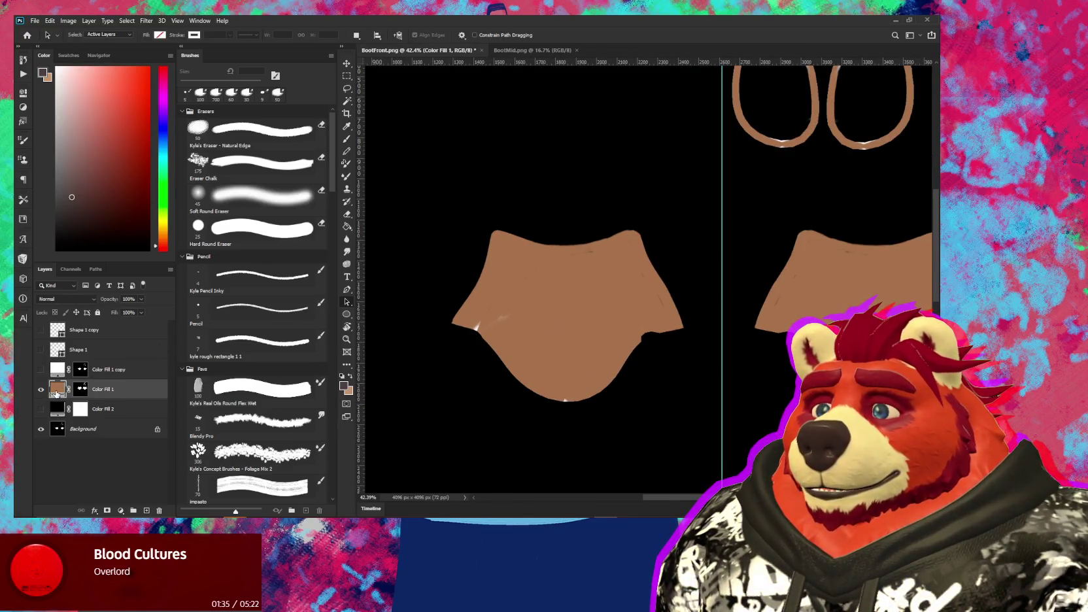
double_click(57, 390)
text(ffffff)
click(360, 225)
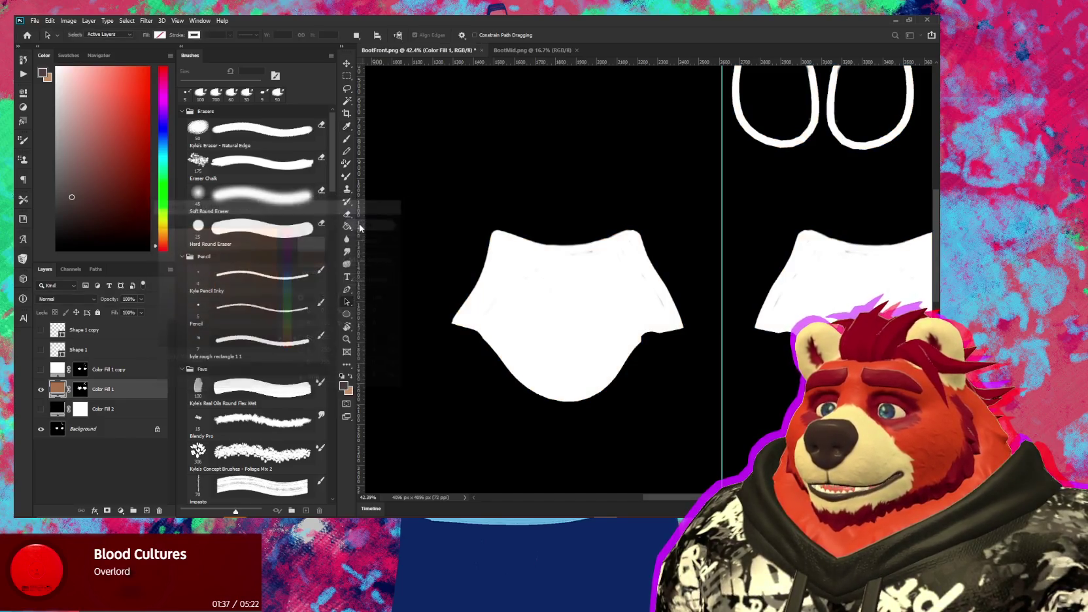
alt+scroll(420, 340, up, 2)
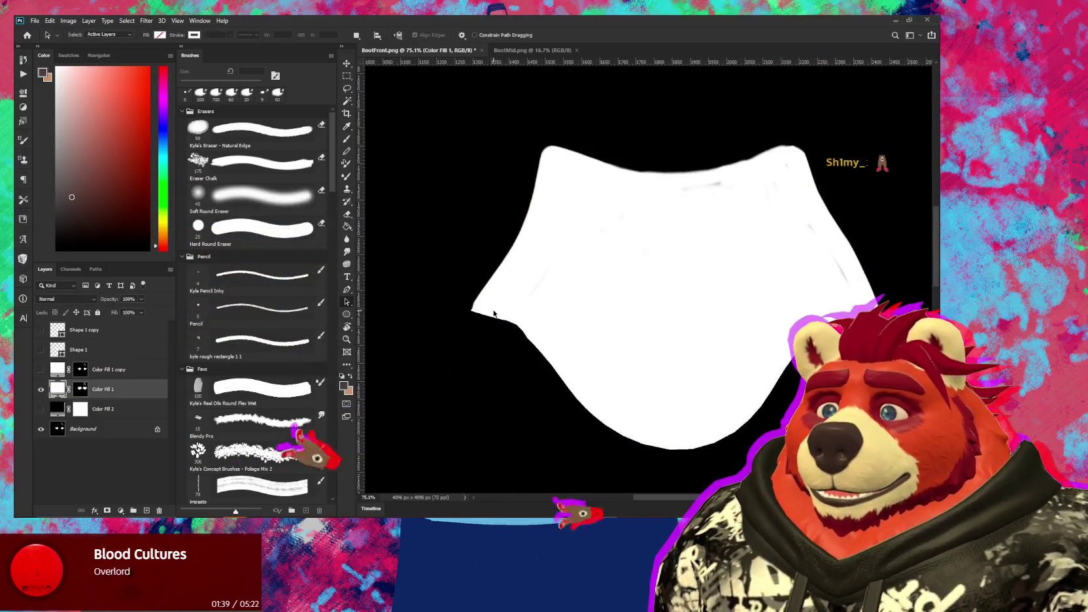
key(p)
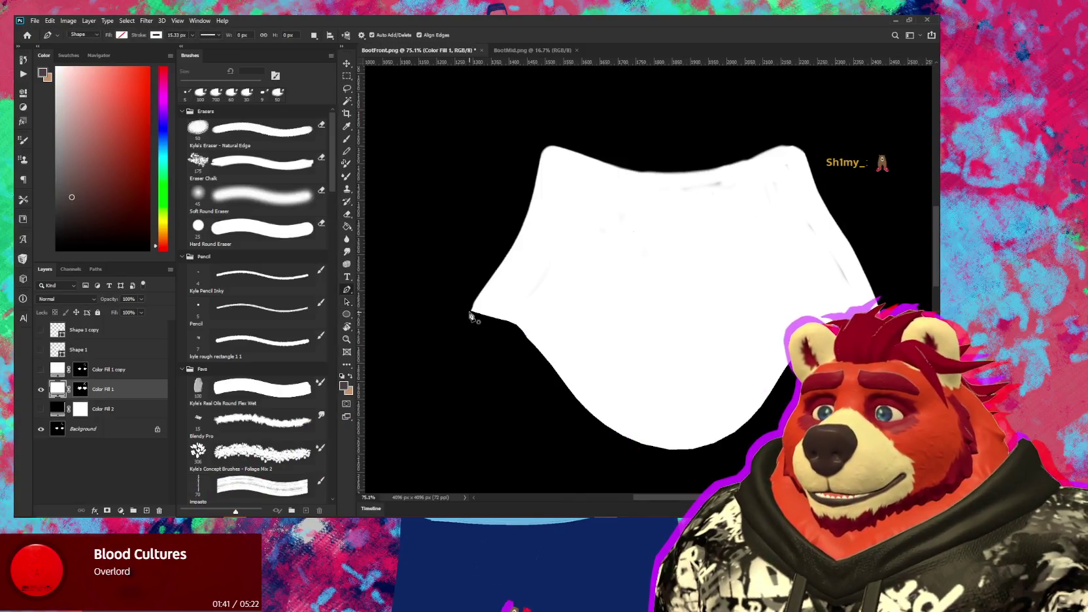
Start a pen path on the boot piece, then discard the mistaken closed path and its layer
click(472, 312)
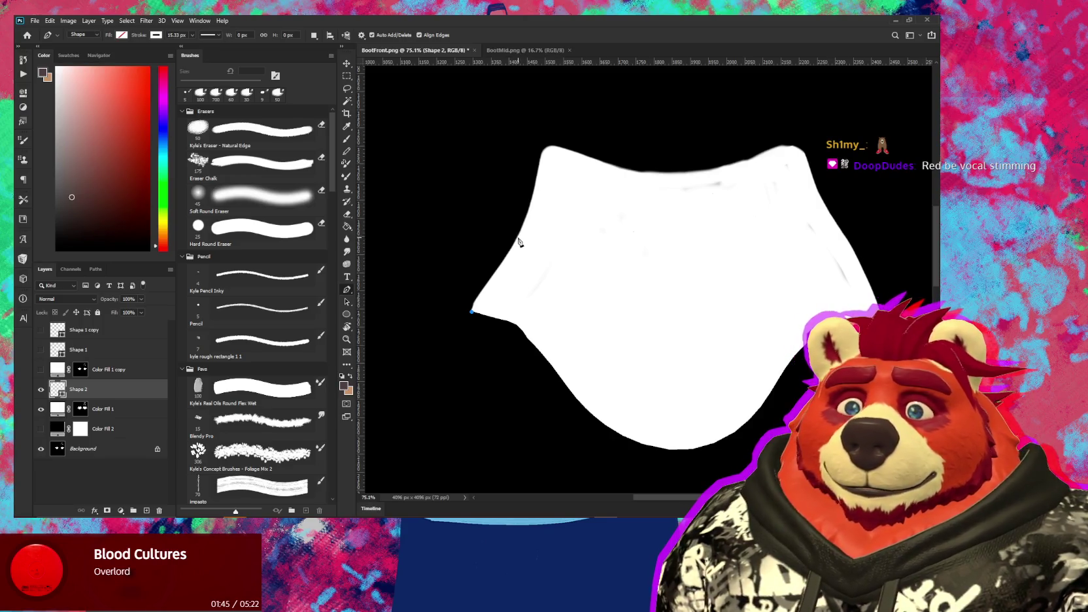
mouse_move(518, 238)
mouse_down()
mouse_move(540, 191)
mouse_move(553, 203)
mouse_move(544, 199)
mouse_up()
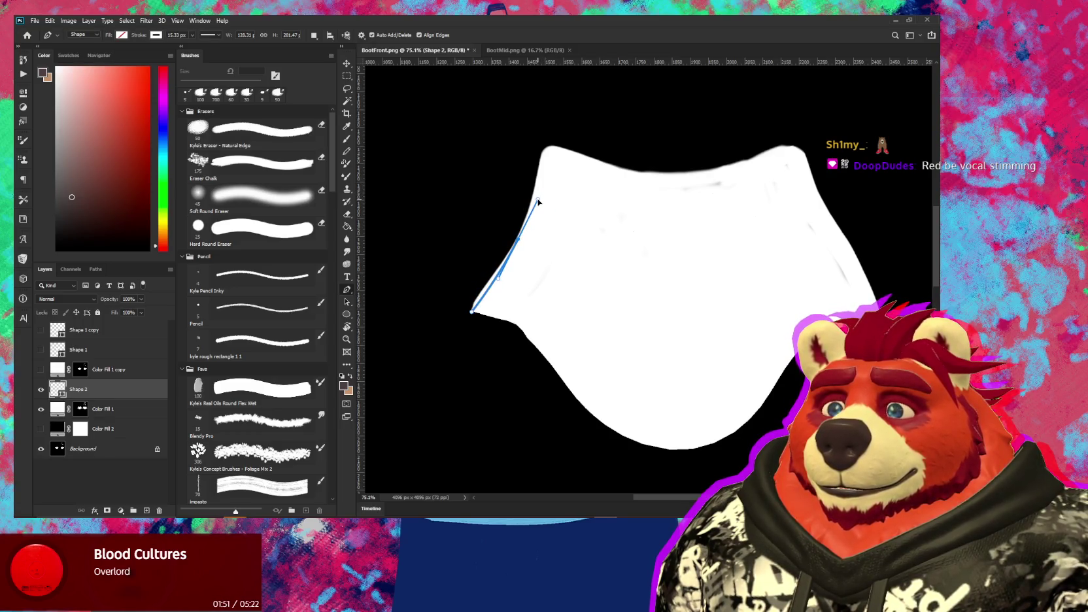
click(473, 314)
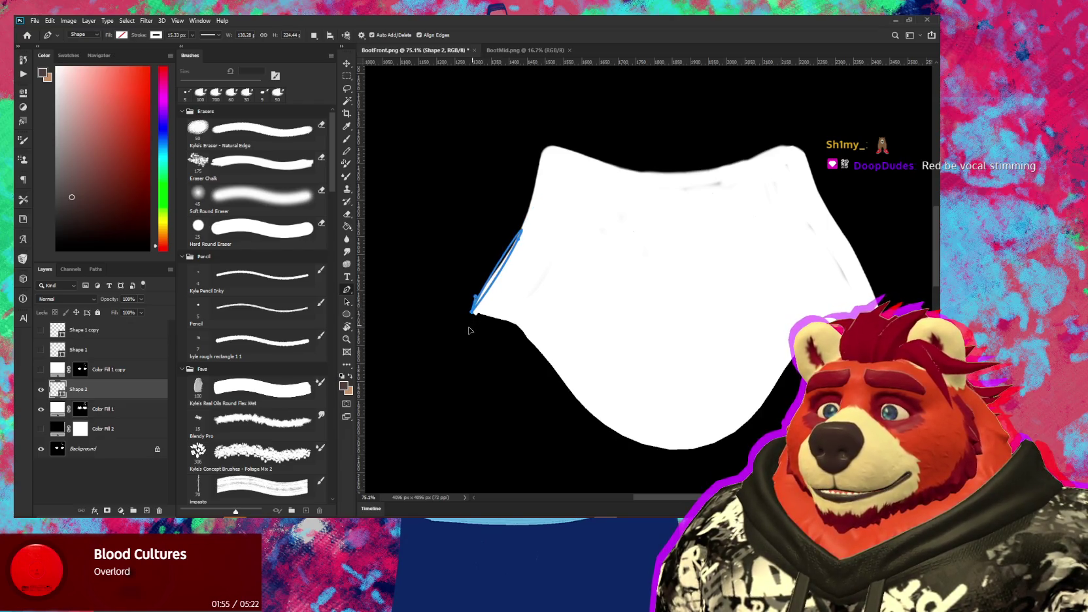
key(Return)
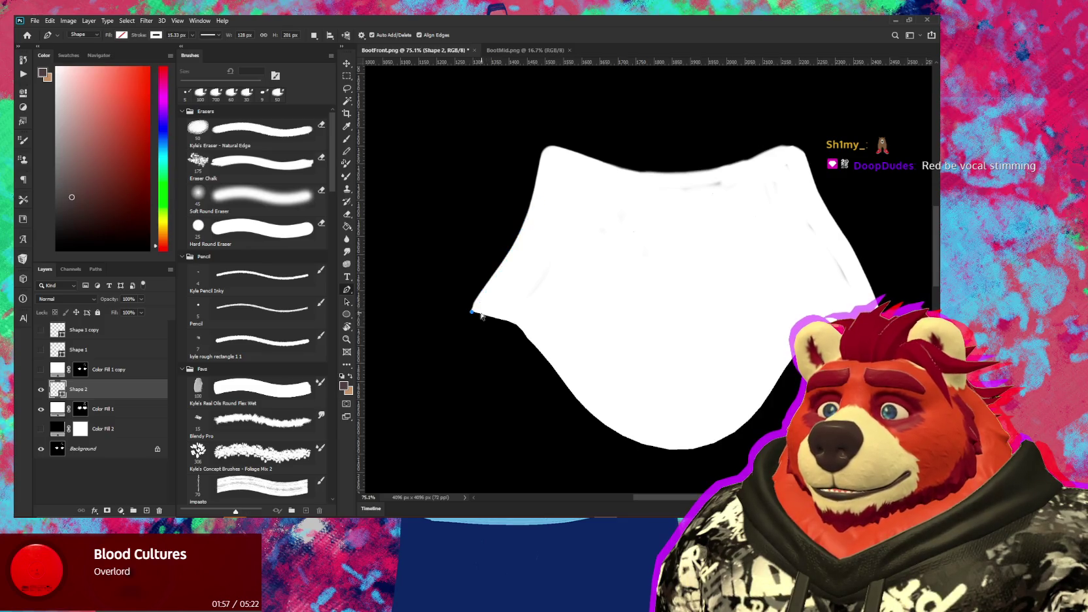
key(Delete)
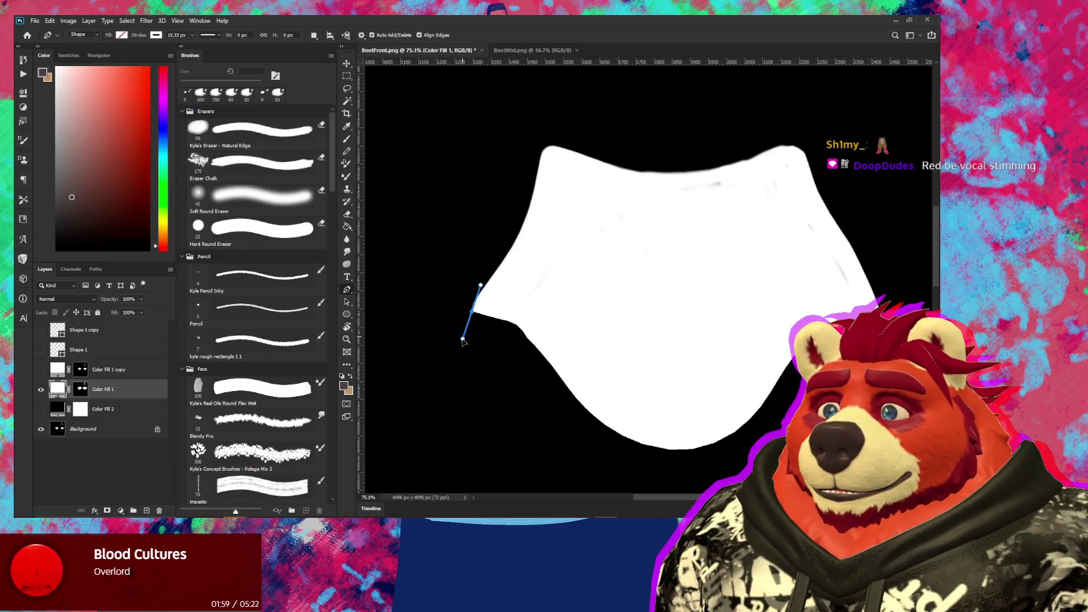
Redraw the path with curved anchors up the left edge and across the top
click(463, 340)
click(516, 245)
drag(534, 217, 533, 219)
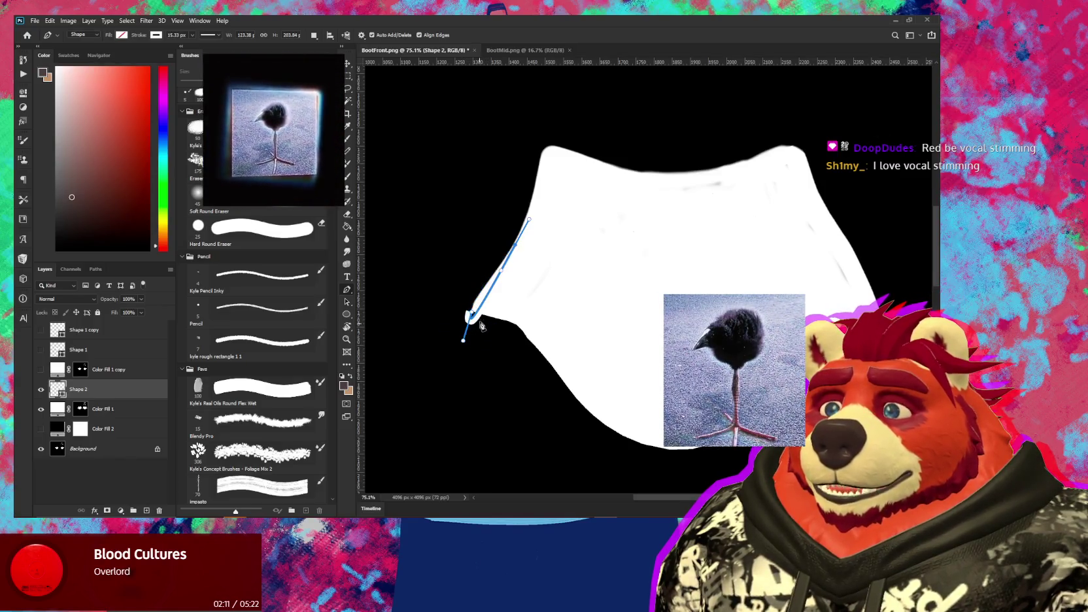
alt+scroll(510, 242, up, 1)
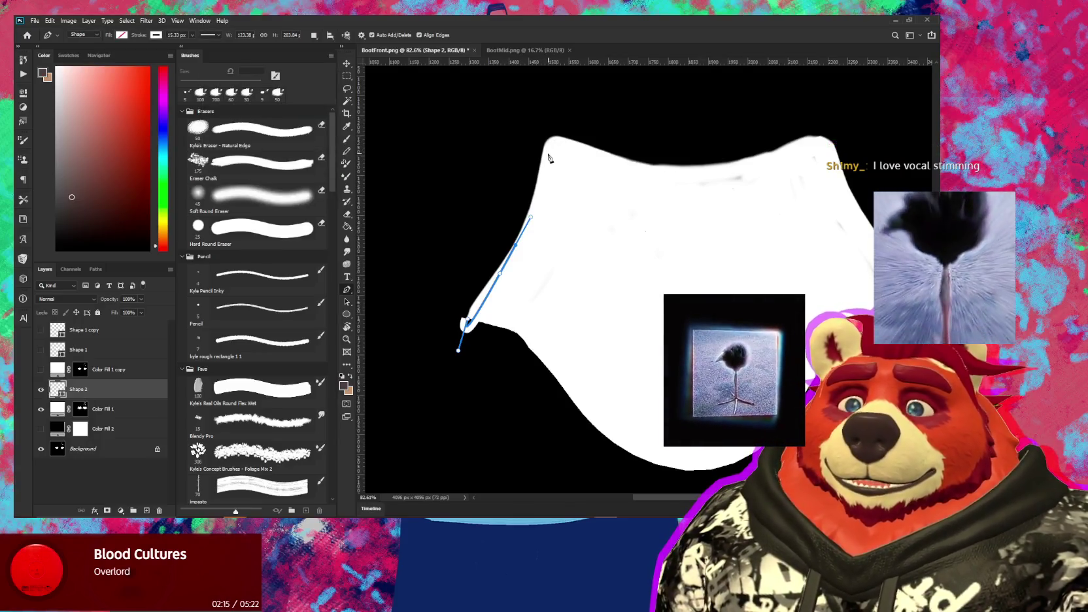
click(544, 152)
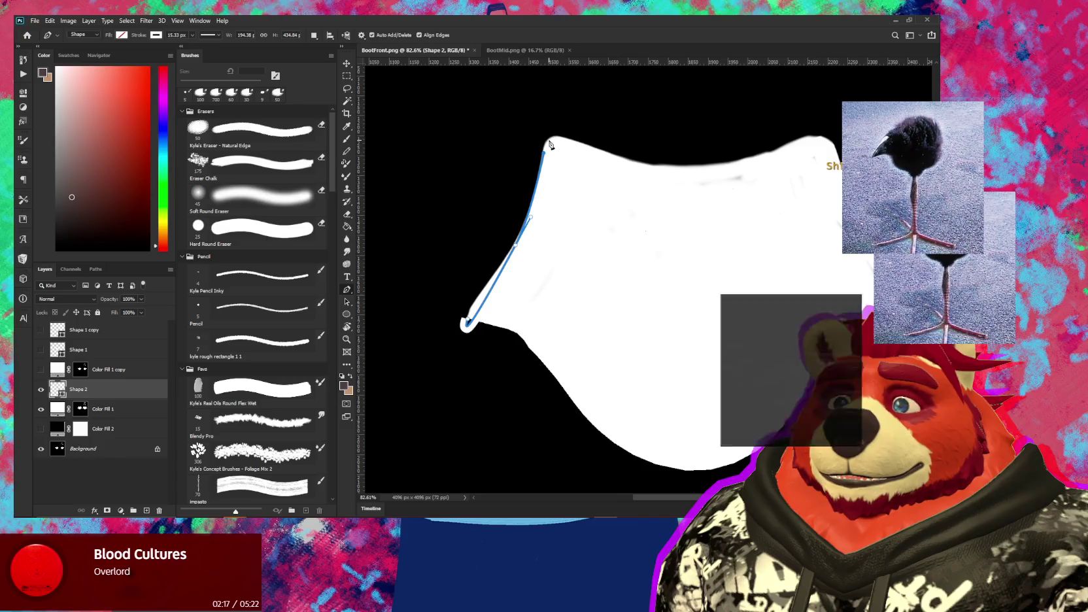
mouse_move(566, 139)
mouse_down()
mouse_move(598, 153)
mouse_move(590, 151)
mouse_up()
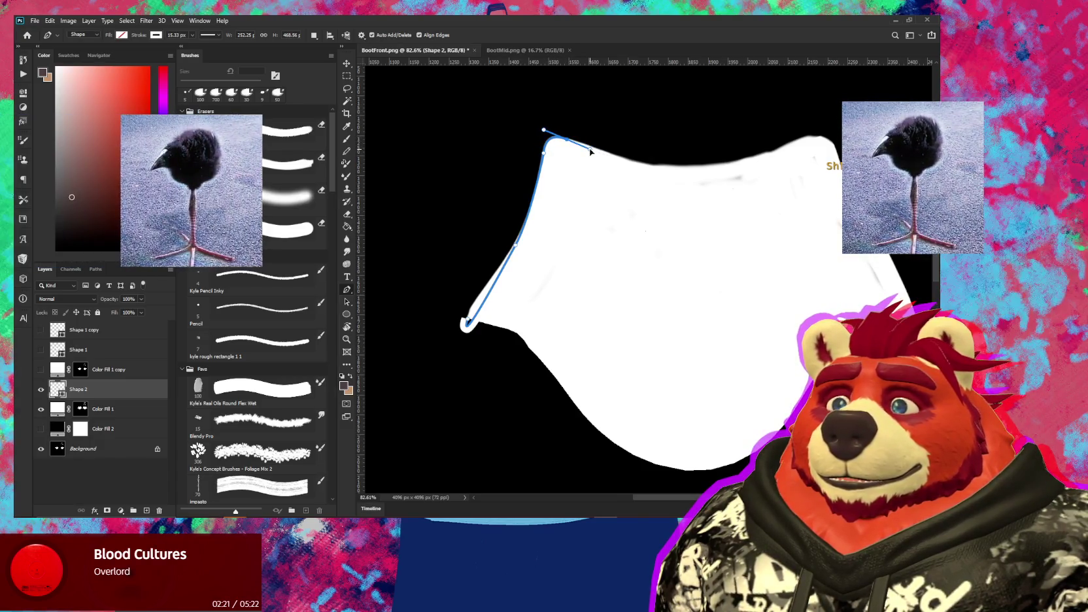
drag(680, 166, 731, 171)
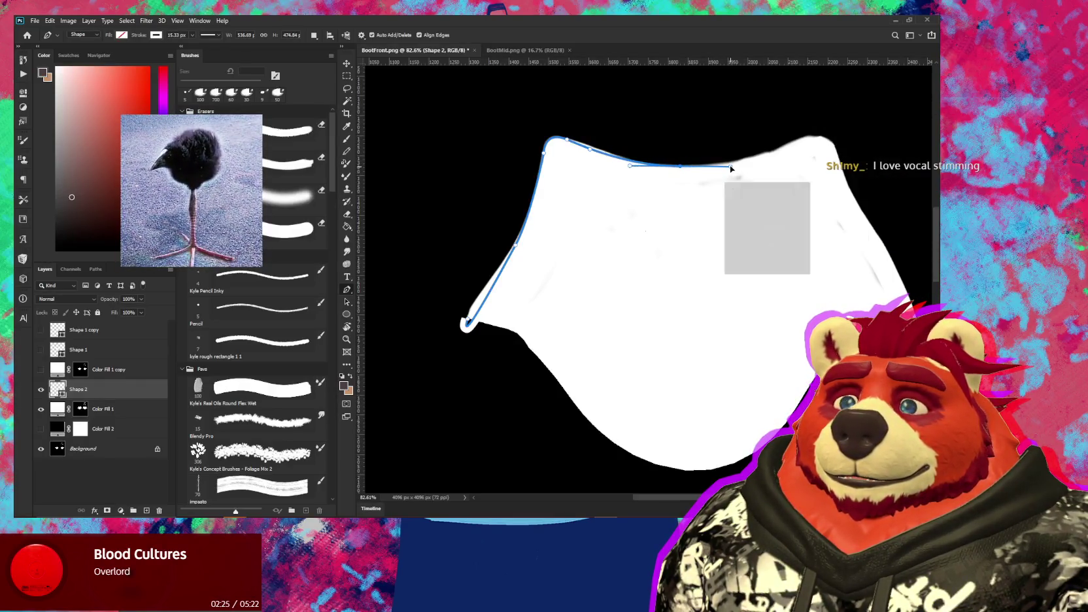
click(815, 137)
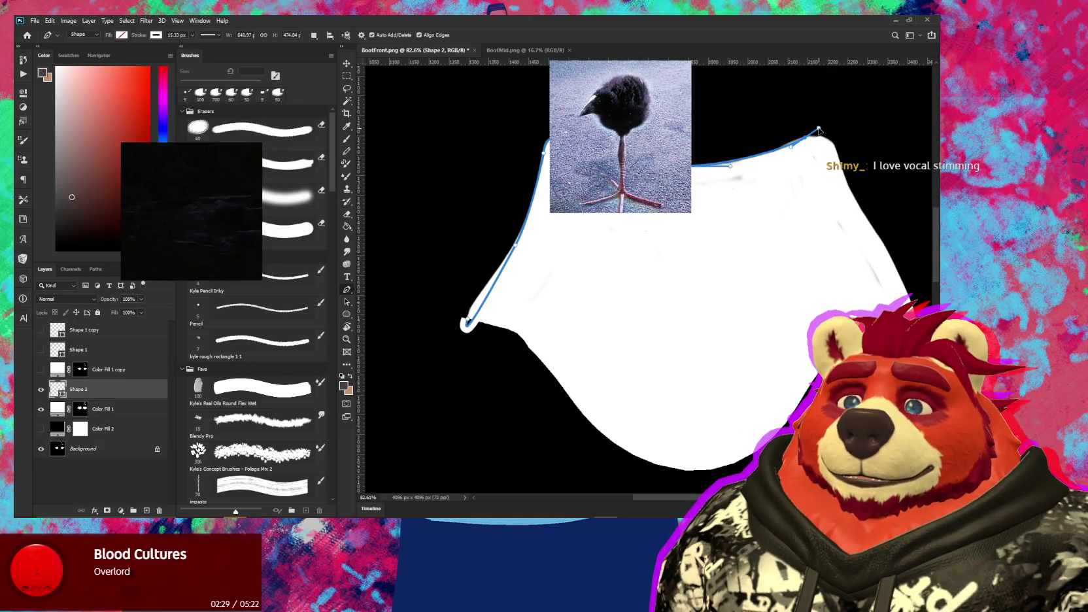
click(836, 154)
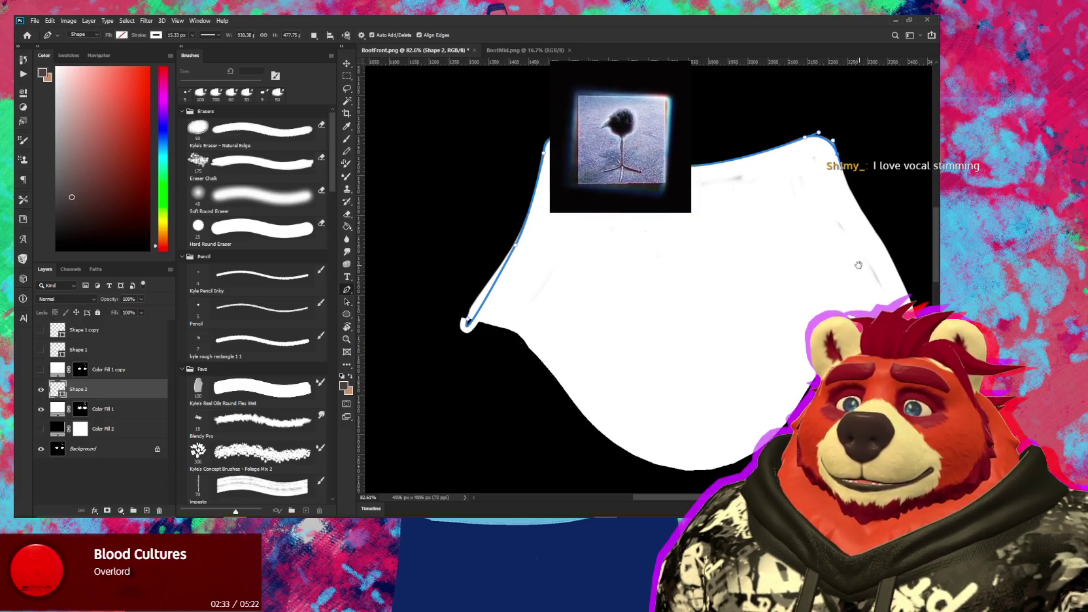
Continue the path down the right edge, bowing the segment outward to fit
drag(922, 328, 814, 298)
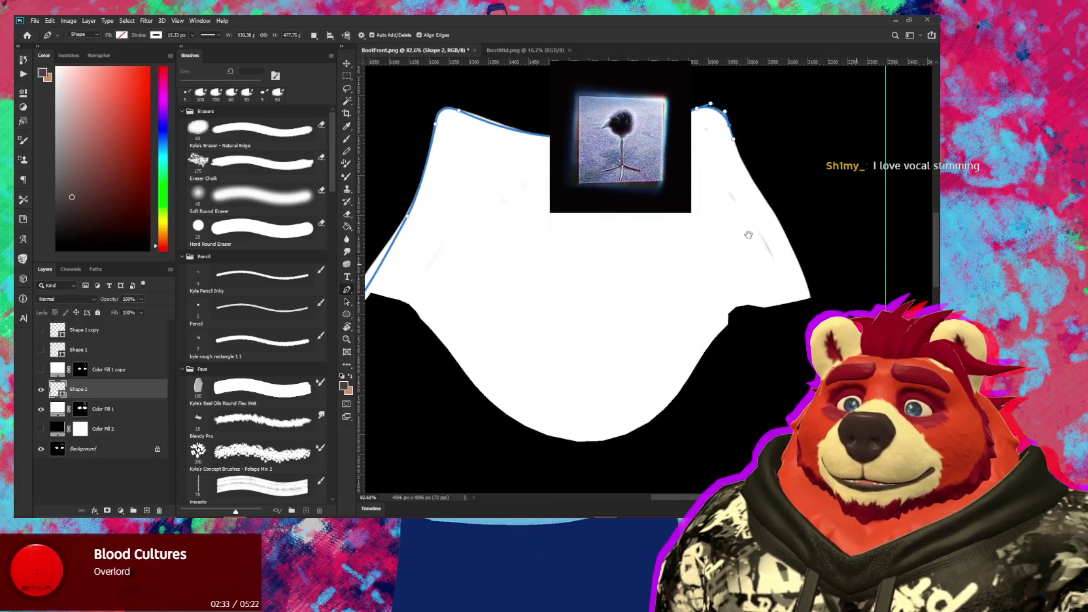
click(815, 304)
drag(811, 299, 808, 315)
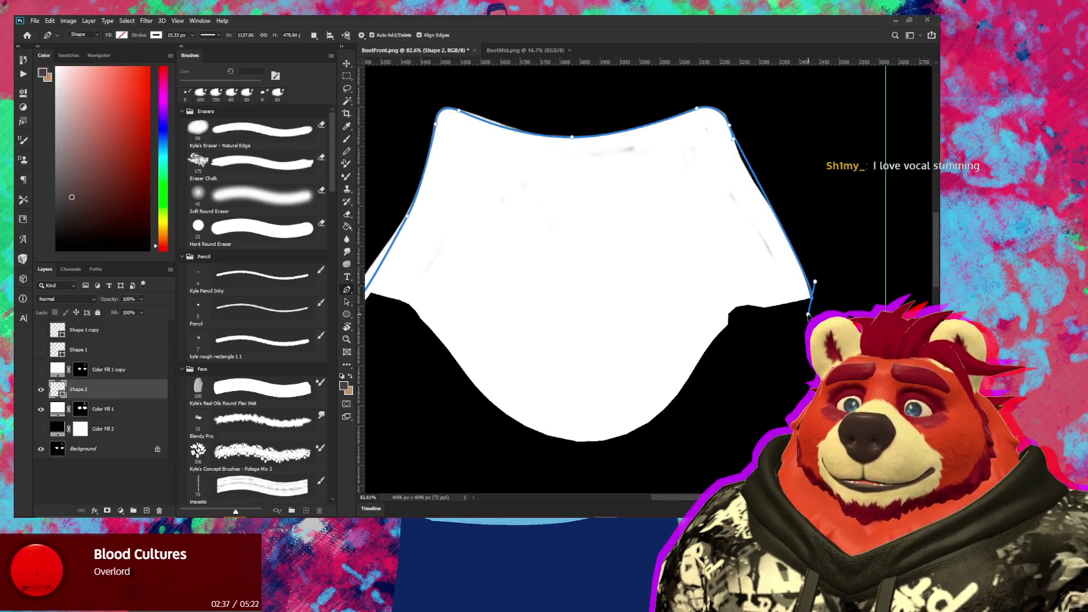
drag(769, 202, 780, 219)
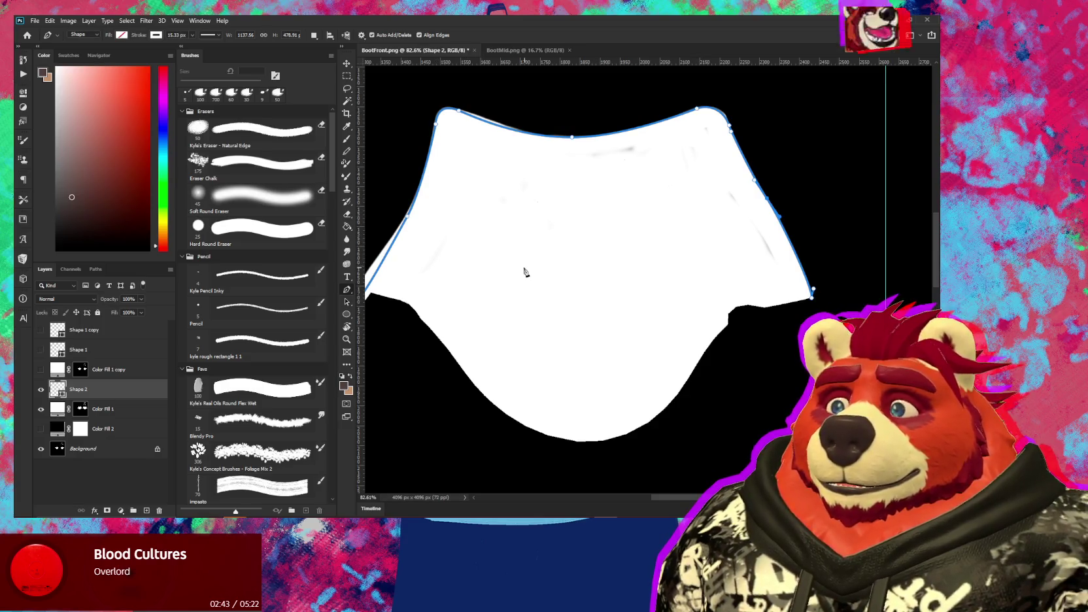
Refine the curve at the path's left corner with the Direct Selection tool
click(348, 302)
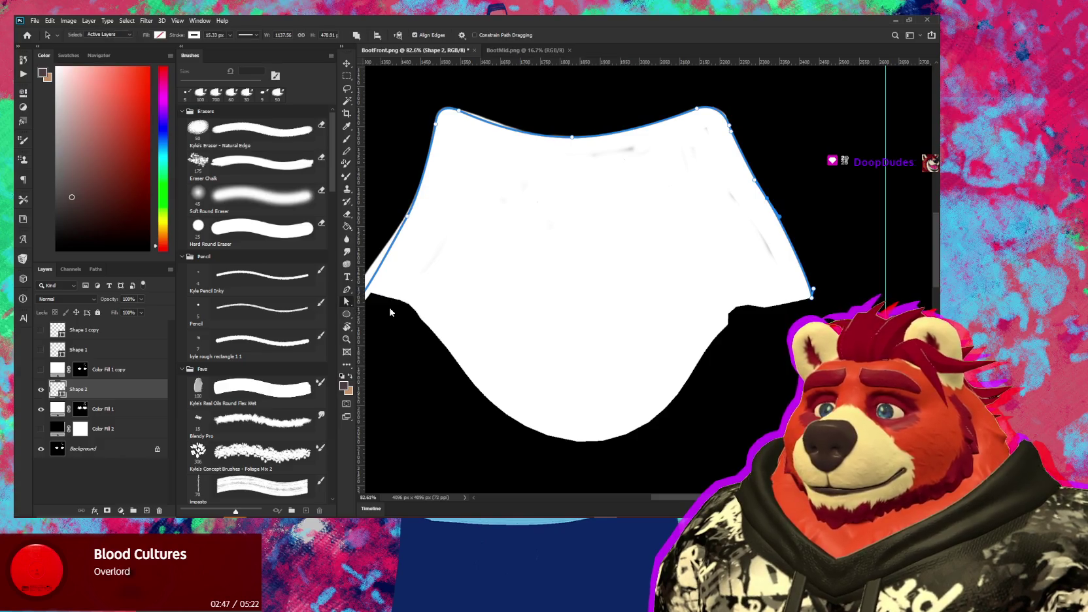
drag(514, 287, 607, 284)
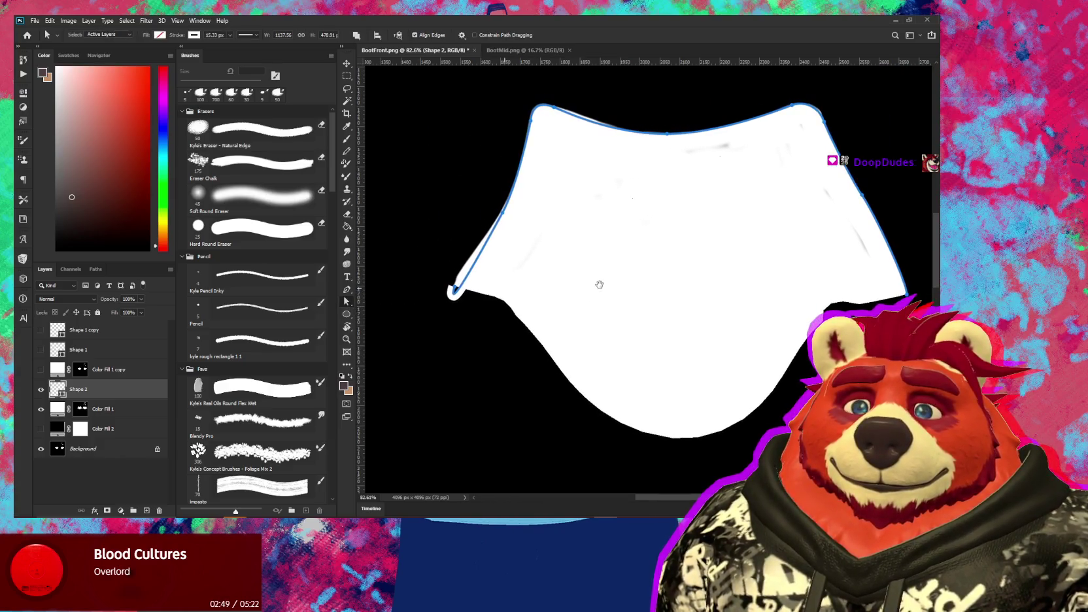
click(455, 291)
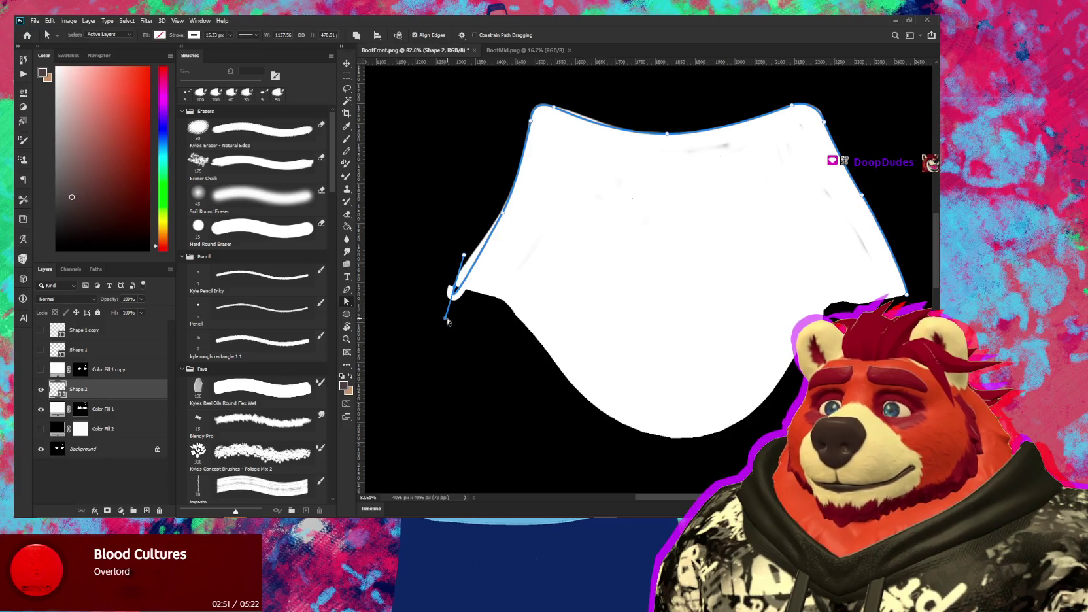
drag(448, 321, 442, 317)
drag(464, 255, 478, 240)
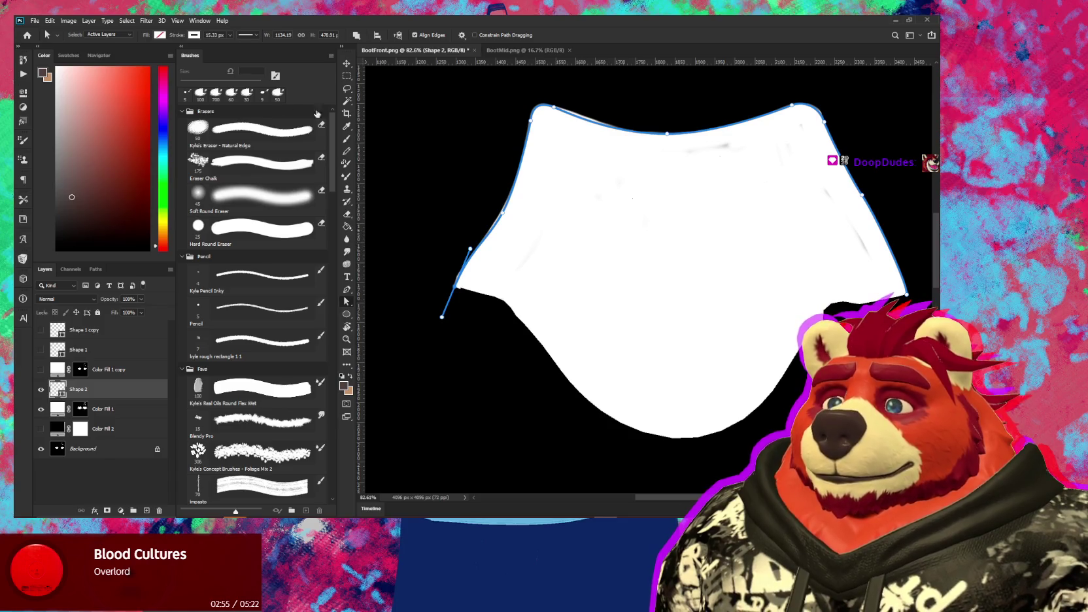
Inspect Shape 2's stroke settings, leaving the solid line preset unchanged
click(195, 35)
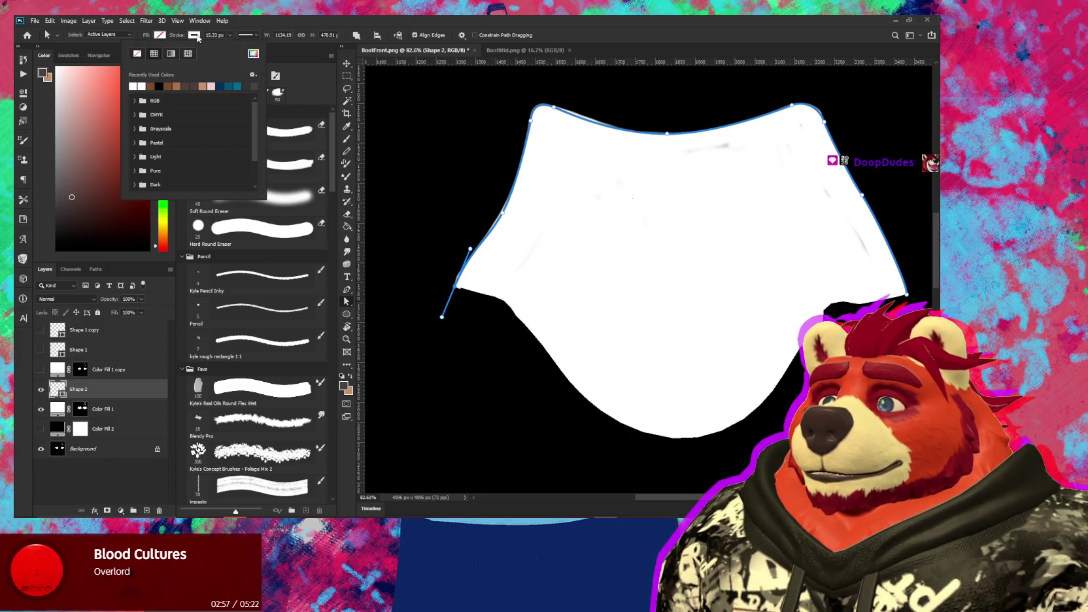
click(230, 36)
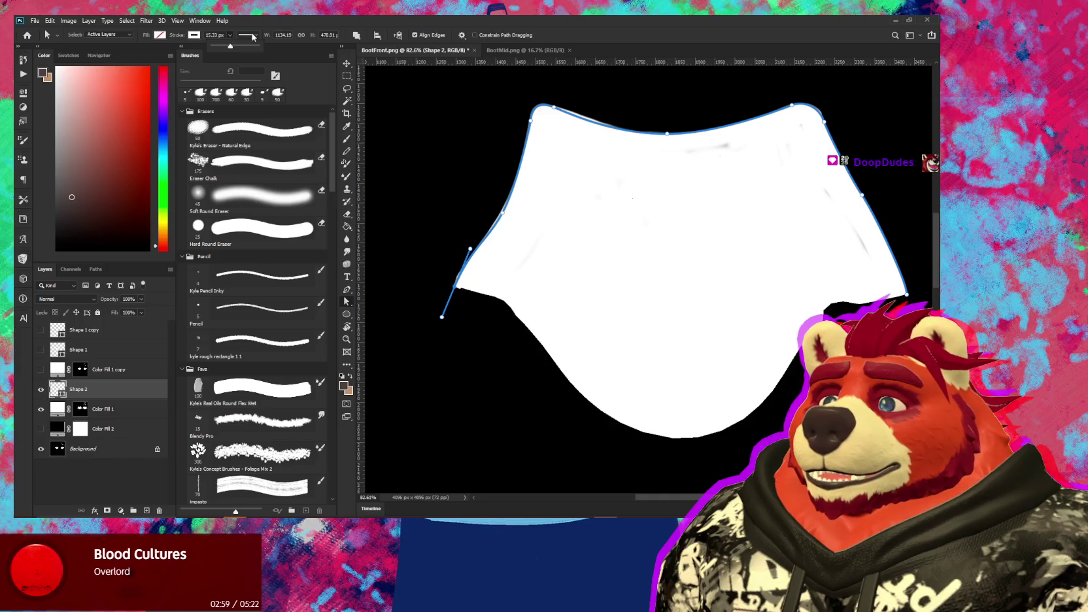
click(253, 36)
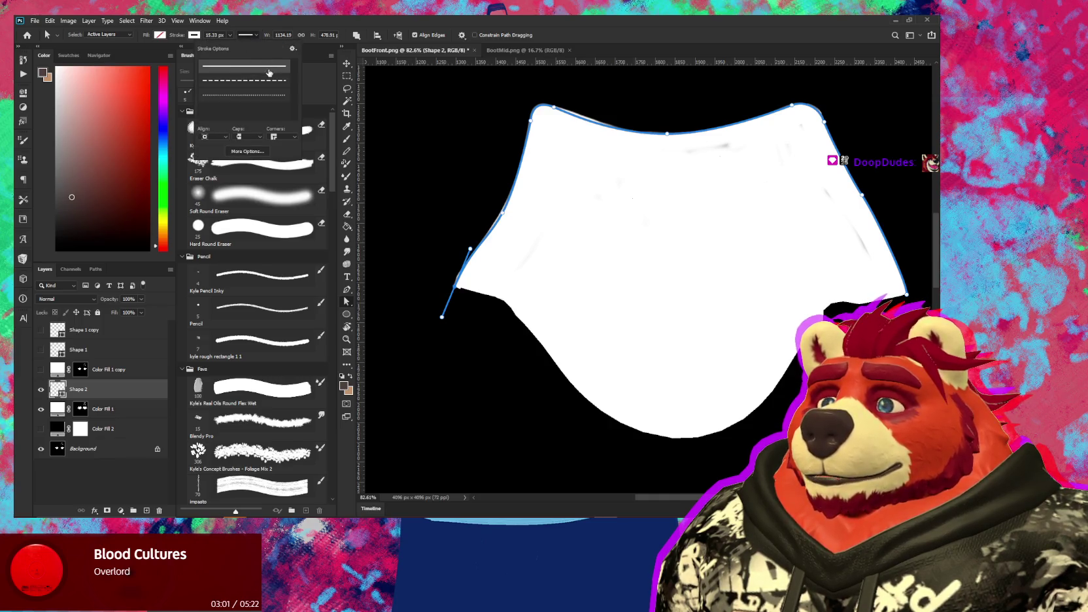
click(292, 49)
click(293, 49)
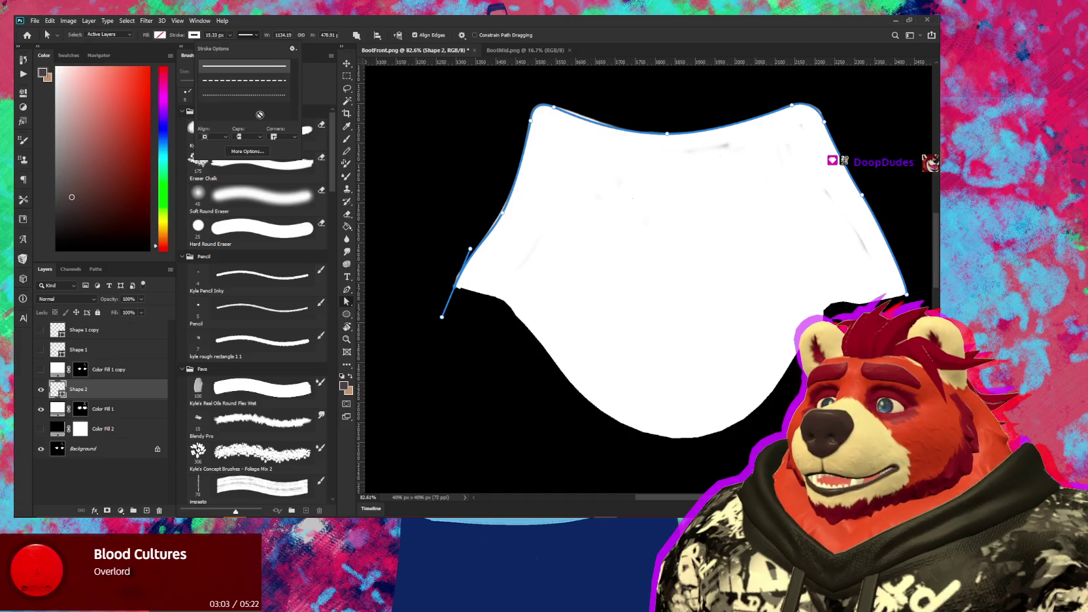
key(ctrl+plus)
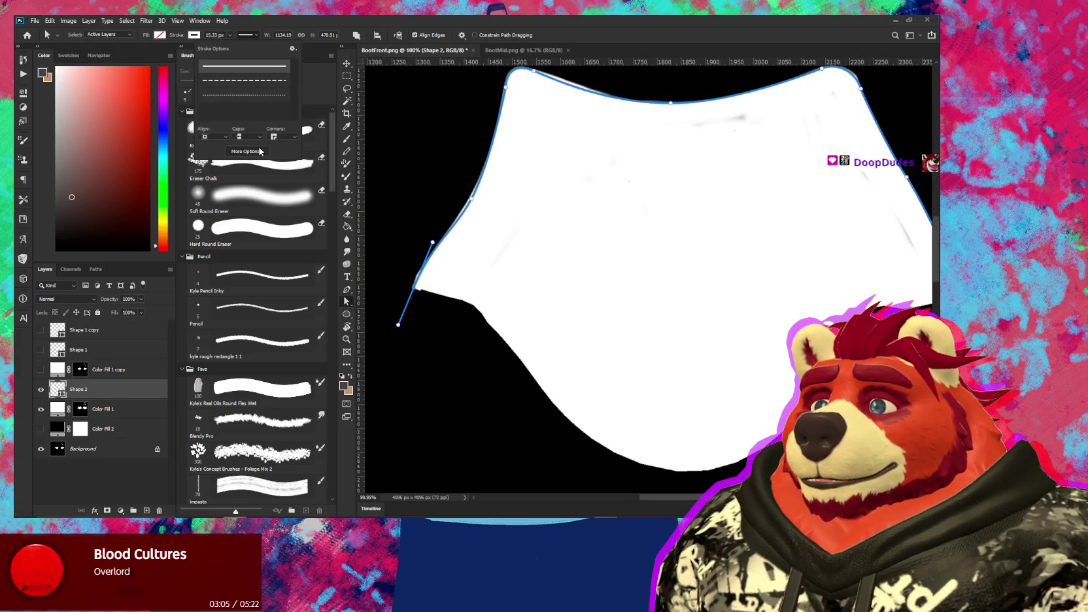
click(261, 151)
click(478, 154)
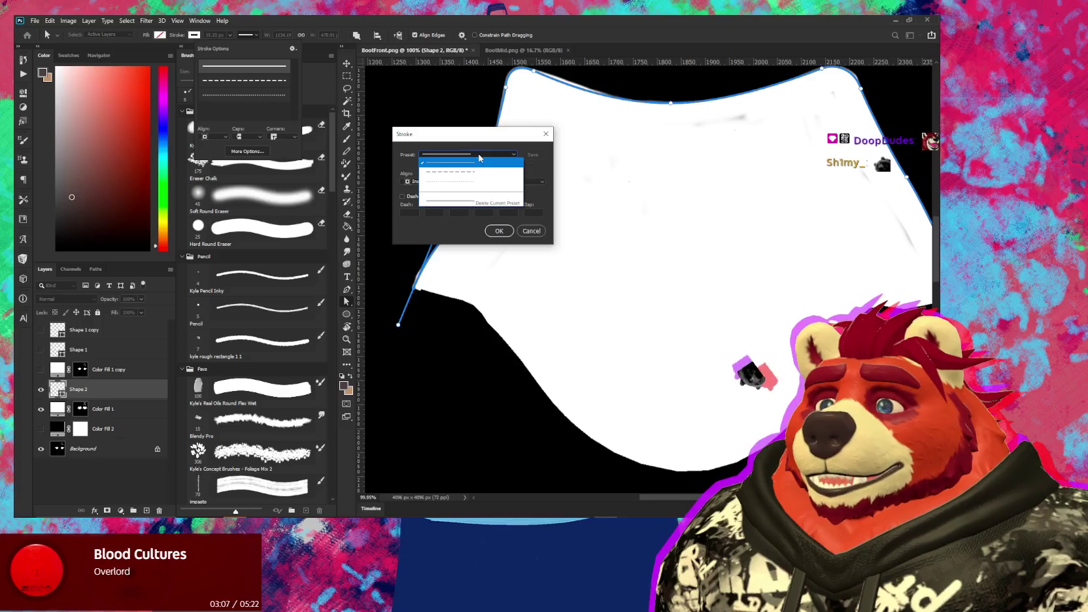
click(480, 163)
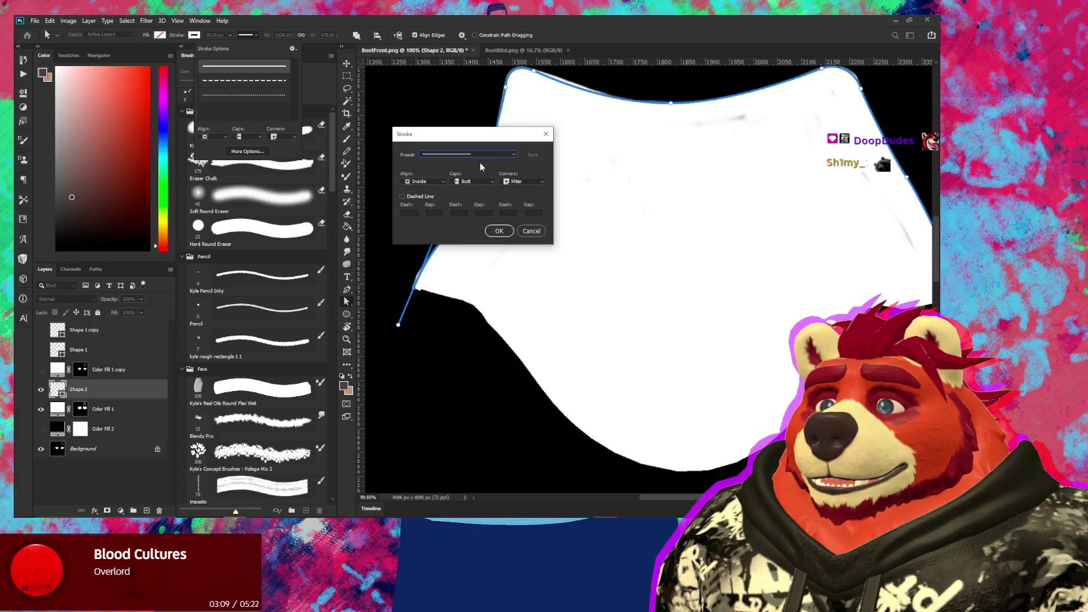
click(532, 230)
alt+scroll(509, 243, down, 2)
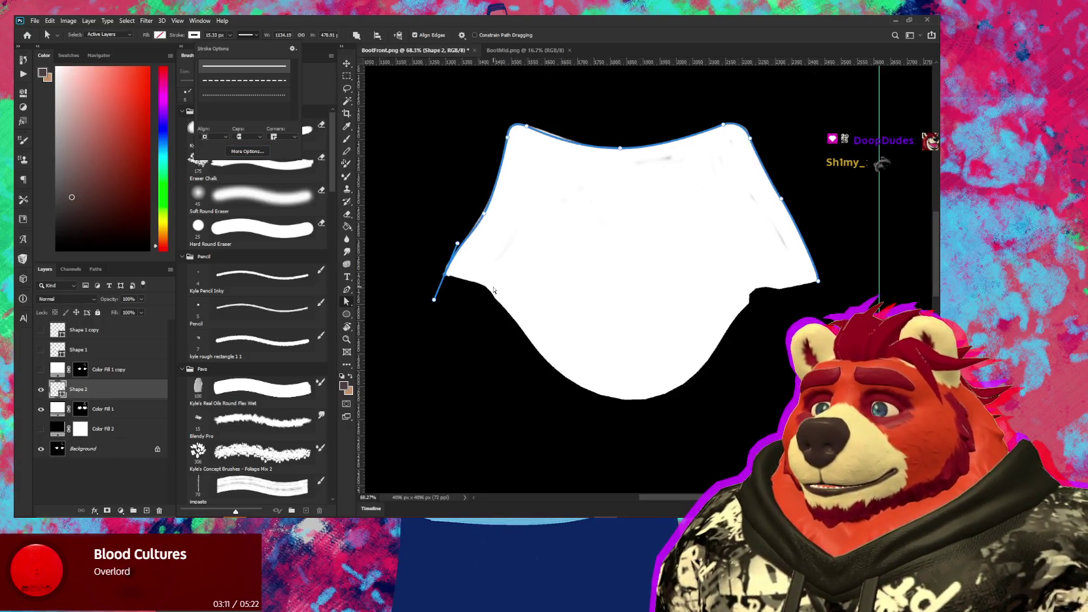
Save Shape 1's dashed stroke as a stroke preset, then hide Shape 1
click(75, 350)
click(41, 350)
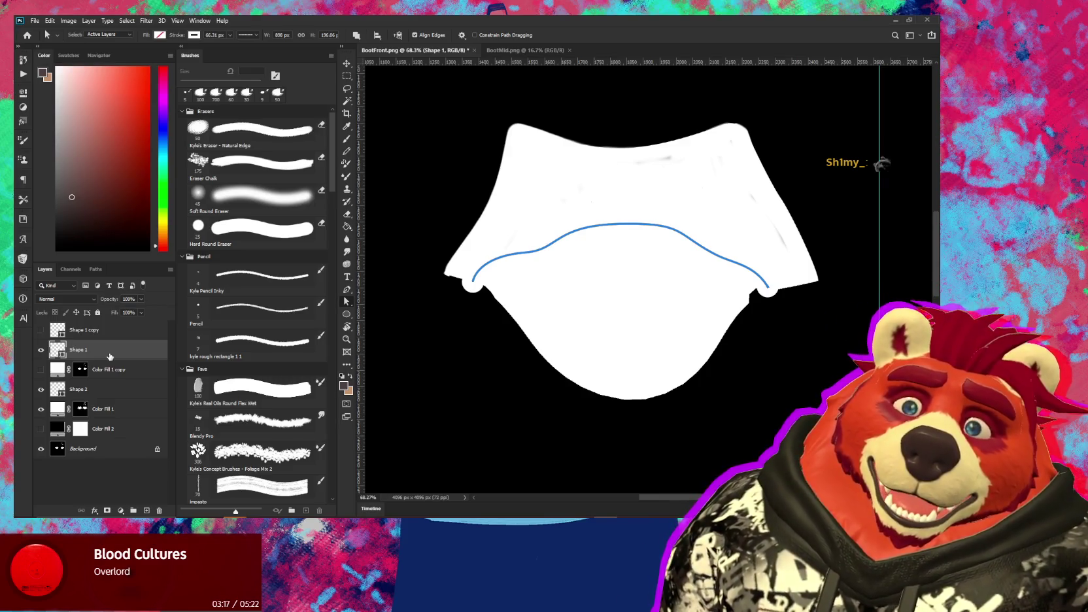
click(254, 36)
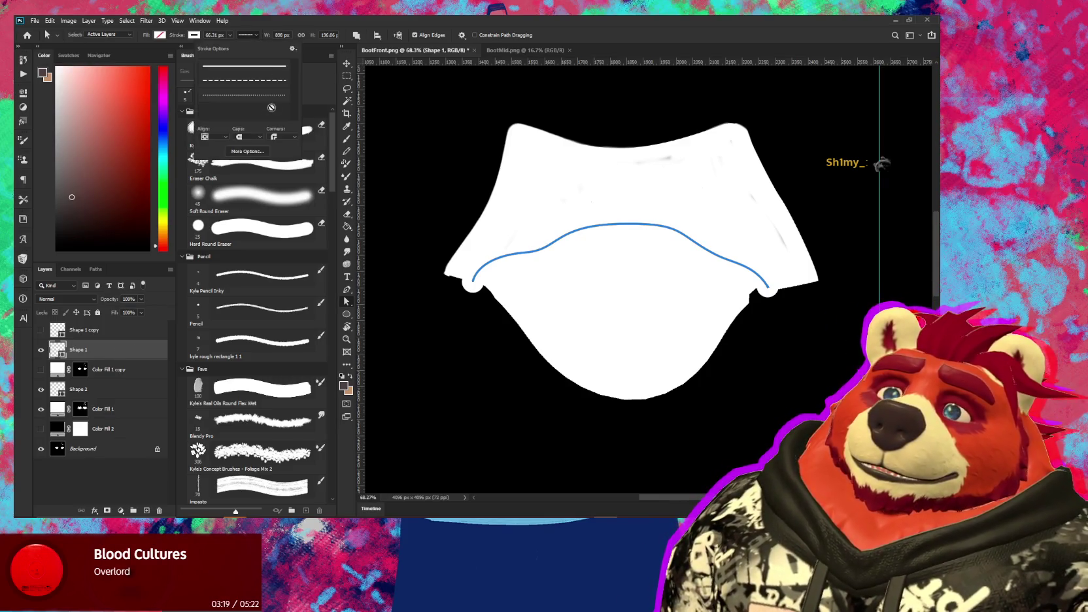
click(253, 151)
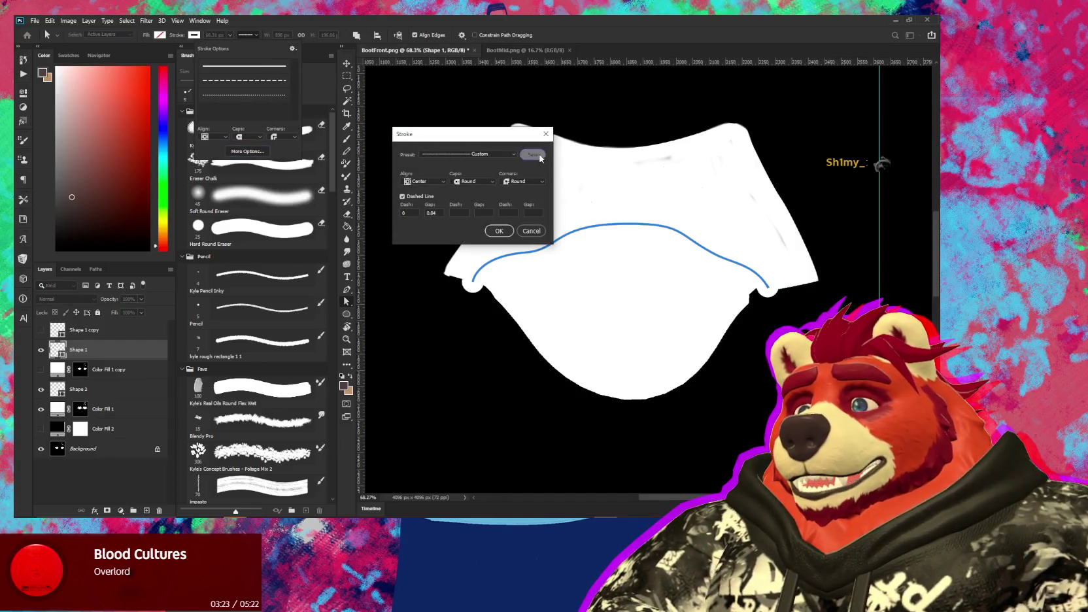
click(540, 156)
click(529, 231)
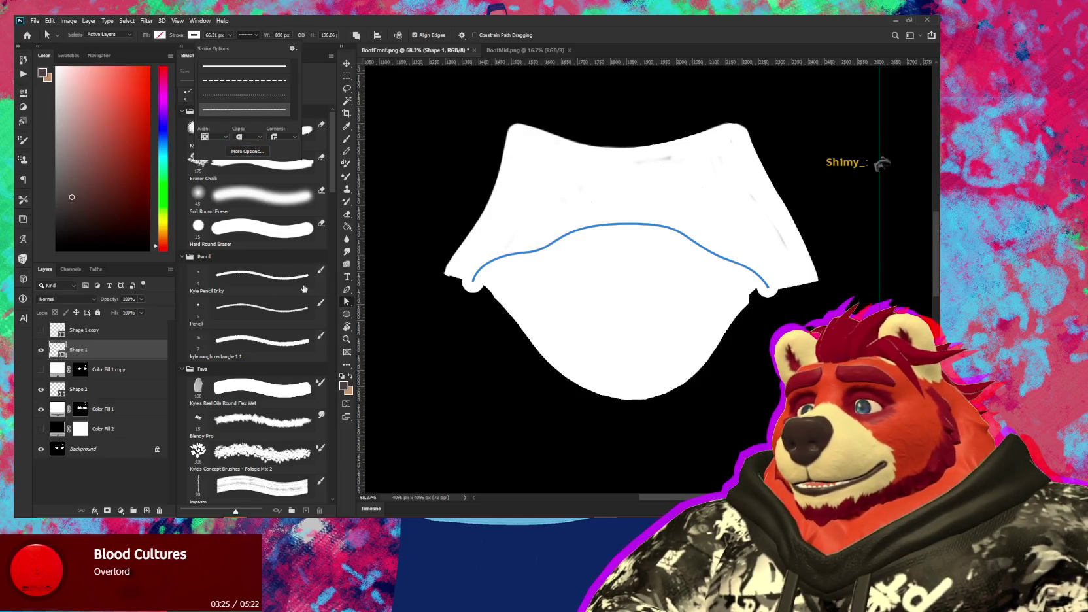
click(40, 350)
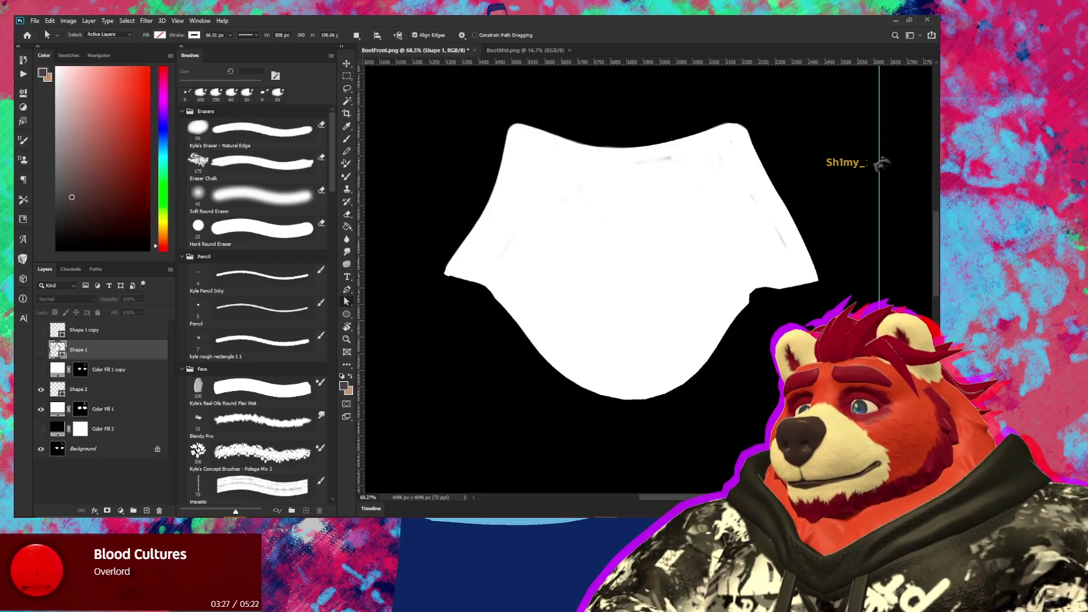
click(89, 332)
Apply the saved dotted stroke to Shape 2 with a 66.31 px width
click(73, 391)
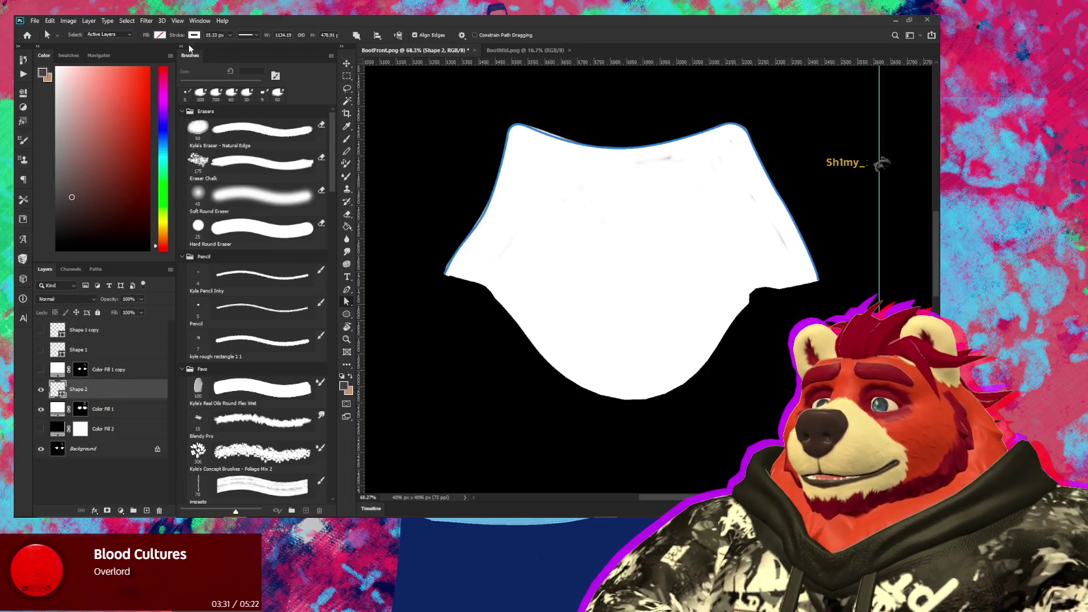
click(248, 37)
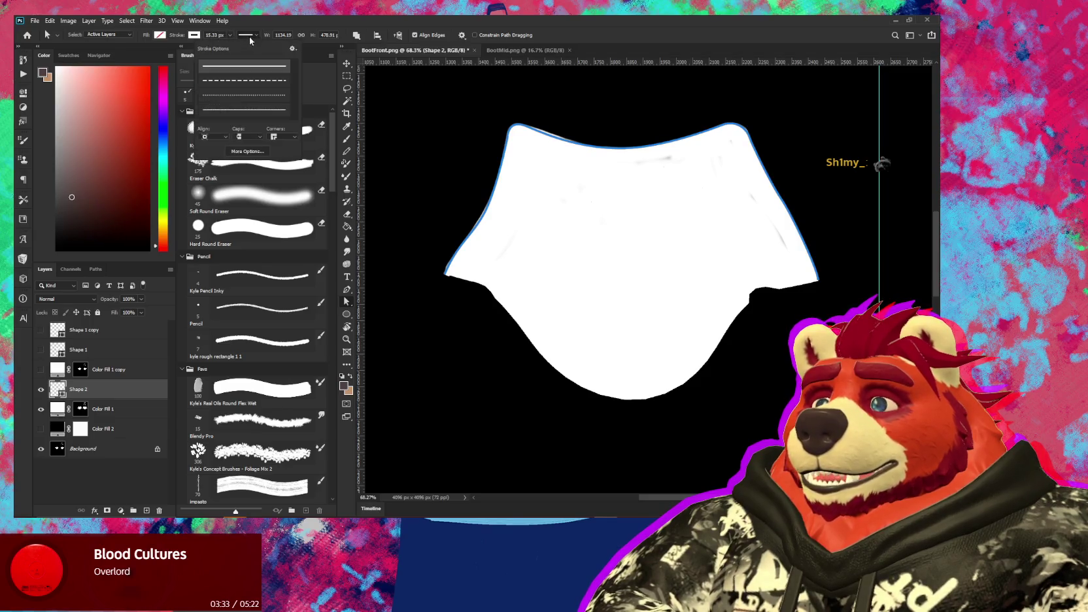
click(245, 111)
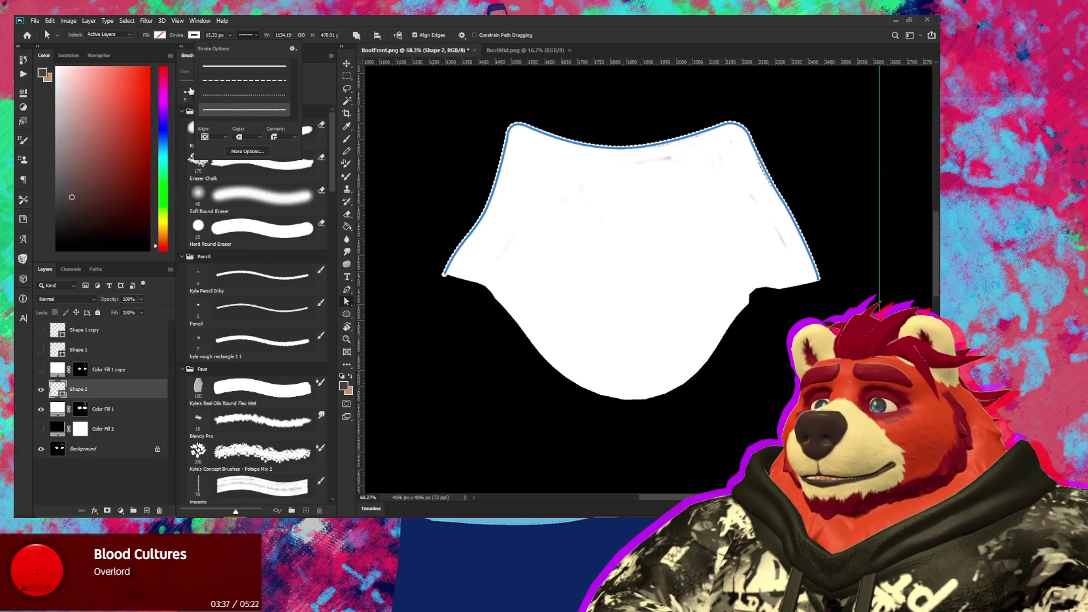
click(113, 332)
click(112, 334)
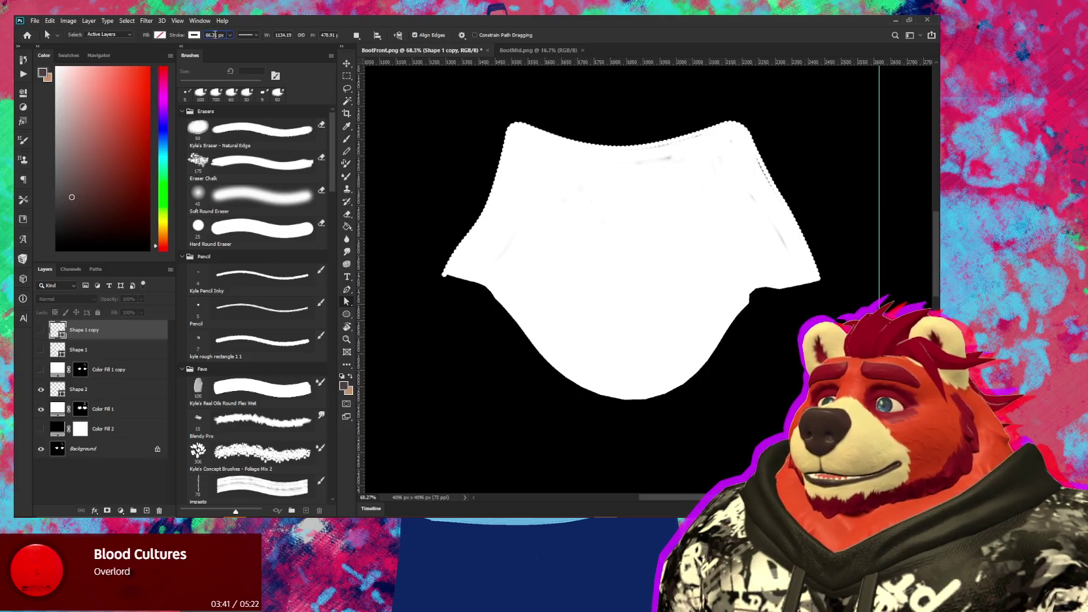
click(109, 387)
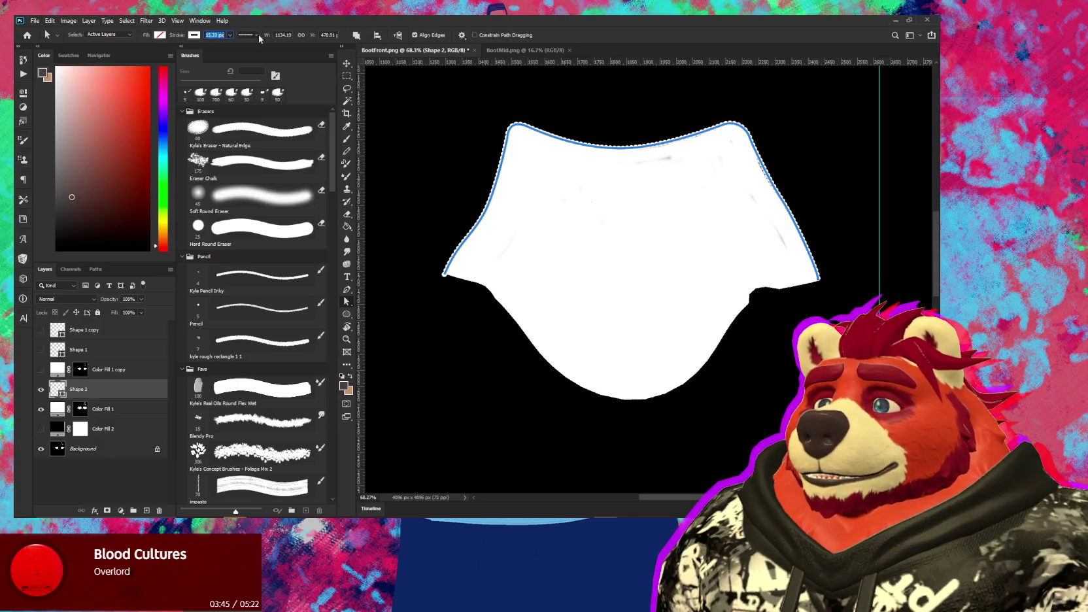
key(ctrl+v)
key(Return)
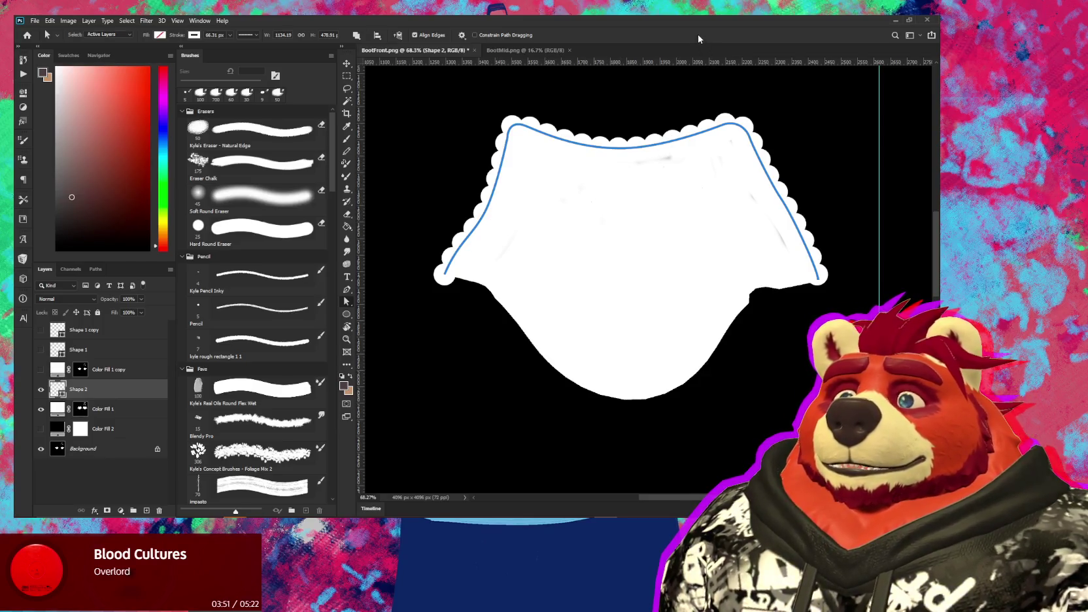
alt+scroll(657, 186, down, 3)
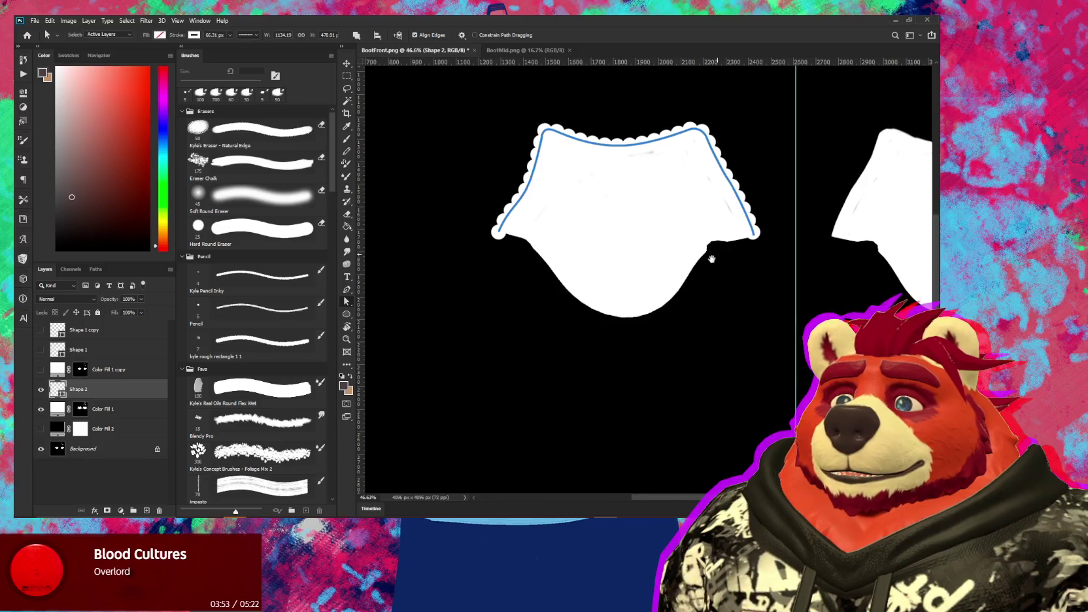
key(v)
key(c)
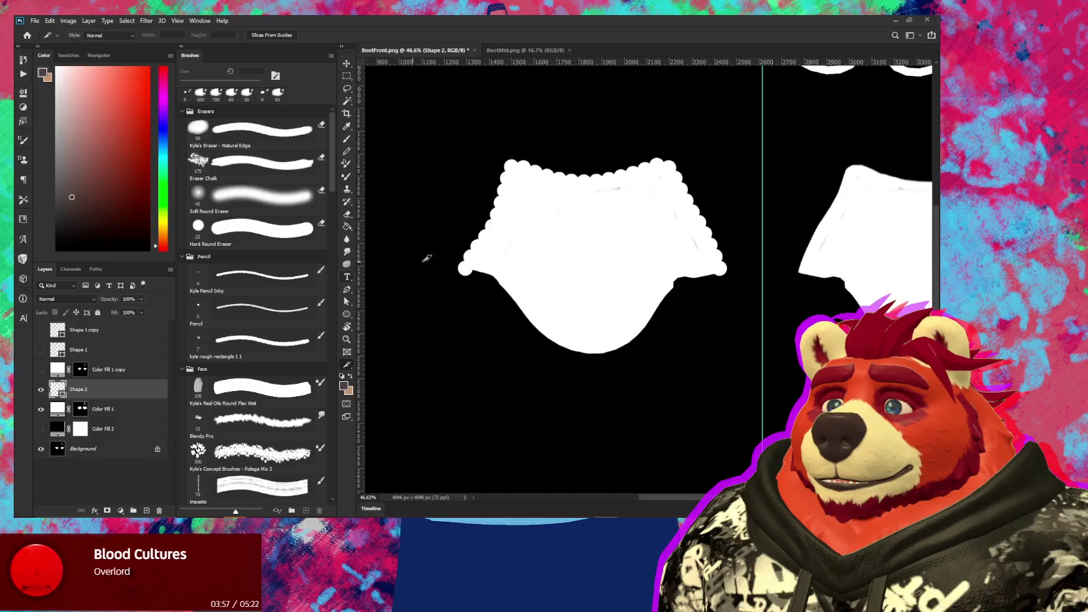
key(v)
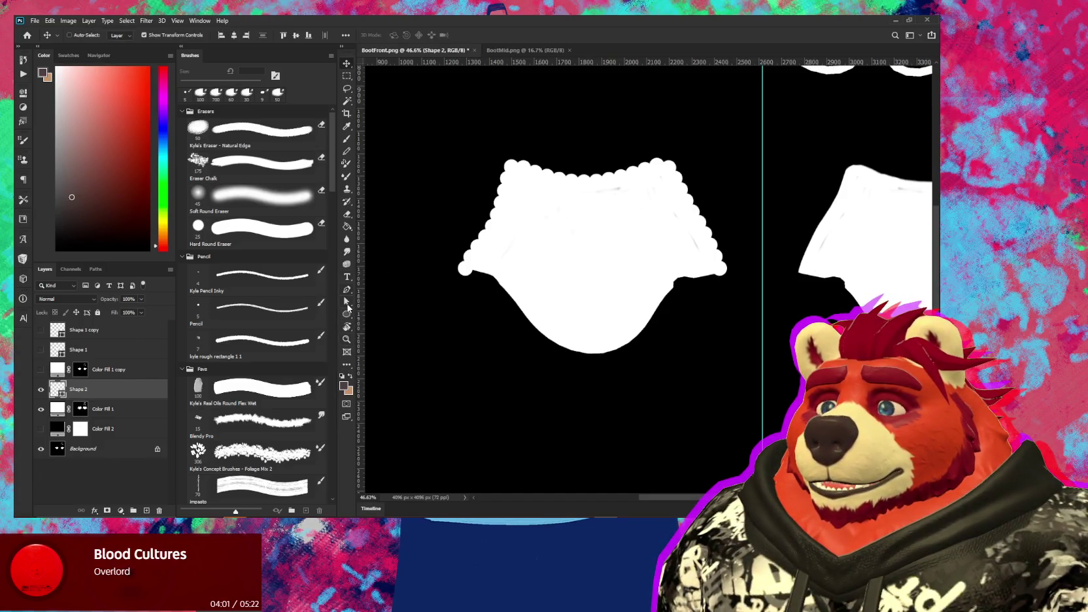
click(347, 304)
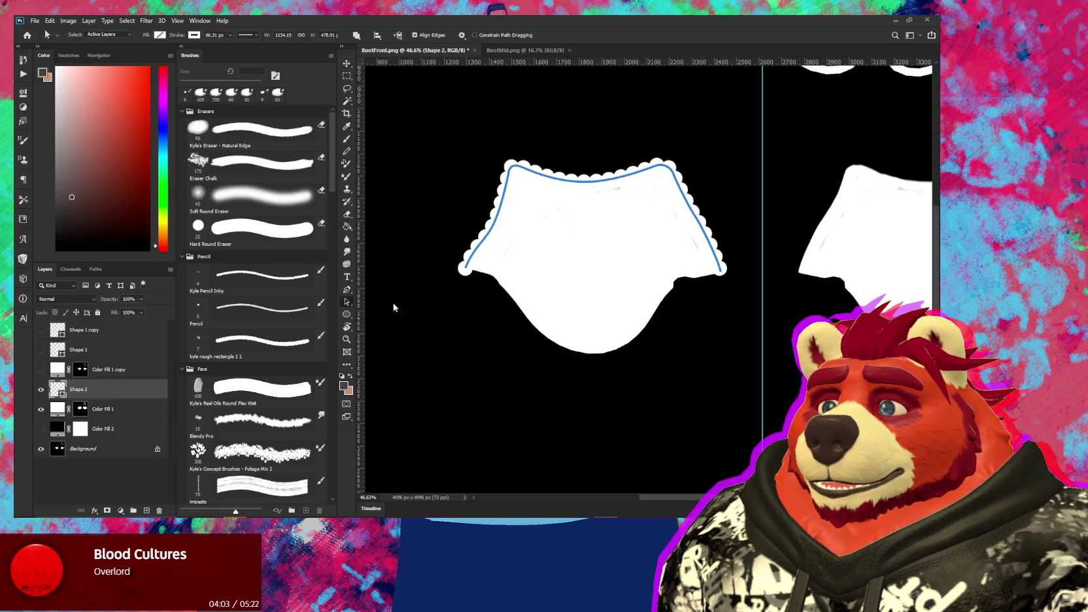
Free-transform Shape 2's path to shrink it slightly inside the boot piece
right_click(537, 174)
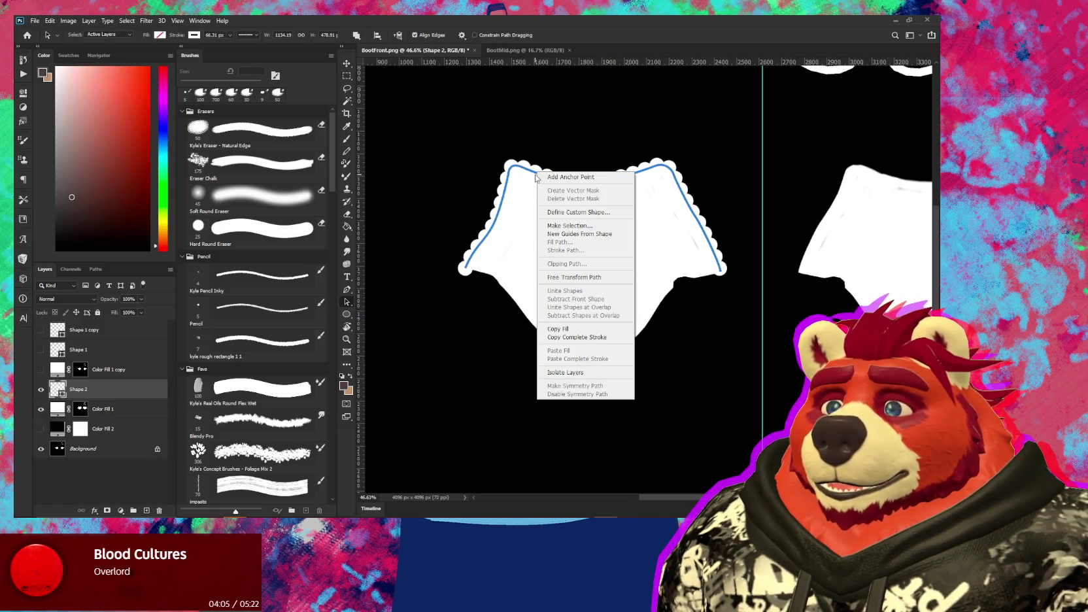
click(582, 277)
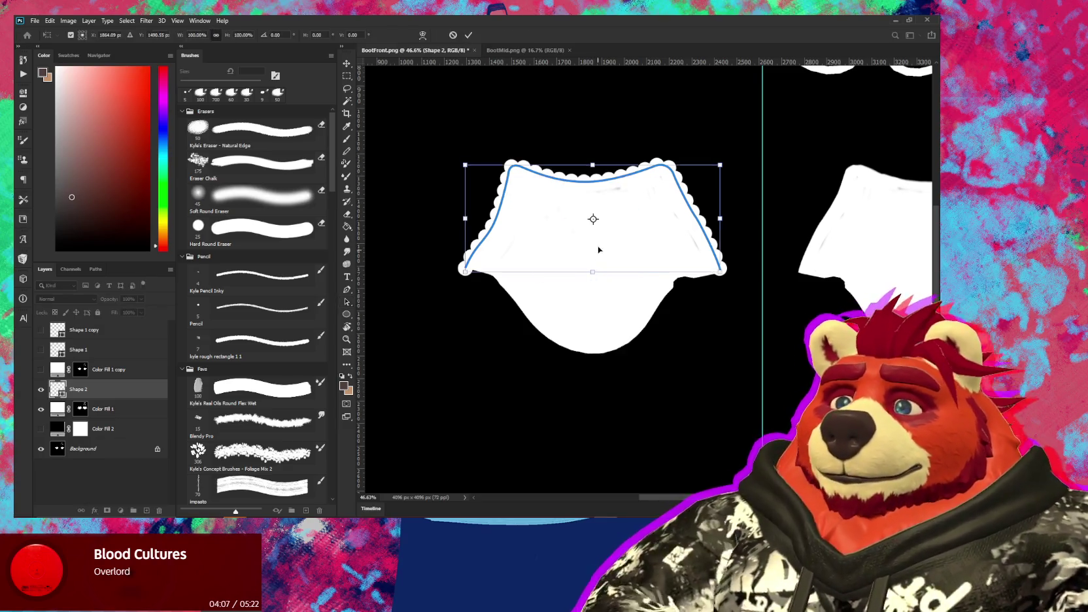
drag(592, 168, 593, 170)
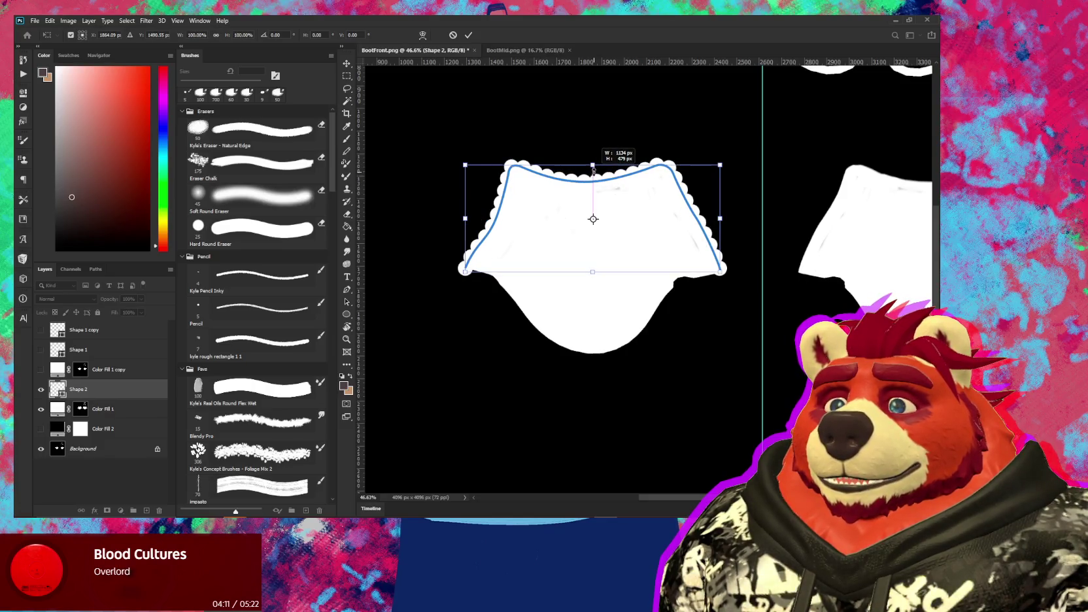
drag(593, 172, 592, 172)
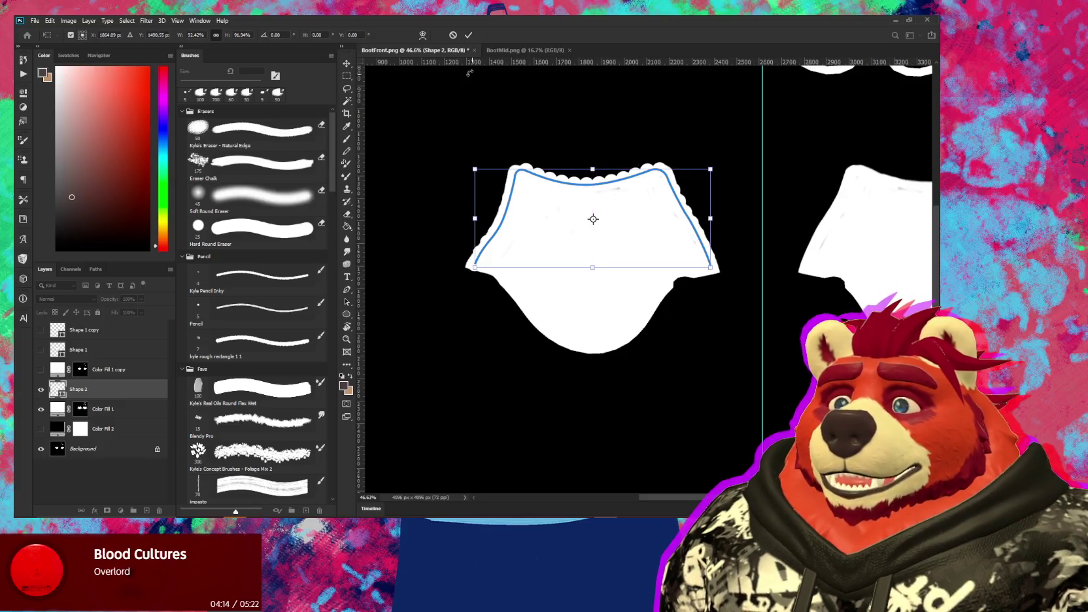
click(468, 35)
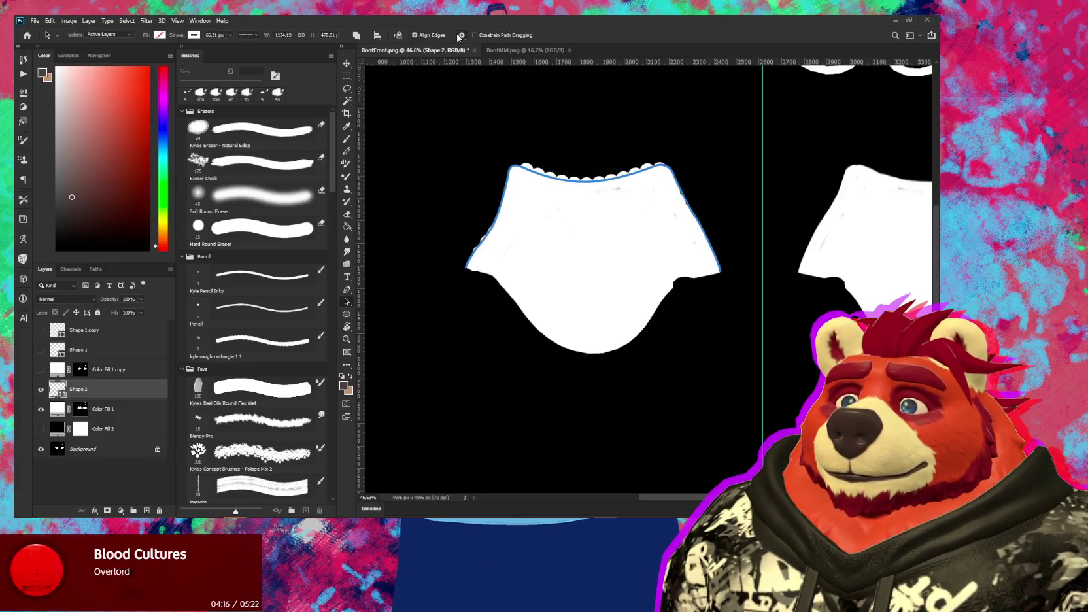
Toggle snapping and rescale the outline slightly around its centre to hug the shape
click(174, 21)
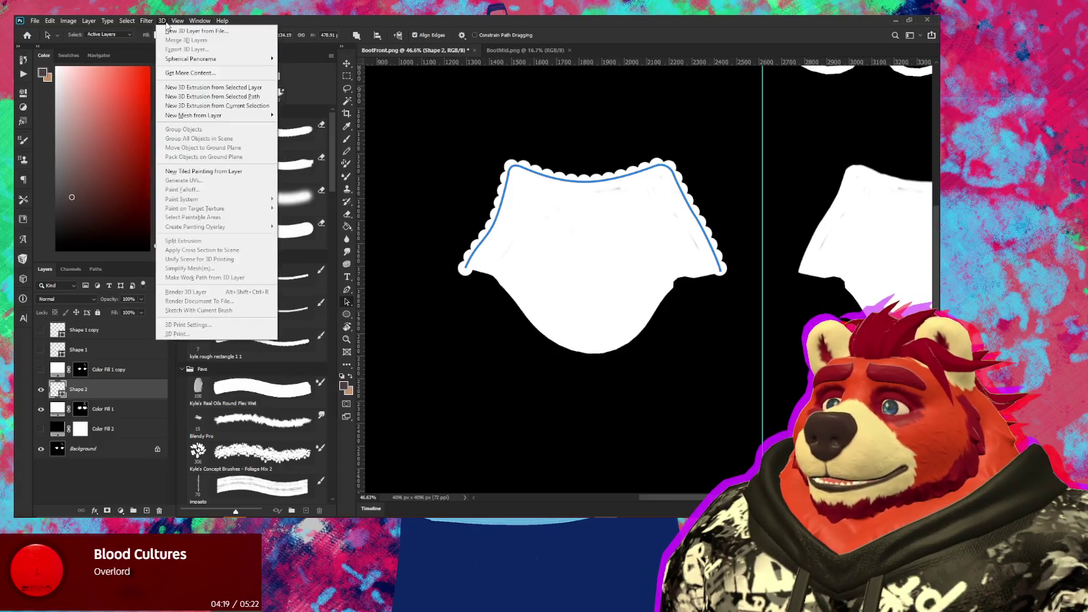
click(210, 231)
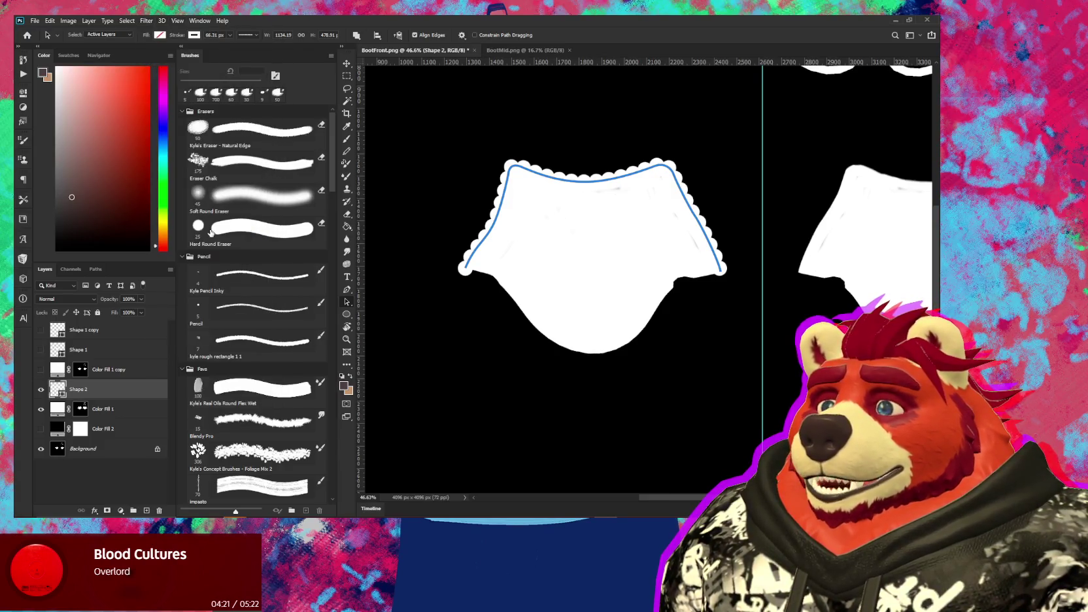
alt+scroll(553, 337, up, 2)
right_click(563, 208)
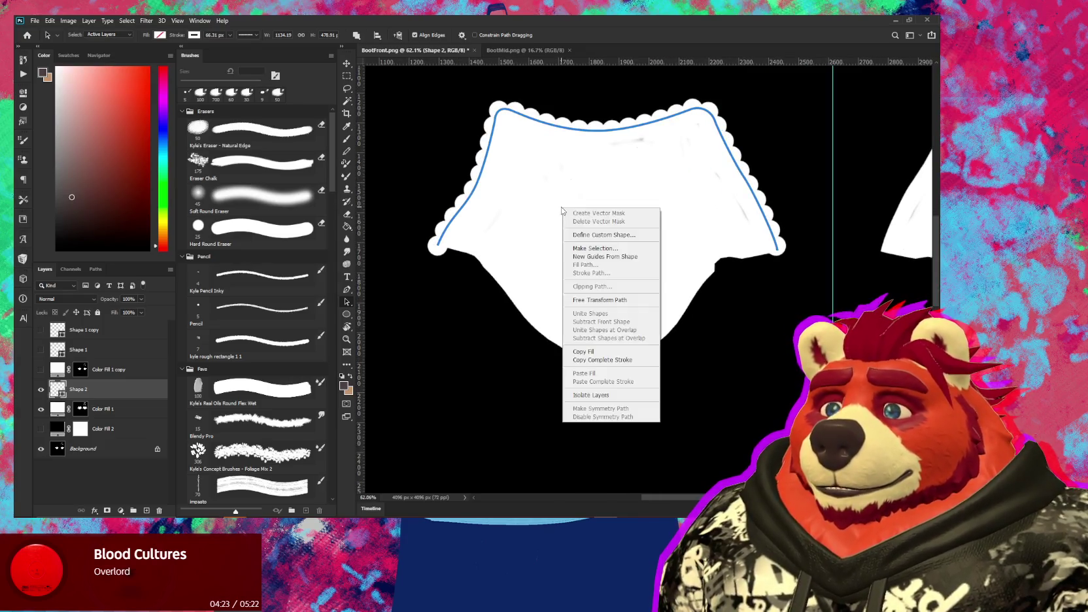
click(596, 300)
alt+drag(606, 108, 608, 105)
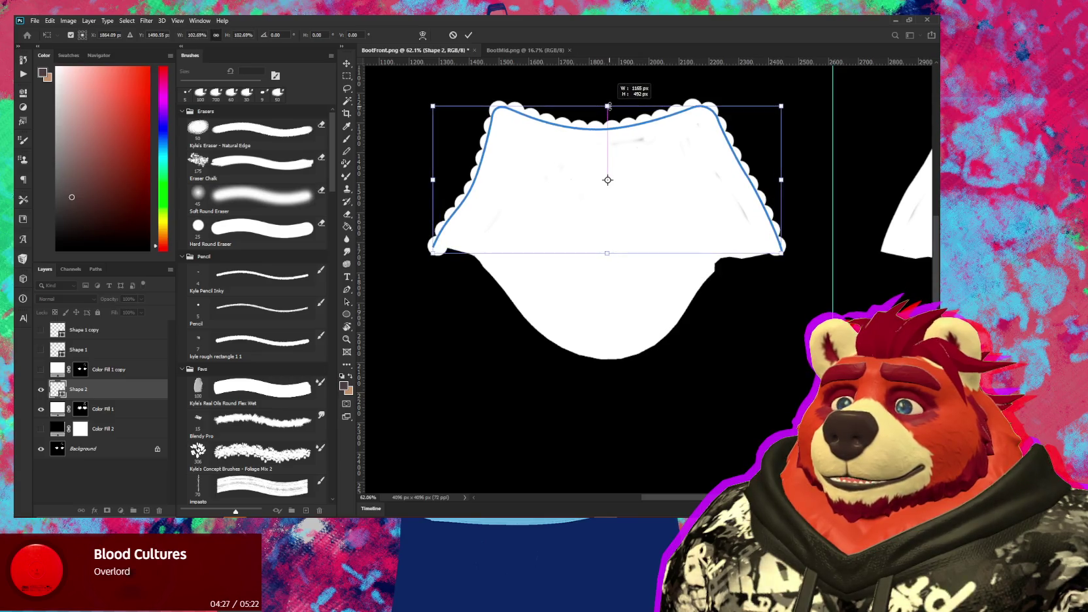
alt+drag(608, 106, 608, 109)
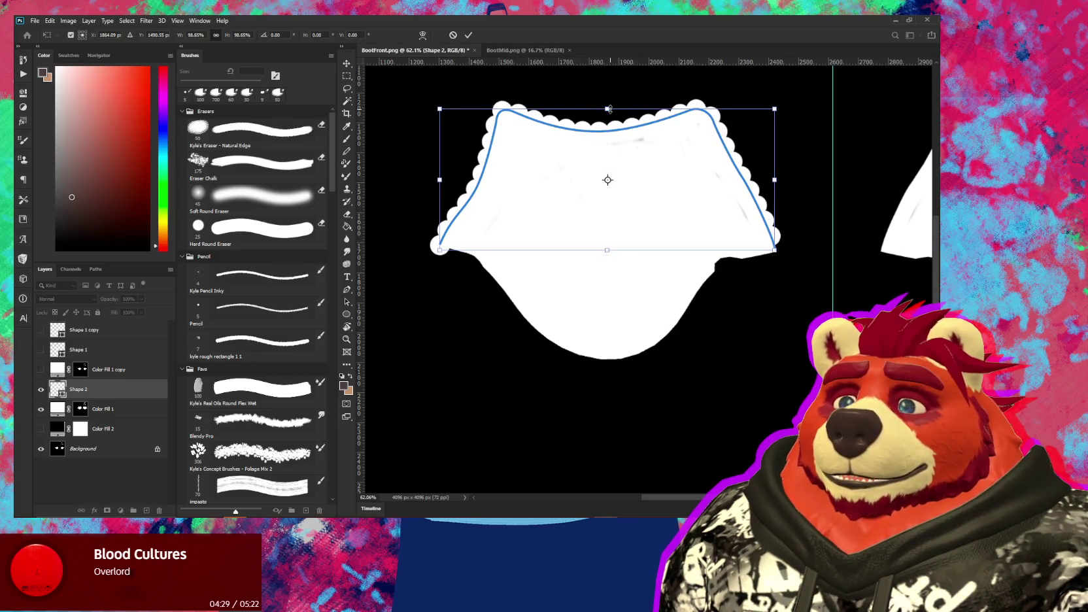
key(Return)
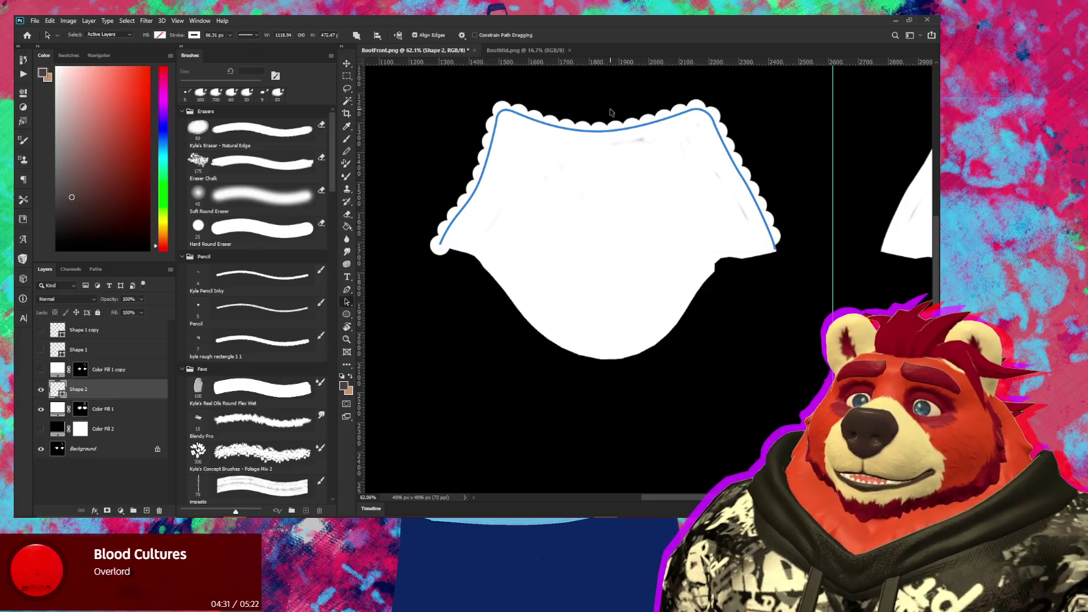
Duplicate the scalloped Shape 2 outline layer
drag(741, 282, 596, 325)
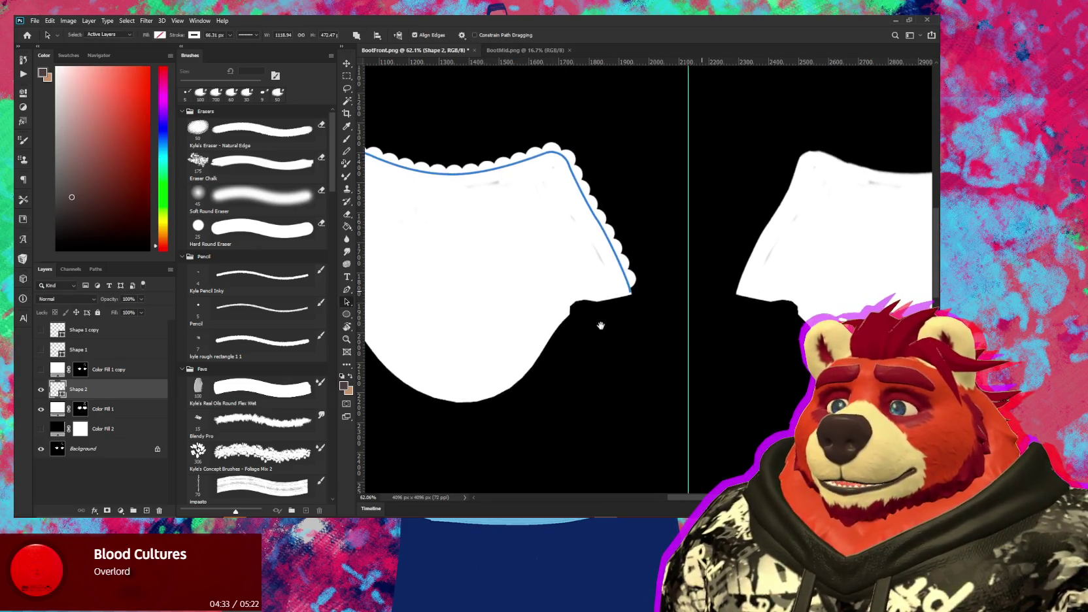
alt+scroll(596, 325, down, 3)
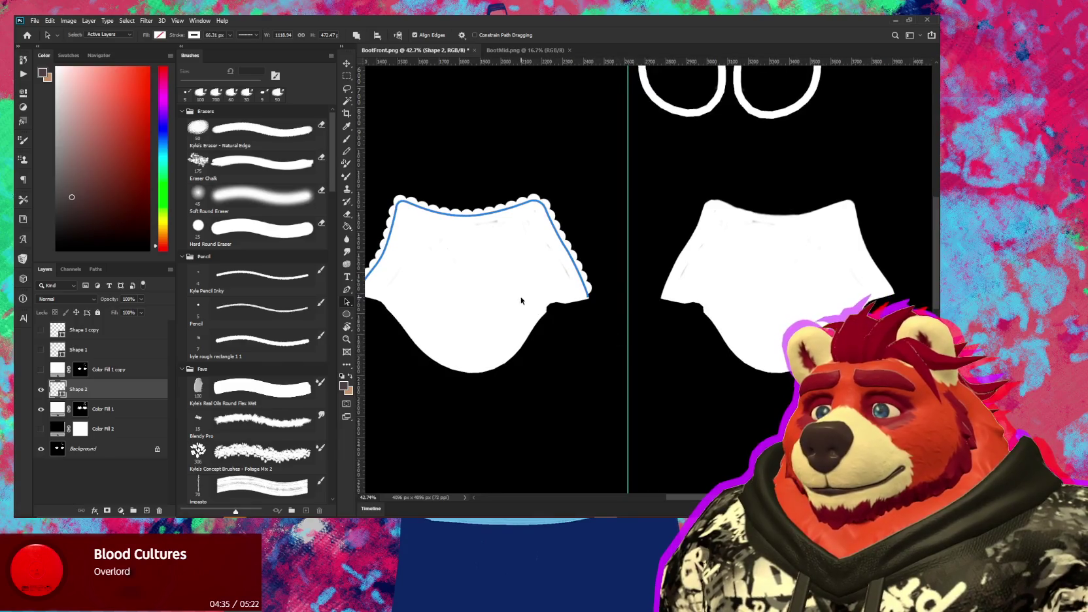
key(ctrl+j)
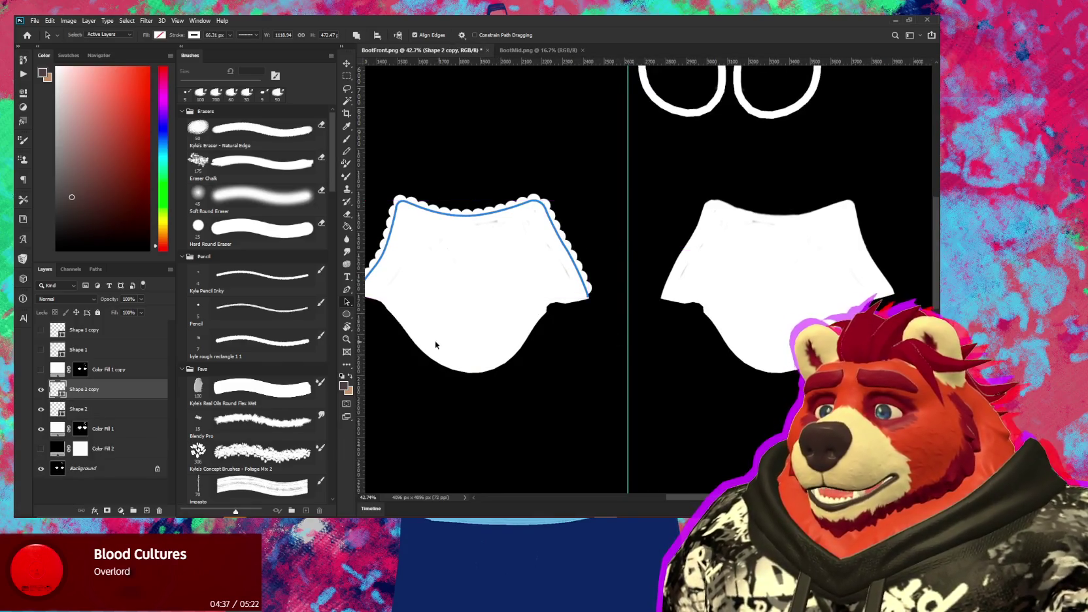
Move the copied outline onto the right boot piece and flip it horizontally
shift+drag(551, 228, 862, 255)
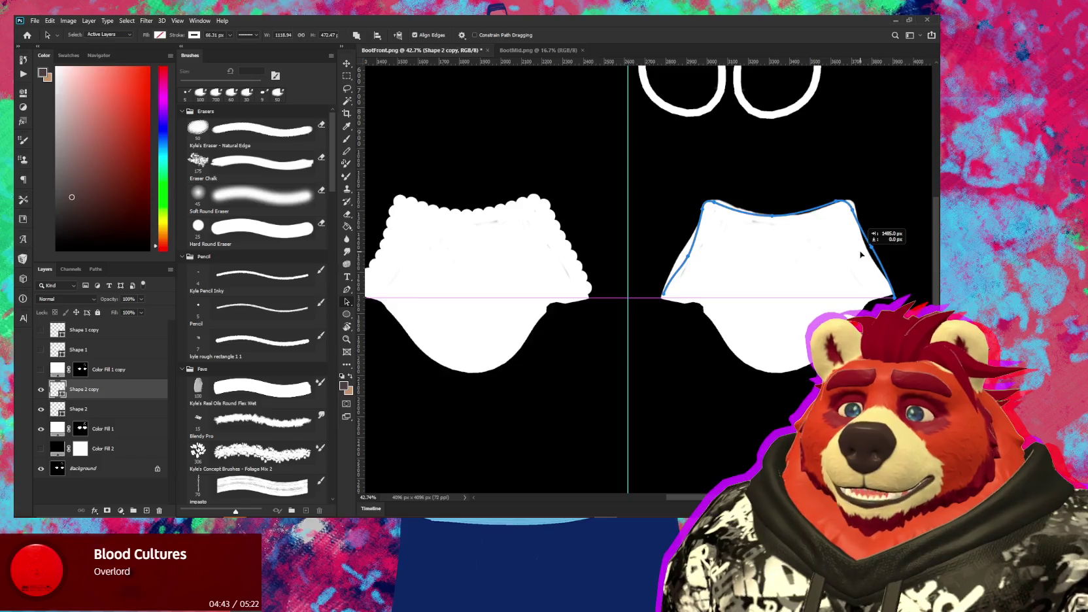
alt+scroll(793, 258, down, 1)
alt+scroll(792, 259, up, 1)
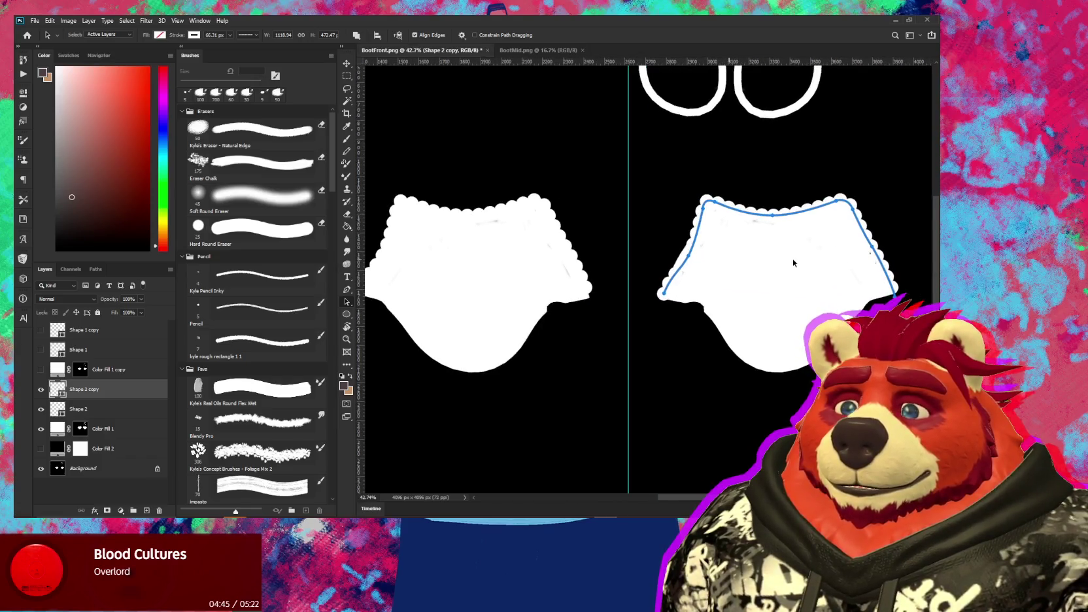
alt+scroll(792, 258, up, 1)
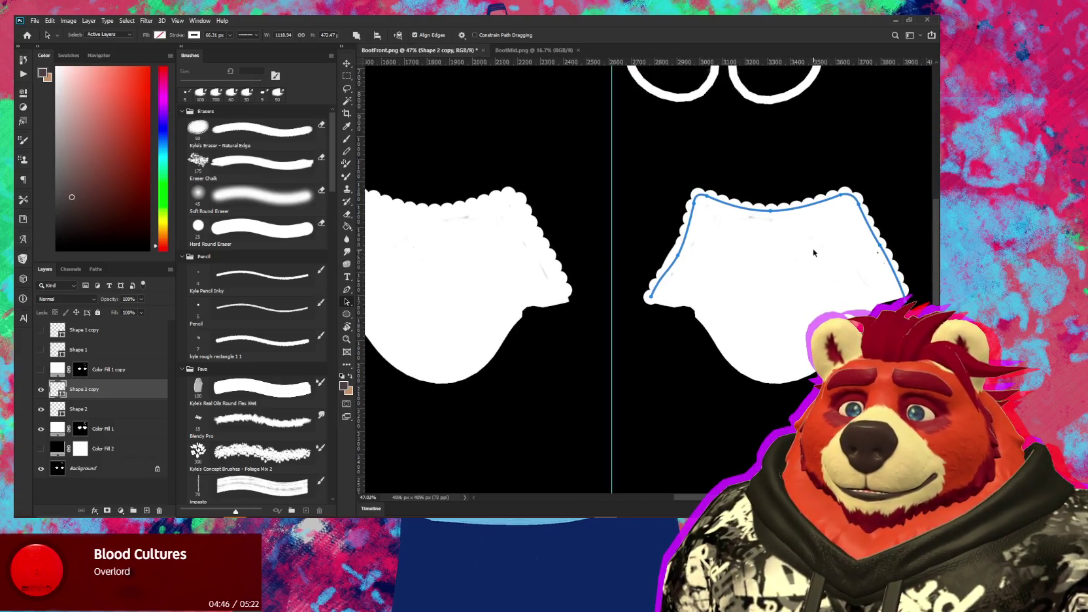
right_click(816, 208)
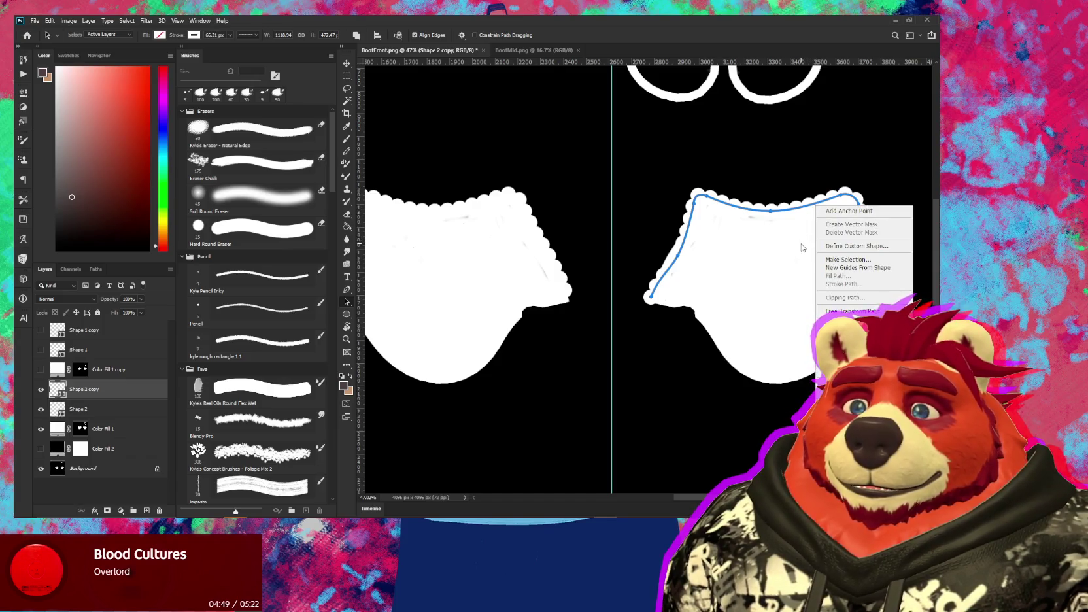
key(ctrl+t)
right_click(787, 217)
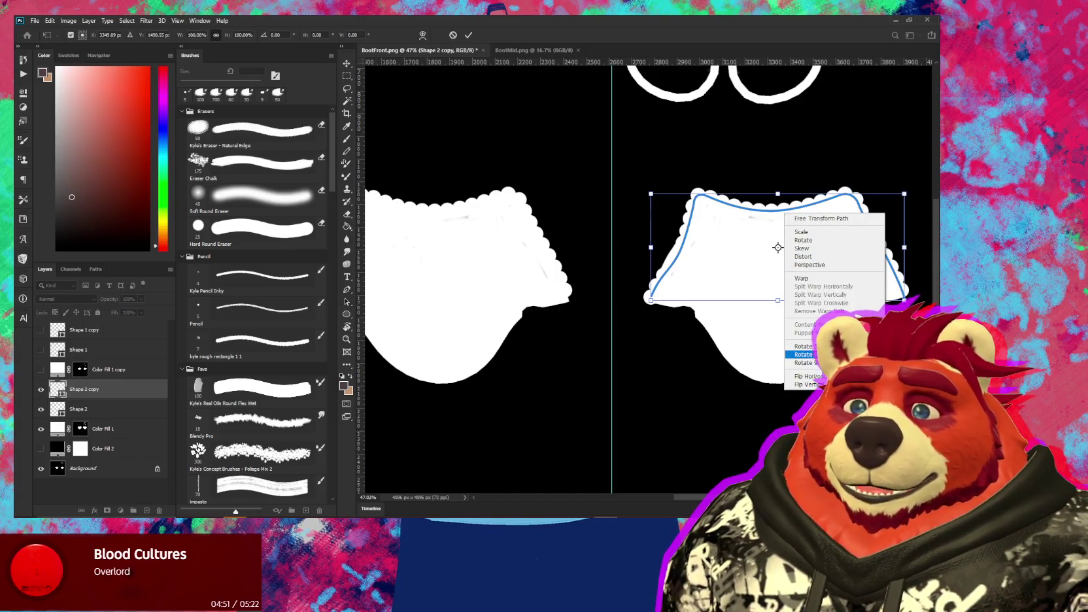
click(807, 376)
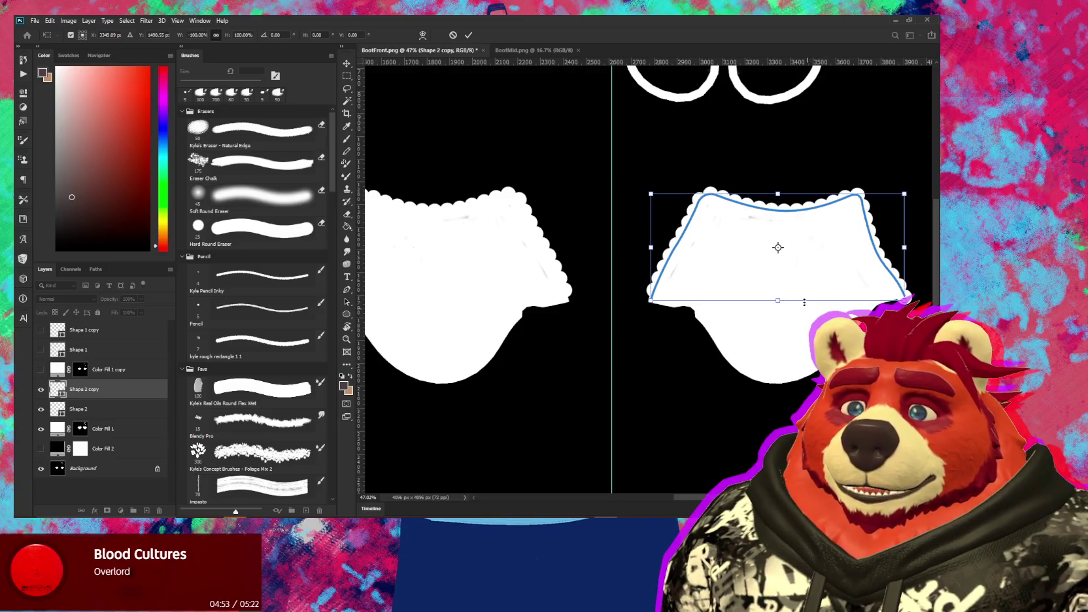
alt+scroll(654, 308, up, 2)
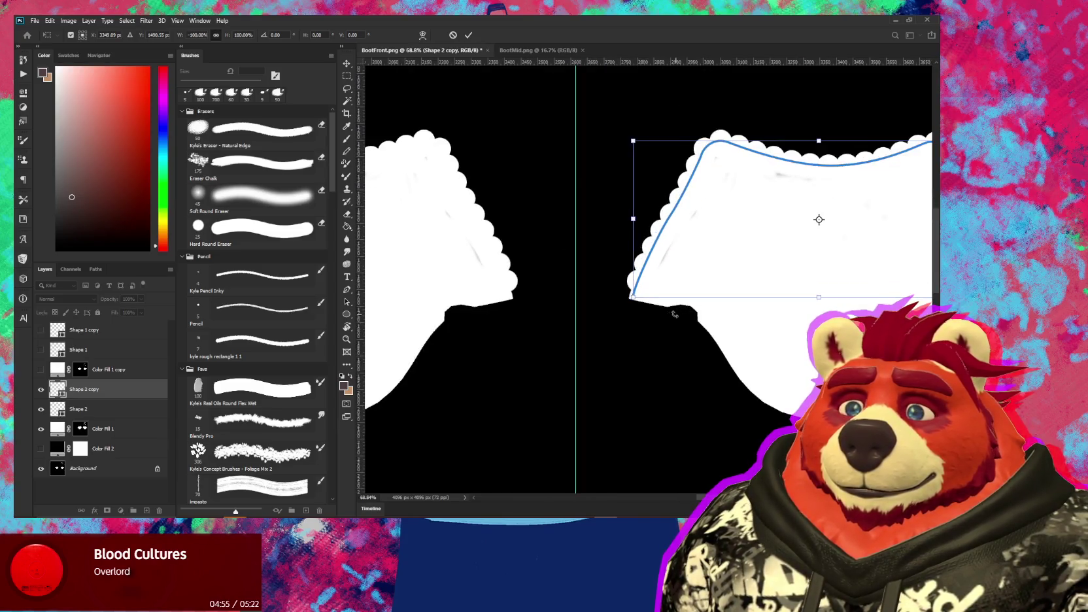
alt+scroll(653, 307, up, 2)
alt+scroll(638, 307, up, 2)
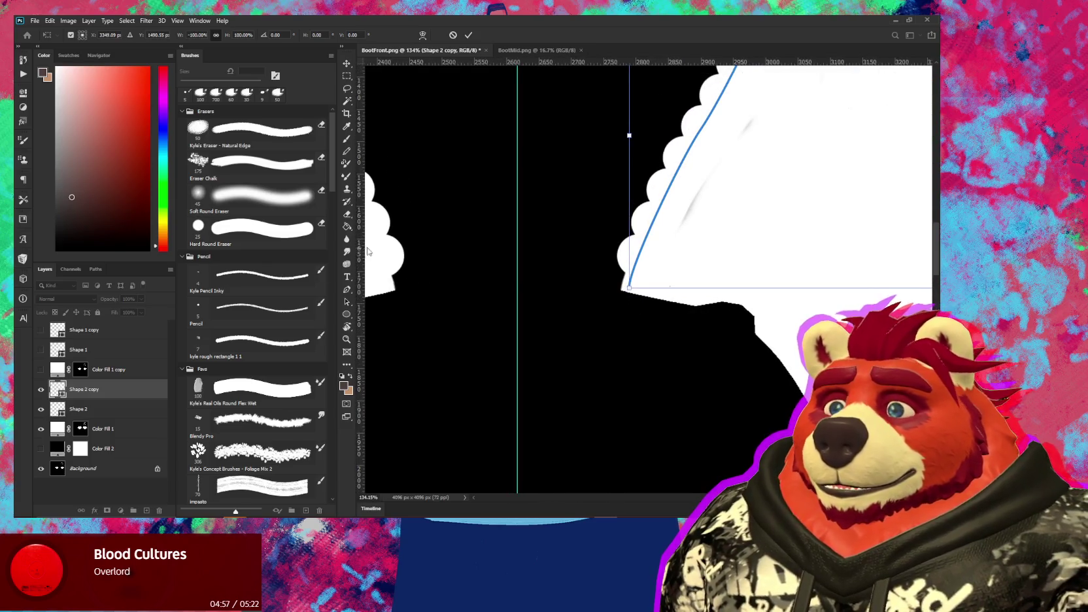
click(349, 303)
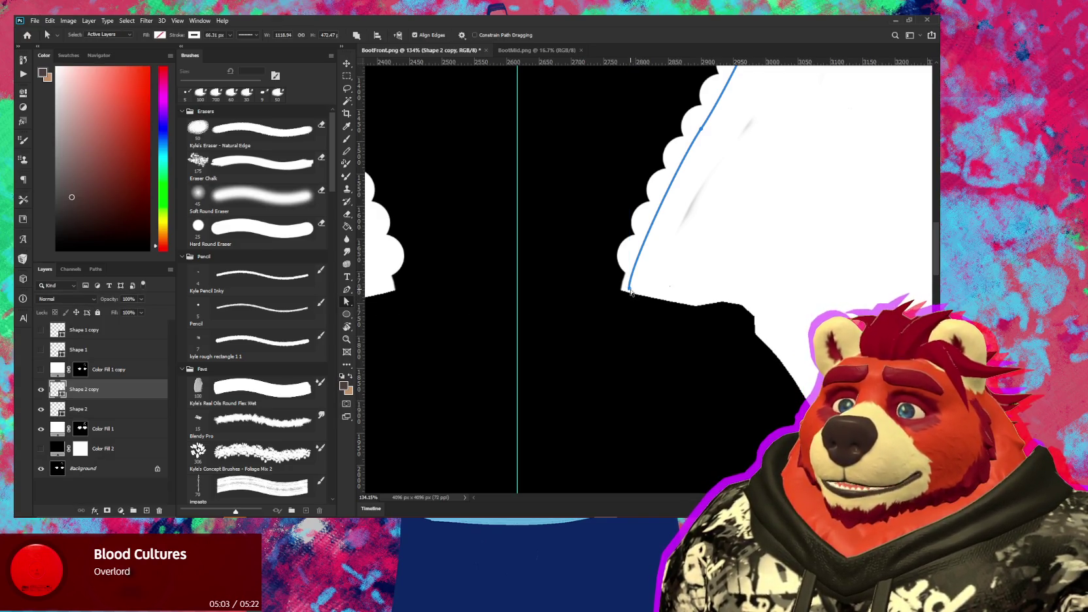
Pull the bottom anchors of both outlines down to the boot pieces' lower corners
drag(631, 293, 625, 303)
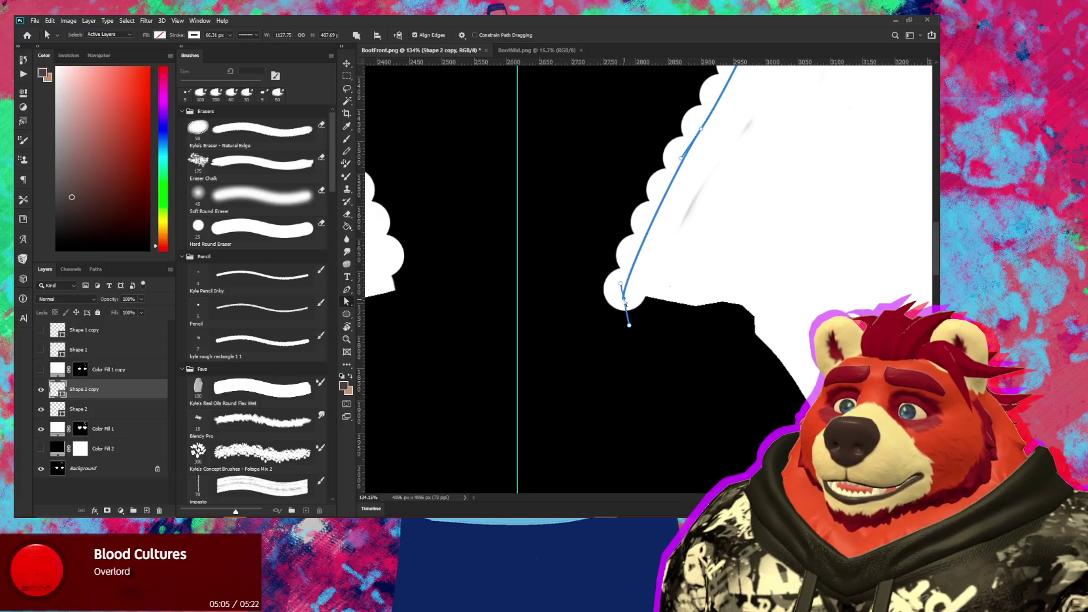
alt+scroll(624, 302, down, 3)
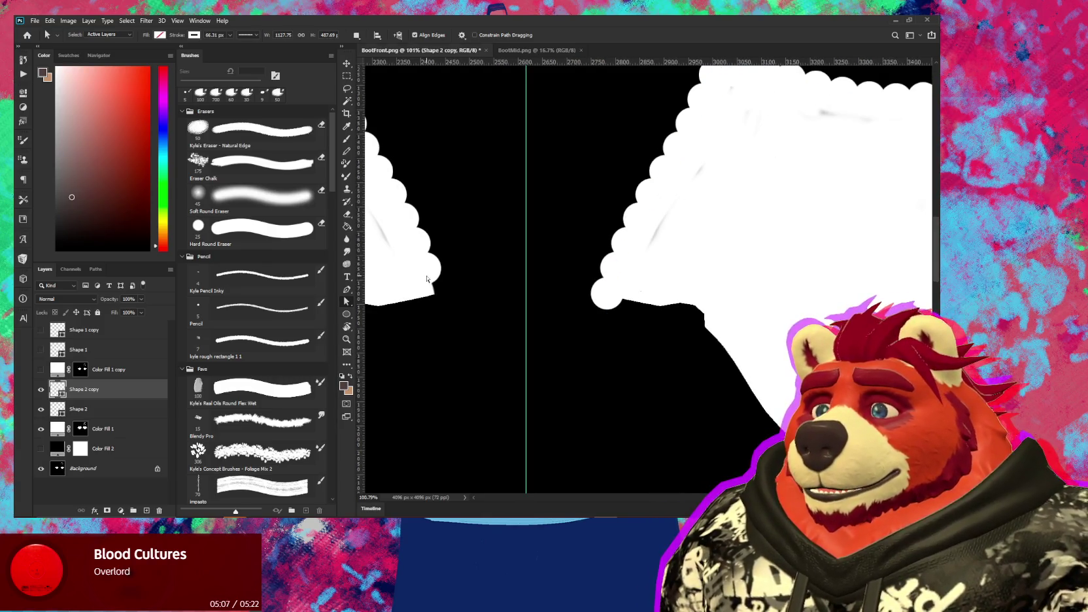
key(alt+bracketleft)
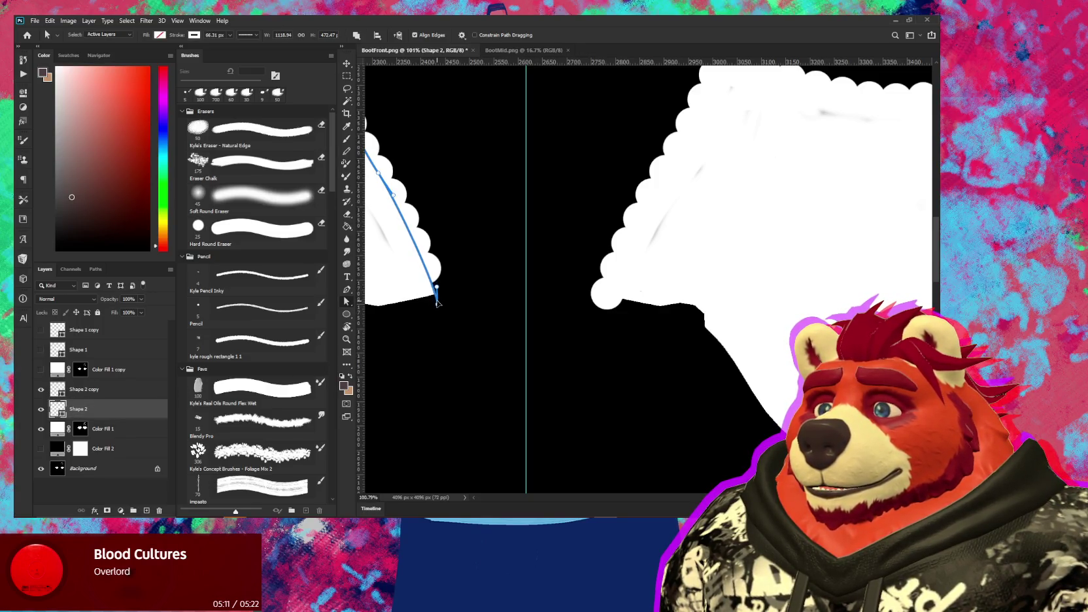
drag(437, 303, 437, 303)
alt+scroll(644, 306, down, 2)
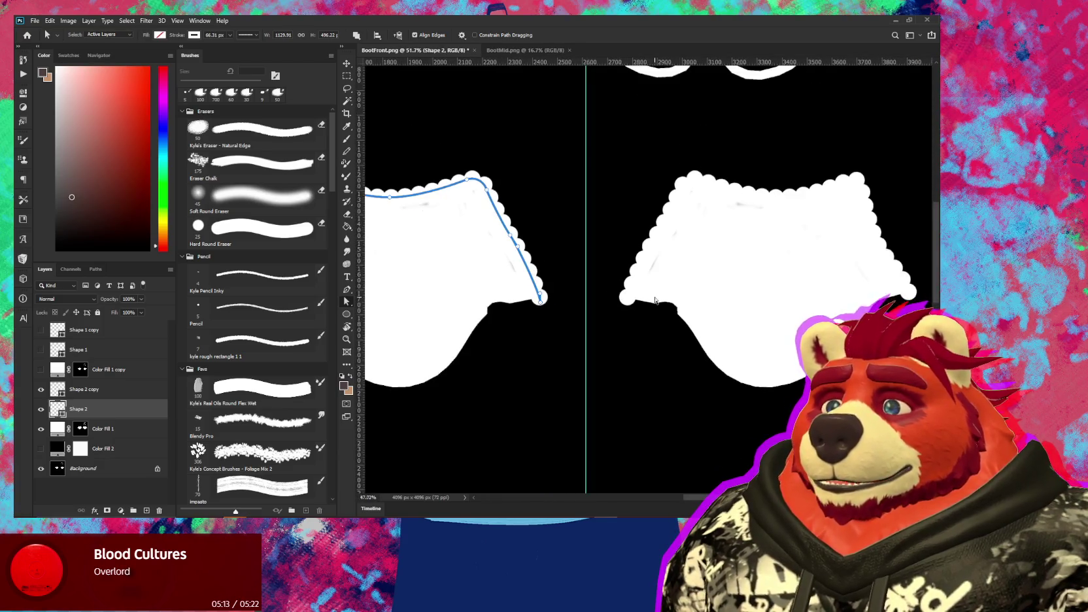
alt+scroll(655, 300, down, 1)
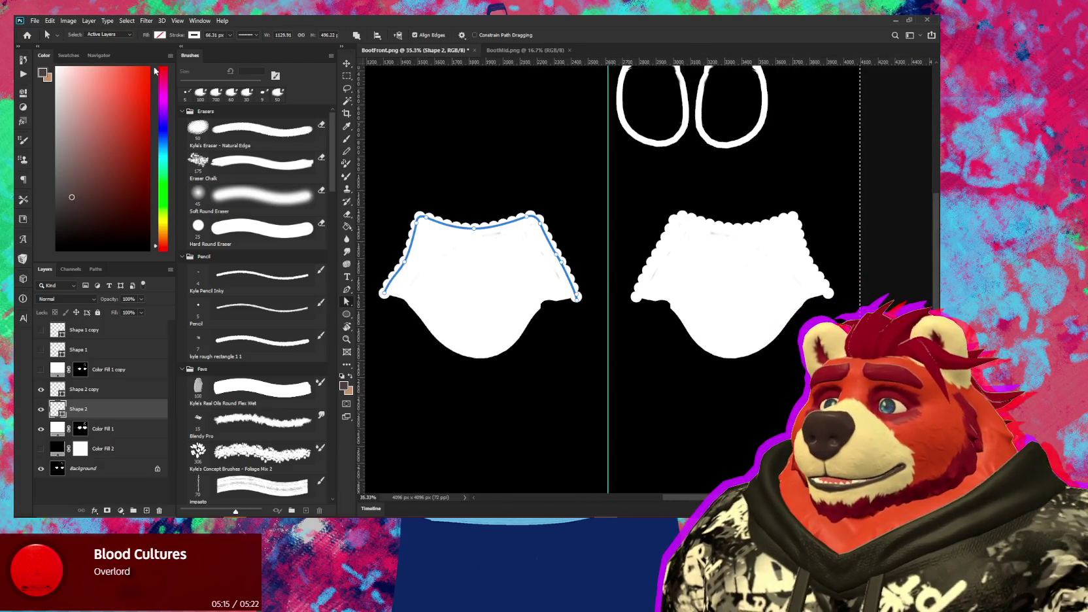
Export the mask image over BootMid.png, confirming the replacement, and return to Blender
click(36, 23)
mouse_move(78, 161)
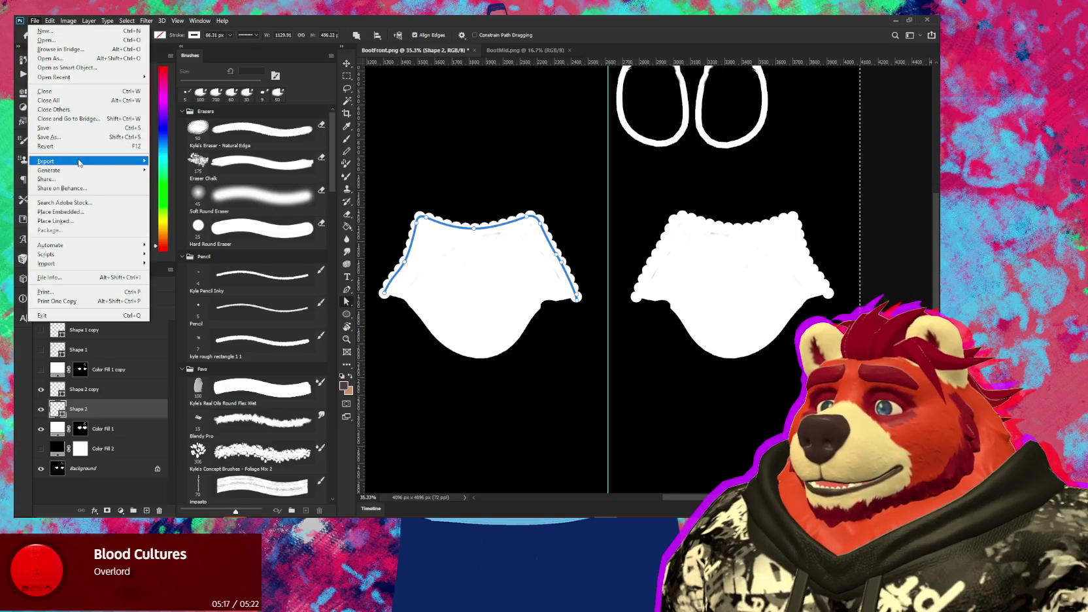
click(175, 165)
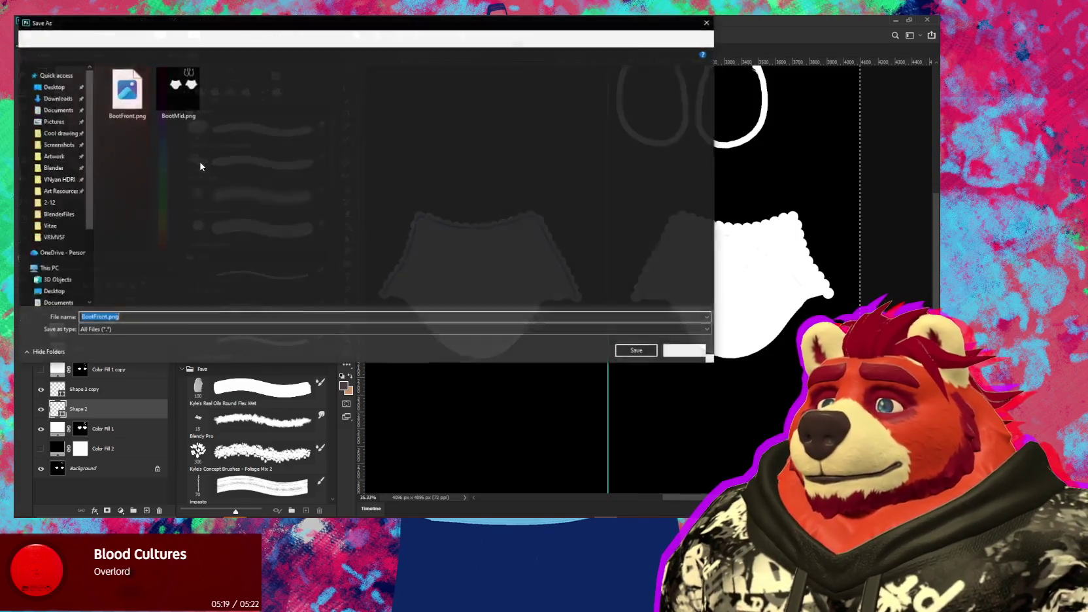
double_click(185, 92)
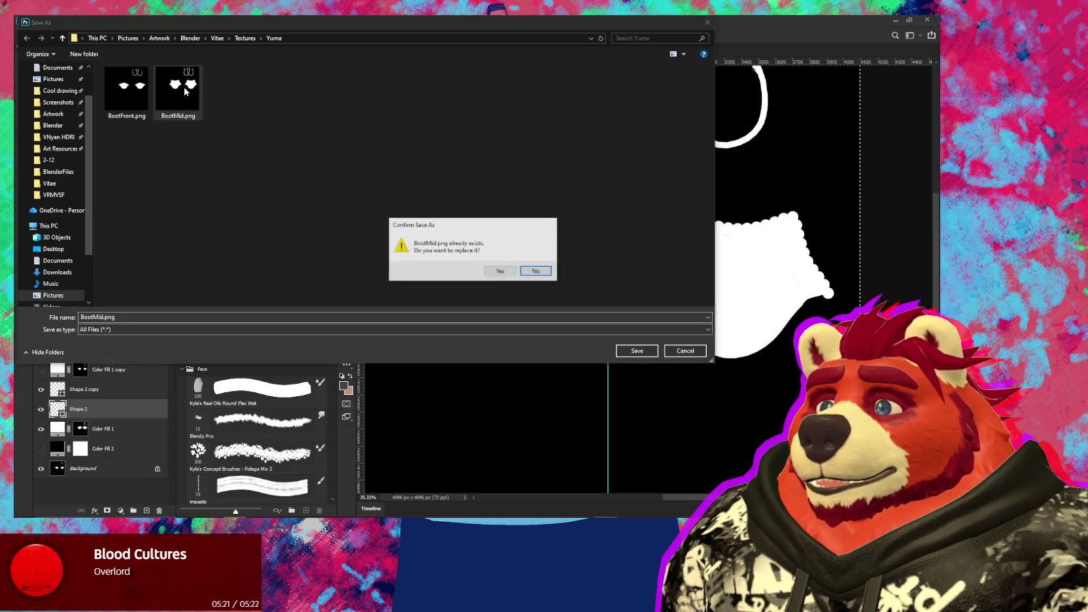
click(501, 271)
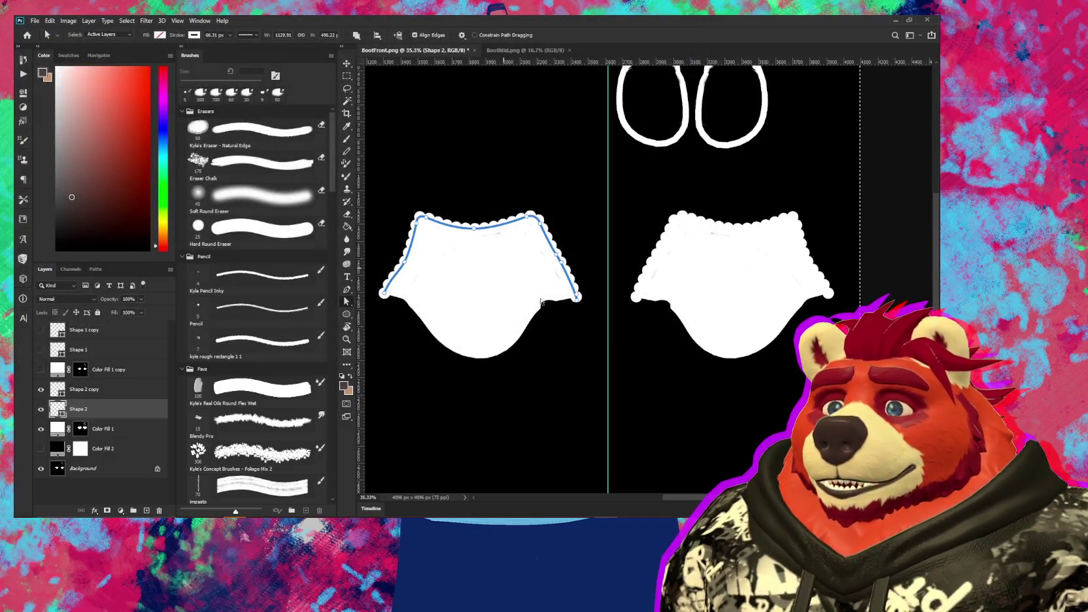
key(alt+Tab)
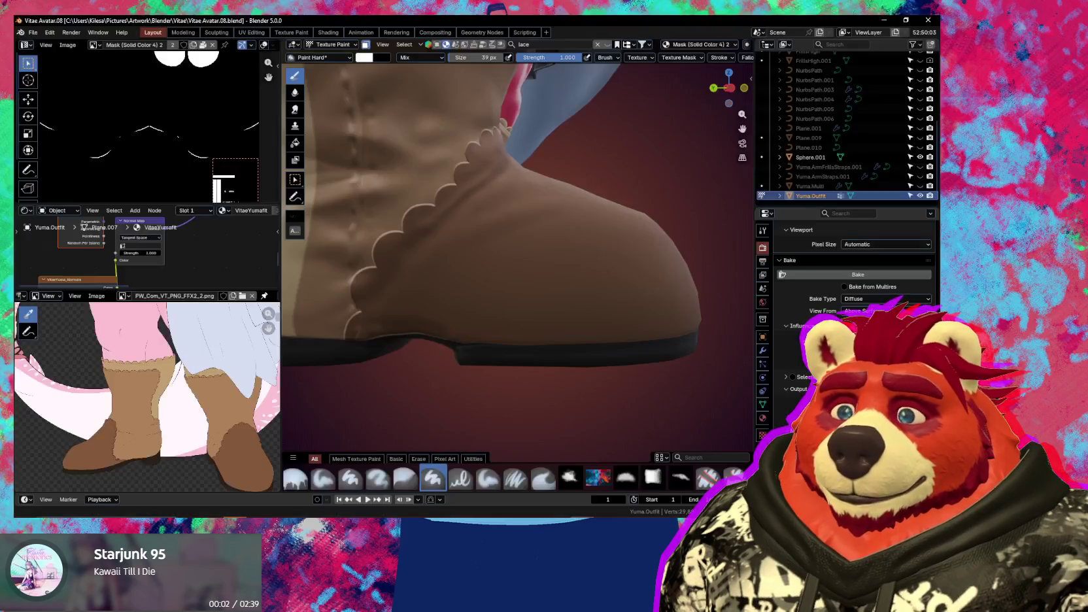
Reload the Mask (Solid Color 6) image from disk in the Ucupaint sidebar
mouse_move(350, 146)
middle_down()
mouse_move(485, 207)
mouse_move(480, 286)
middle_up()
key(n)
click(619, 217)
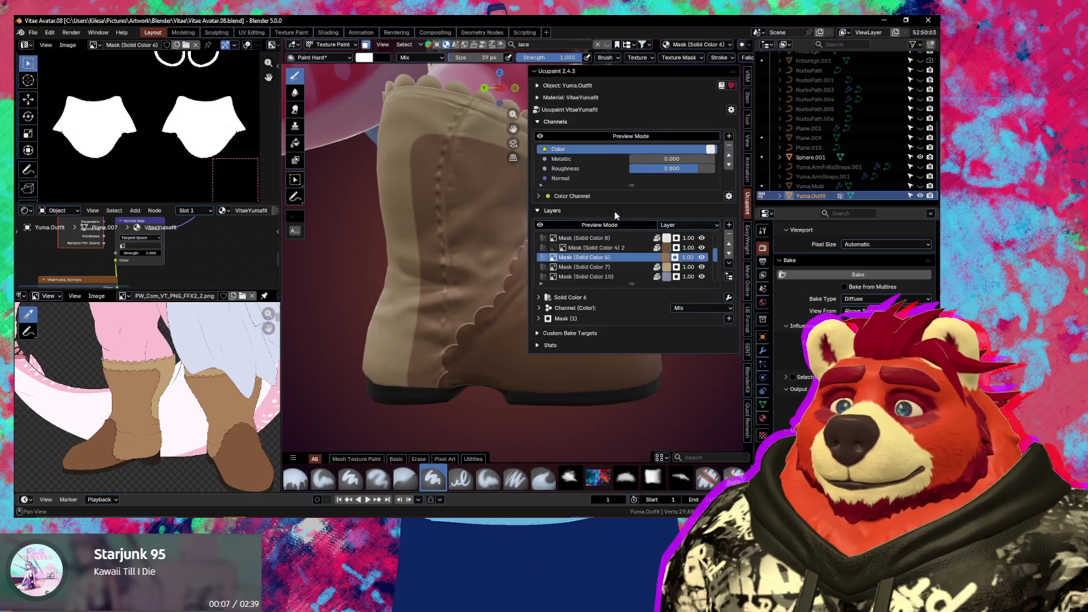
click(69, 44)
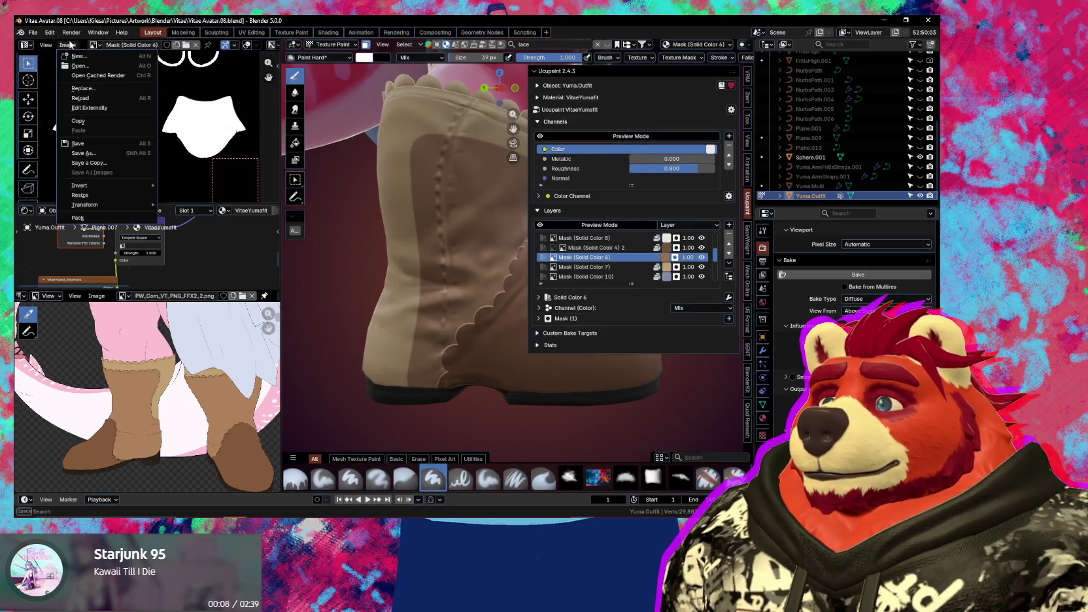
click(88, 102)
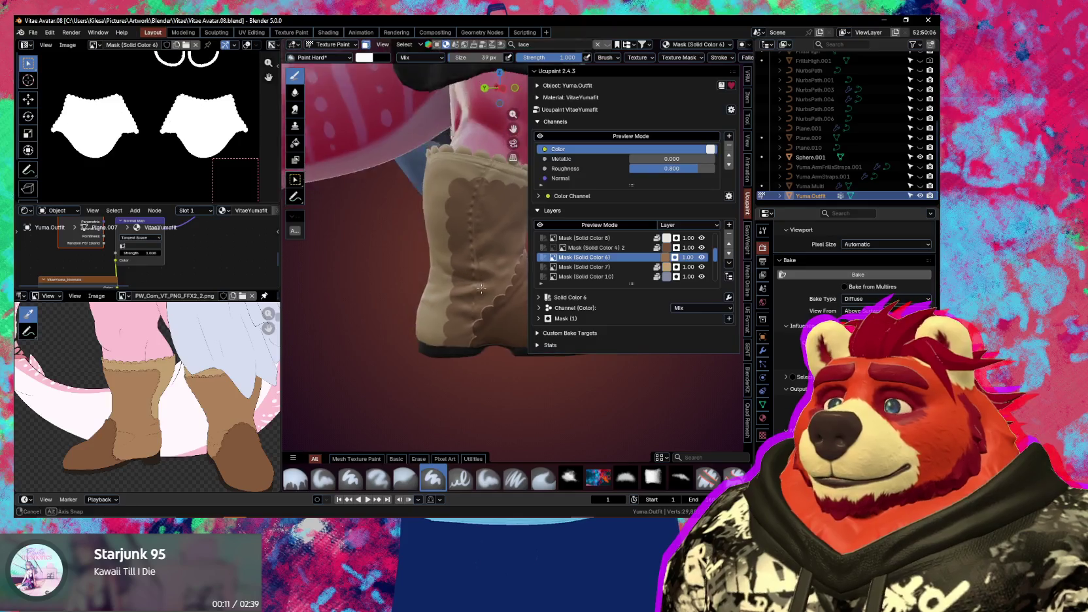
key(n)
Orbit to inspect both boots' scalloped edging, then open the add-mask choices
mouse_move(589, 261)
middle_down()
mouse_move(737, 301)
mouse_move(524, 317)
middle_up()
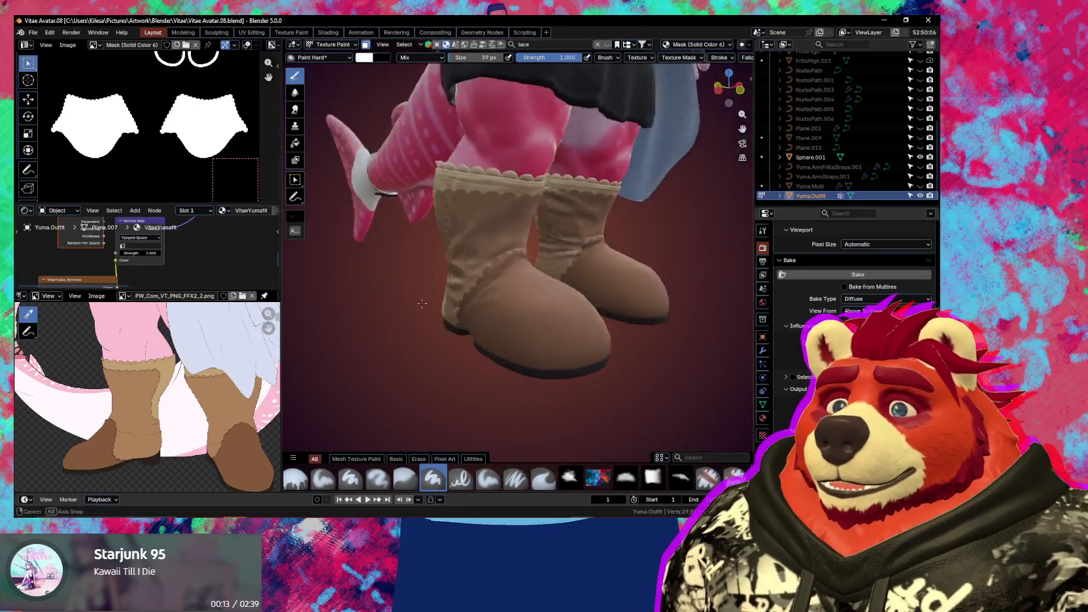
scroll(525, 317, up, 2)
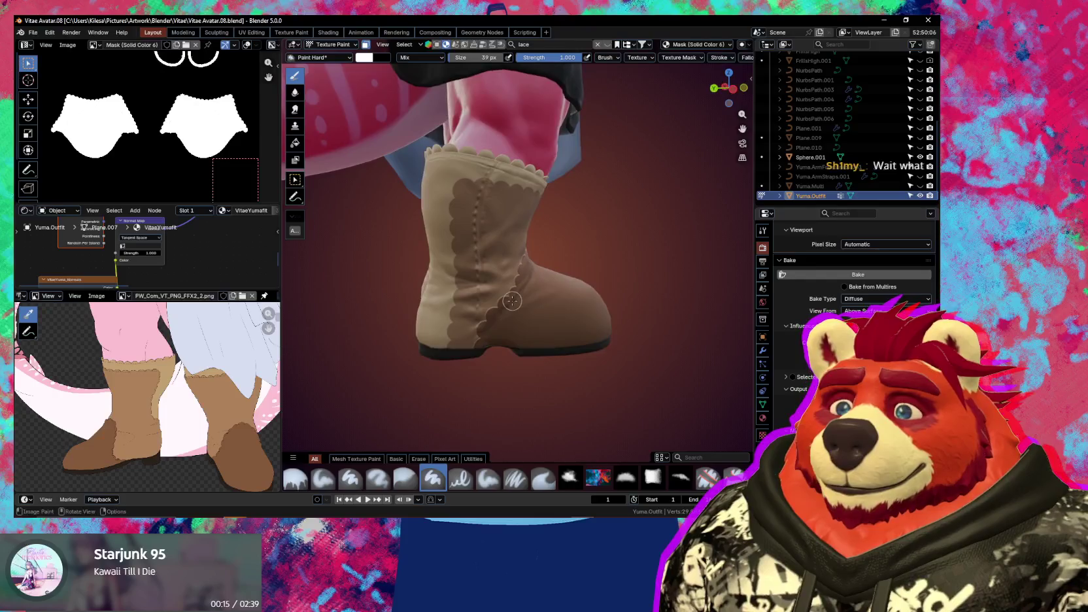
scroll(469, 295, up, 3)
key(n)
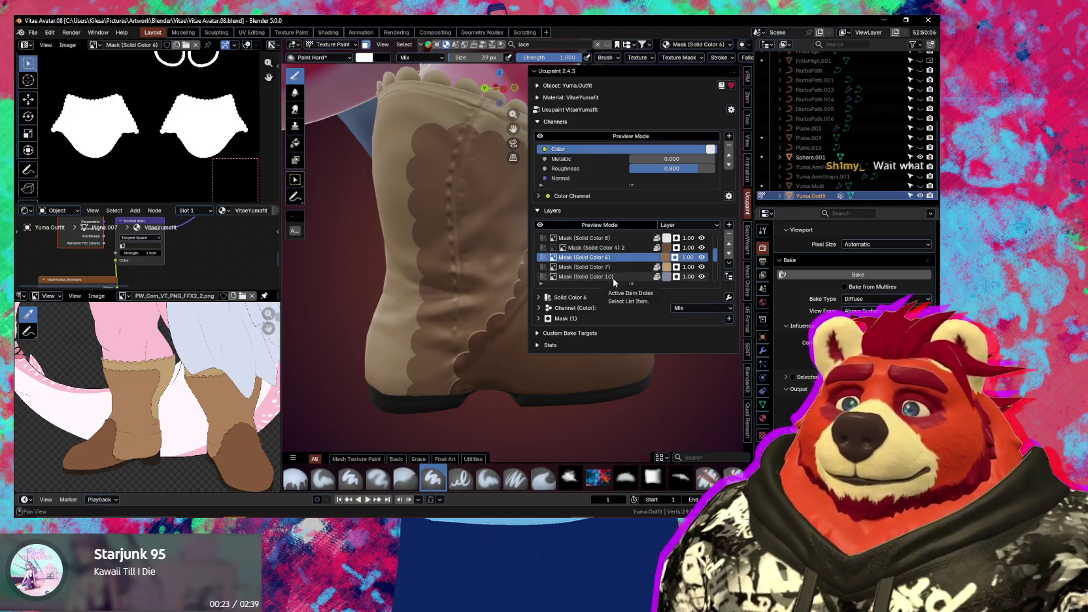
click(729, 319)
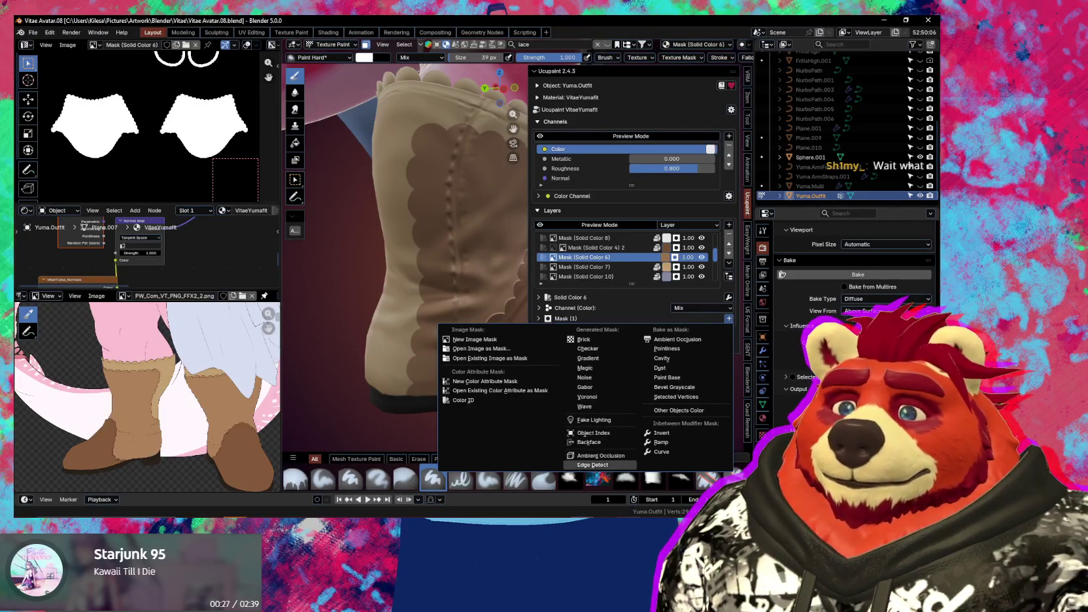
Add the existing 'Mask (Solid Color 4) 2' image as a mask, found by searching 'solid'
key(alt+Tab)
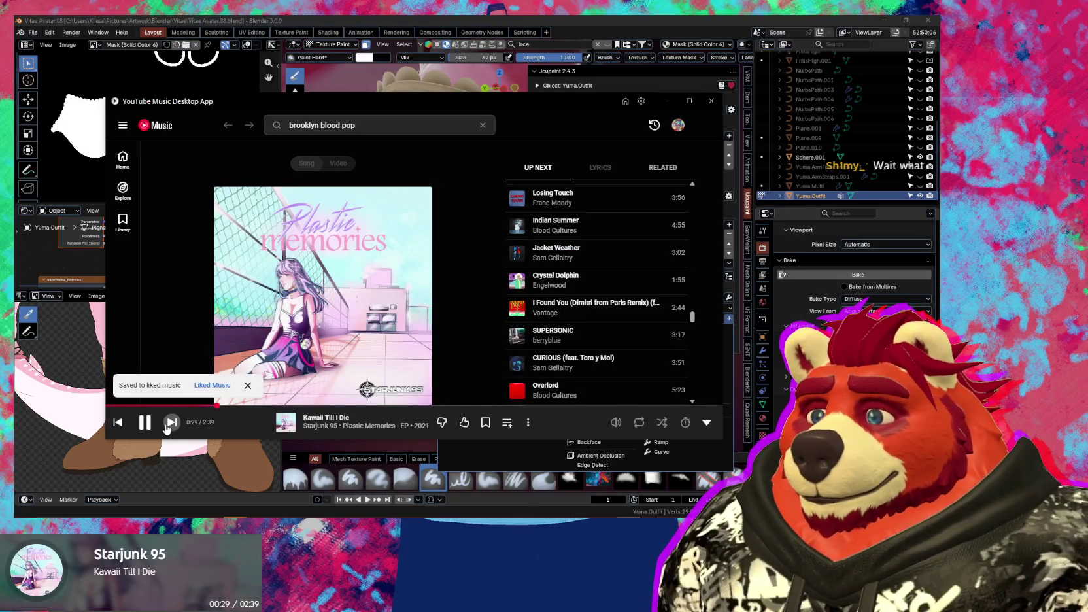
key(alt+Tab)
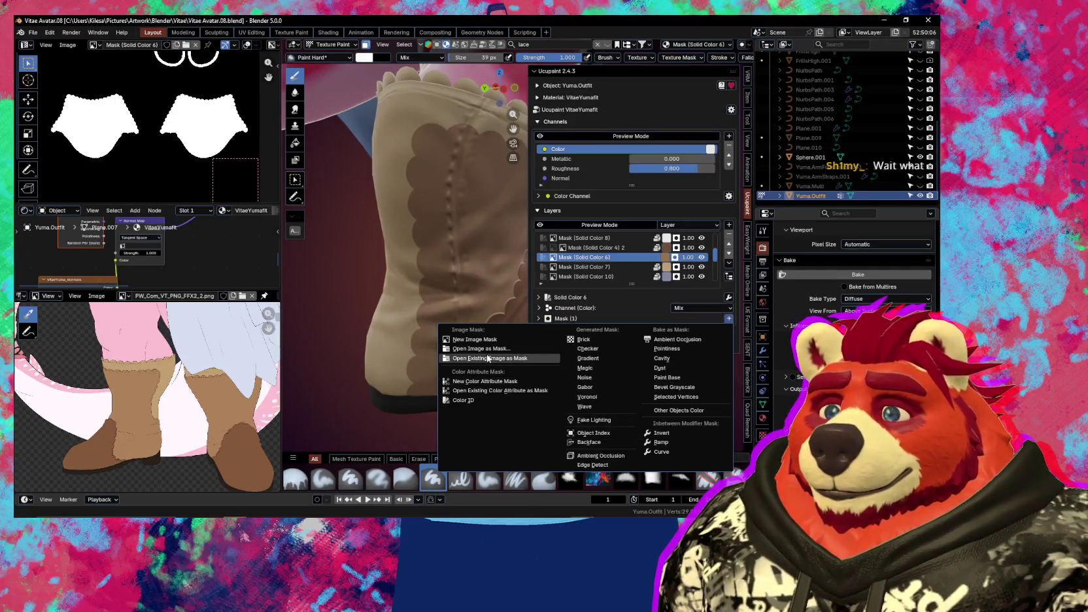
click(490, 359)
click(518, 359)
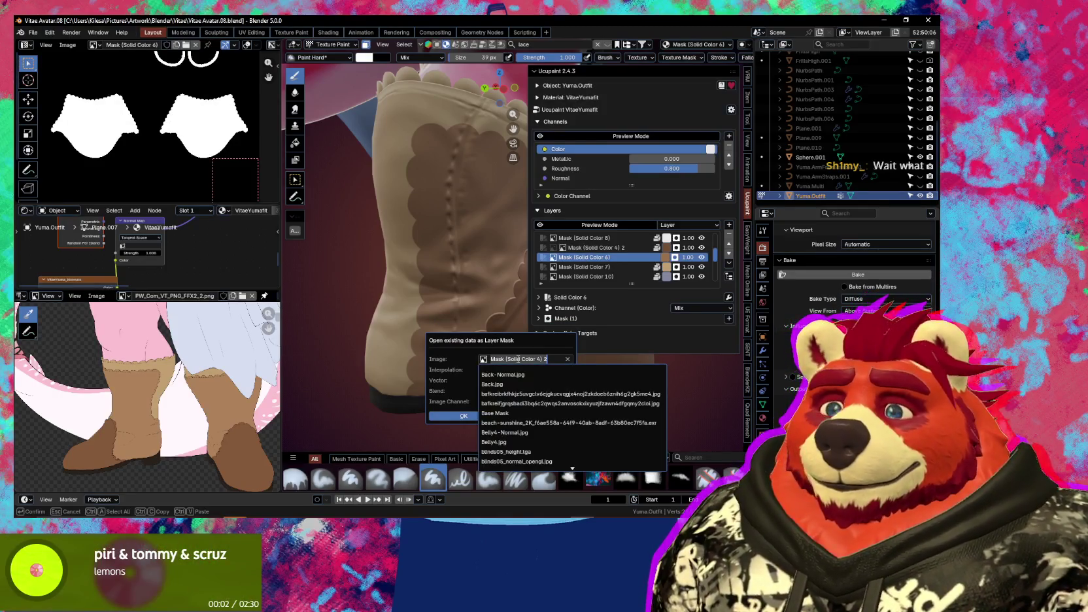
text(soli)
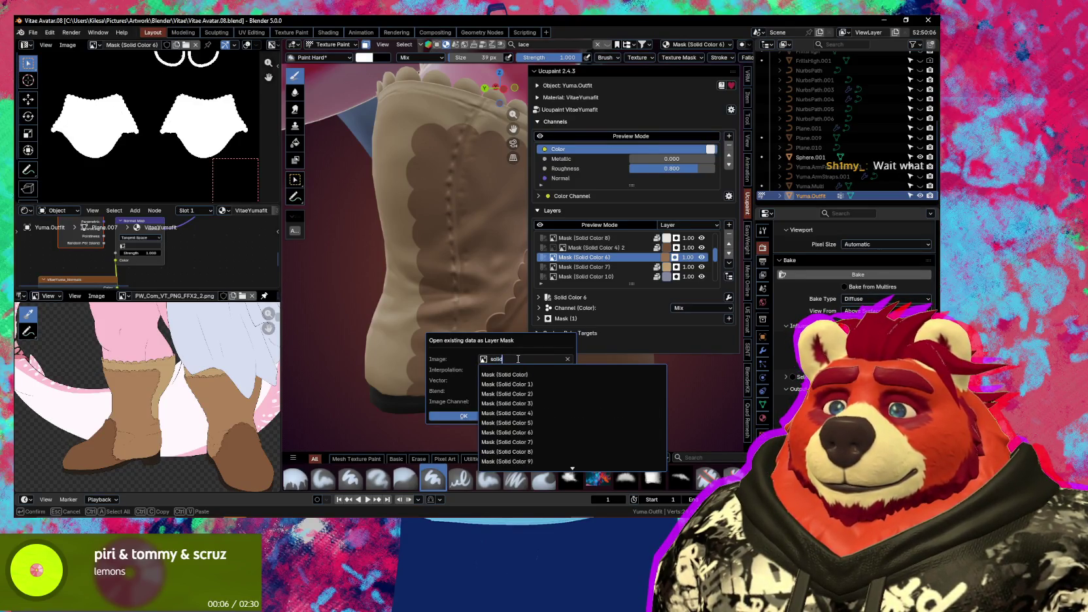
text(d)
scroll(575, 430, down, 10)
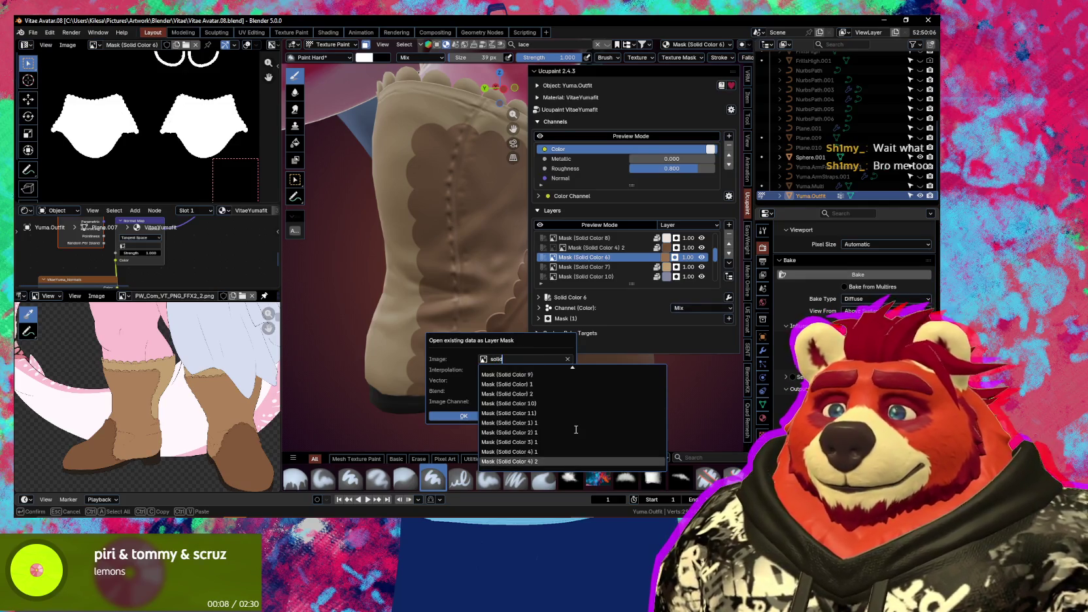
click(548, 462)
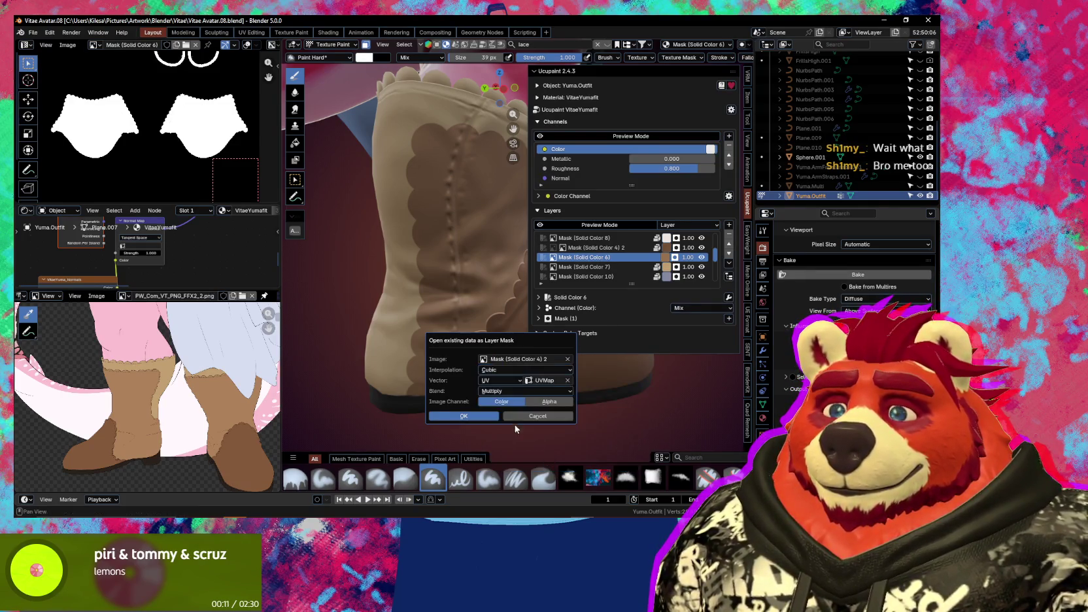
click(472, 420)
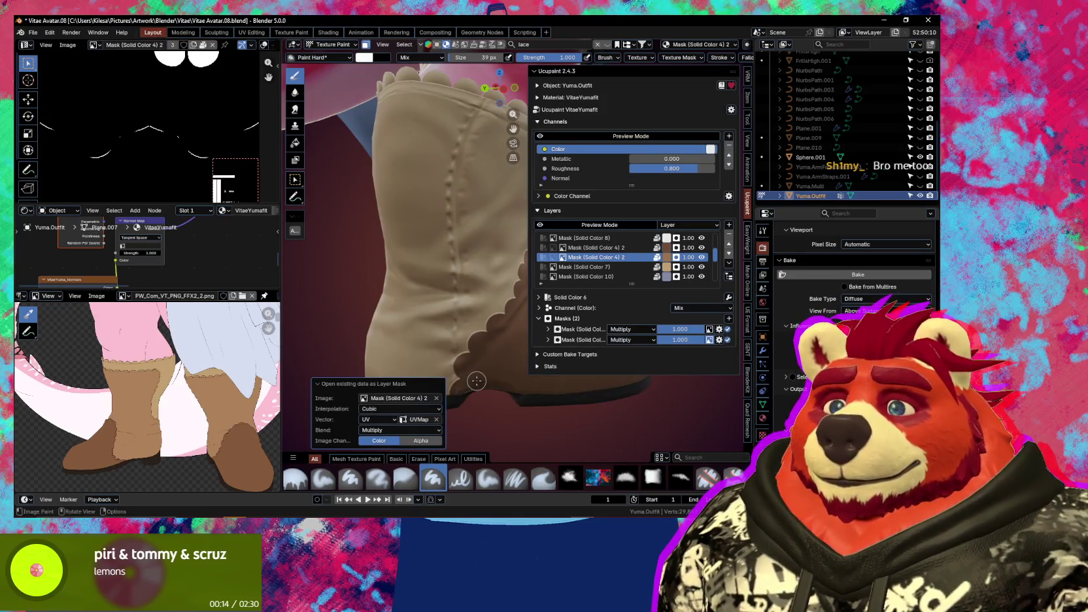
Invert the stitch layer's second mask and turn on its Bump channel
click(718, 340)
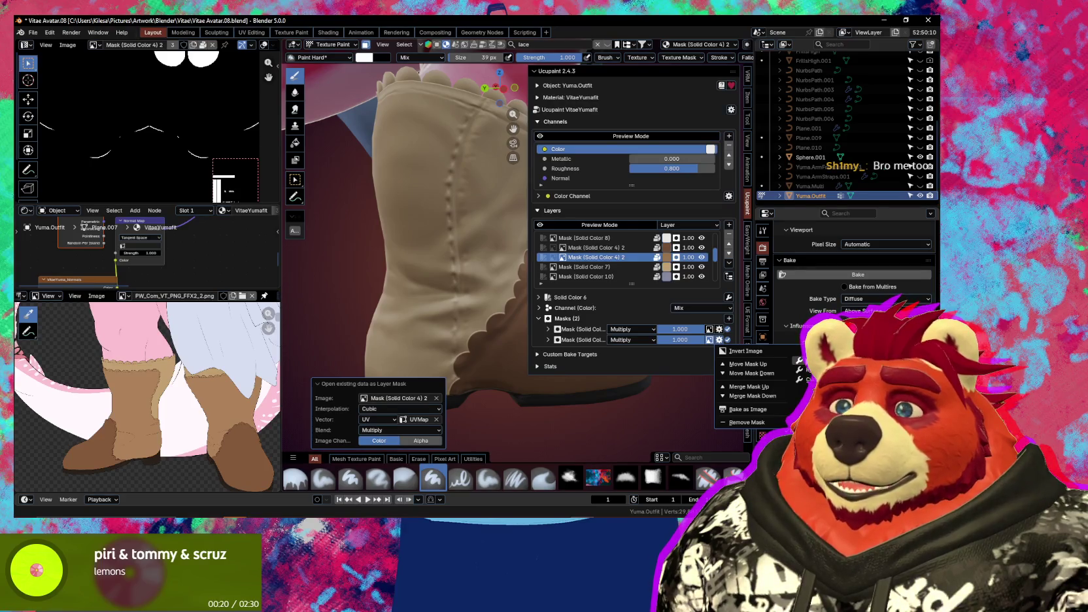
click(746, 352)
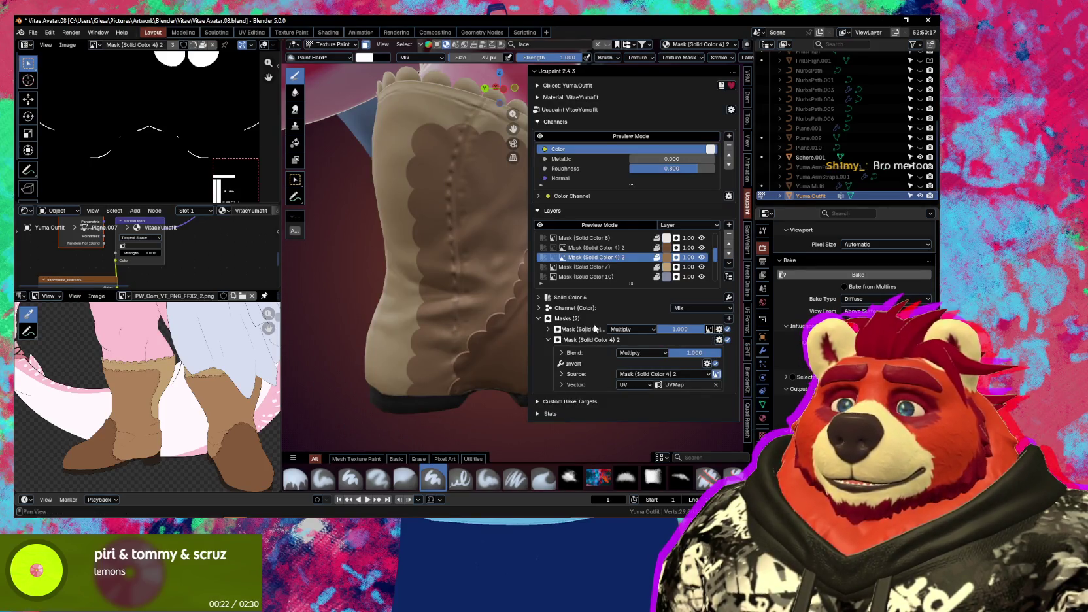
click(543, 308)
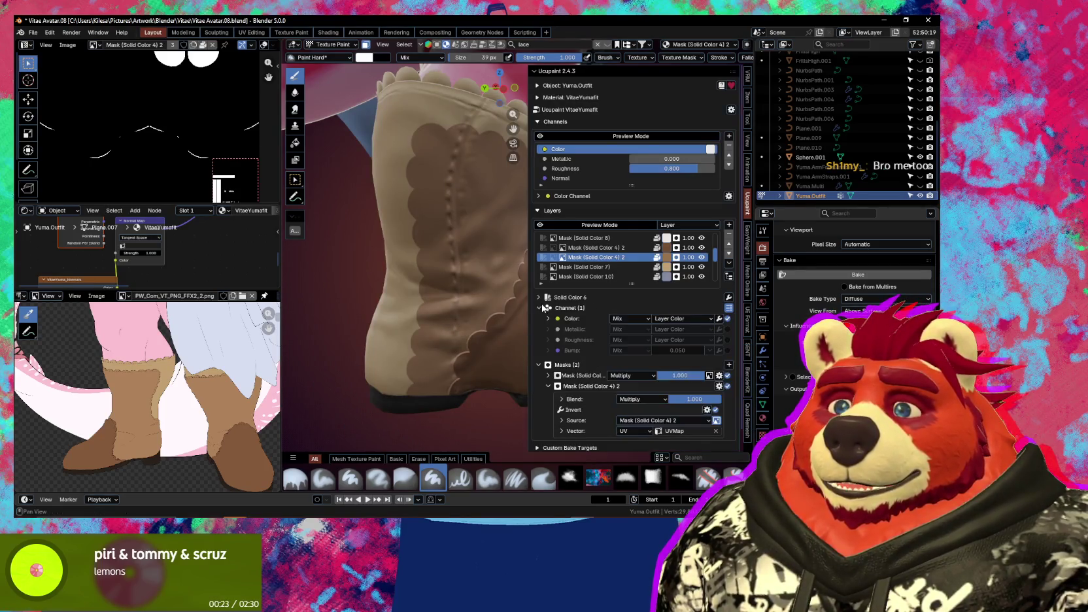
click(727, 350)
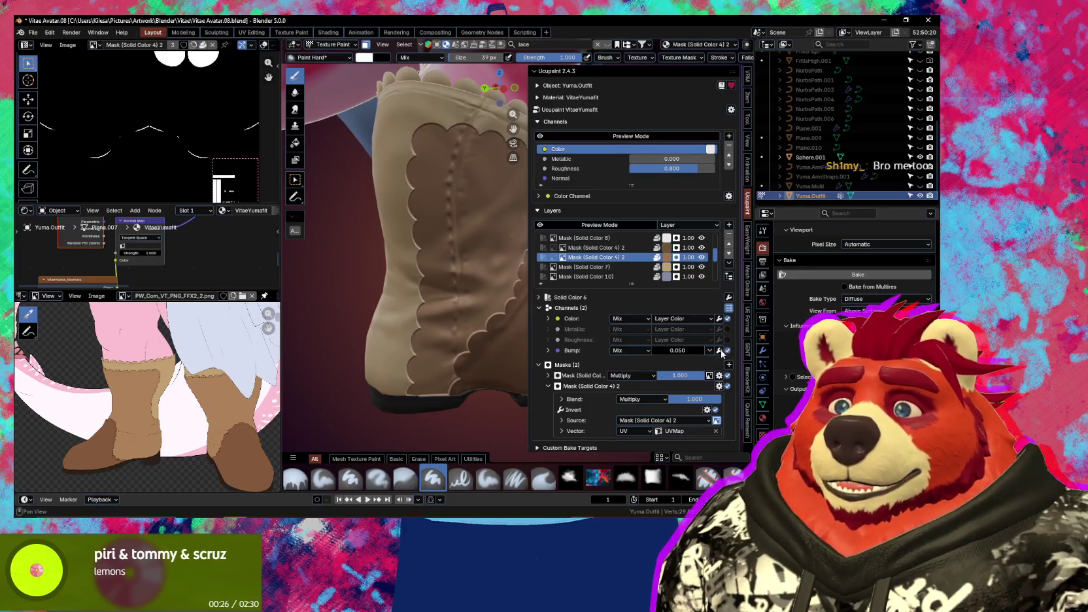
middle_drag(461, 366, 470, 360)
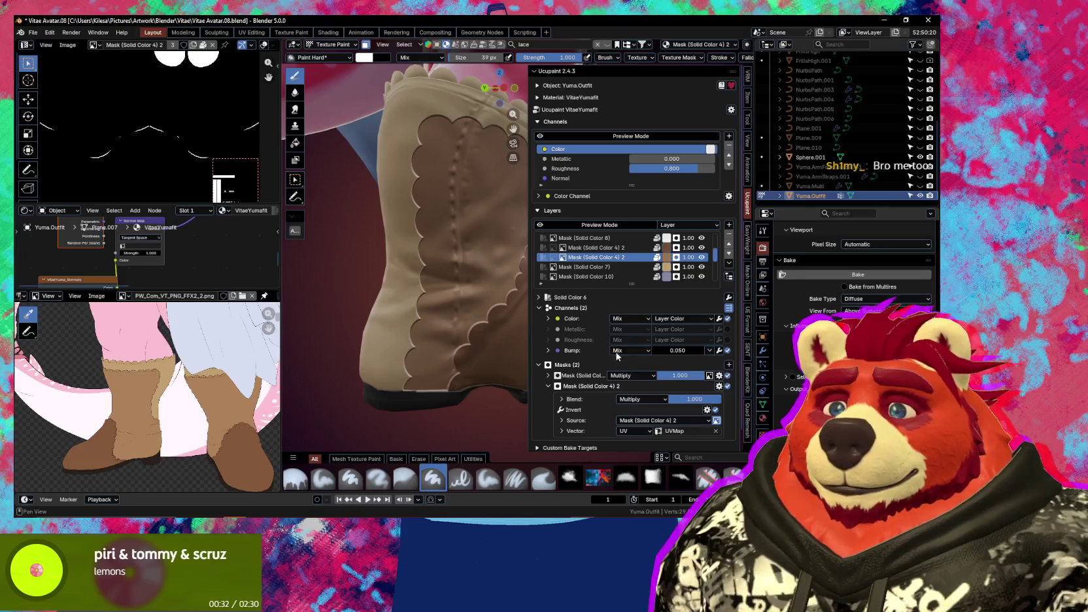
Set the bump source to Custom and raise its custom value slightly
click(548, 351)
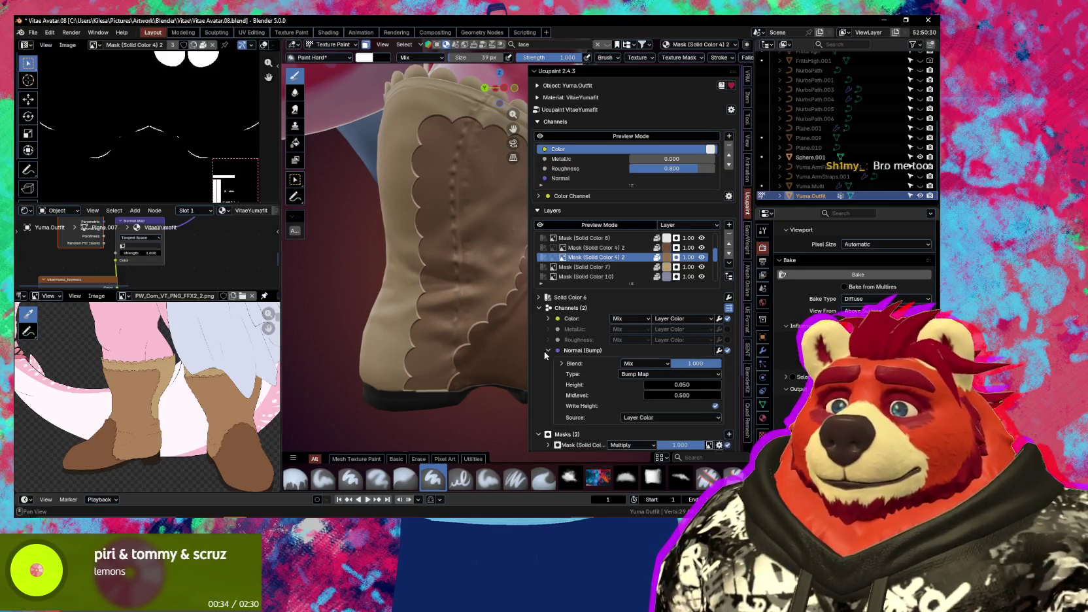
click(719, 351)
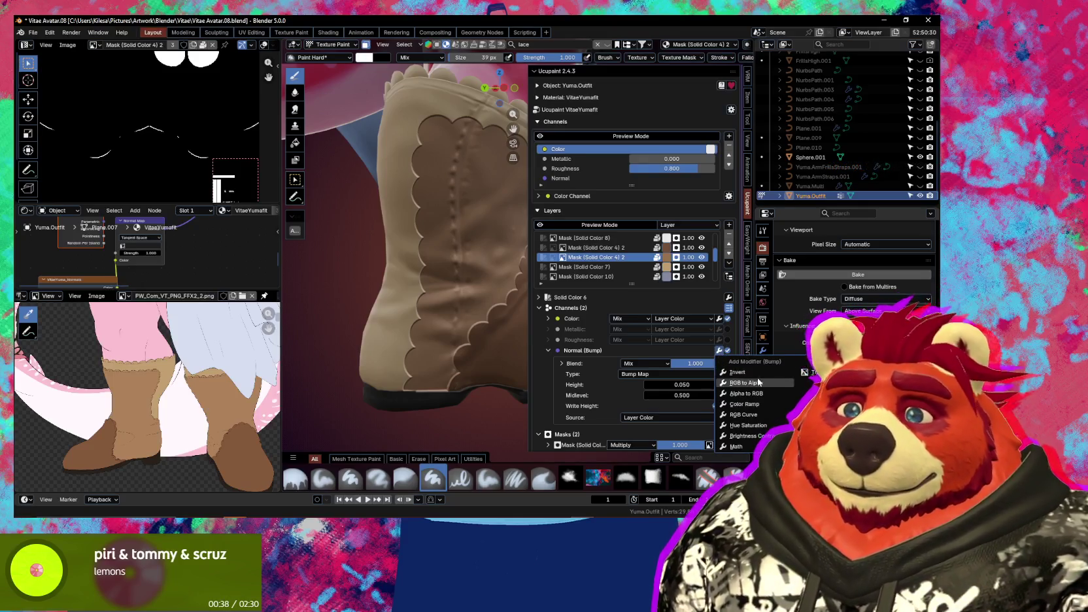
click(648, 418)
click(647, 405)
click(698, 418)
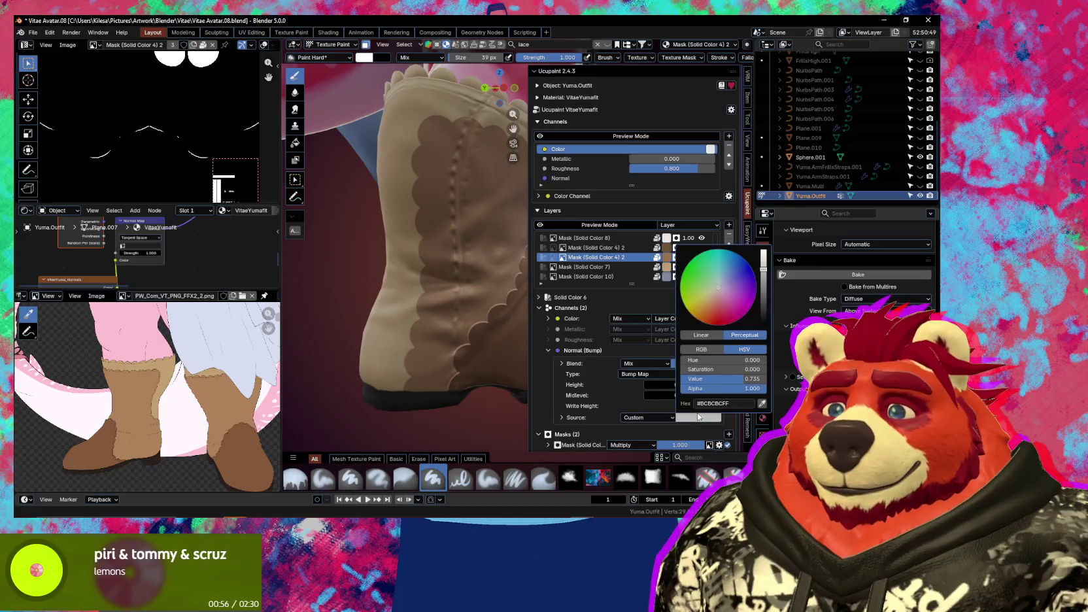
drag(713, 379, 719, 379)
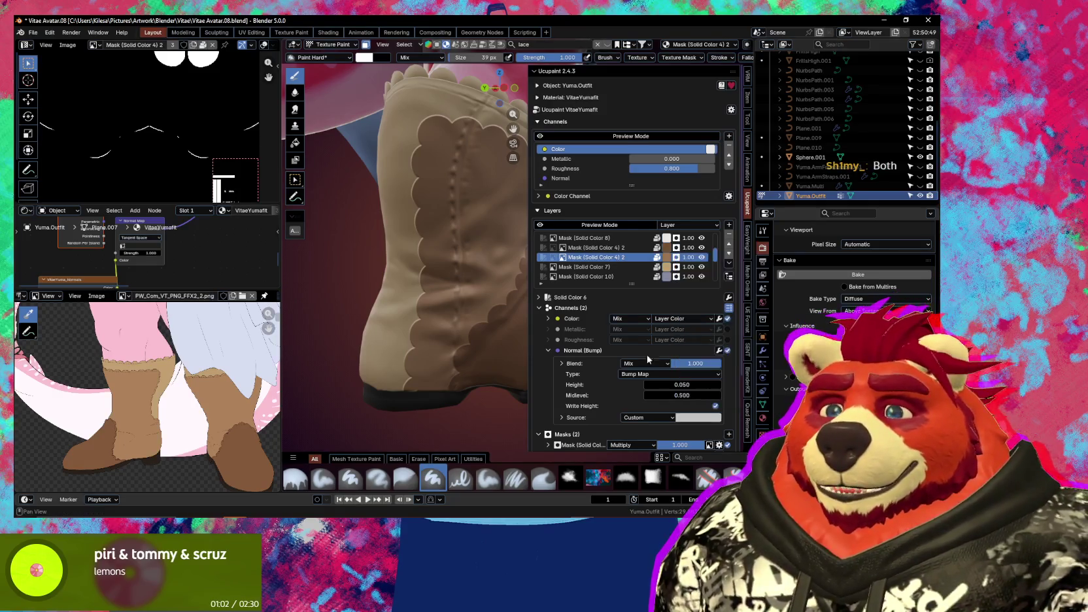
Lighten the upper stitch layer's colour to a value of about 0.84
click(626, 247)
click(666, 247)
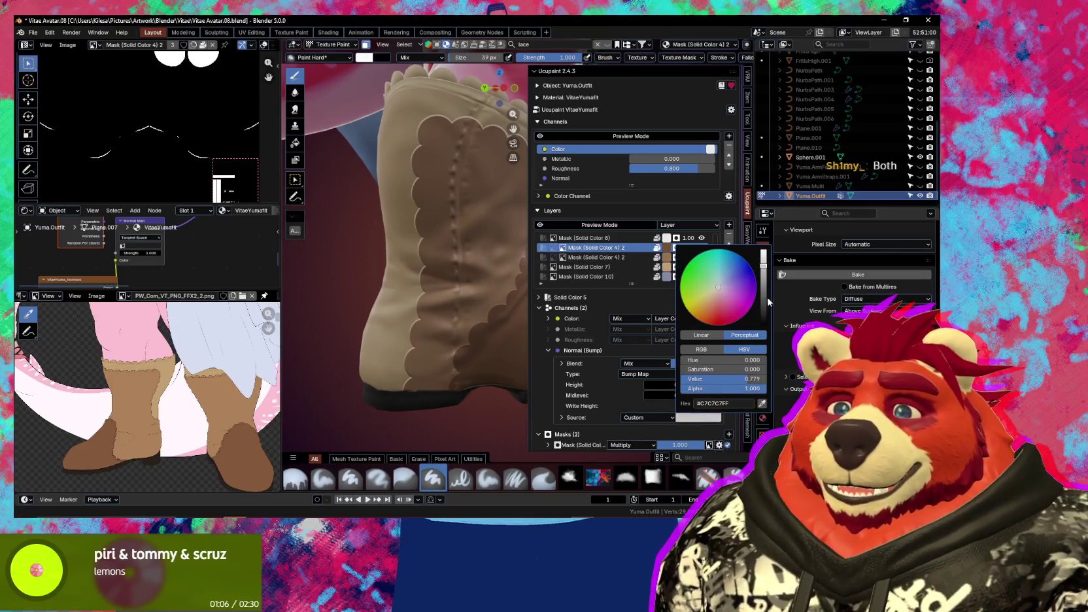
drag(766, 271, 763, 259)
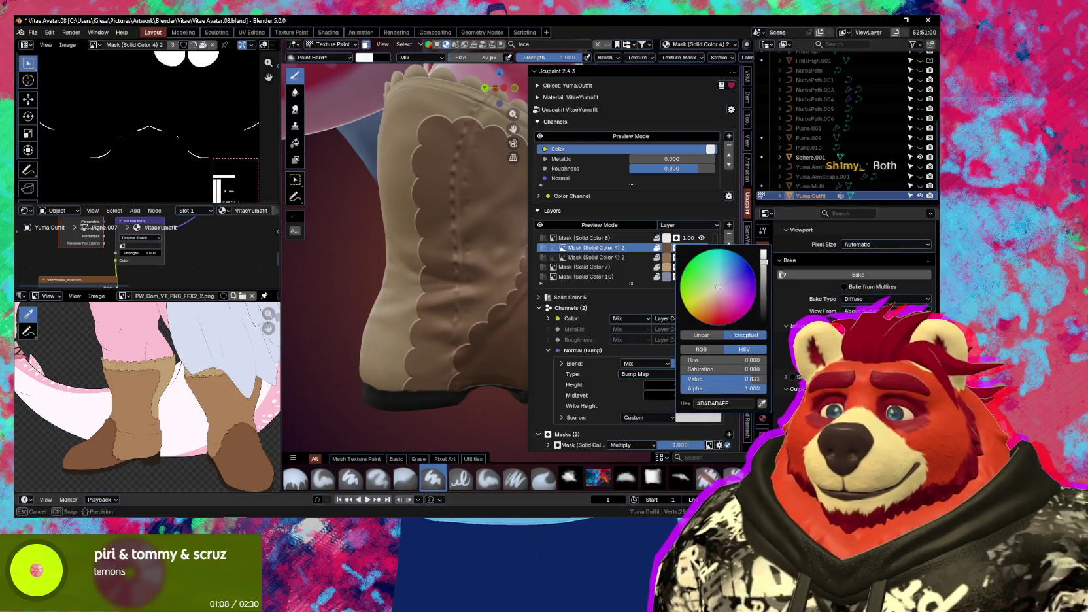
key(n)
scroll(517, 327, down, 4)
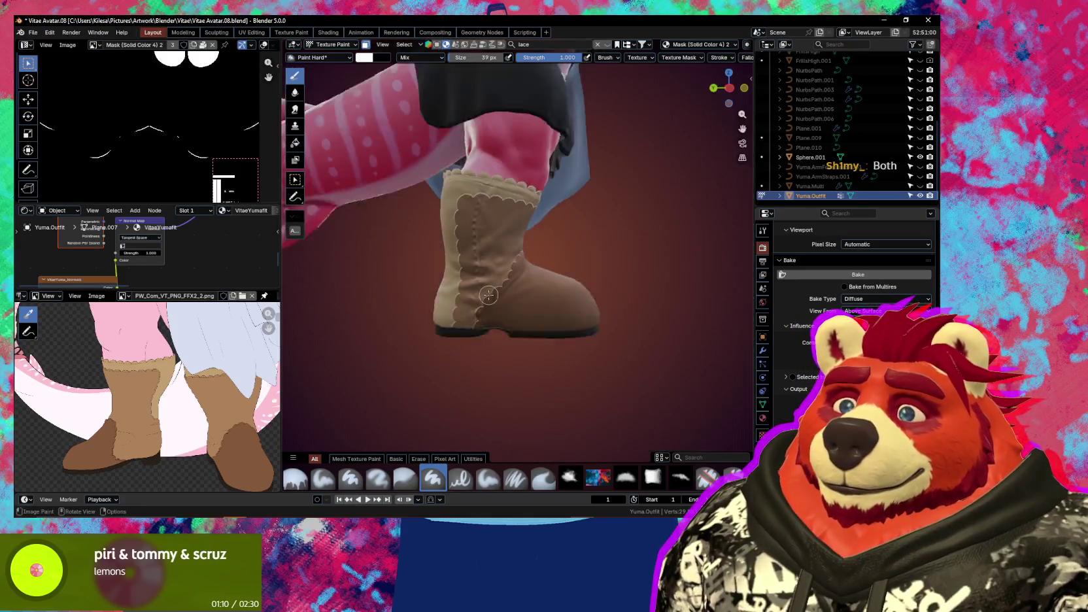
Orbit and zoom out to view the stitch bumps on both boots
mouse_move(517, 327)
middle_down()
mouse_move(527, 349)
mouse_move(623, 330)
middle_up()
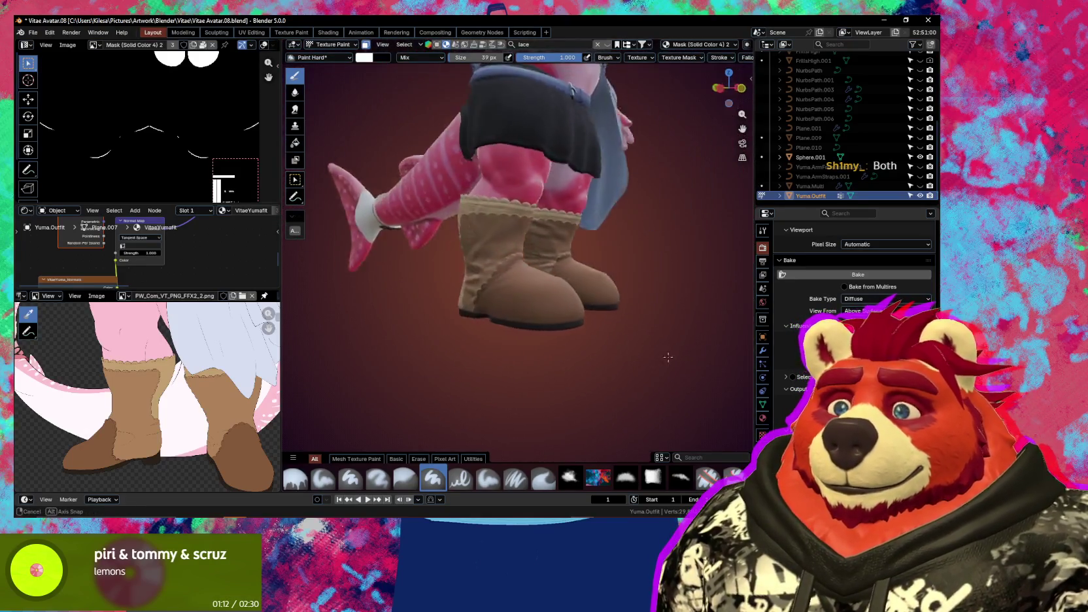
scroll(588, 337, up, 3)
scroll(571, 352, up, 3)
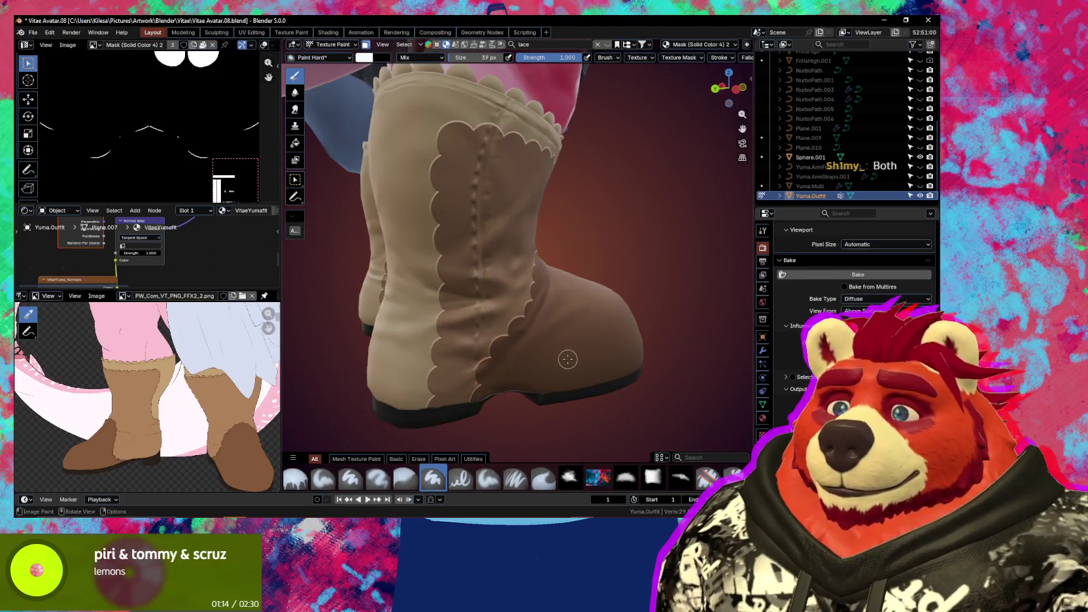
mouse_move(568, 359)
middle_down()
mouse_move(505, 359)
mouse_move(602, 366)
mouse_move(334, 365)
mouse_move(715, 358)
middle_up()
scroll(516, 361, down, 3)
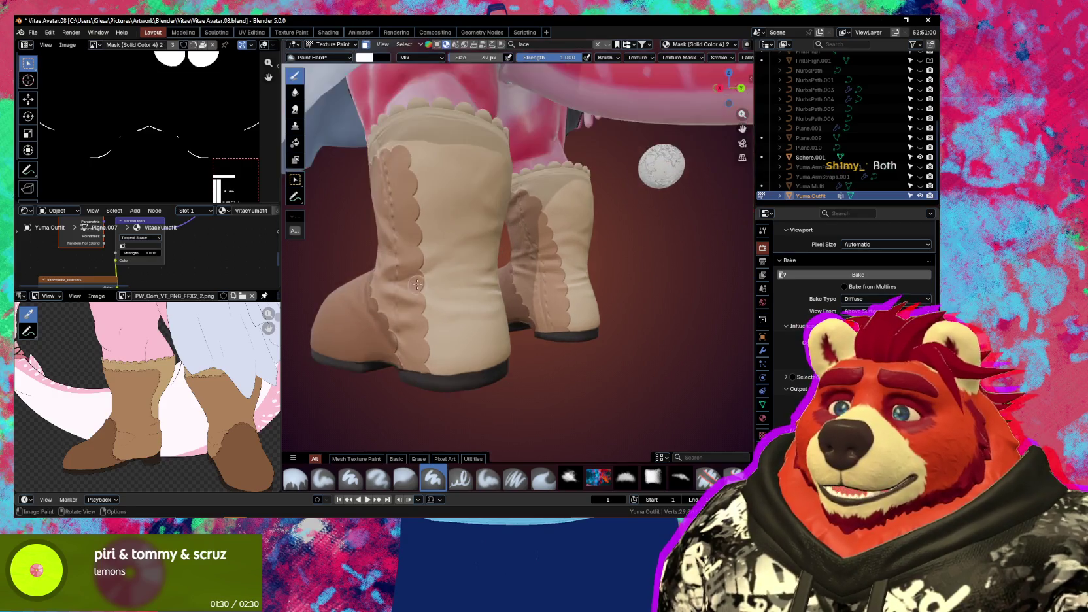
Orbit to a close side view of one boot, then back out around both
middle_drag(715, 357, 447, 285)
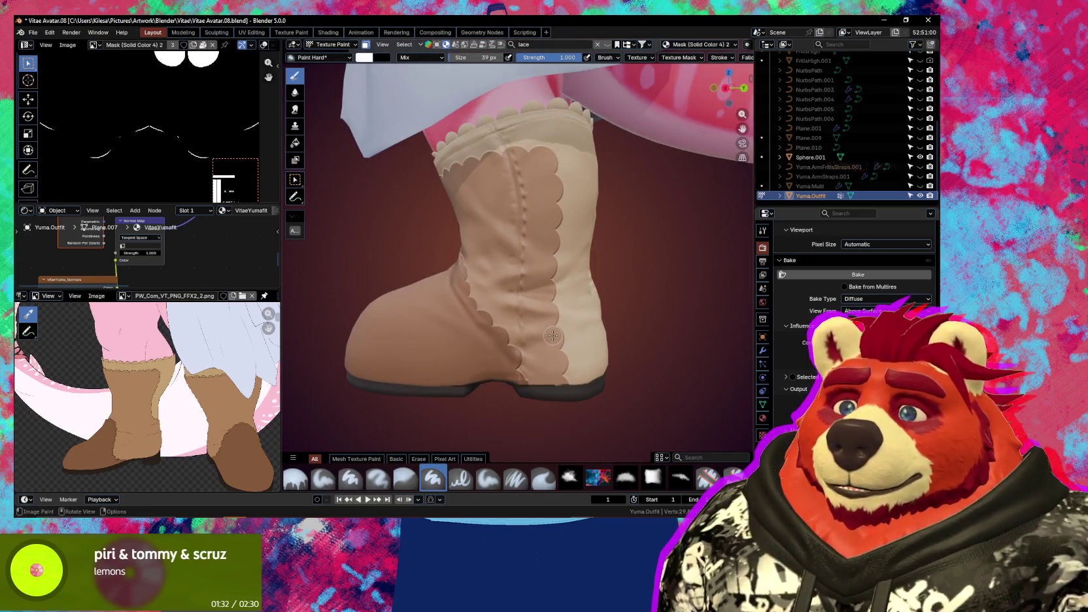
scroll(553, 335, down, 5)
mouse_move(552, 336)
middle_down()
mouse_move(300, 351)
mouse_move(449, 389)
middle_up()
scroll(467, 382, up, 4)
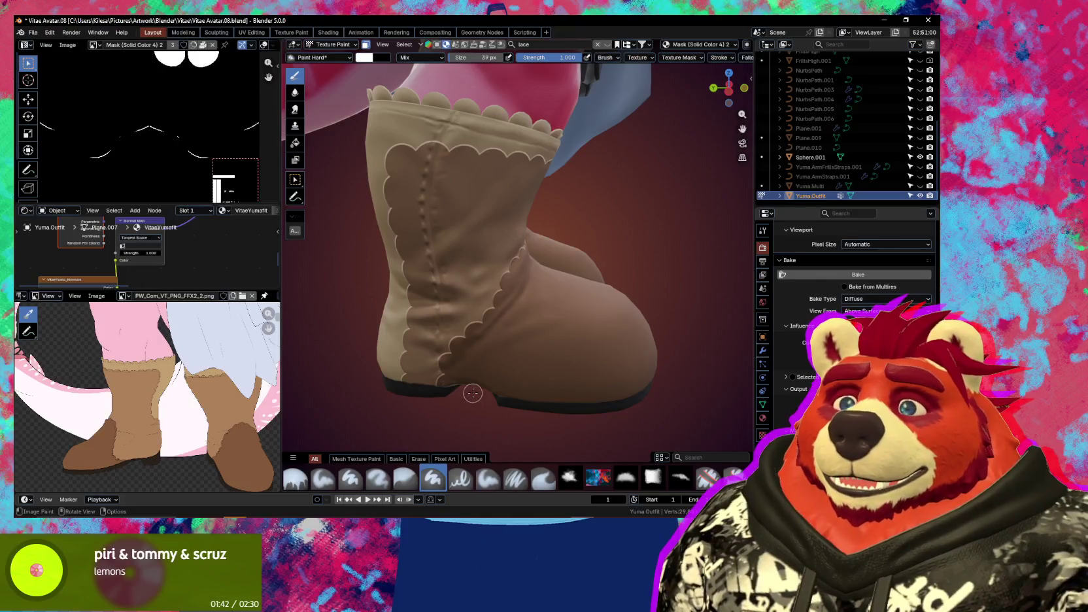
middle_drag(477, 389, 522, 373)
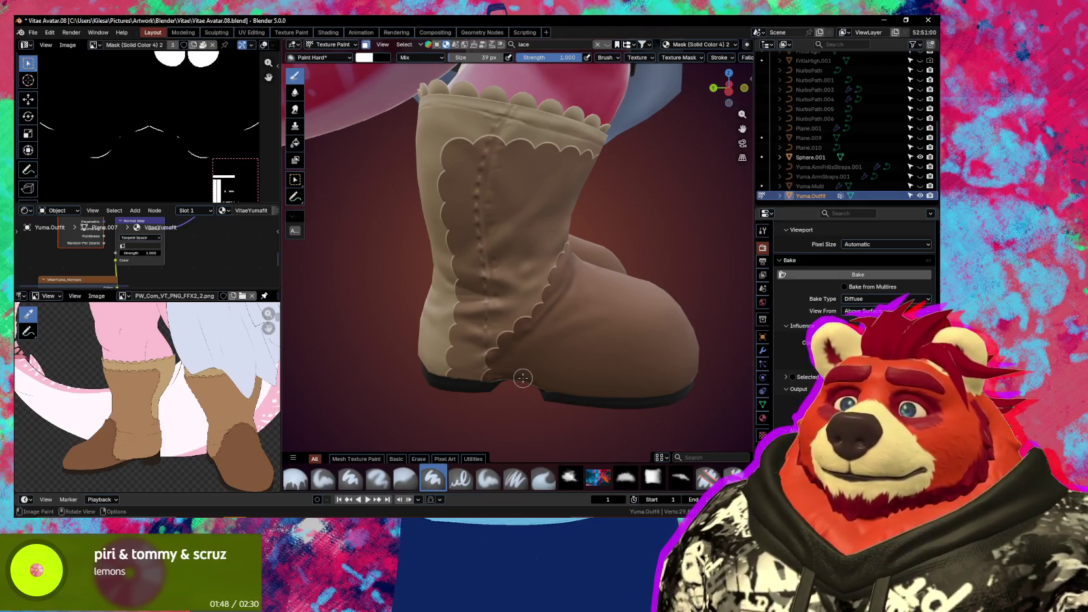
Switch over to Photoshop with the BootFront.png mask
key(alt+Tab)
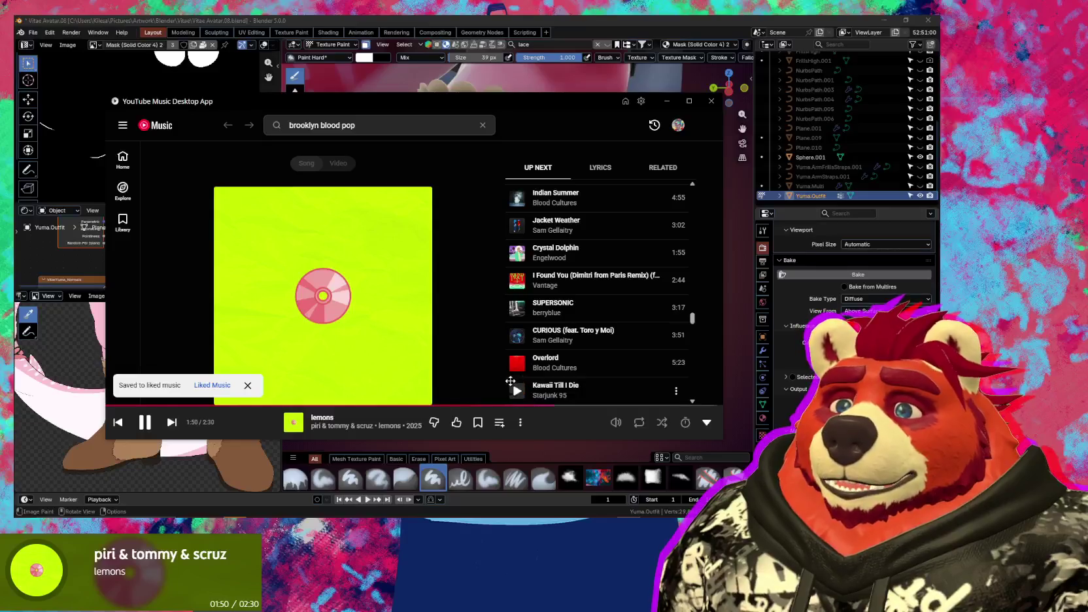
key(alt+Tab)
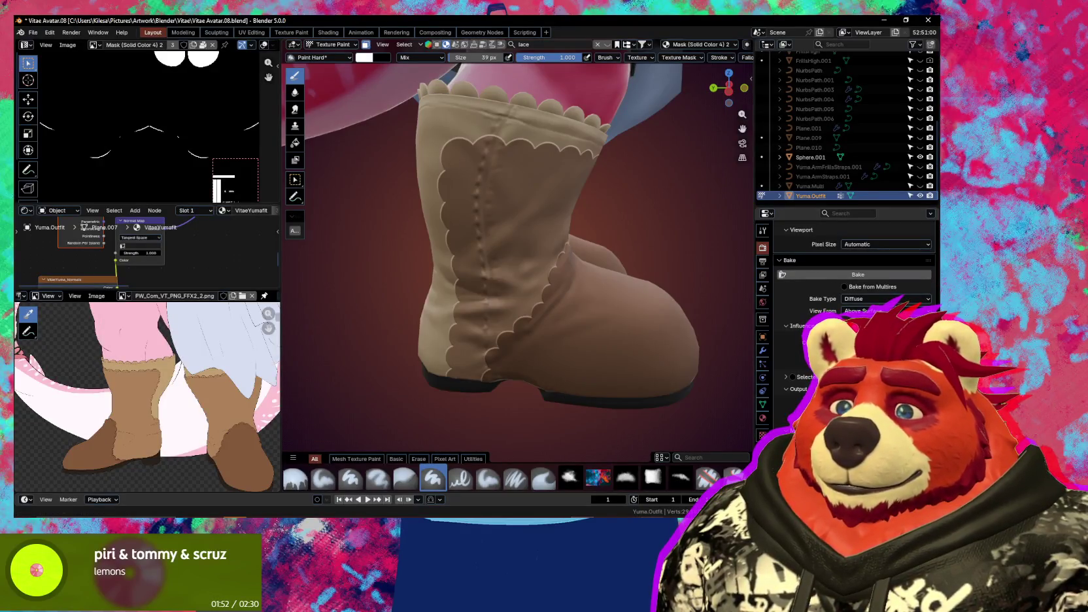
key(alt+Tab)
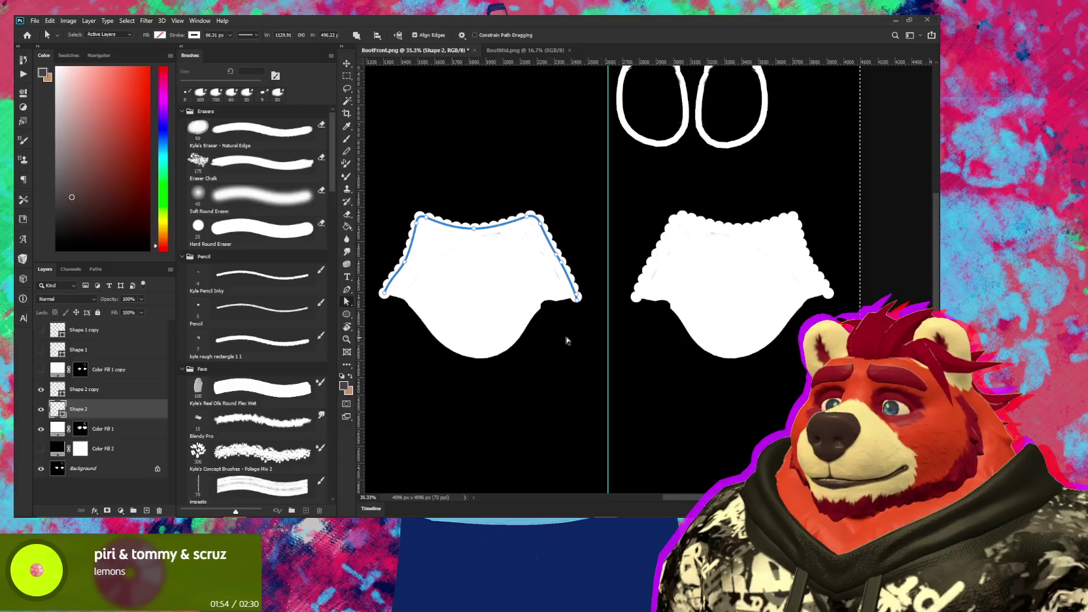
Hide the two scalloped path shape layers and export the mask as PNG
click(41, 389)
click(41, 408)
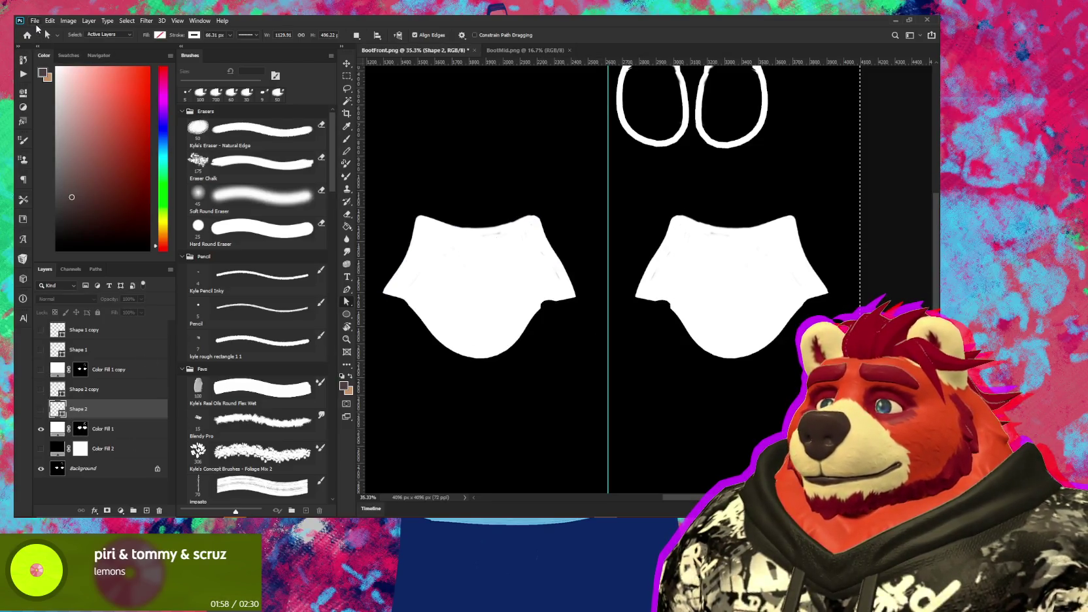
click(36, 21)
mouse_move(51, 161)
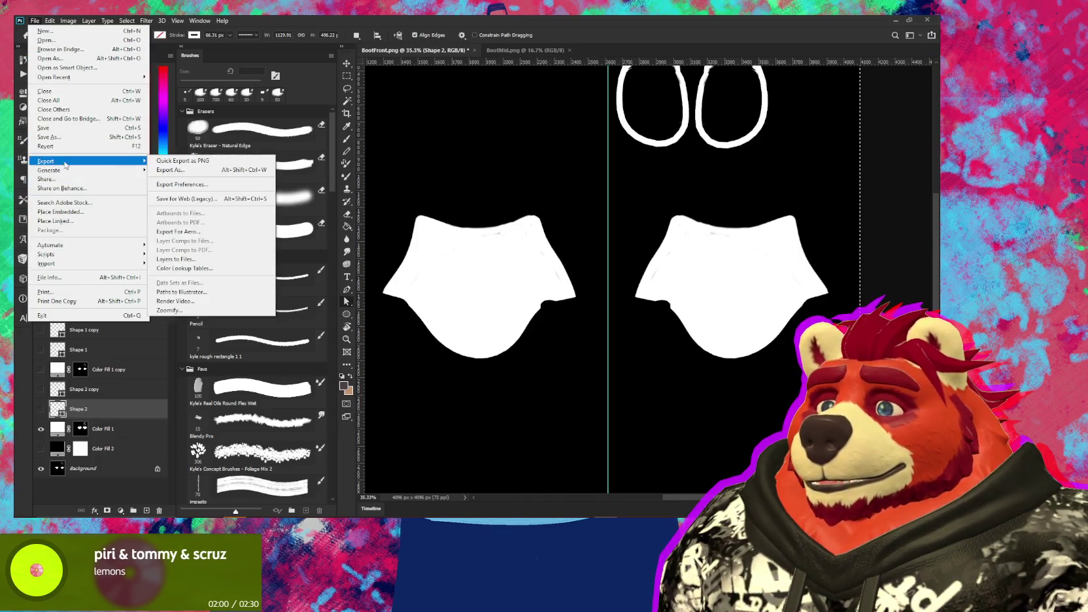
click(160, 163)
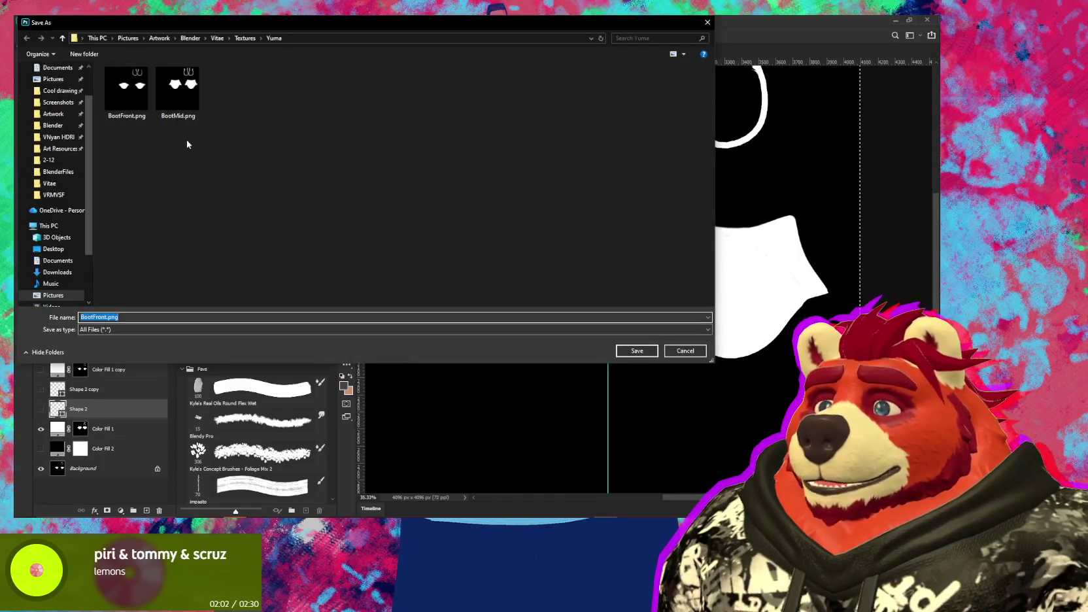
Save the export over BootMid.png, confirm the replacement, and return to Blender
click(178, 91)
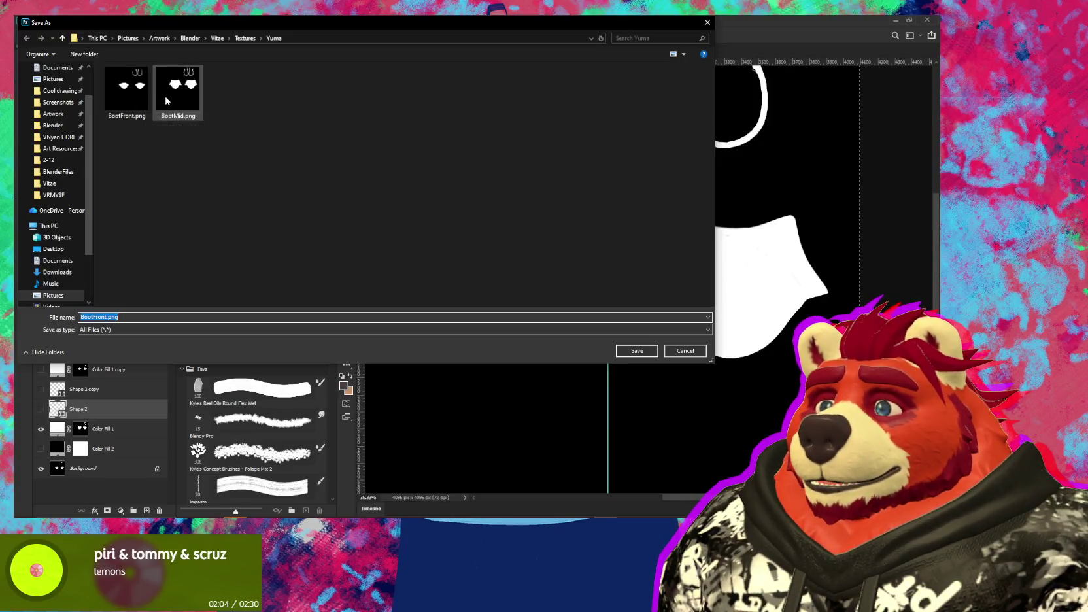
double_click(177, 91)
click(500, 271)
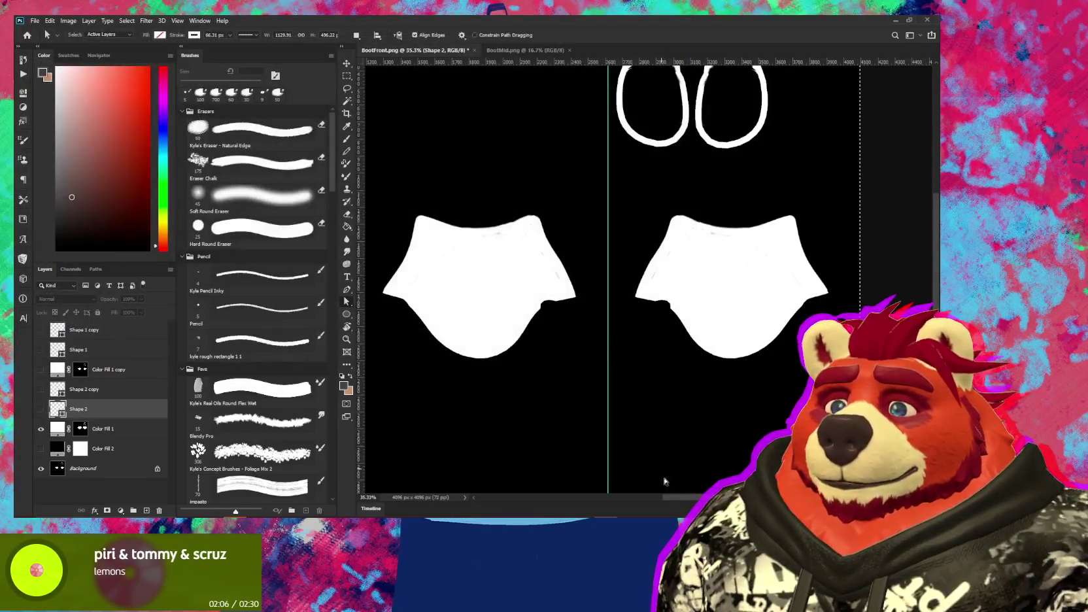
key(alt+Tab)
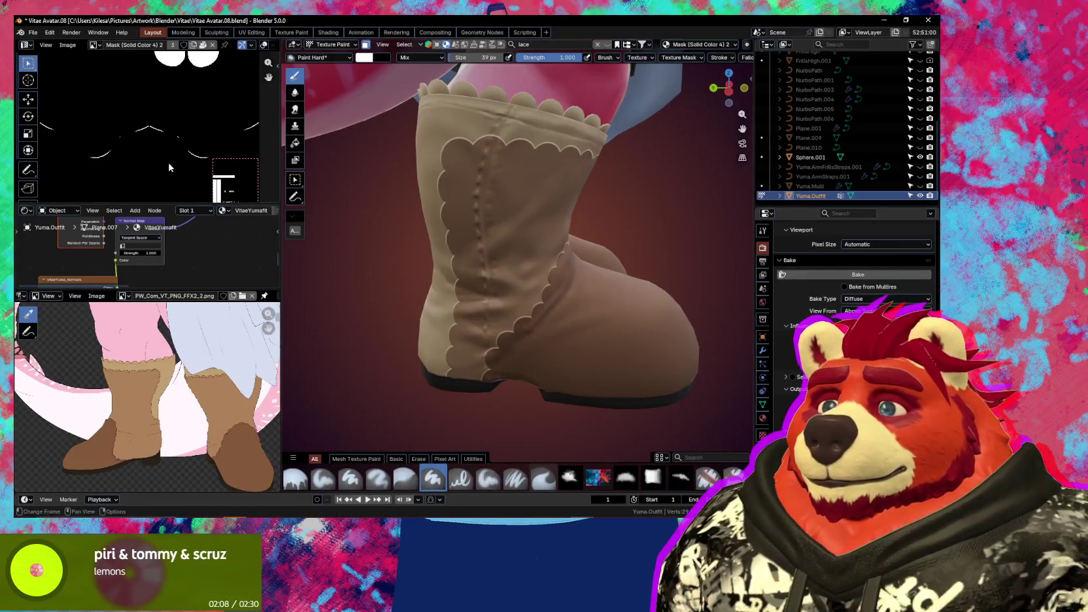
Reload the mask image with Alt+R and make Mask (Solid Color 6) the paint target
key(alt+r)
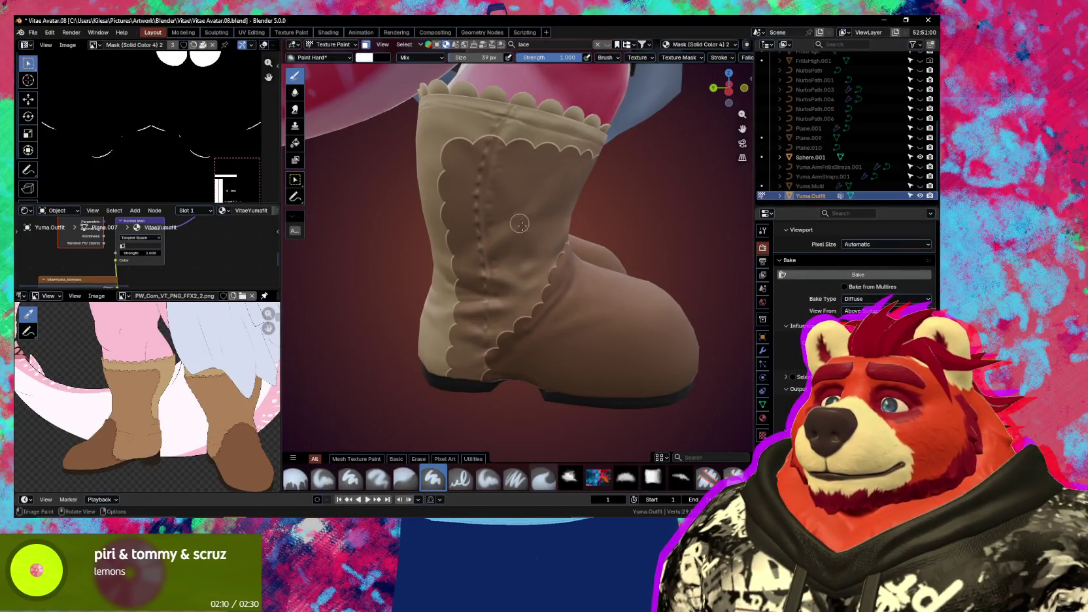
key(n)
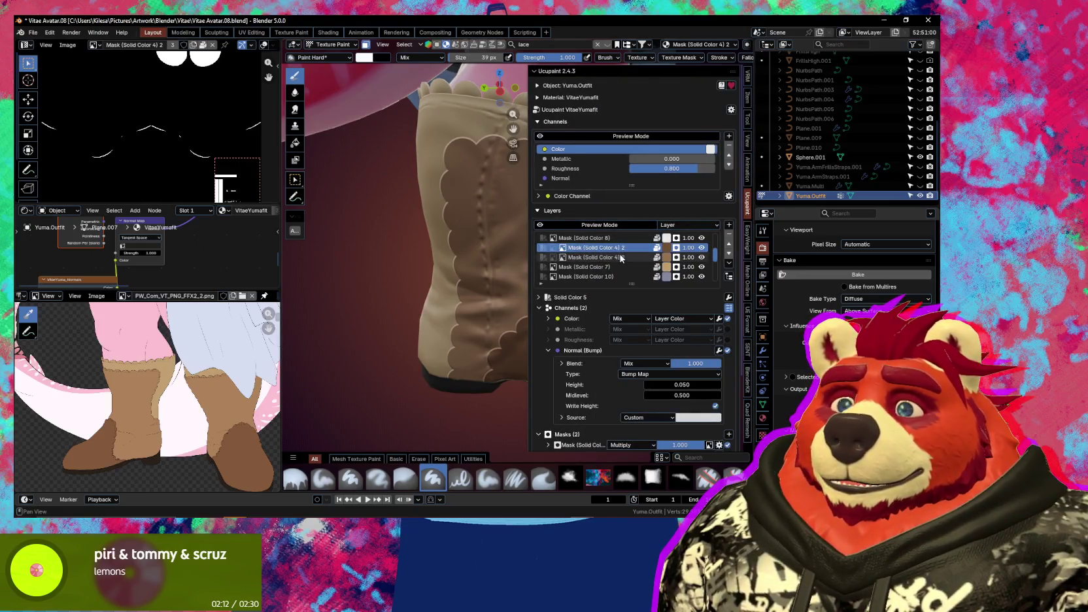
click(621, 258)
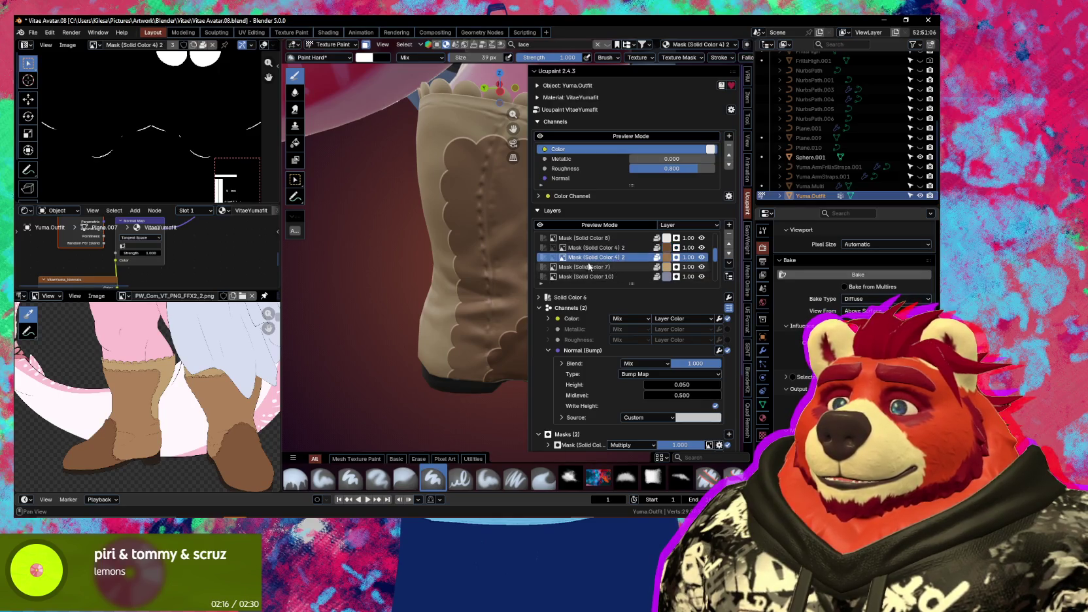
click(554, 258)
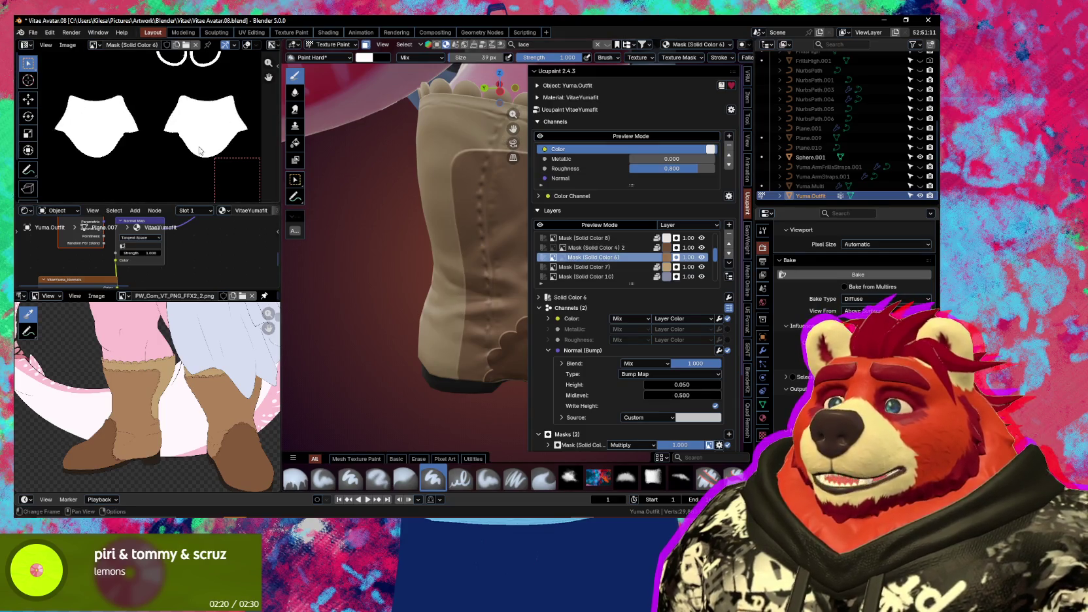
key(n)
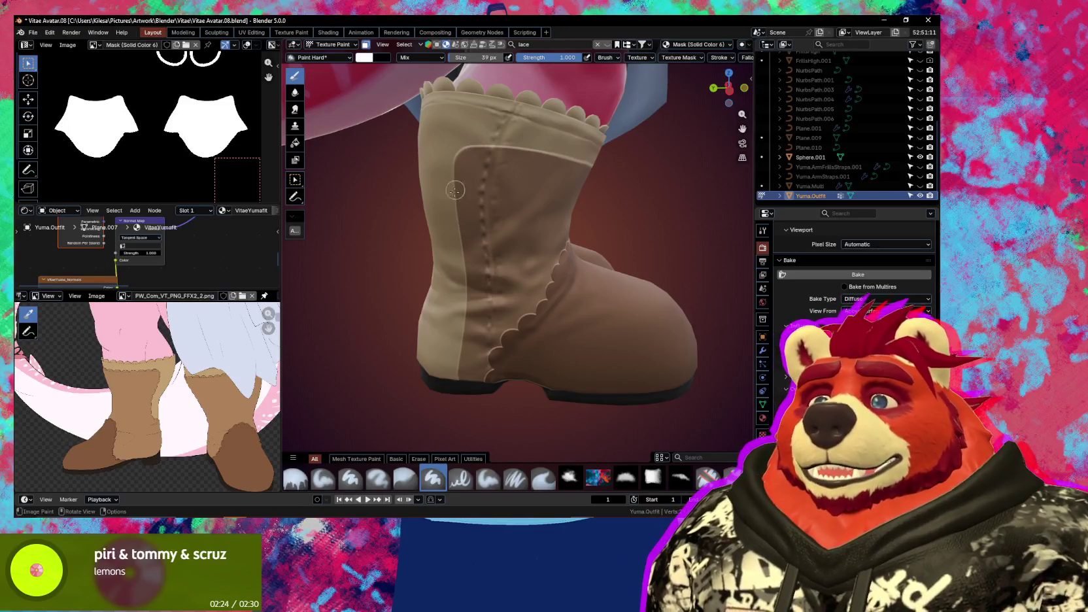
Paint white along the boot seam down to the sole with an 86 px brush
key(f)
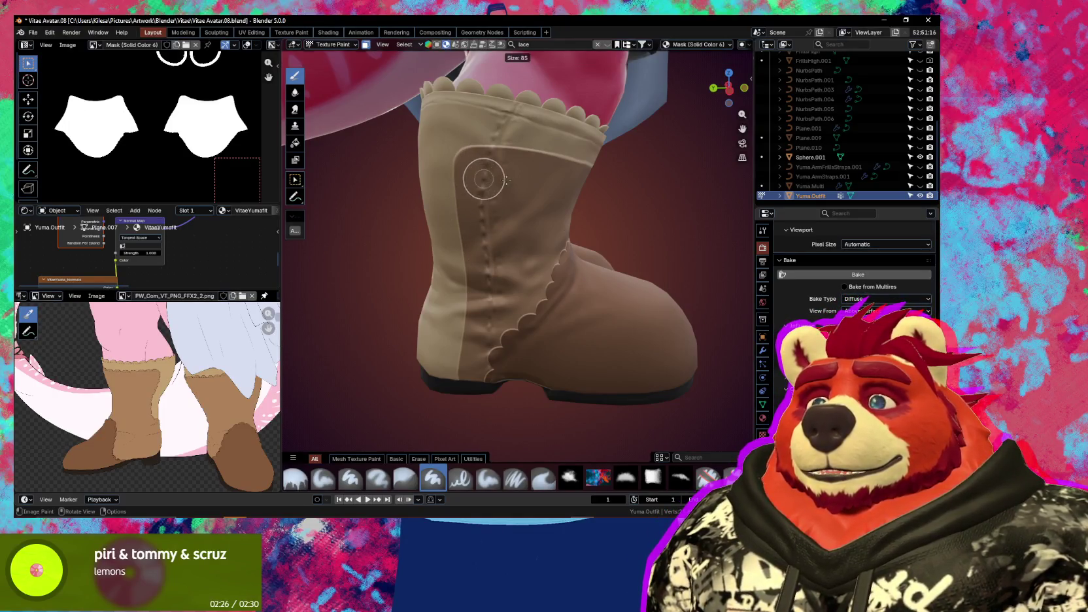
click(499, 165)
drag(470, 148, 524, 140)
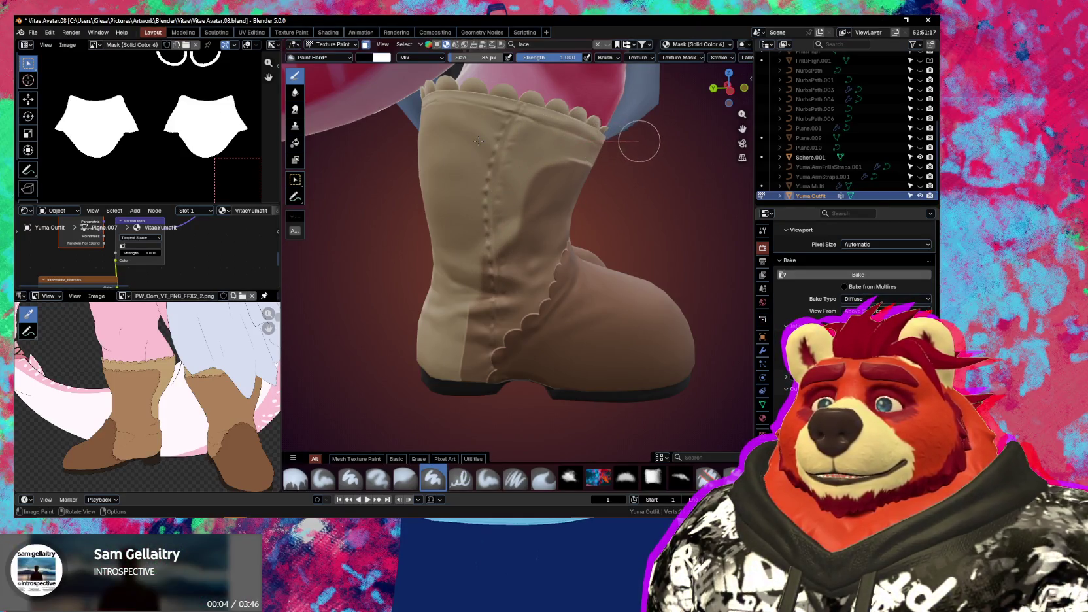
drag(639, 142, 507, 189)
drag(498, 226, 487, 232)
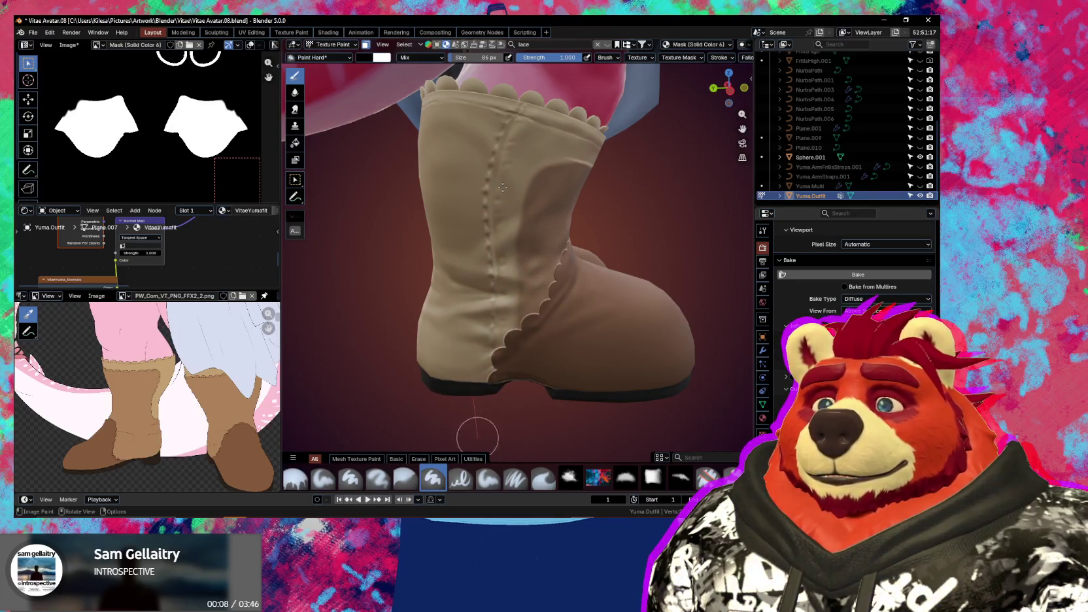
middle_drag(497, 269, 506, 222)
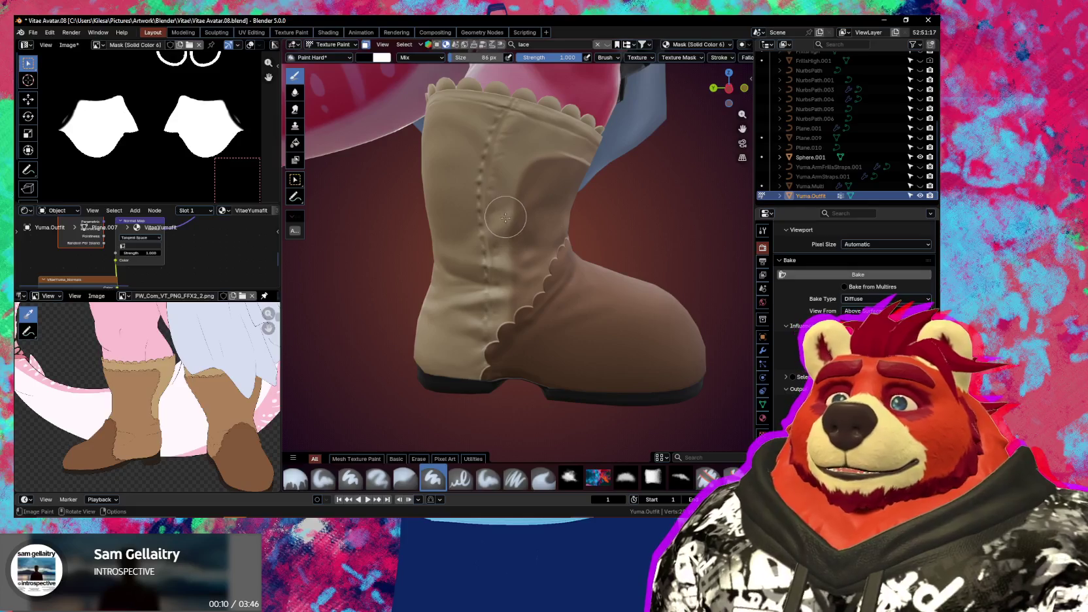
Resize the brush to 32, then 94, then 66 px while orbiting below the boot
key(f)
click(503, 221)
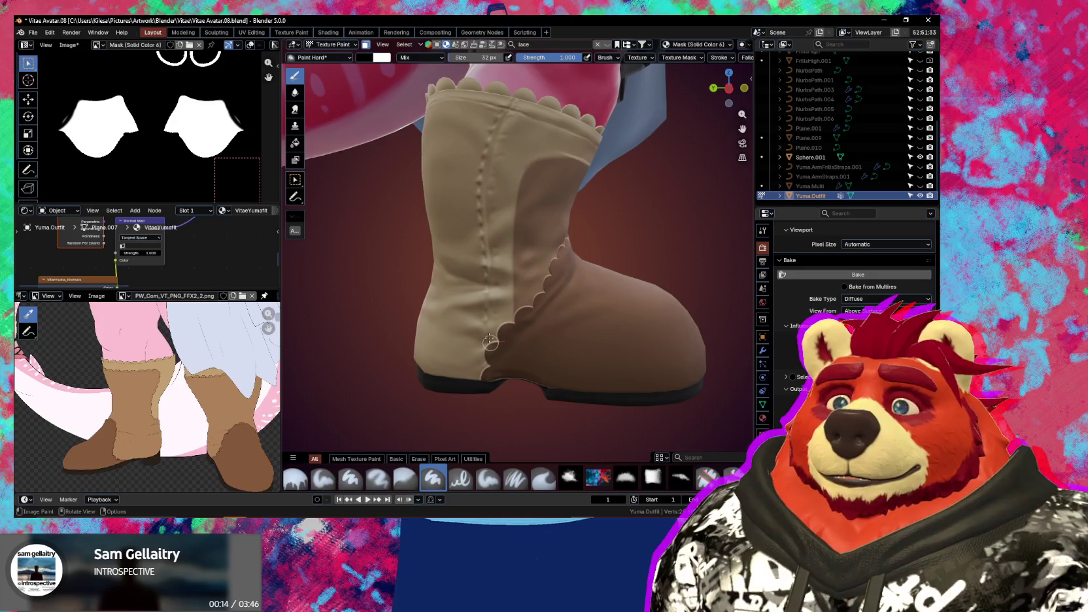
mouse_move(490, 342)
middle_down()
mouse_move(481, 178)
mouse_move(568, 189)
mouse_move(555, 191)
middle_up()
key(f)
click(575, 193)
key(x)
key(f)
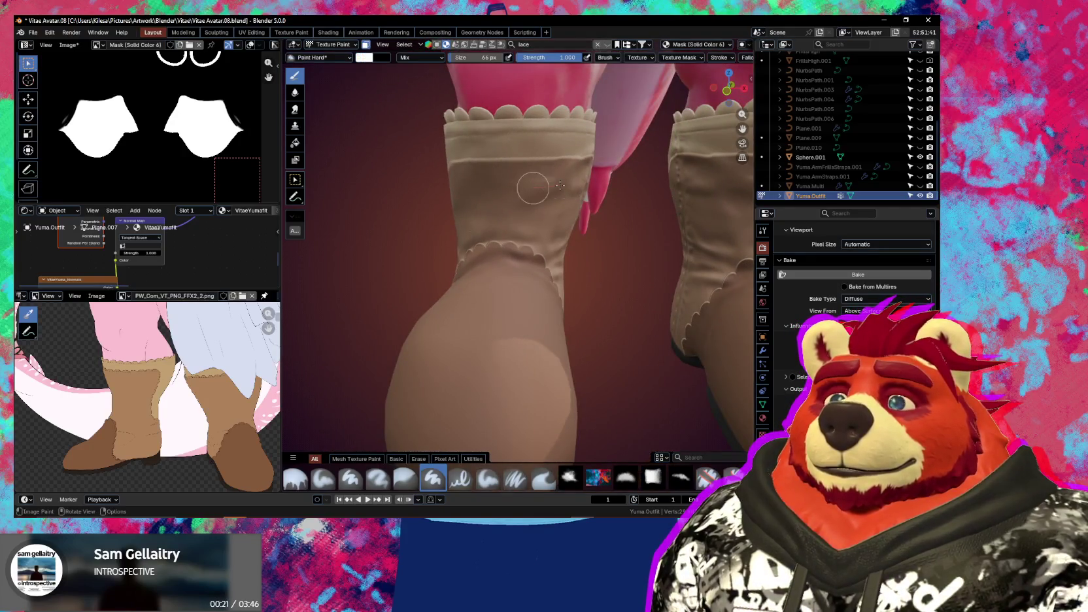
key(x)
middle_drag(593, 189, 589, 160)
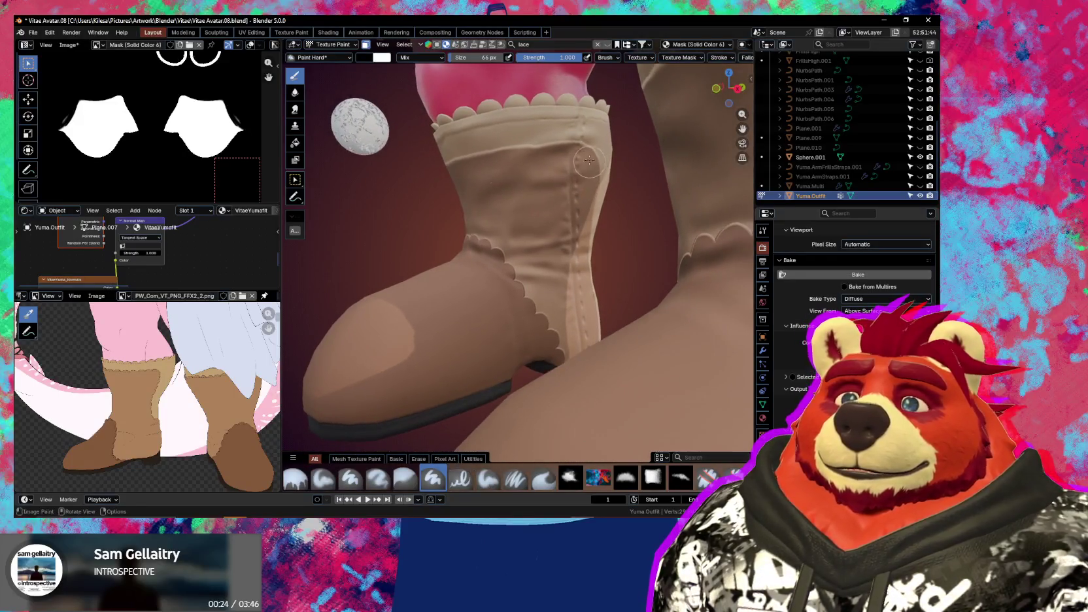
Paint white down the boot's right and front seams, adding a light band along the front
drag(589, 157, 589, 337)
mouse_move(589, 337)
middle_down()
mouse_move(492, 263)
mouse_move(524, 155)
middle_up()
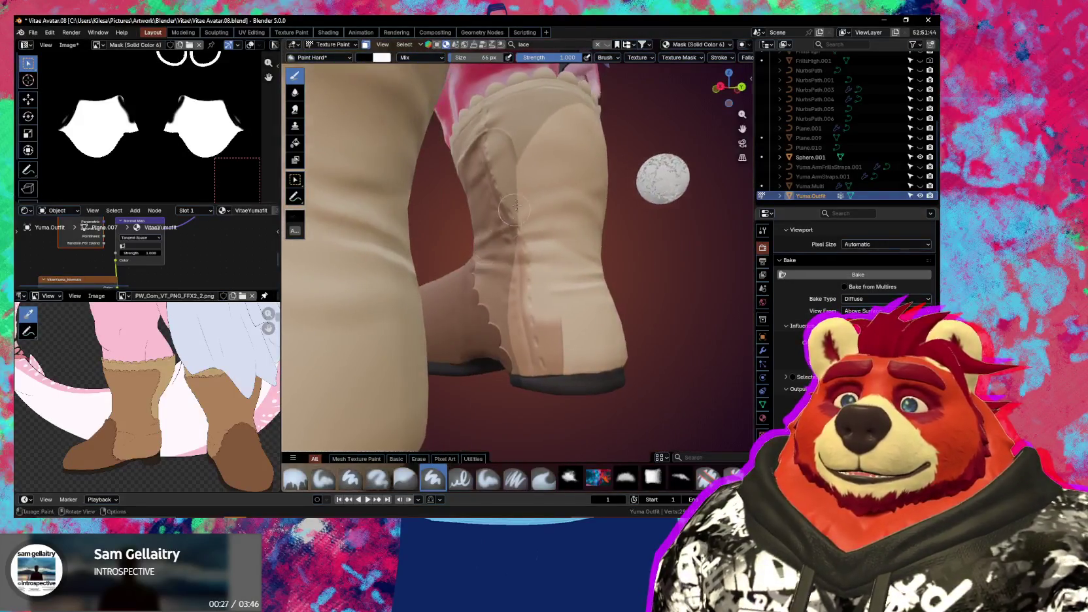
mouse_move(479, 116)
mouse_down()
mouse_move(551, 370)
mouse_move(546, 429)
mouse_up()
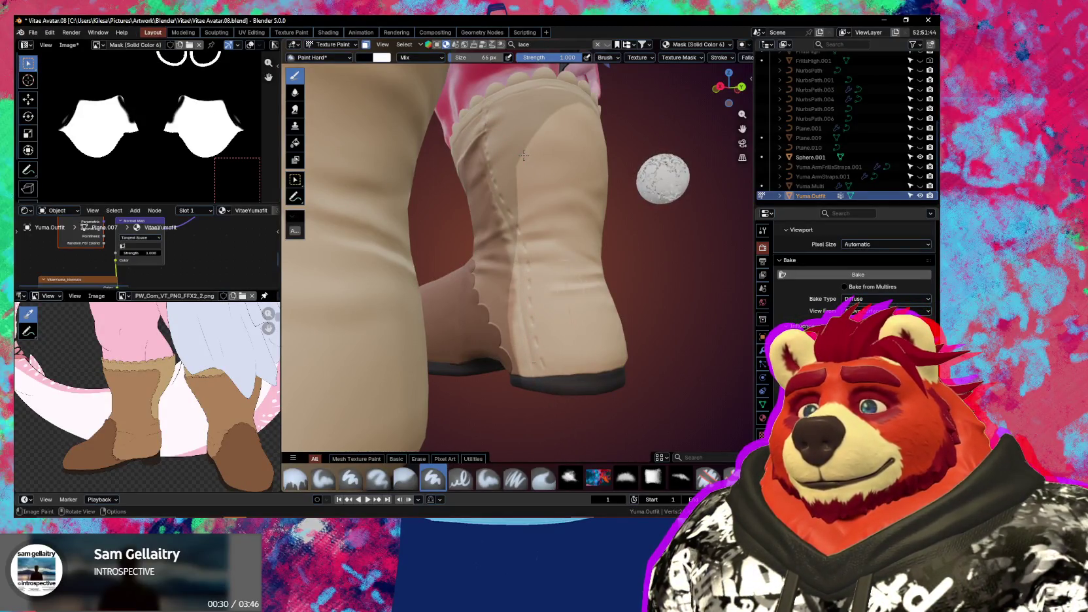
middle_drag(523, 155, 499, 187)
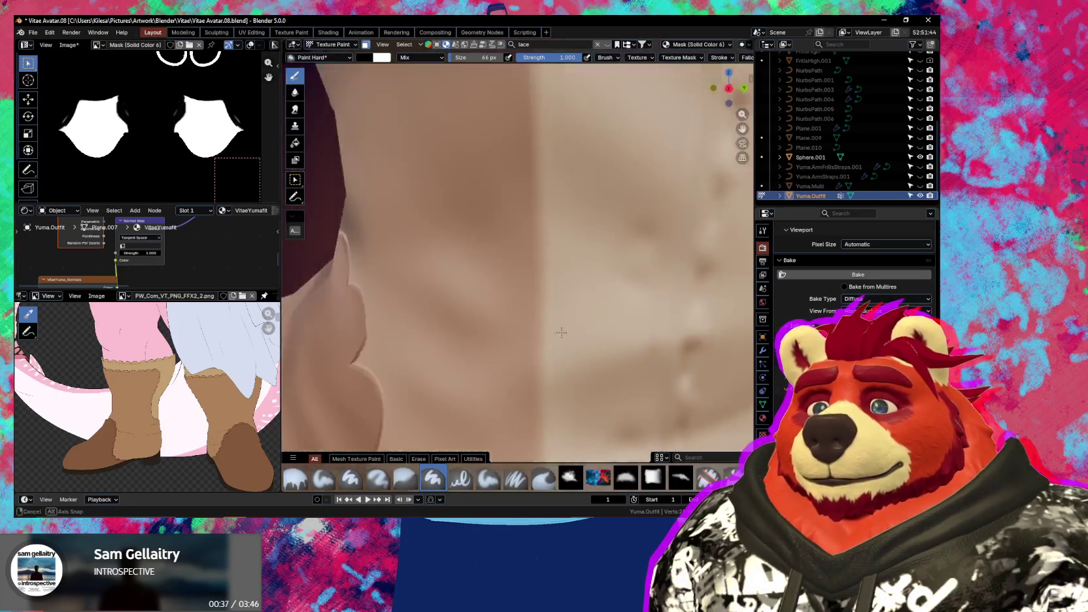
middle_drag(498, 180, 556, 220)
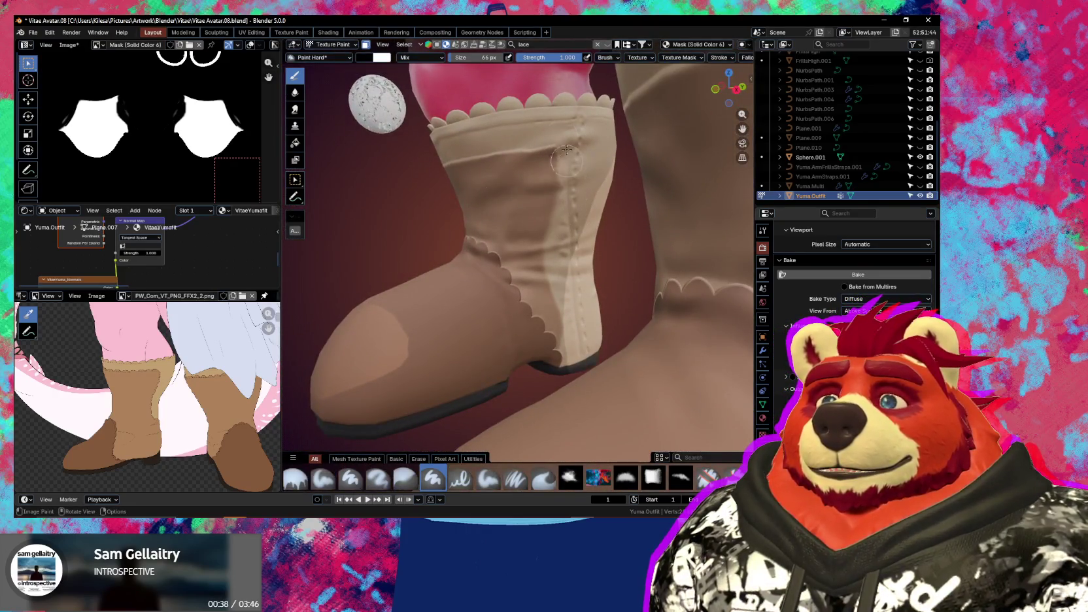
drag(561, 202, 554, 169)
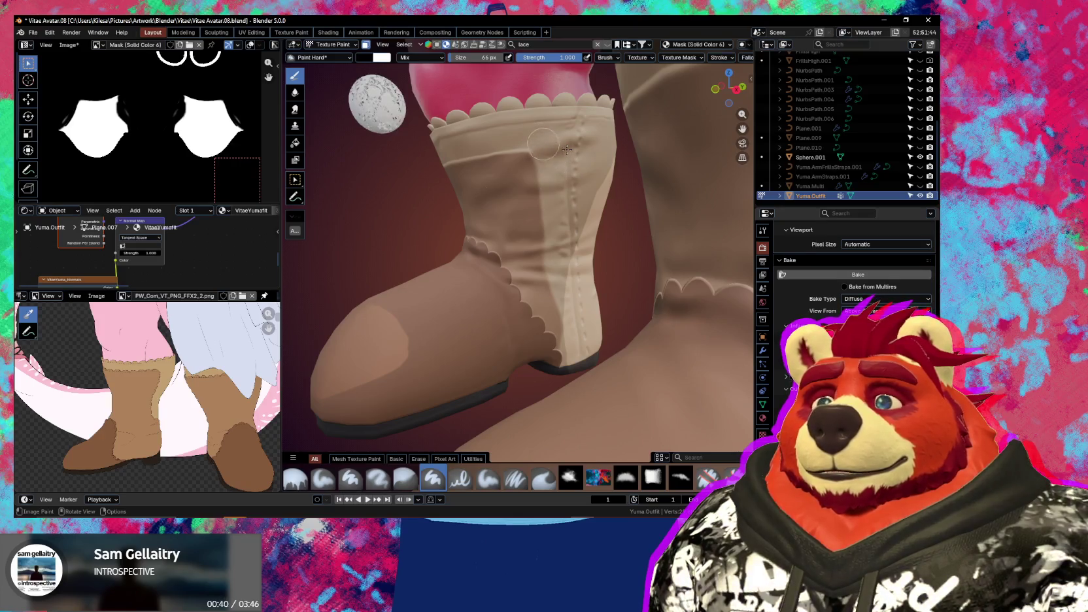
middle_drag(536, 153, 495, 182)
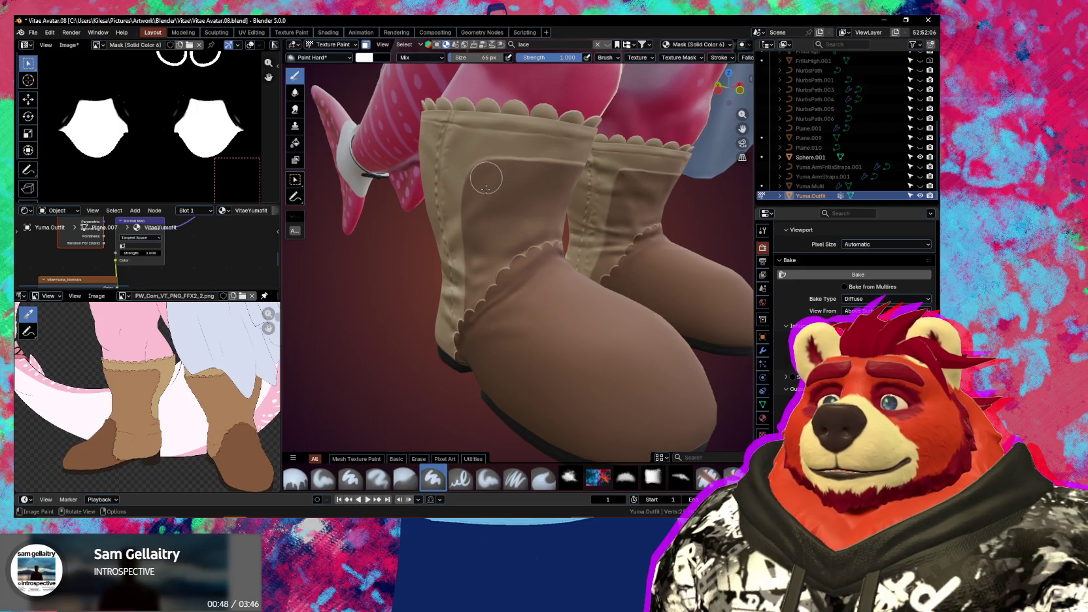
mouse_move(519, 175)
middle_down()
mouse_move(480, 184)
mouse_move(518, 200)
middle_up()
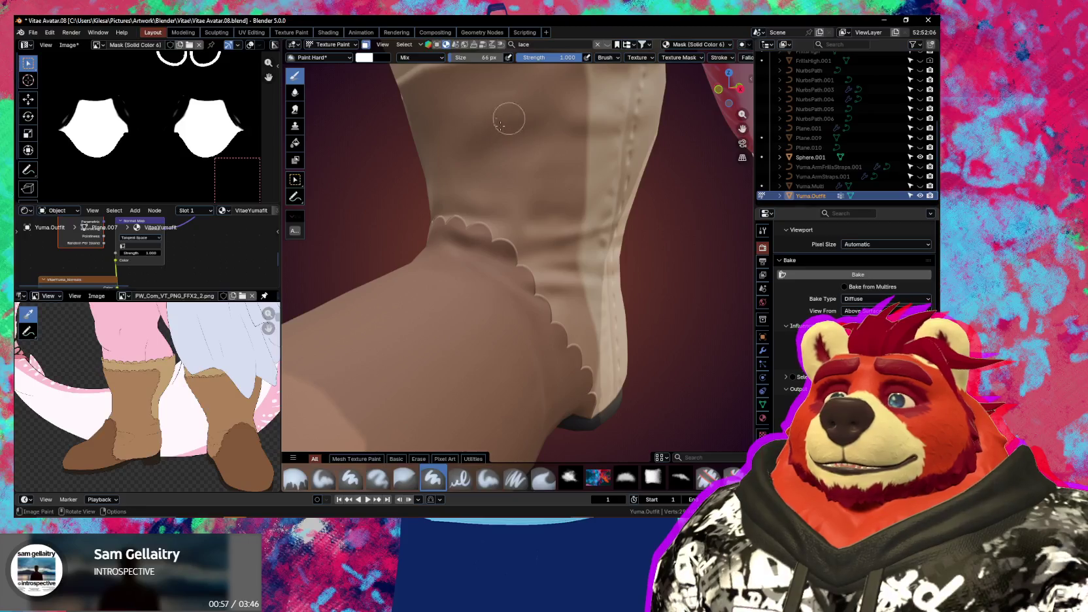
scroll(515, 242, up, 2)
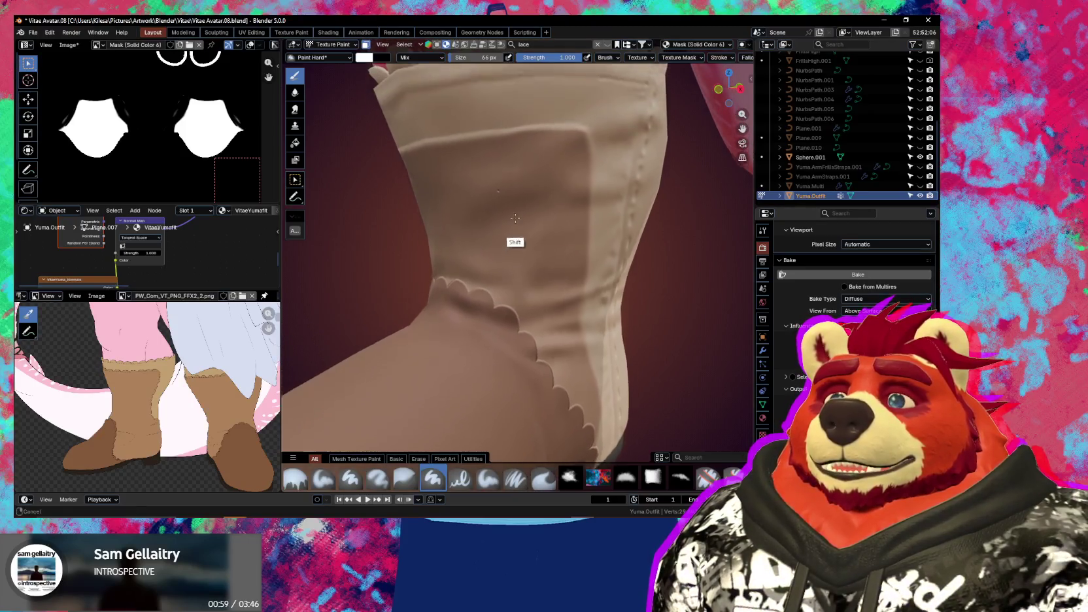
scroll(517, 237, up, 2)
scroll(520, 231, up, 1)
scroll(505, 235, down, 3)
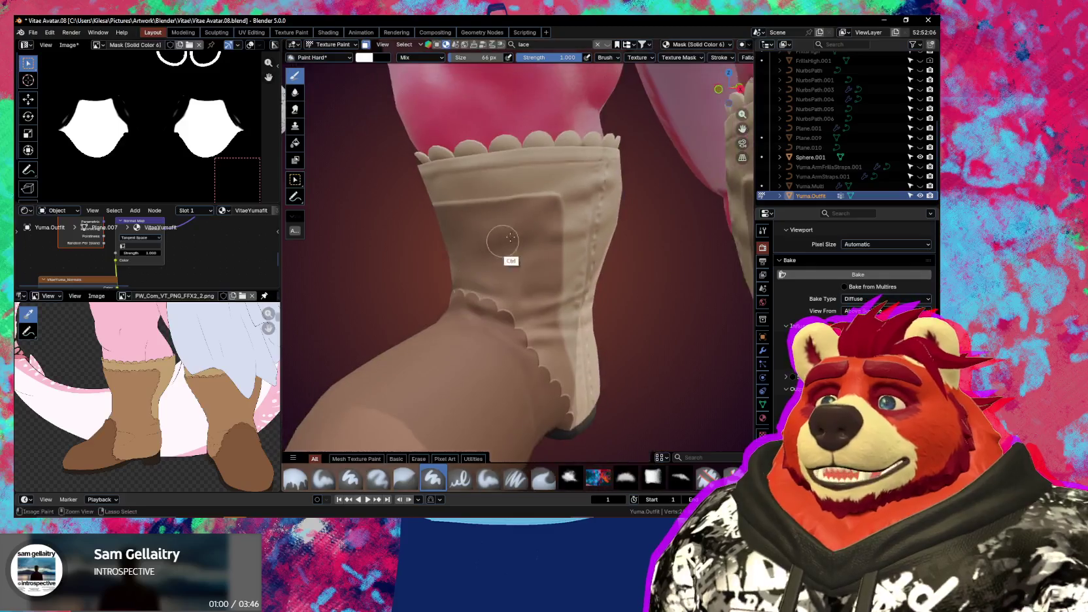
mouse_move(505, 235)
middle_down()
mouse_move(580, 210)
mouse_move(544, 170)
middle_up()
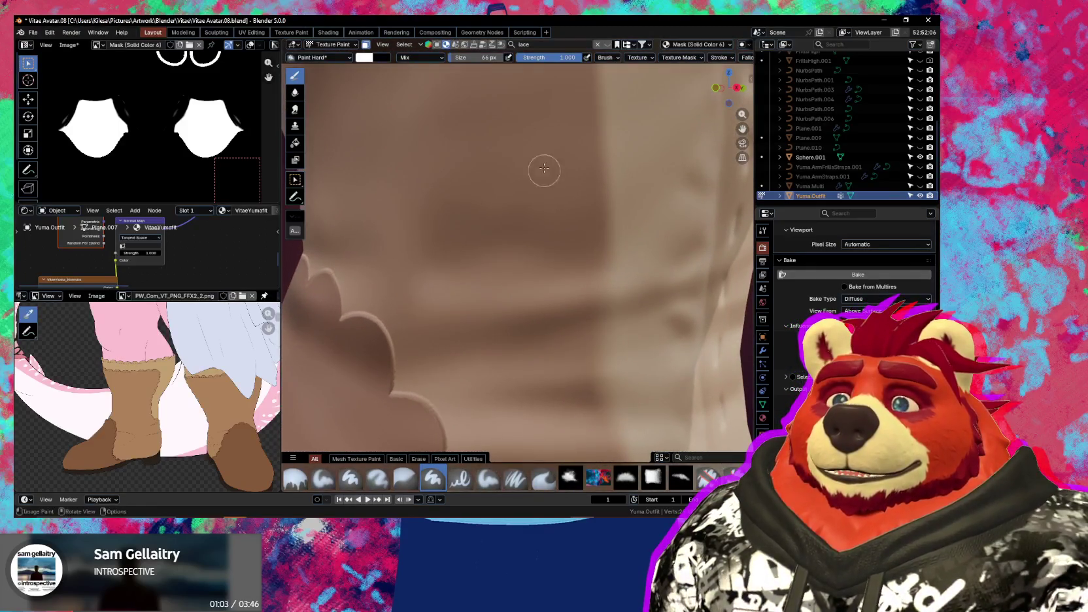
scroll(544, 168, down, 4)
middle_drag(486, 310, 513, 230)
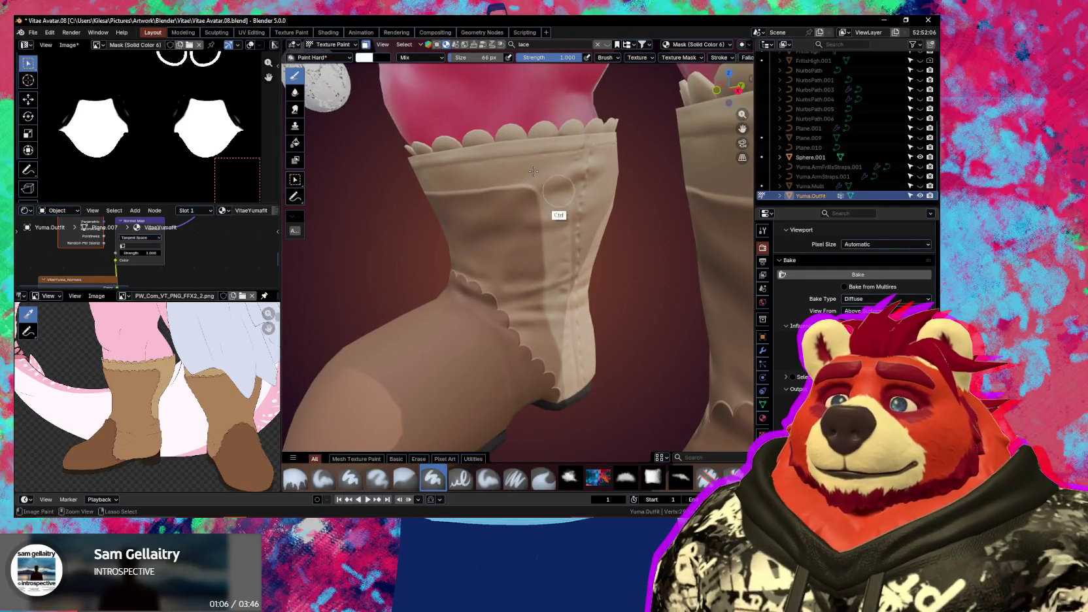
middle_drag(554, 201, 514, 200)
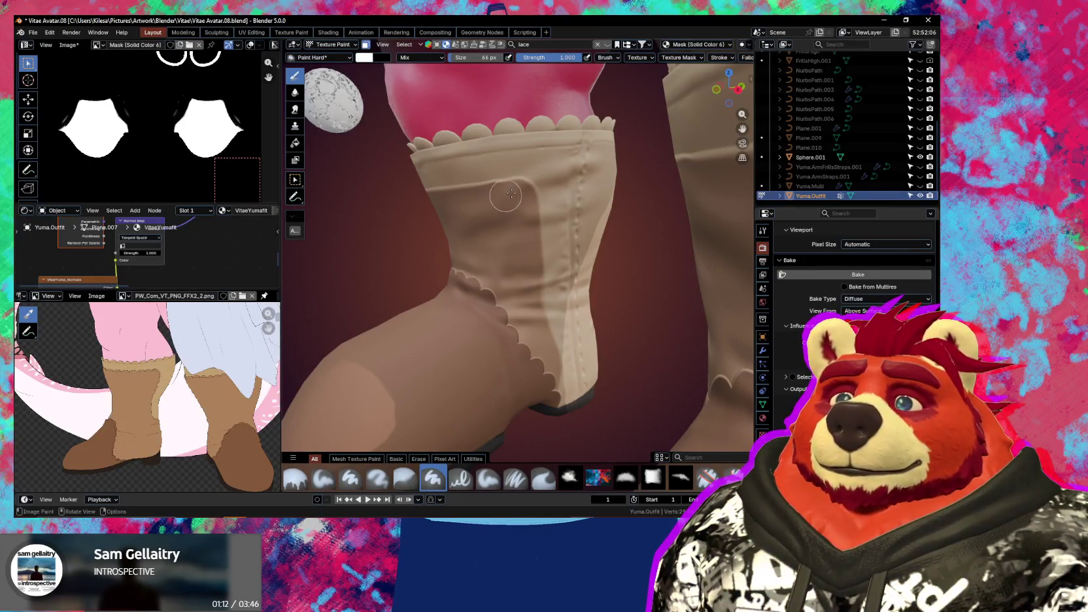
middle_drag(539, 211, 572, 209)
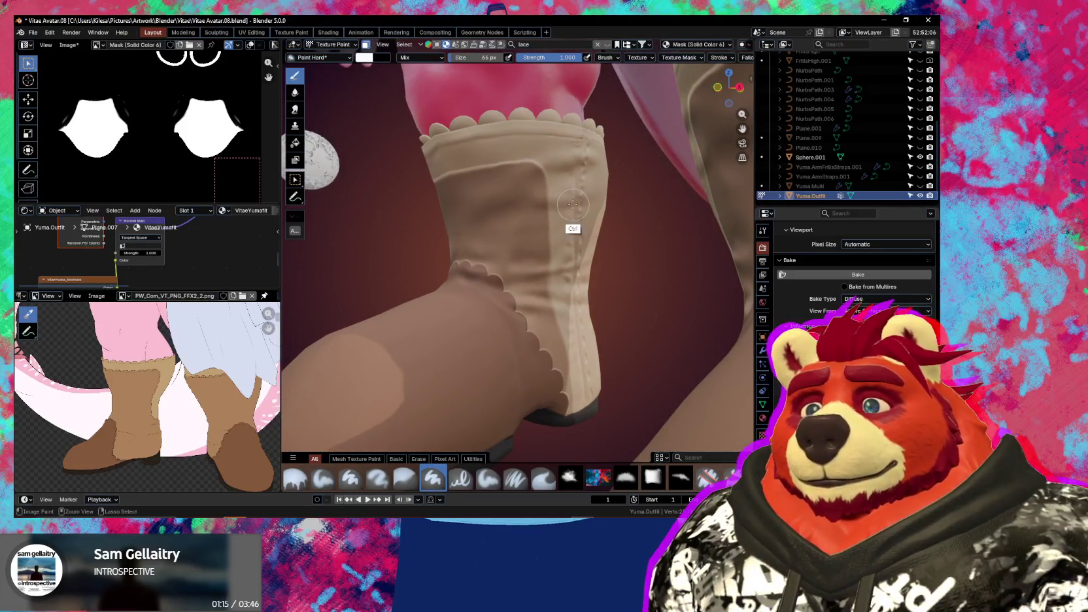
mouse_move(570, 275)
middle_down()
mouse_move(566, 251)
mouse_move(556, 275)
mouse_move(643, 325)
mouse_move(562, 327)
middle_up()
scroll(566, 251, down, 2)
scroll(556, 275, down, 4)
scroll(563, 327, up, 2)
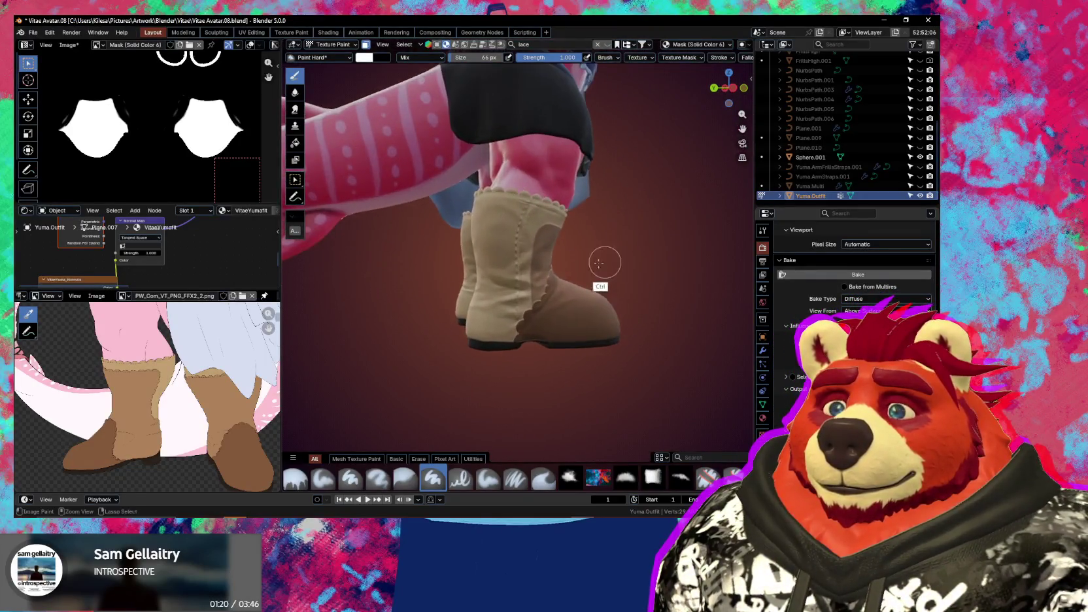
mouse_move(602, 259)
middle_down()
mouse_move(543, 288)
mouse_move(539, 323)
mouse_move(520, 316)
mouse_move(557, 261)
mouse_move(576, 289)
middle_up()
scroll(535, 300, up, 1)
Switch to Mask (Solid Color 4) 2 and paint its scalloped boot edge with a 47 px brush
key(n)
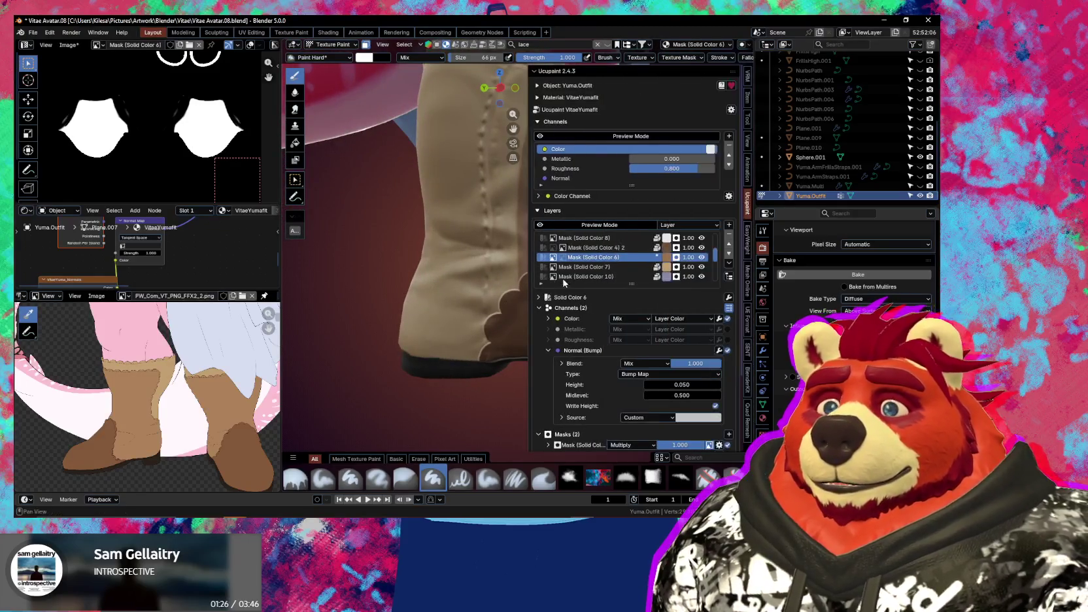
click(620, 253)
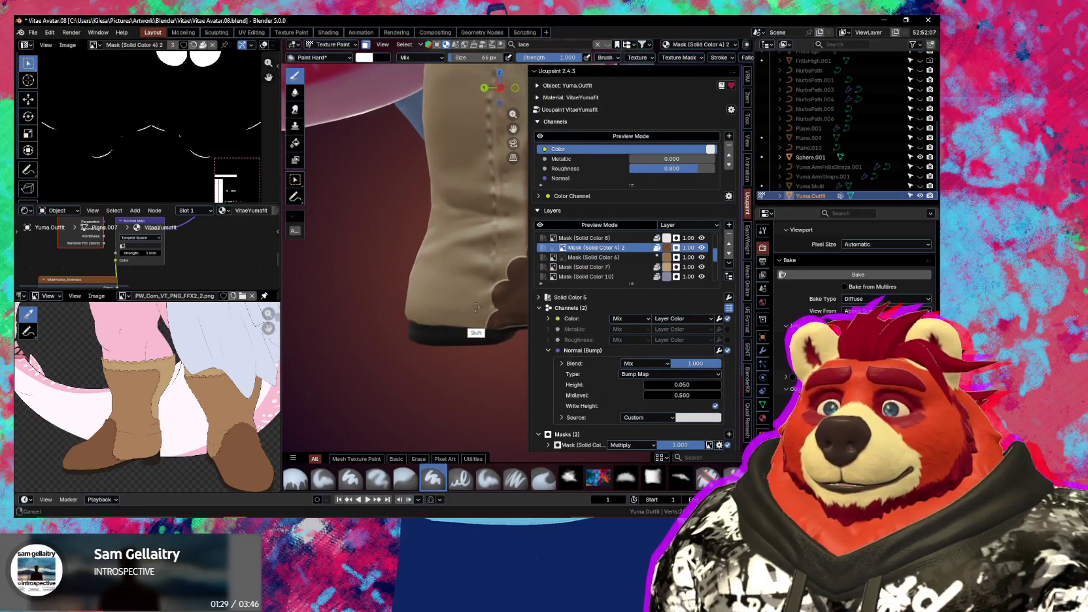
key(n)
key(f)
click(492, 280)
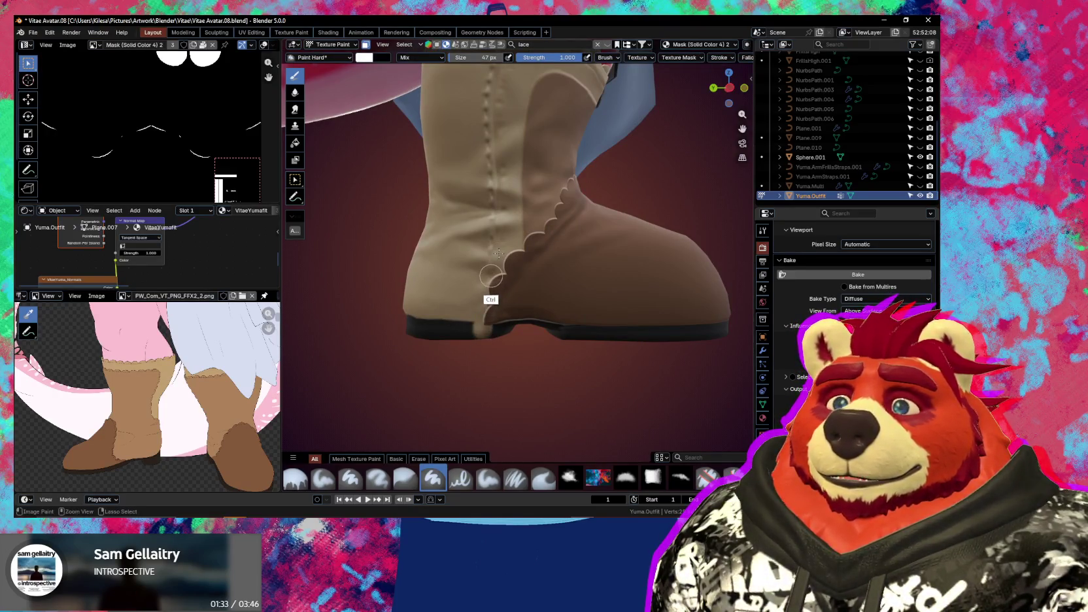
ctrl+drag(489, 283, 494, 292)
Make Mask (Solid Color 5) active, touch up the boot edge, and shrink the brush
key(n)
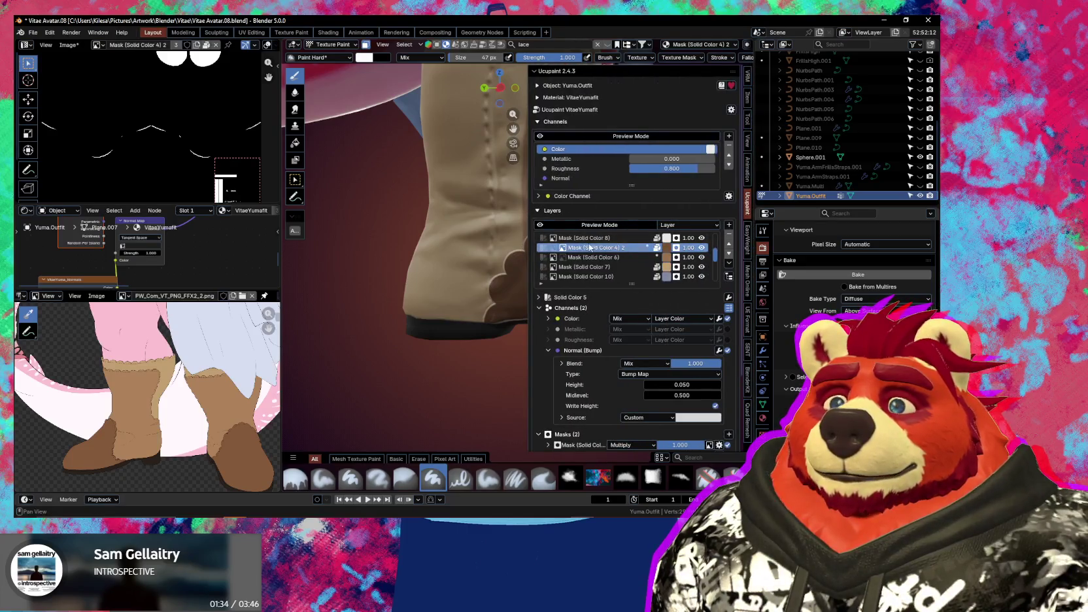
click(554, 249)
key(n)
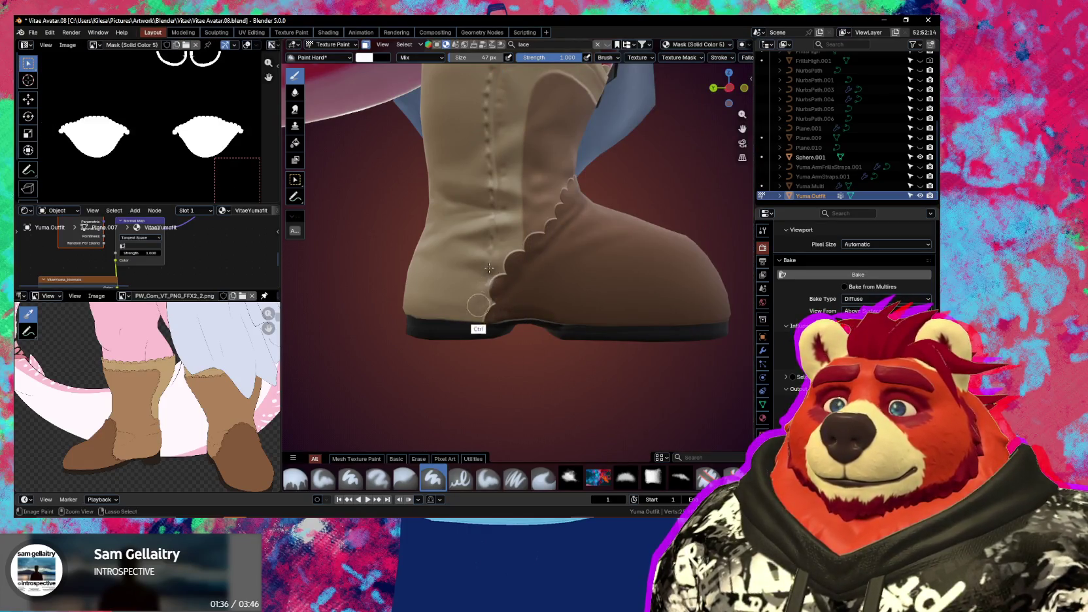
click(489, 268)
key(f)
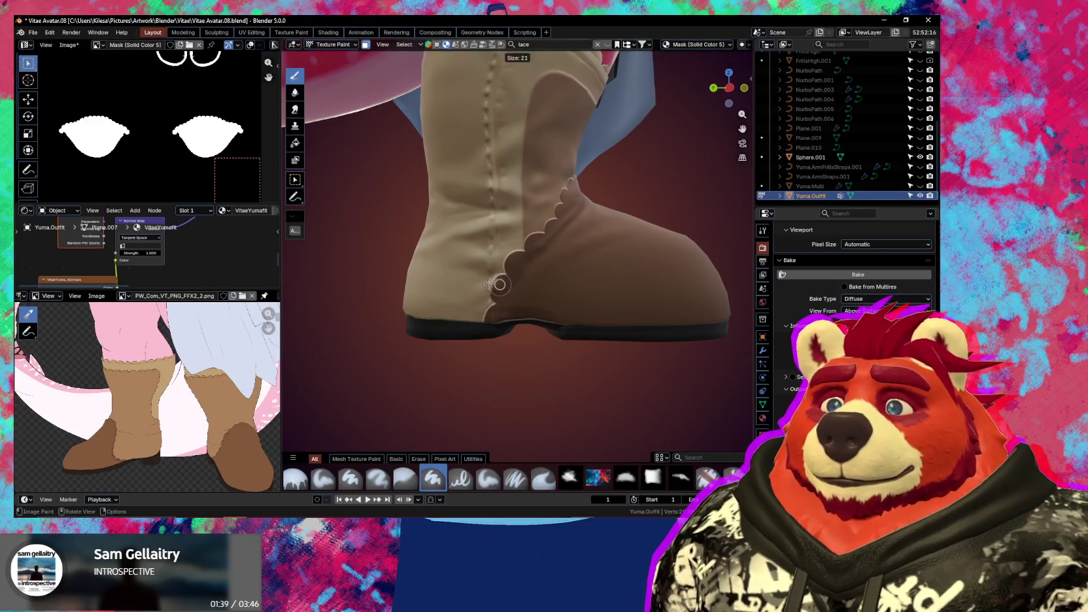
click(500, 270)
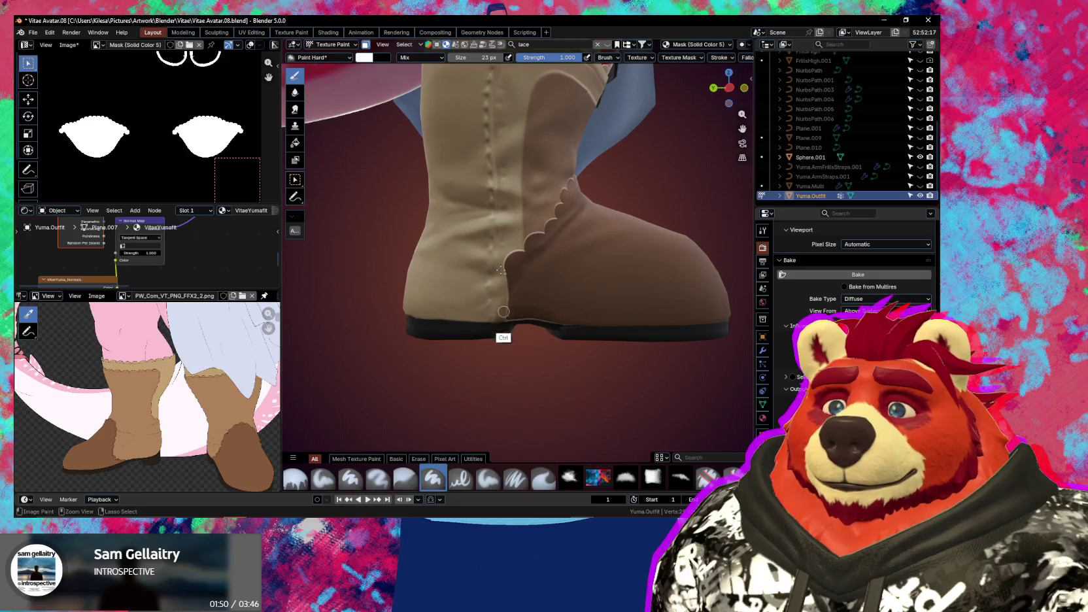
Paint from the scalloped edge down to the sole with 43 and 55 px brushes, then orbit around both boots
scroll(510, 285, up, 3)
click(527, 278)
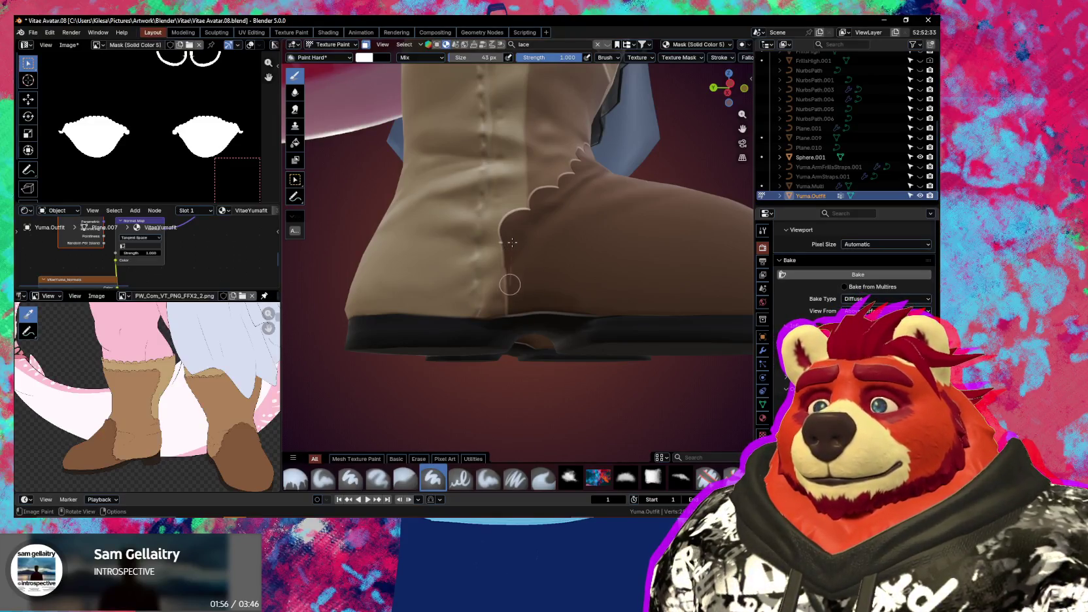
drag(514, 246, 507, 323)
key(f)
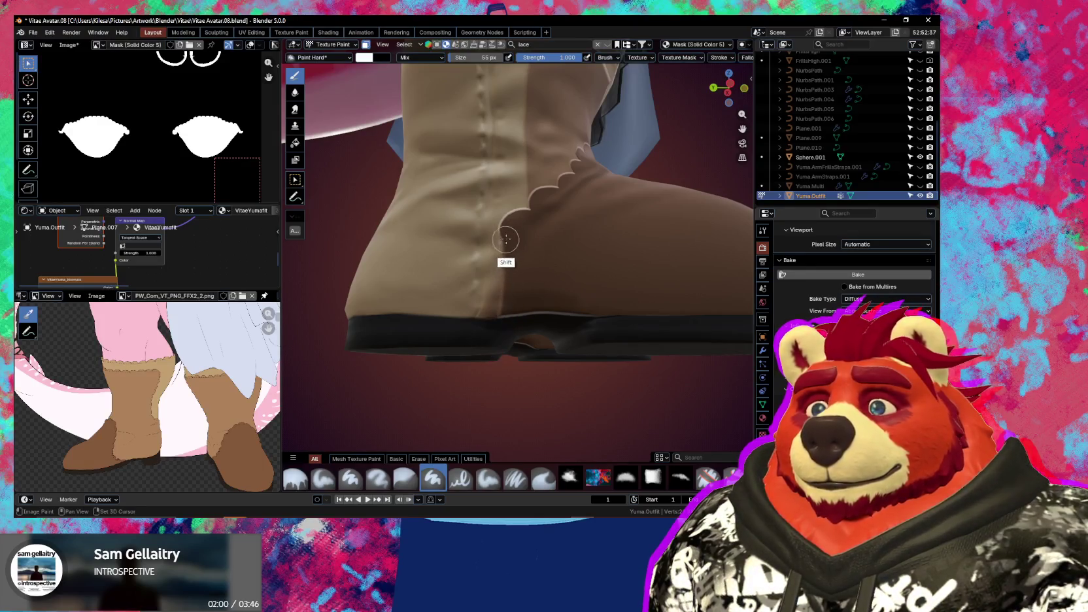
shift+click(498, 330)
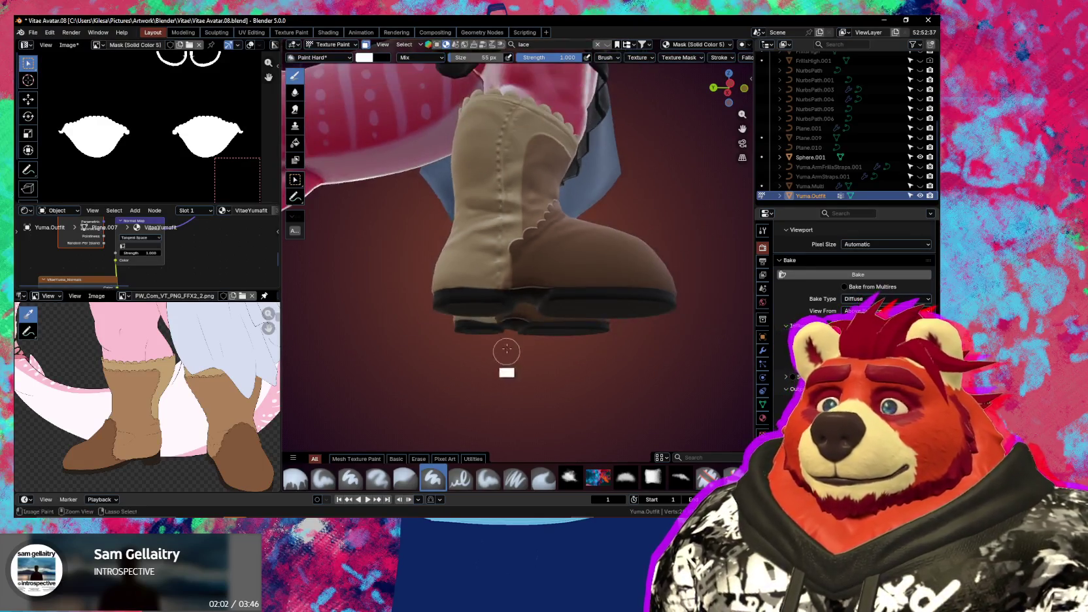
mouse_move(498, 330)
middle_down()
mouse_move(565, 266)
mouse_move(552, 288)
middle_up()
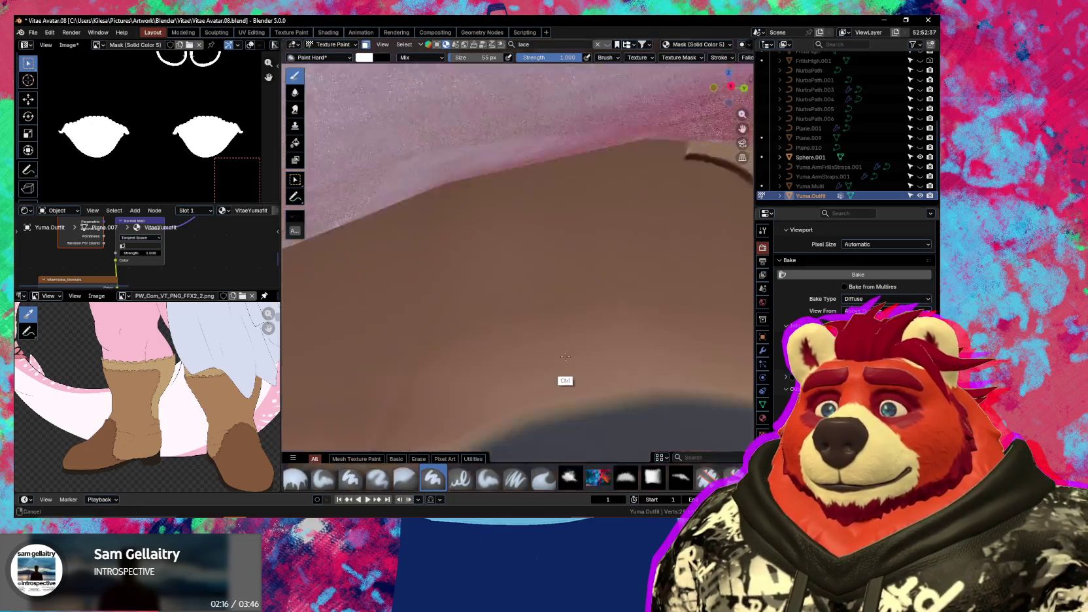
mouse_move(569, 392)
middle_down()
mouse_move(563, 325)
mouse_move(579, 348)
mouse_move(673, 309)
middle_up()
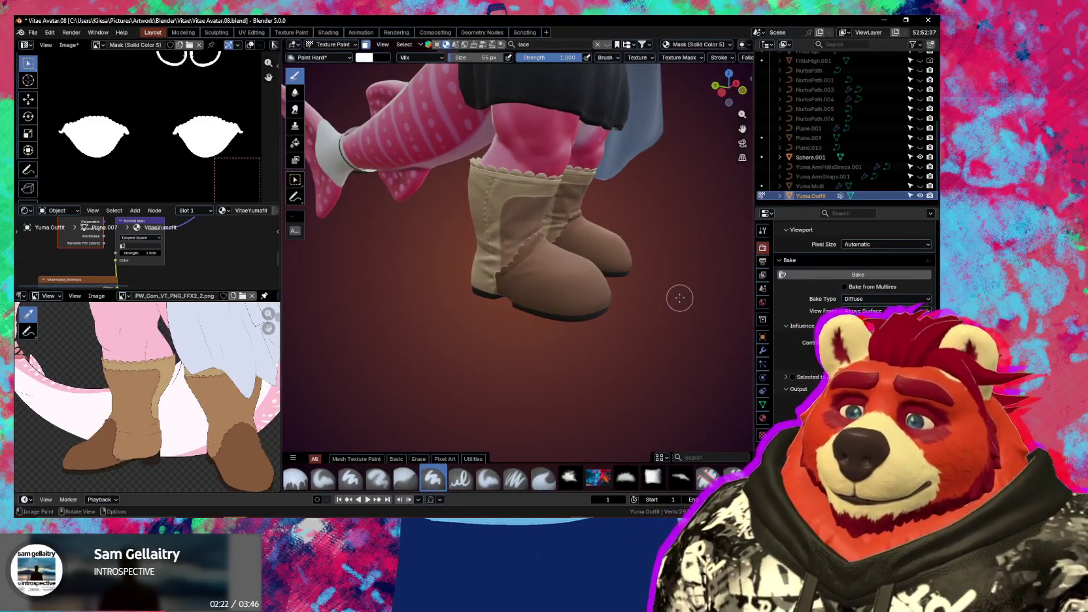
Make Mask (Solid Color 6) the active Ucupaint layer
scroll(614, 232, up, 3)
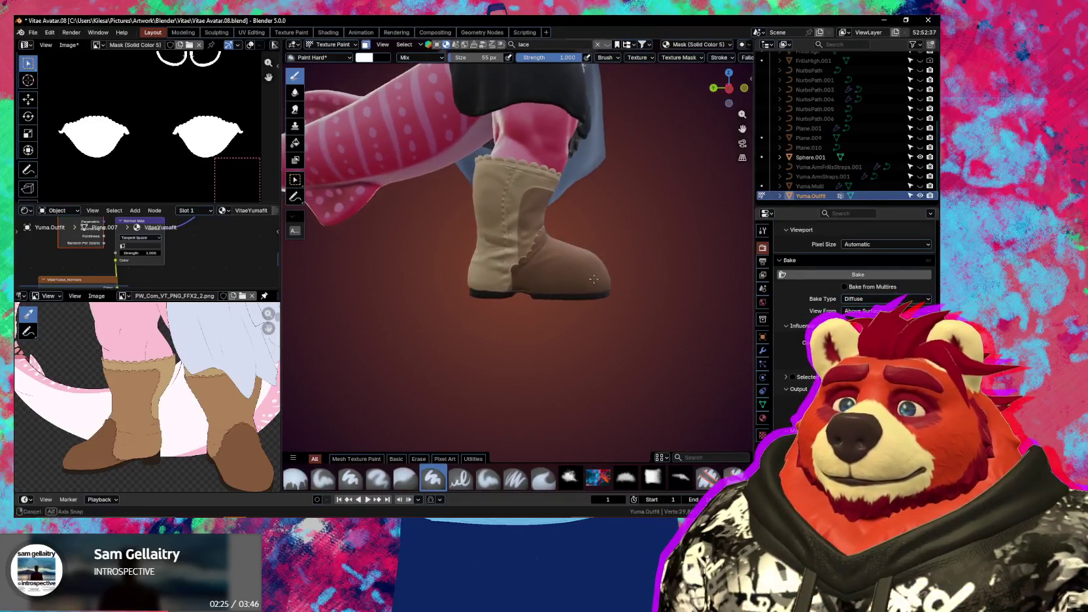
middle_drag(615, 229, 557, 311)
key(n)
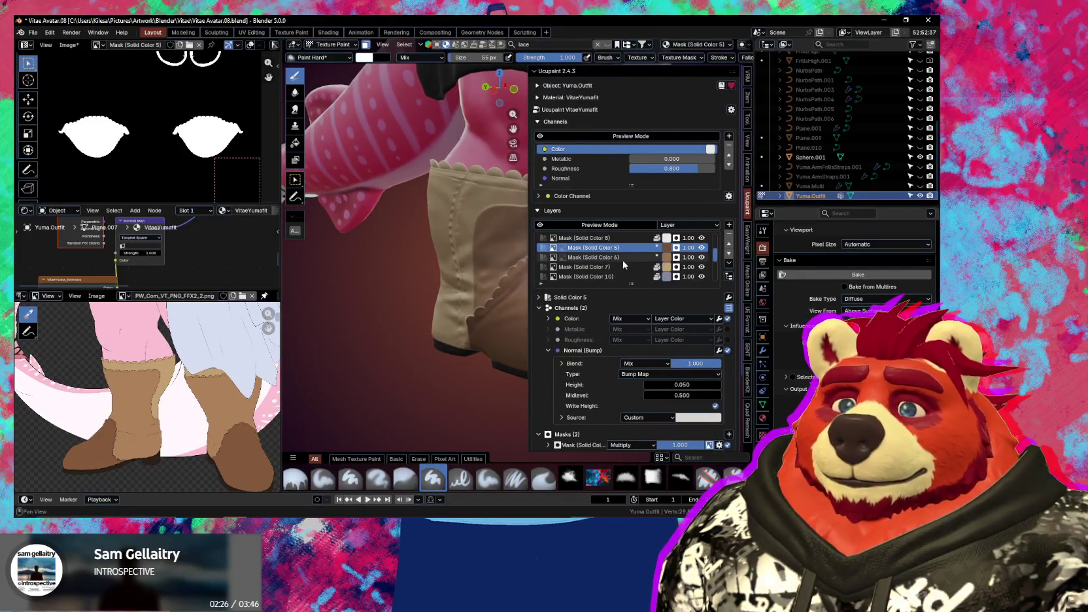
click(617, 257)
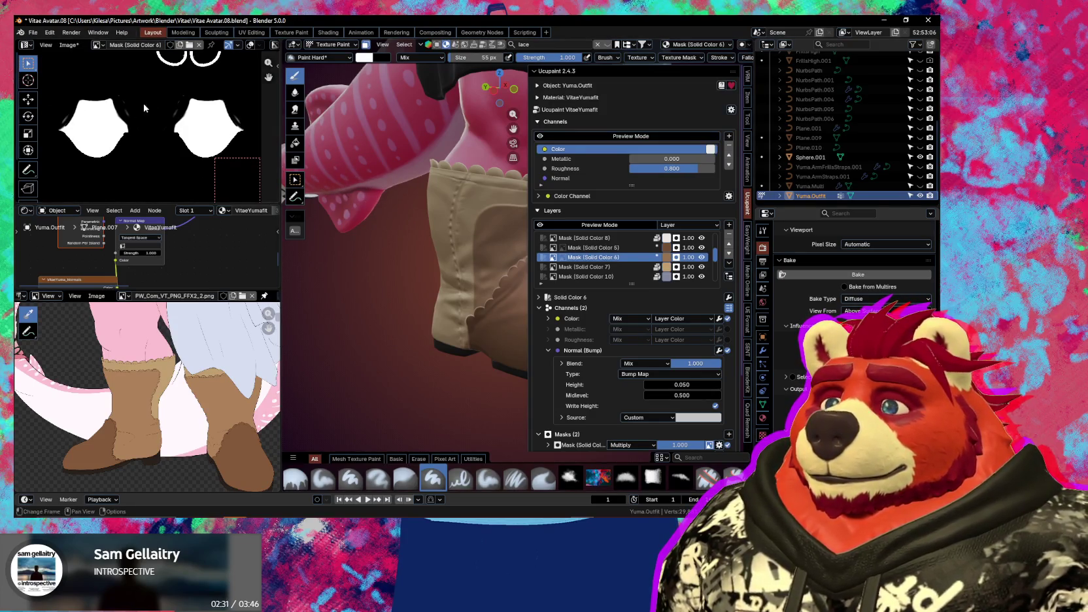
Save the painted mask image to BootMid.png and switch to Photoshop
click(68, 46)
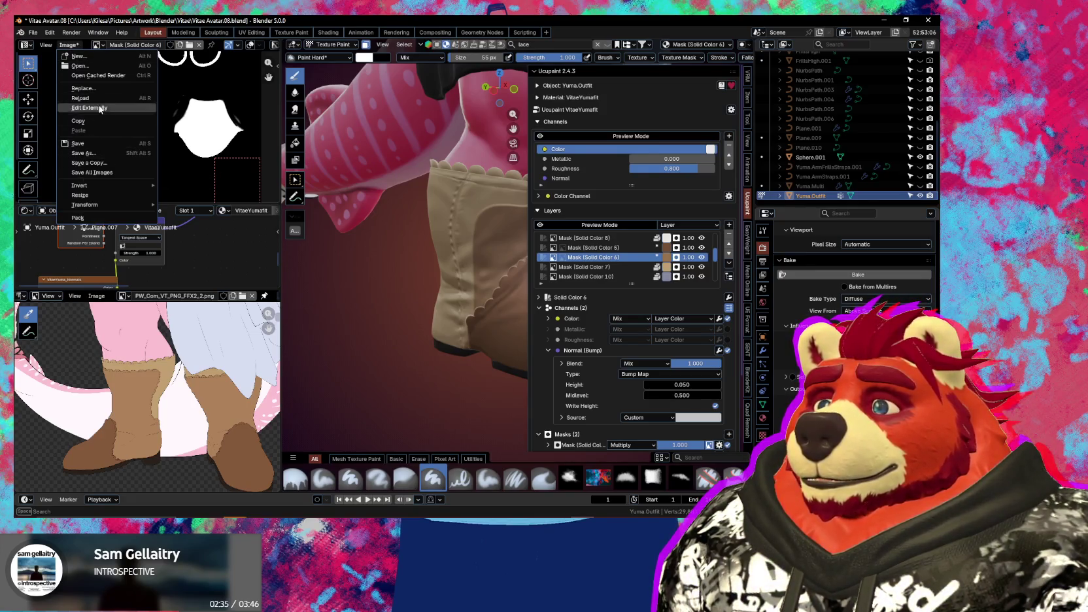
click(102, 143)
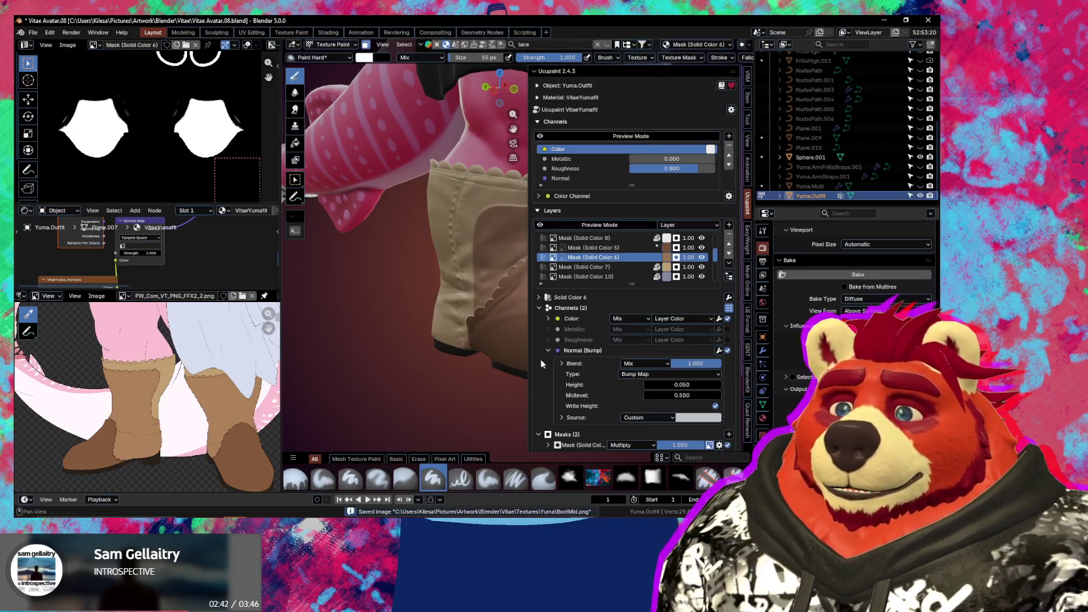
key(alt+Tab)
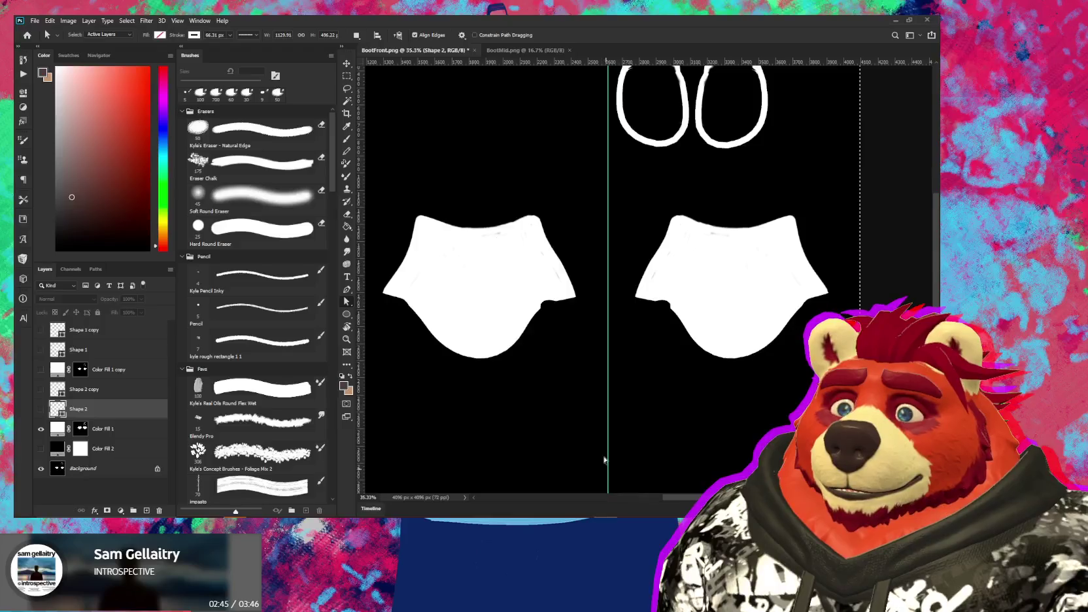
Close the outdated BootMid.png document
click(512, 53)
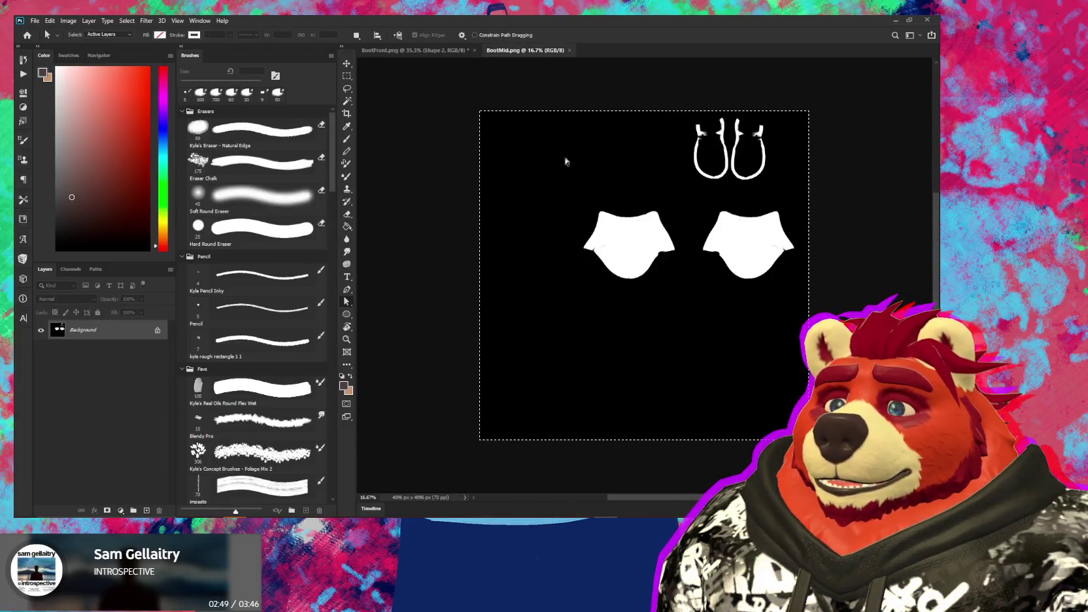
click(34, 21)
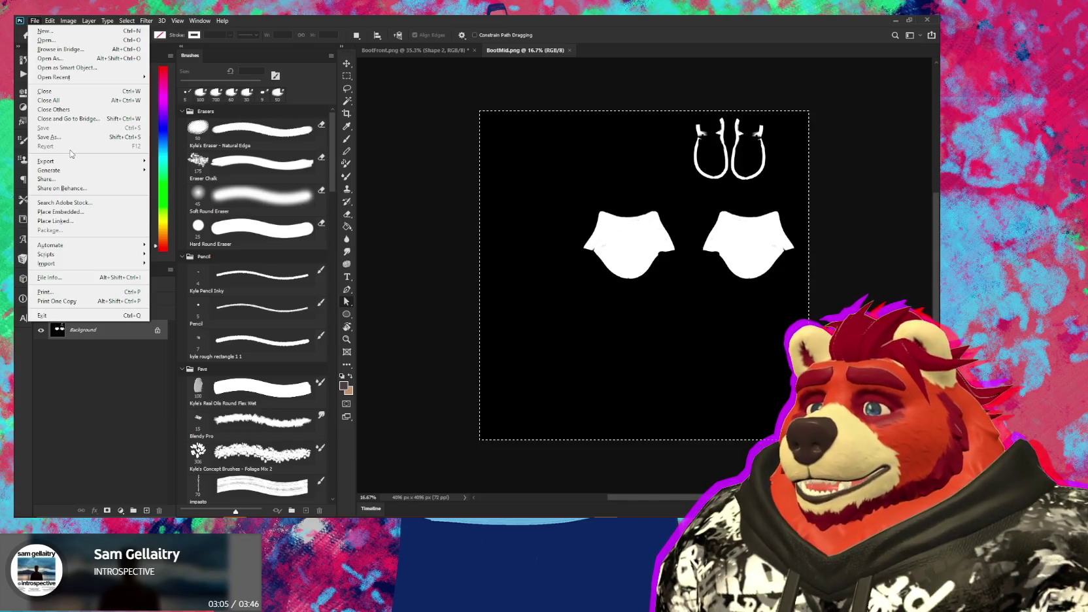
click(581, 38)
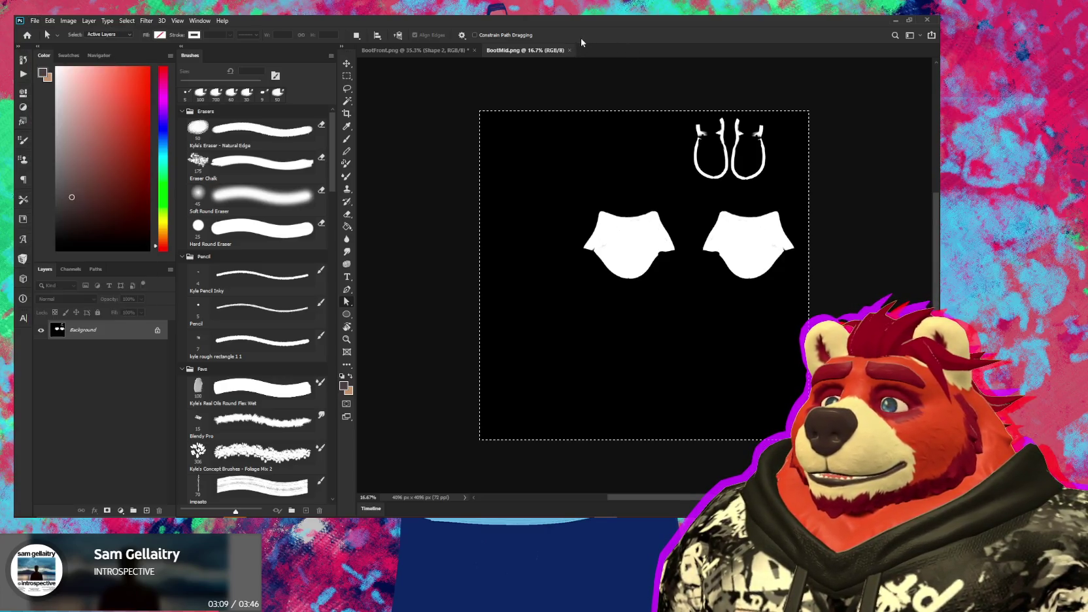
click(569, 50)
Reopen the updated BootMid.png from disk
click(35, 21)
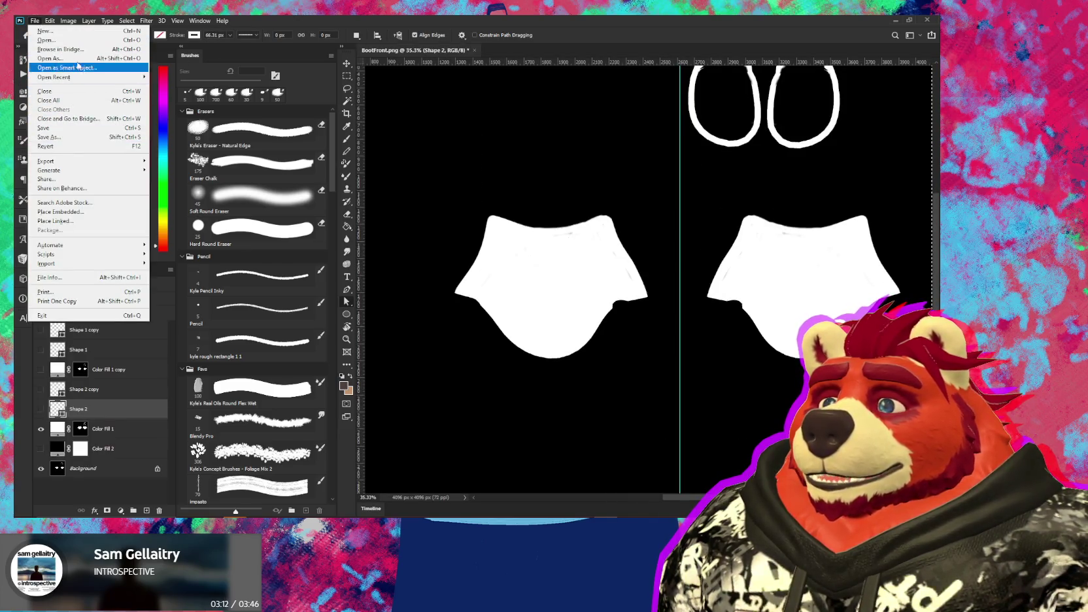
click(74, 40)
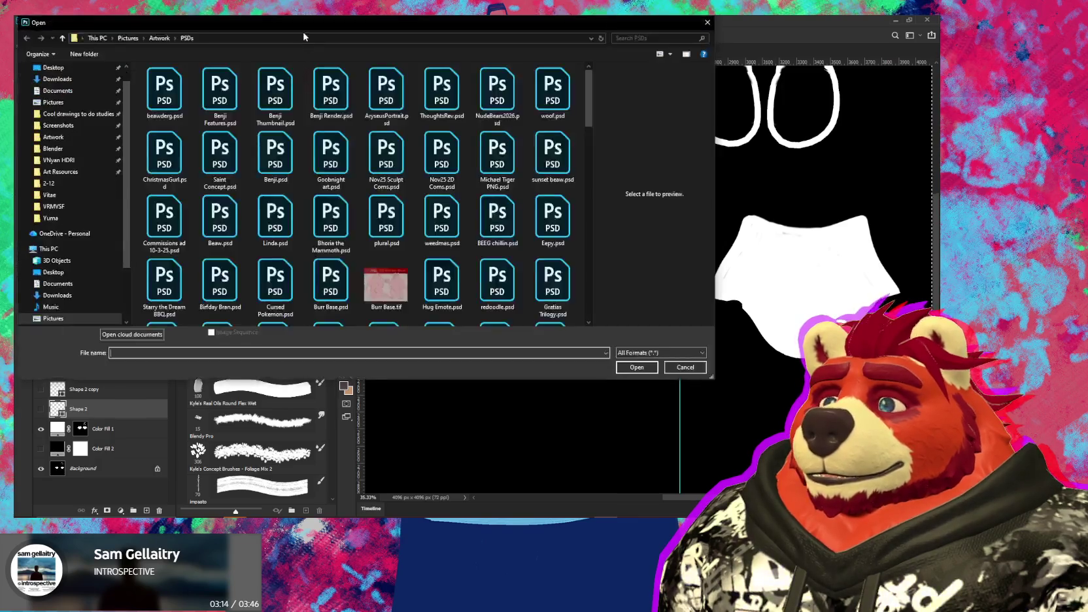
key(Escape)
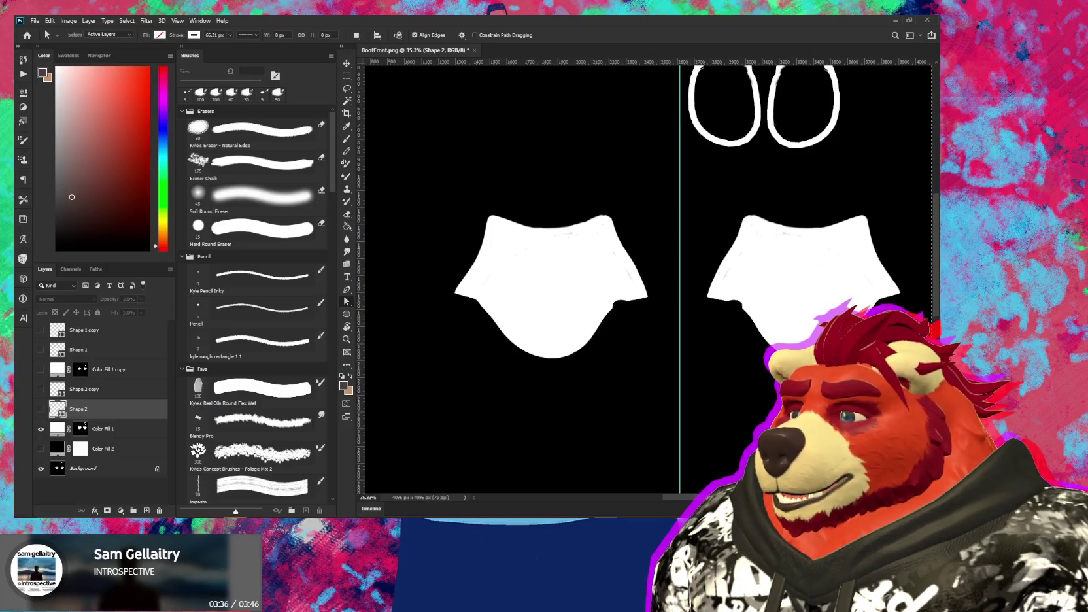
scroll(729, 274, up, 2)
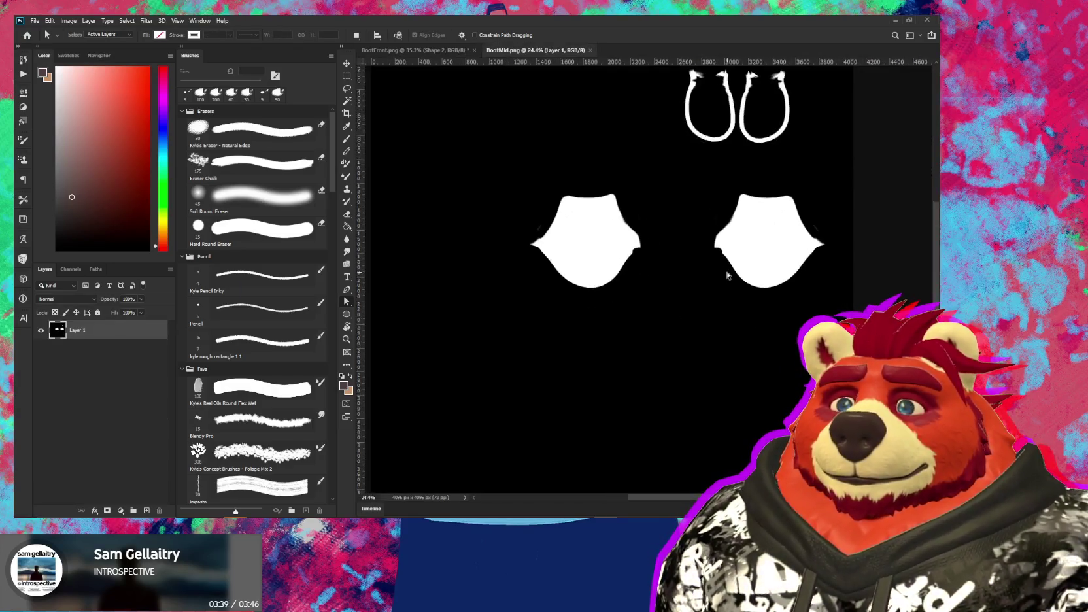
Zoom in and paint black with a 60 px brush over the grey smudge by the left shape
scroll(736, 276, up, 1)
scroll(736, 275, up, 1)
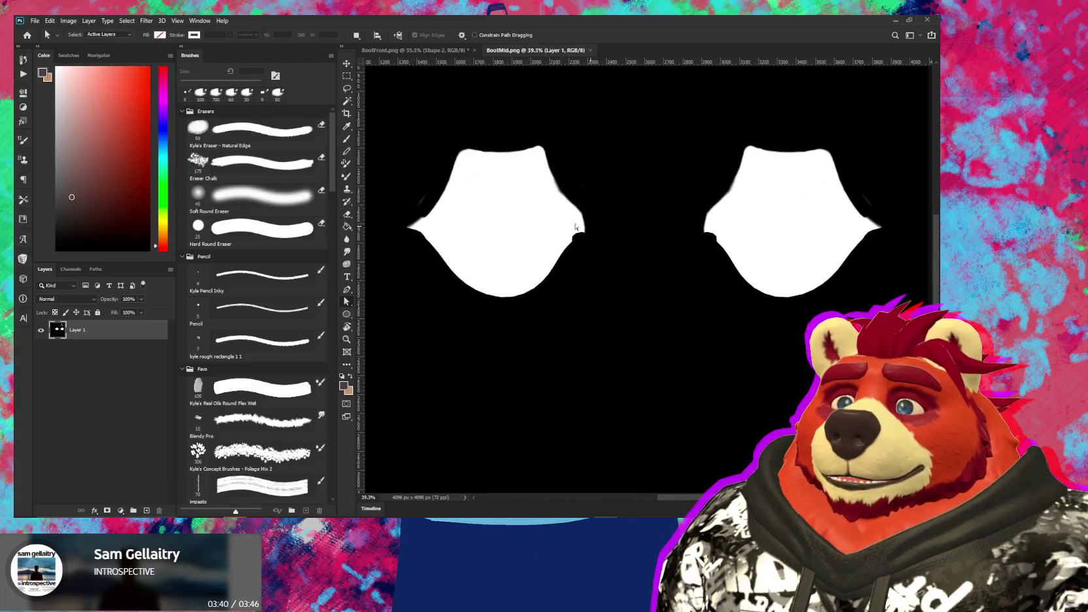
drag(615, 260, 659, 348)
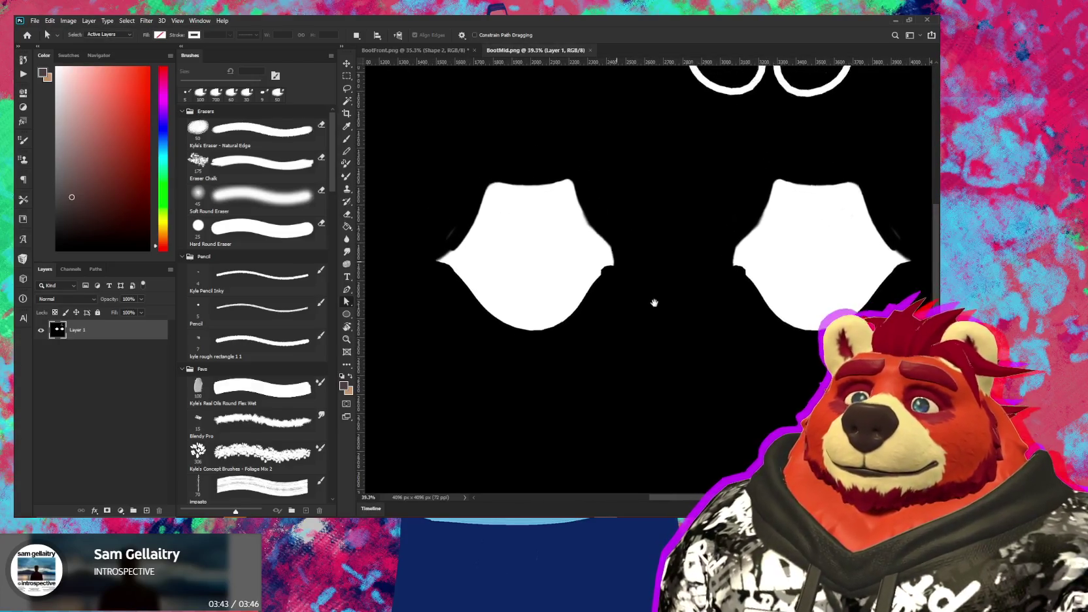
scroll(471, 309, up, 3)
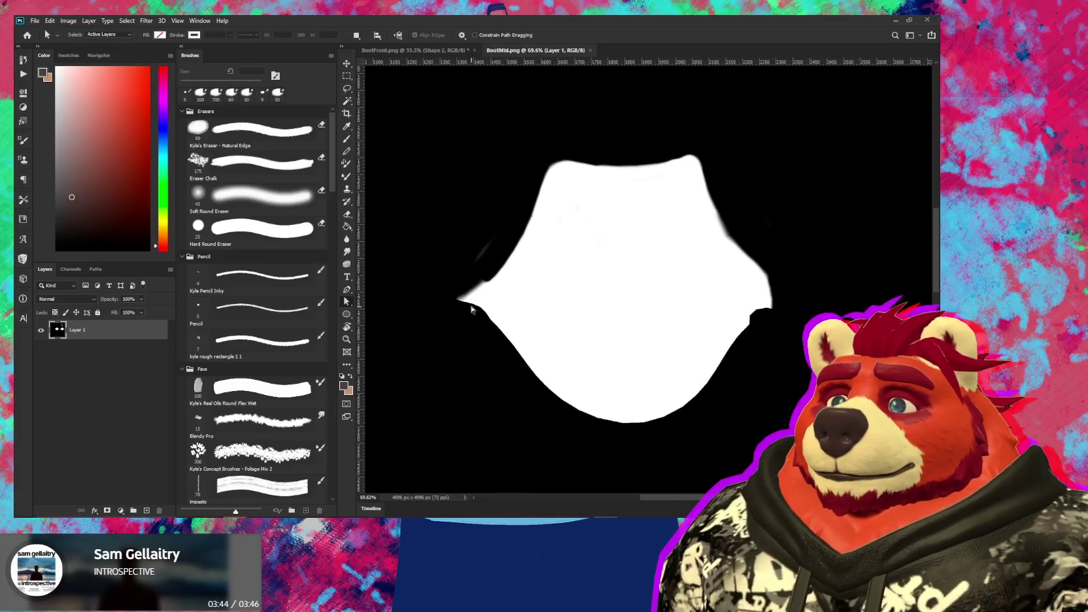
key(b)
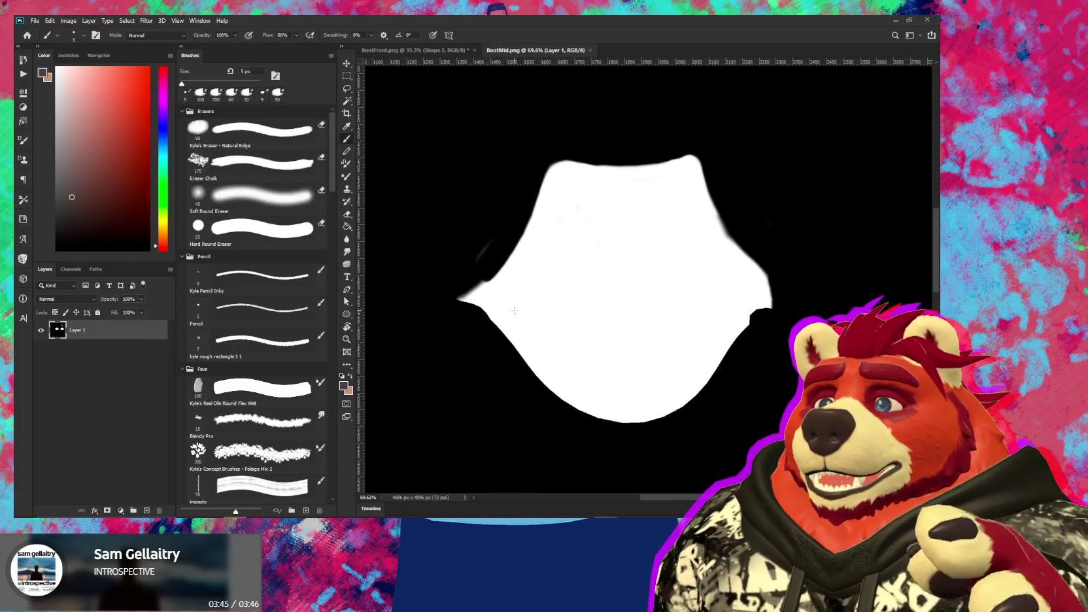
key(bracketright)
key(bracketright)
key(bracketright)
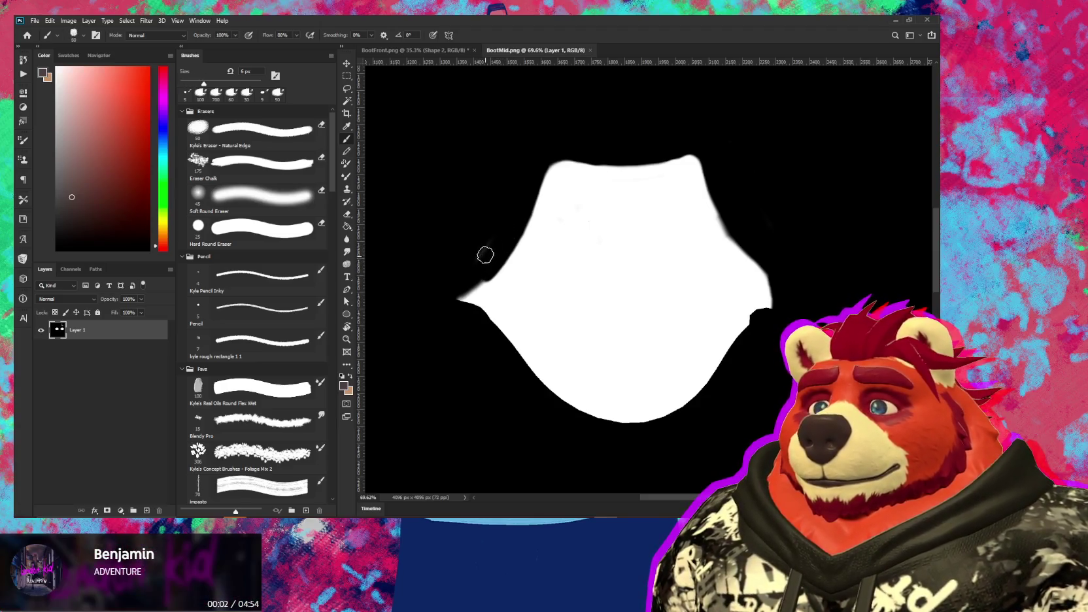
key(bracketright)
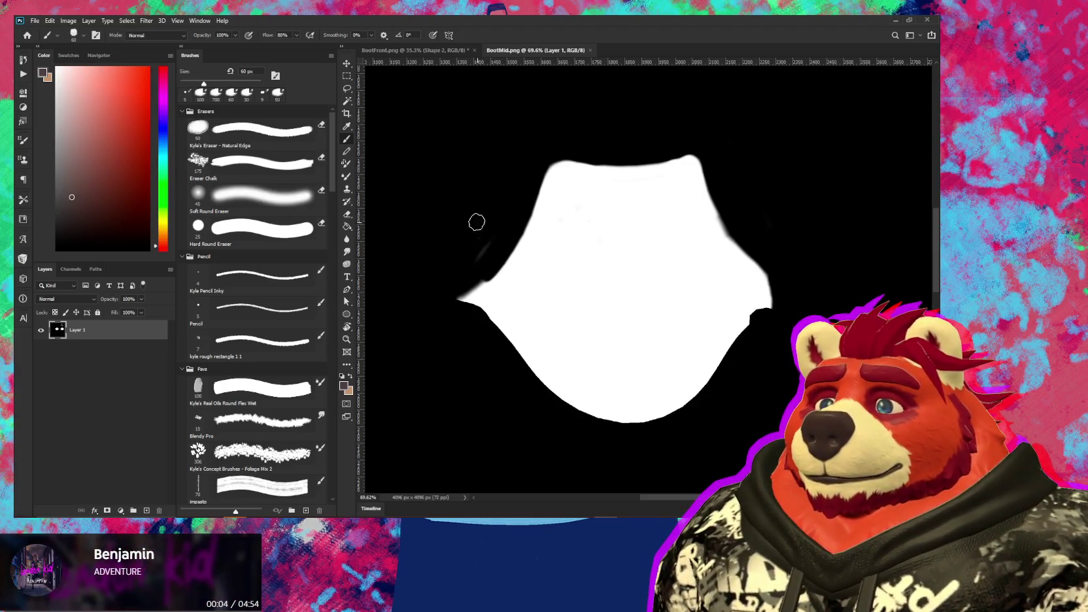
alt+click(474, 234)
mouse_move(469, 260)
mouse_down()
mouse_move(463, 270)
mouse_move(487, 265)
mouse_up()
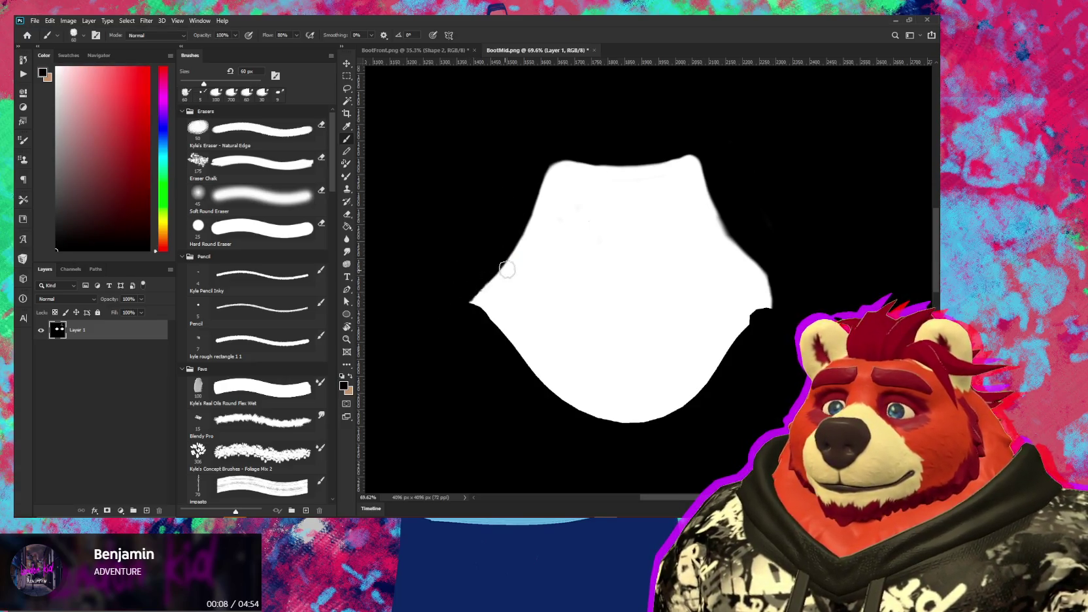
Paint white over the dark notch on the piece's lower-right edge, undoing a stray stroke
key(x)
drag(728, 338, 759, 305)
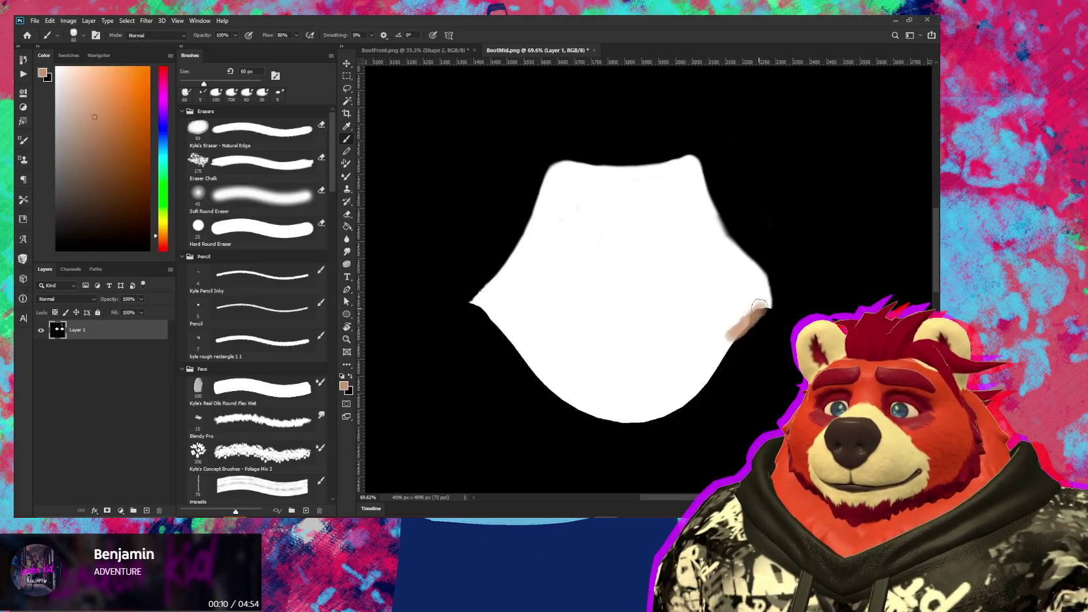
key(ctrl+z)
alt+click(758, 311)
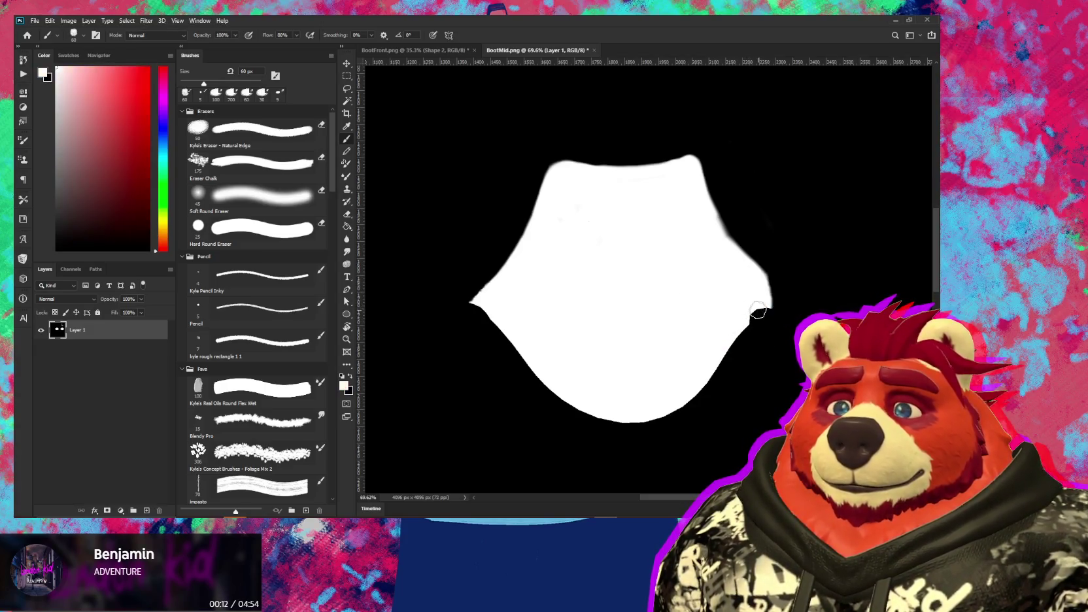
drag(760, 306, 705, 364)
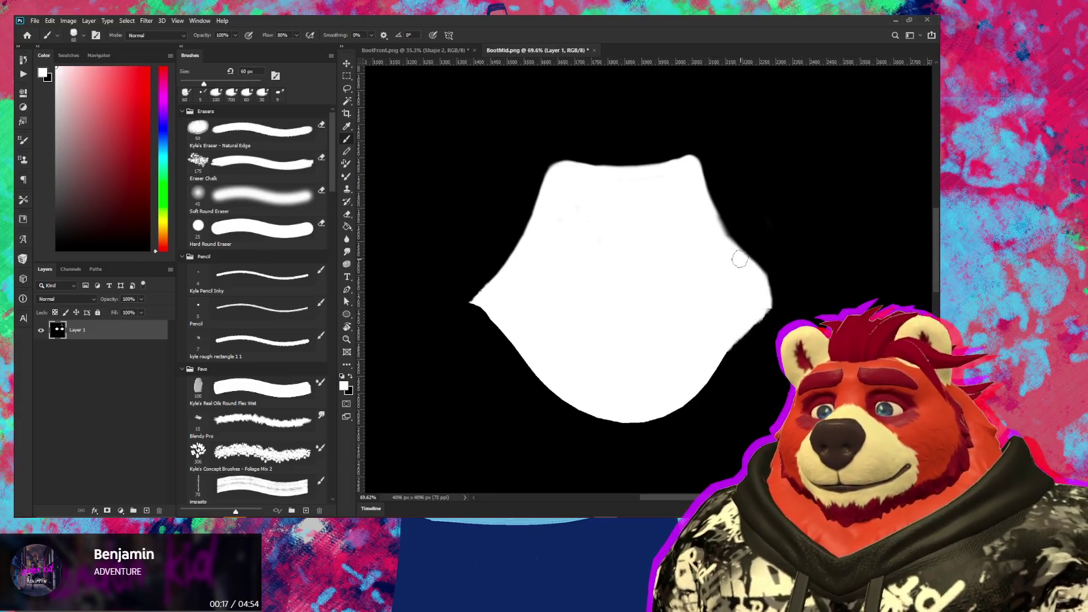
Zoom out and pan to centre both pieces, then bring the music player to the front
alt+scroll(664, 262, down, 3)
alt+scroll(693, 232, down, 2)
drag(720, 239, 615, 251)
drag(685, 281, 605, 283)
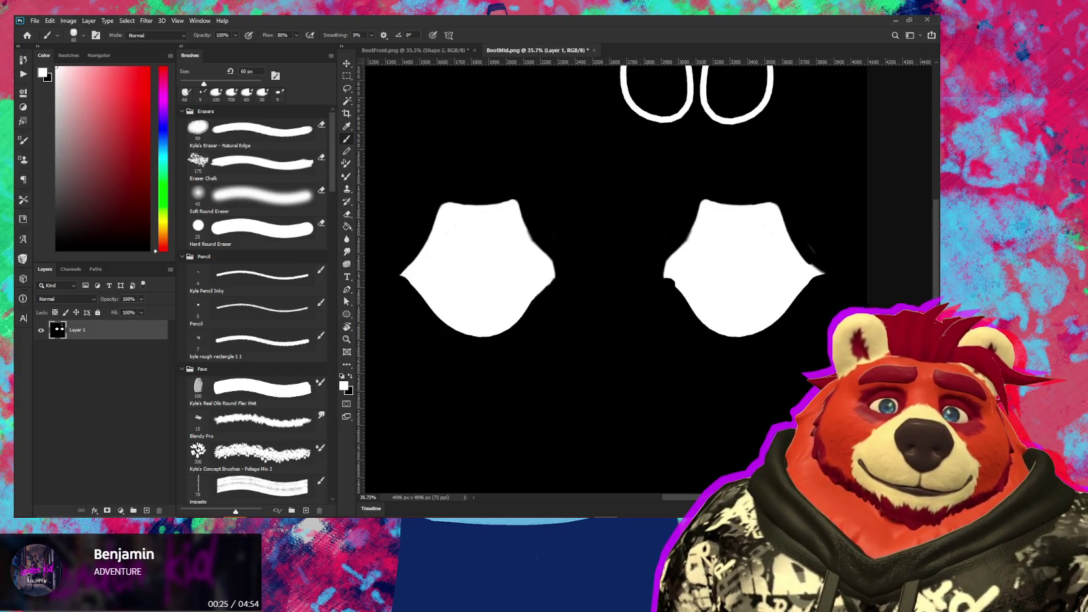
key(alt+Tab)
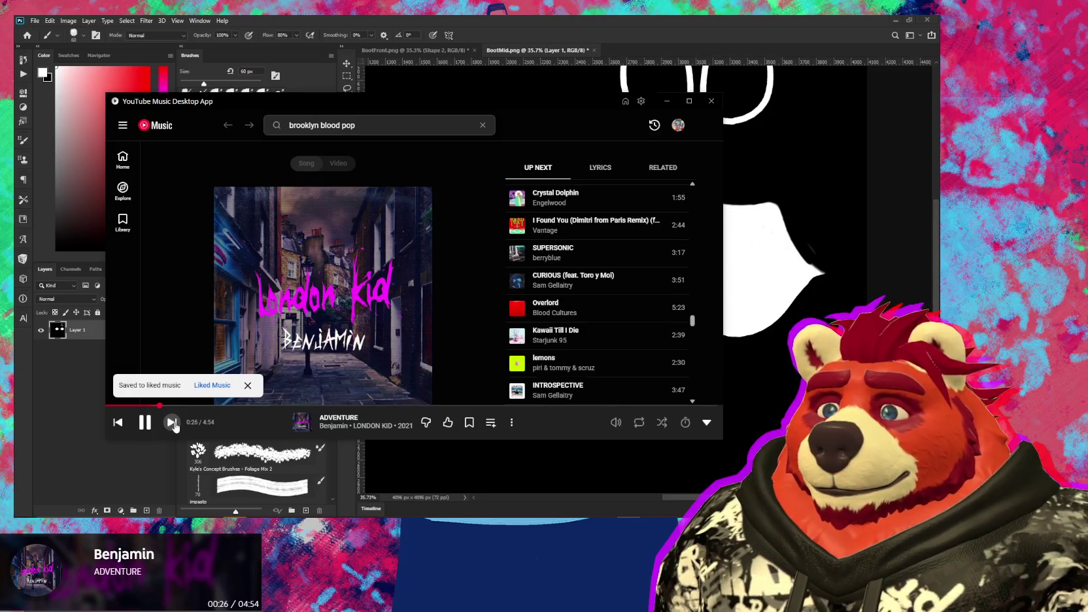
Switch back to Photoshop, with BootFront.png in front
key(alt+Tab)
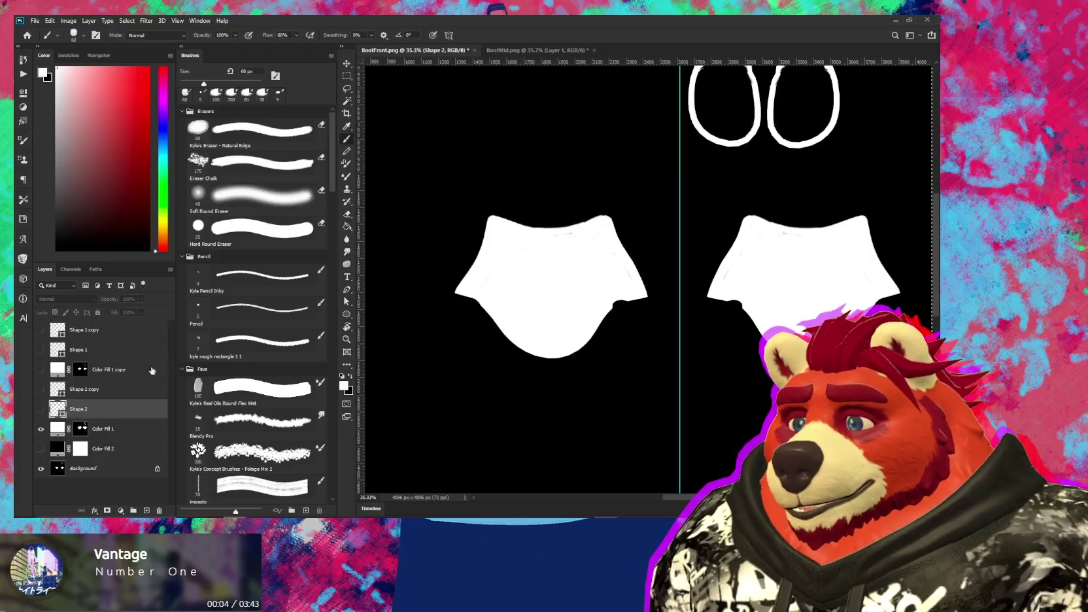
Show Shape 2 and Shape 2 copy, then select Shape 2's path to see its outline
click(40, 389)
click(39, 409)
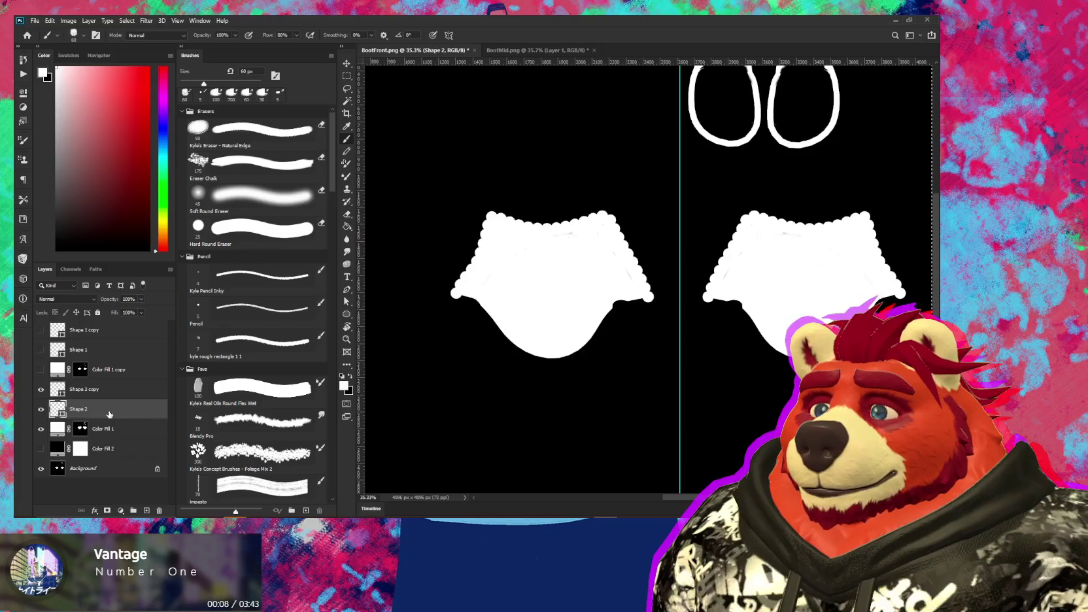
click(116, 392)
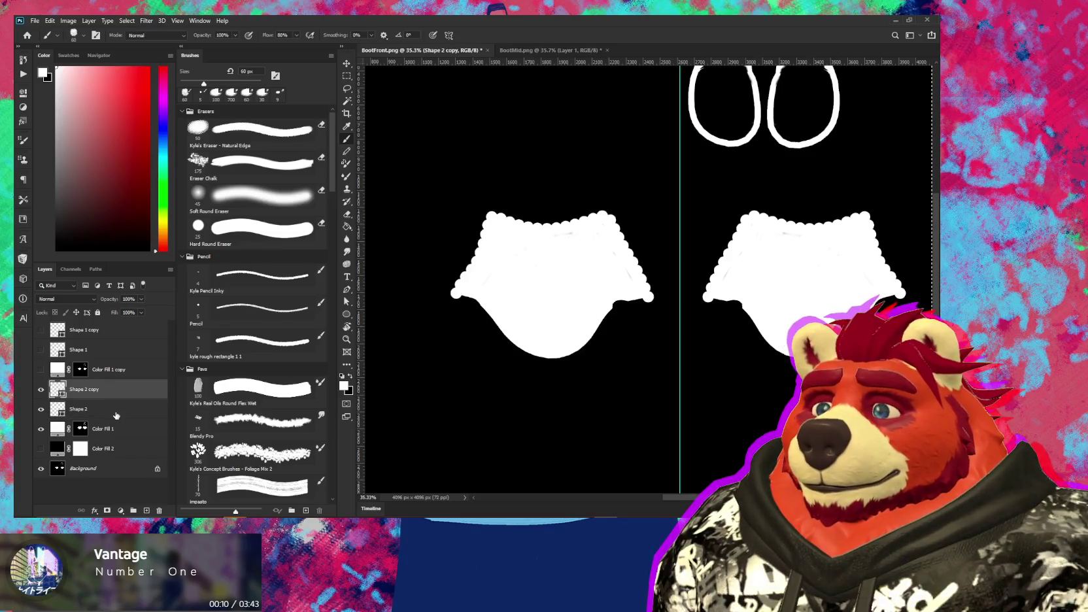
click(116, 409)
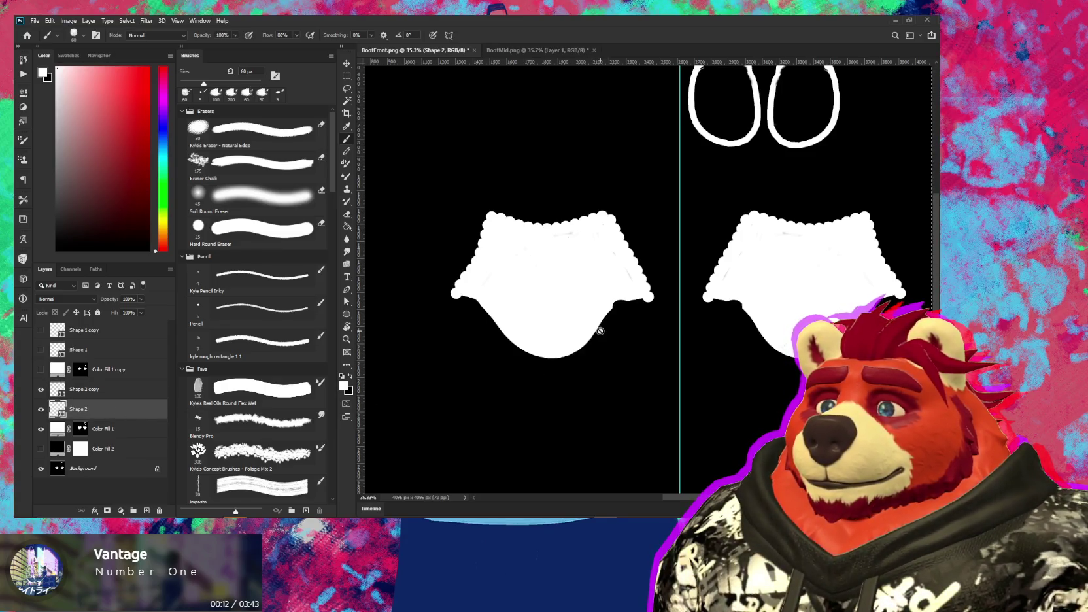
key(c)
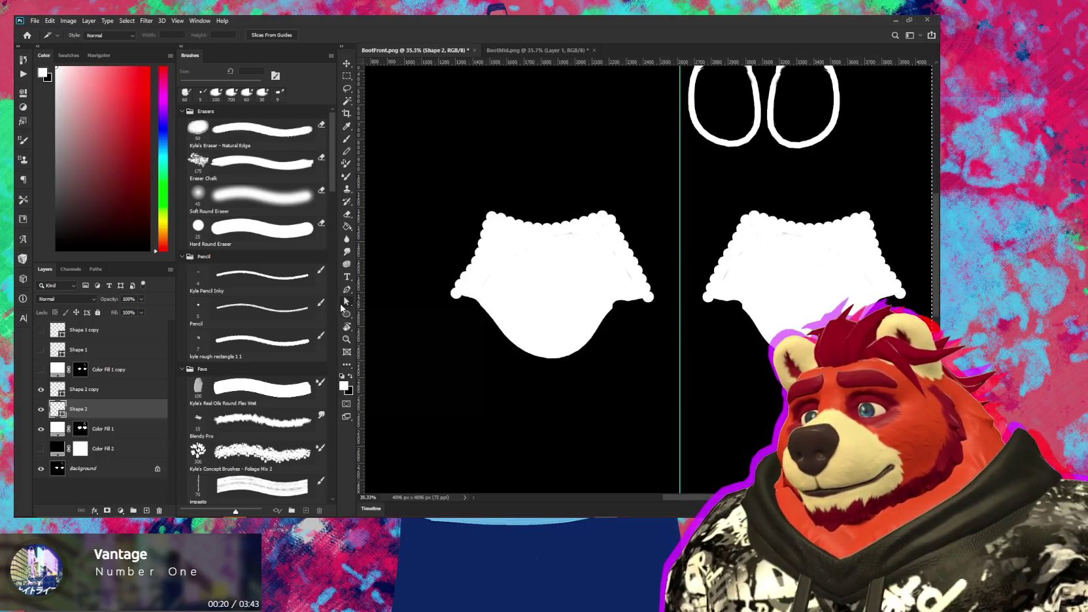
click(344, 302)
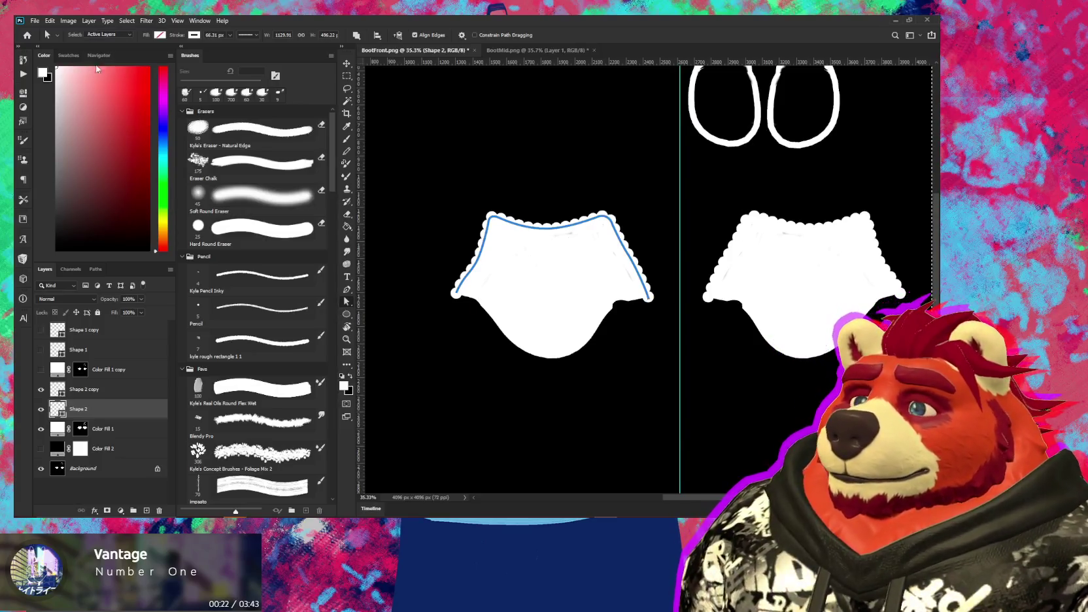
Check the Edit > Keyboard Shortcuts settings, then close them and refocus the canvas
click(49, 20)
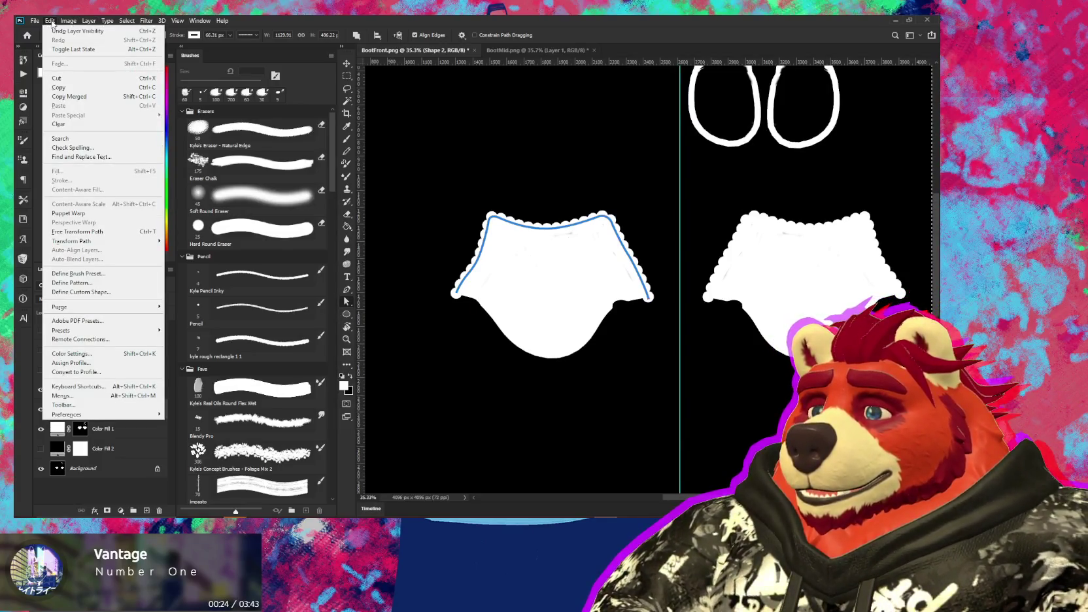
click(72, 387)
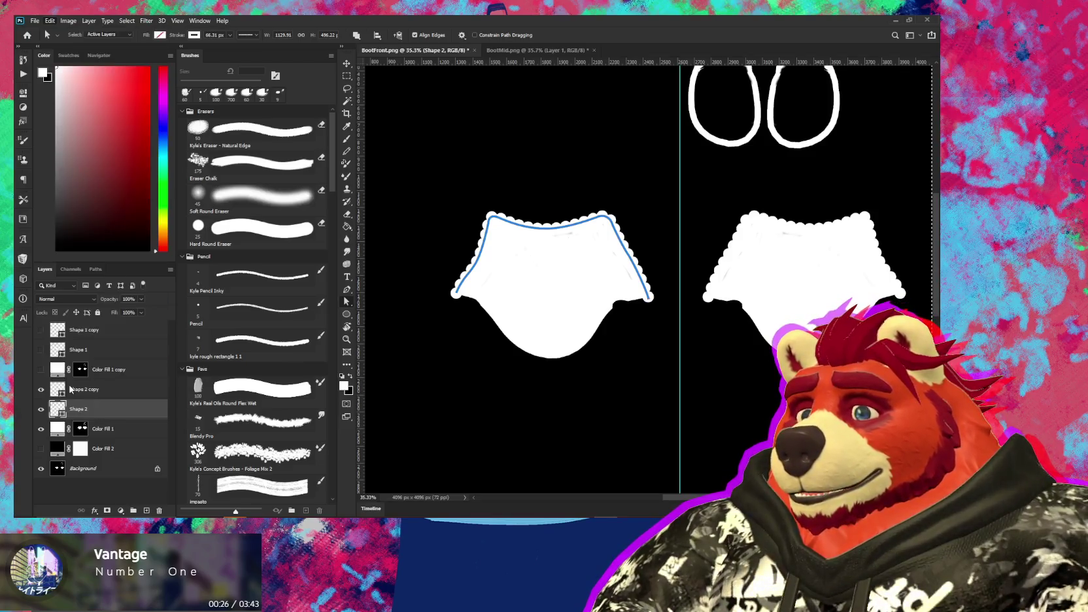
key(Escape)
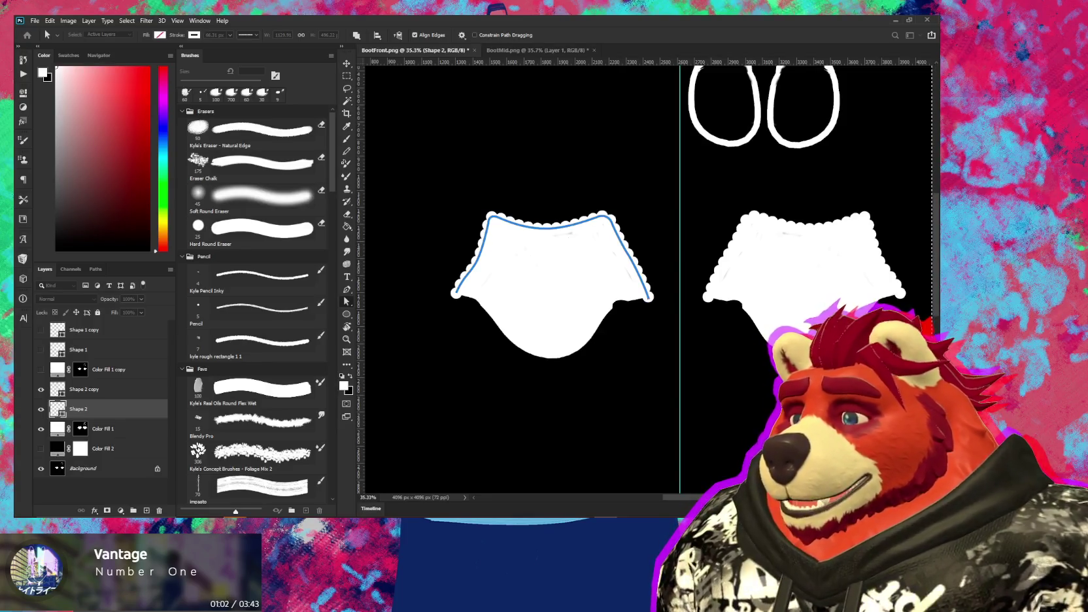
click(601, 239)
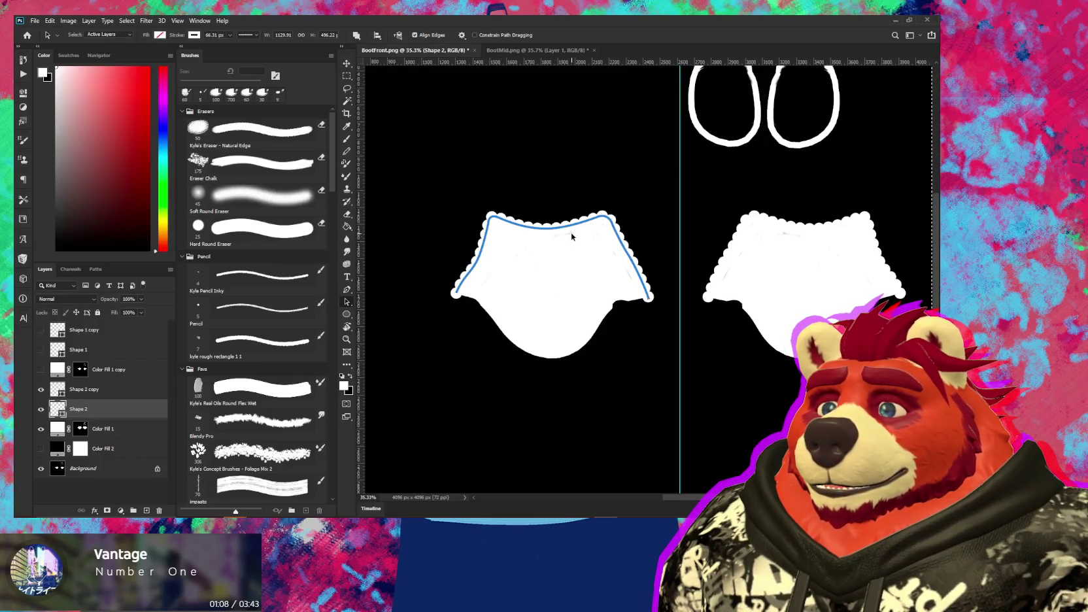
In BootMid.png, delete Layer 1's mask, add a new Layer 2, and paste the path
click(523, 52)
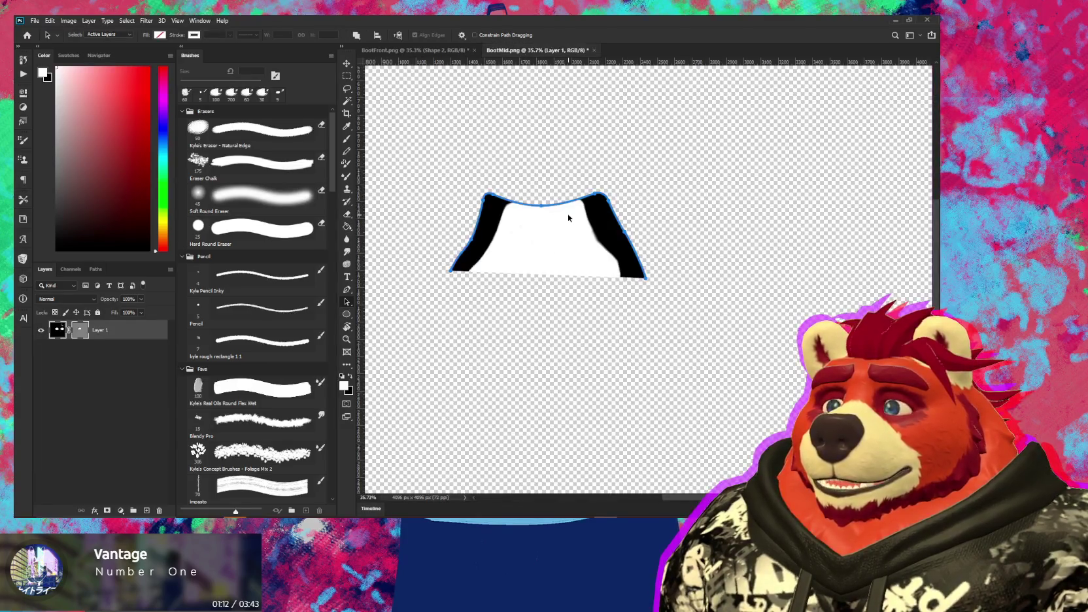
key(ctrl+z)
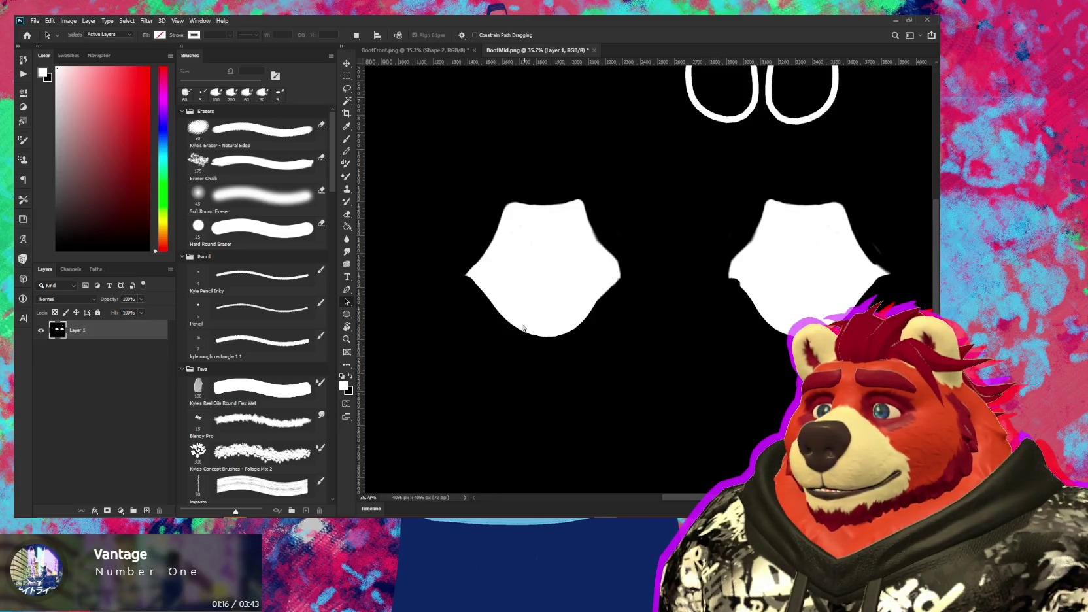
key(ctrl+shift+alt+n)
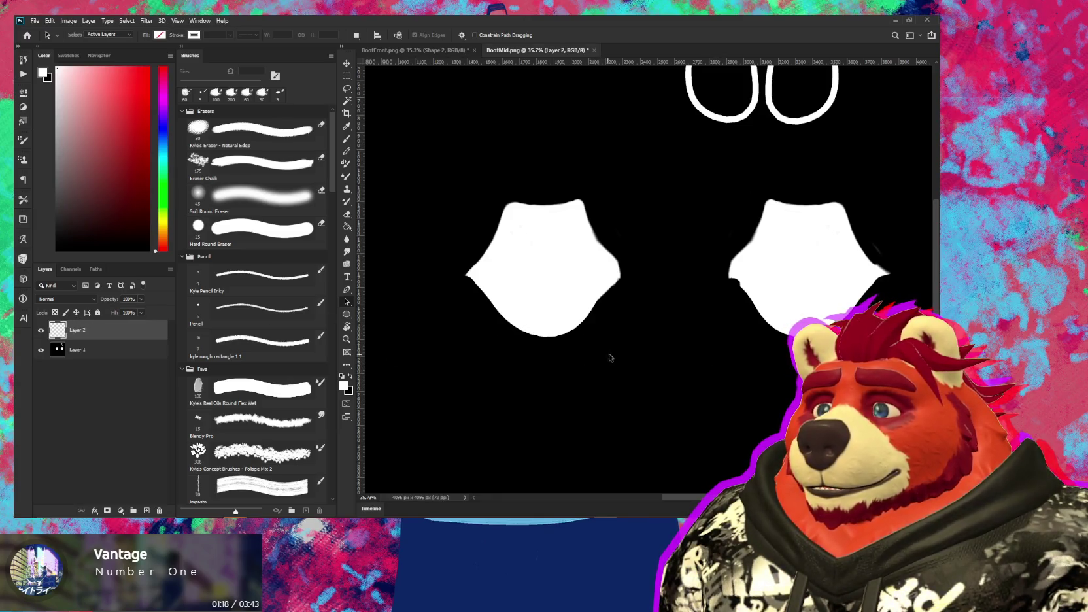
key(ctrl+v)
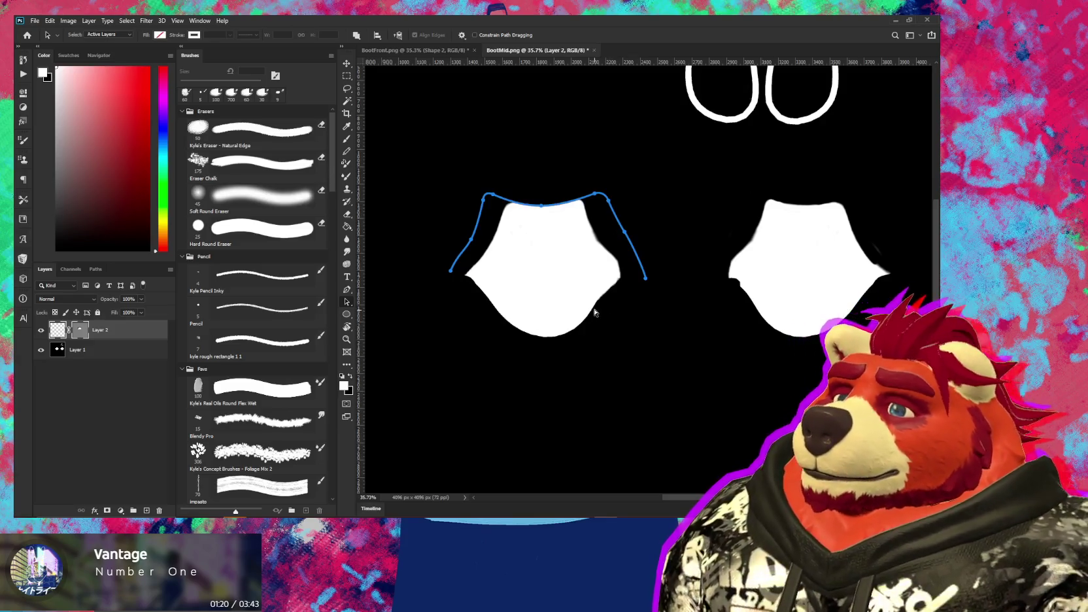
Check the Paths panel, pick the Pen tool, and remove the pasted vector path
click(89, 269)
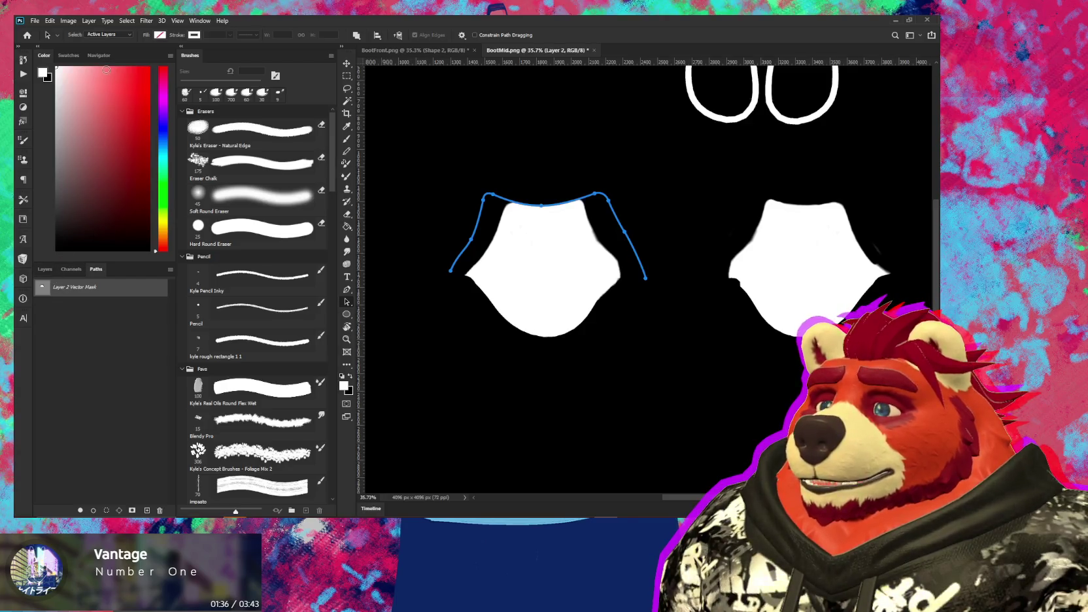
key(p)
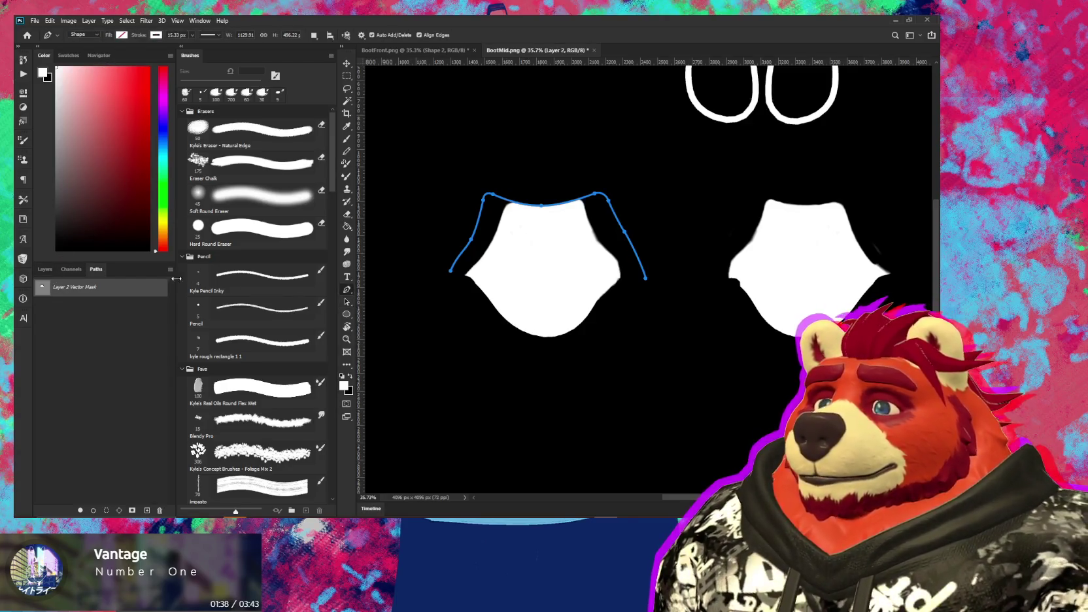
click(45, 268)
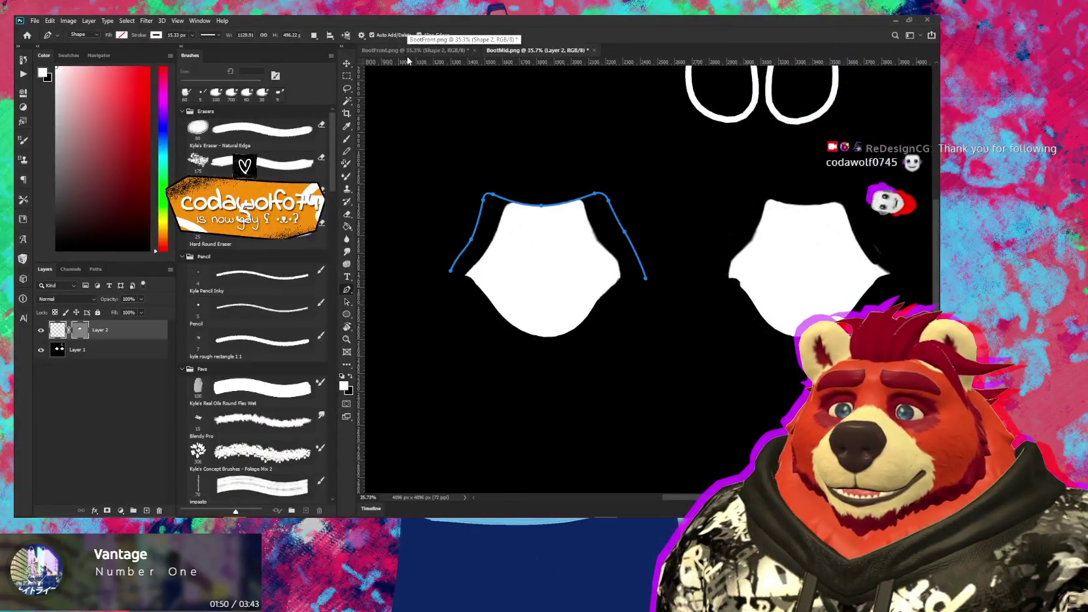
key(Return)
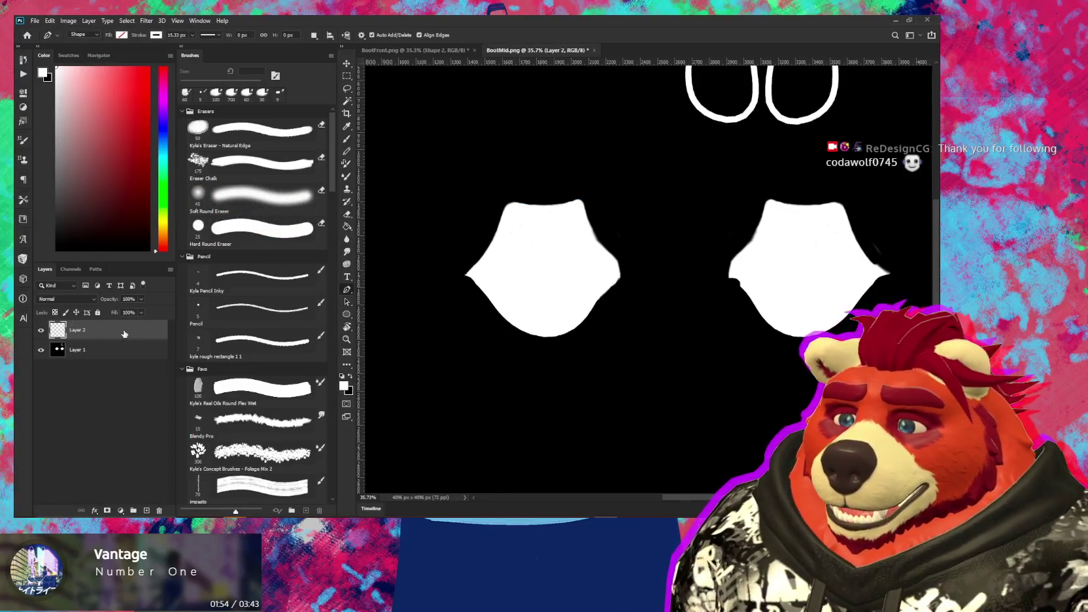
Pen-trace Shape 1 from the left piece's lower-left edge, up and across the top, down the right
alt+scroll(466, 279, up, 1)
click(465, 275)
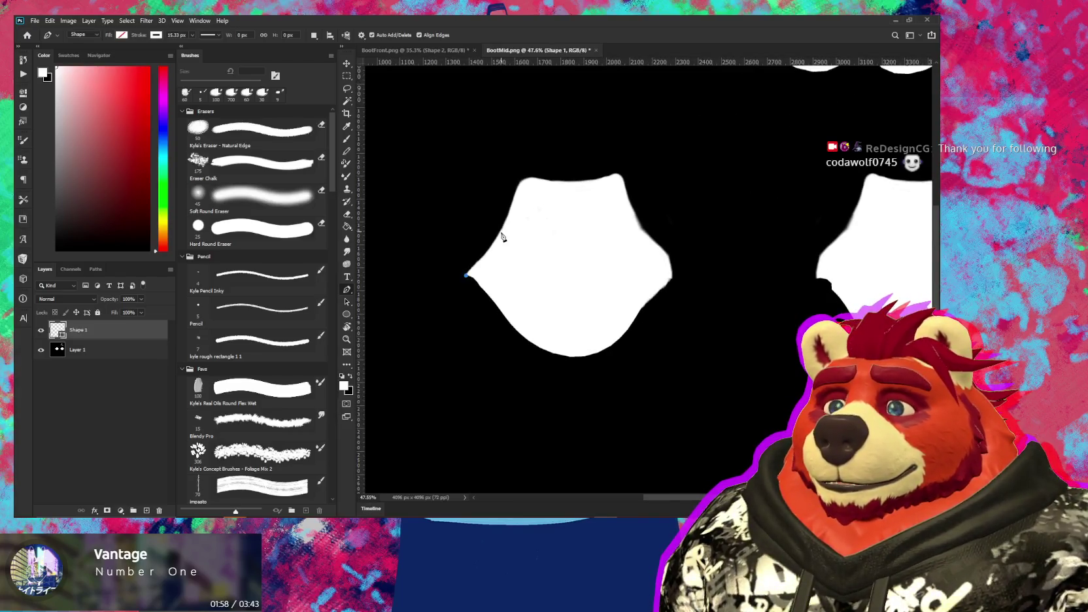
mouse_move(502, 234)
mouse_down()
mouse_move(529, 174)
mouse_move(550, 184)
mouse_up()
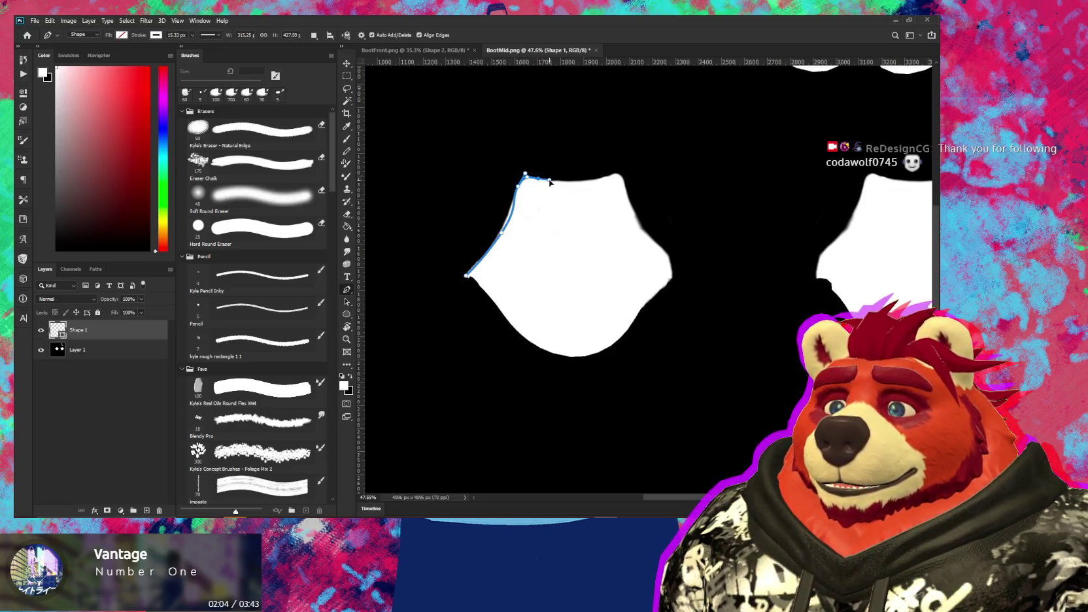
mouse_move(619, 173)
mouse_down()
mouse_move(628, 166)
mouse_move(626, 197)
mouse_up()
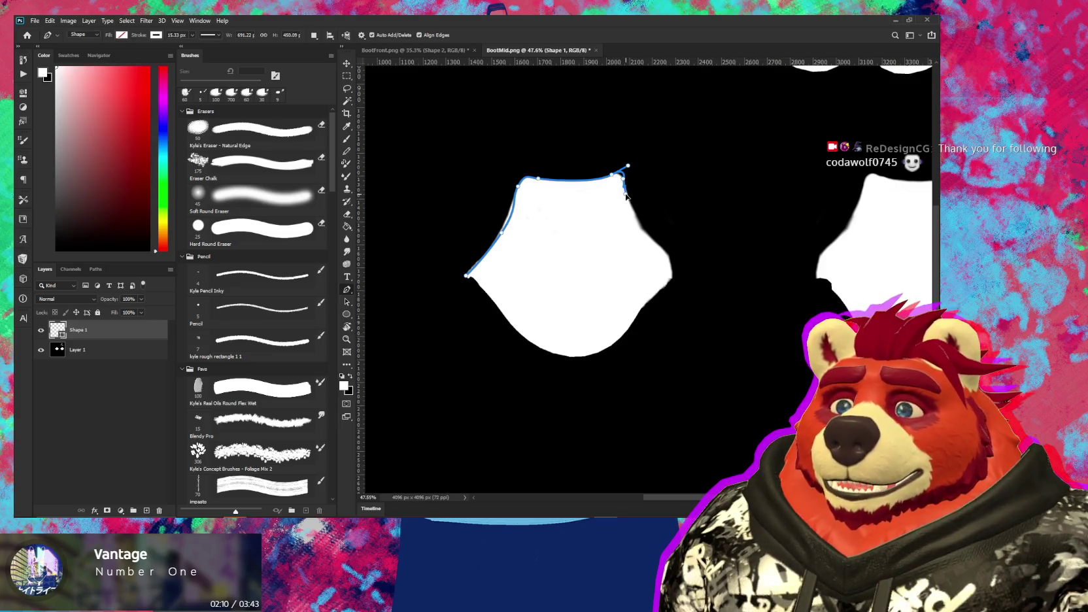
alt+scroll(628, 199, up, 1)
alt+scroll(631, 206, up, 1)
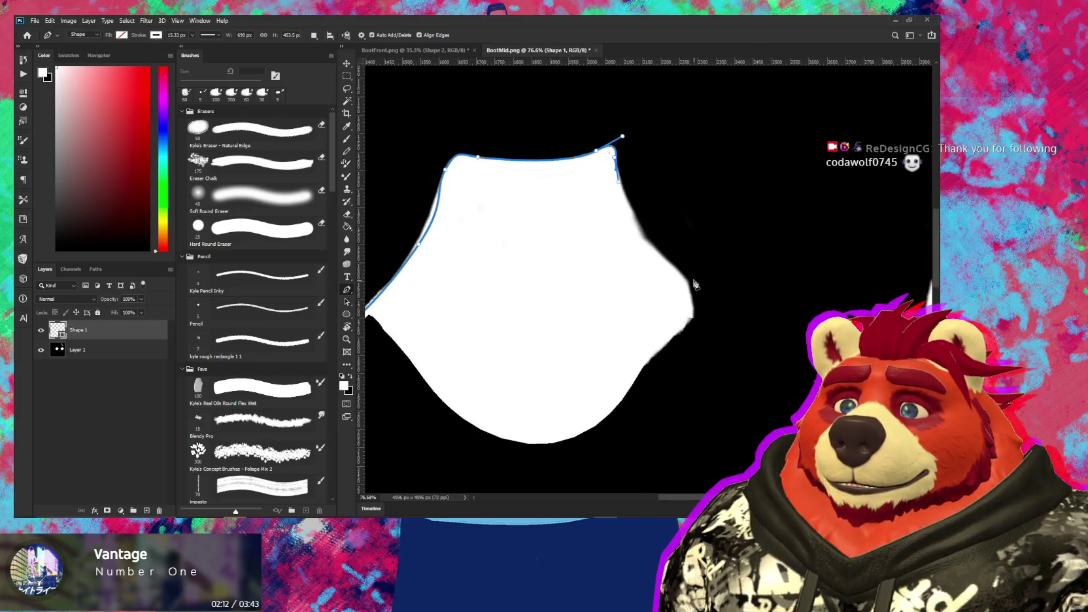
mouse_move(687, 280)
mouse_down()
mouse_move(719, 294)
mouse_move(726, 319)
mouse_move(694, 339)
mouse_move(702, 294)
mouse_up()
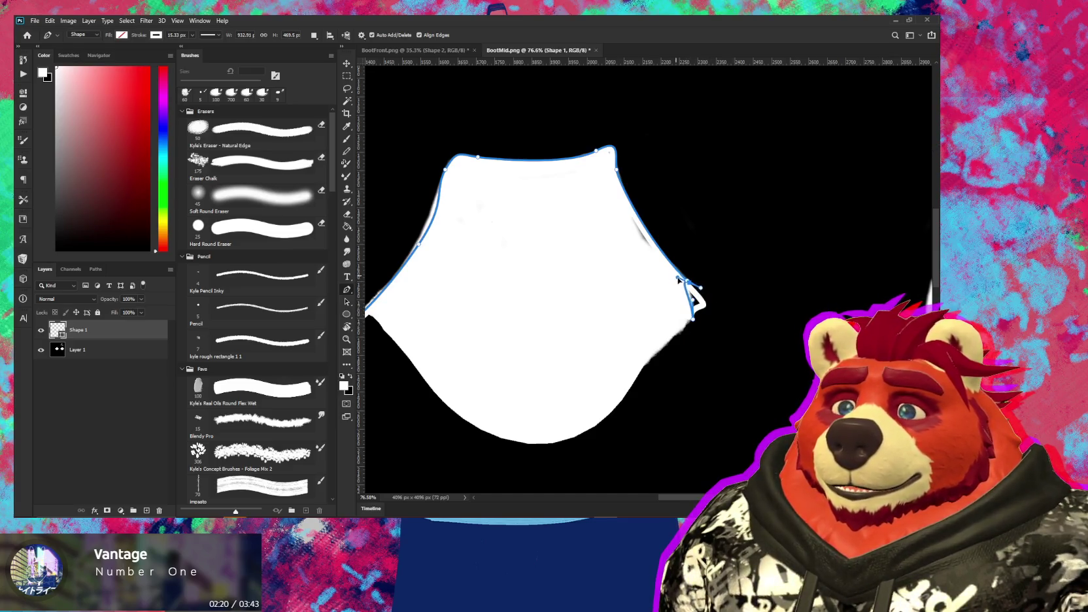
key(ctrl+z)
Bow the path's right edge inward and adjust the top-right corner curve to follow the piece
key(a)
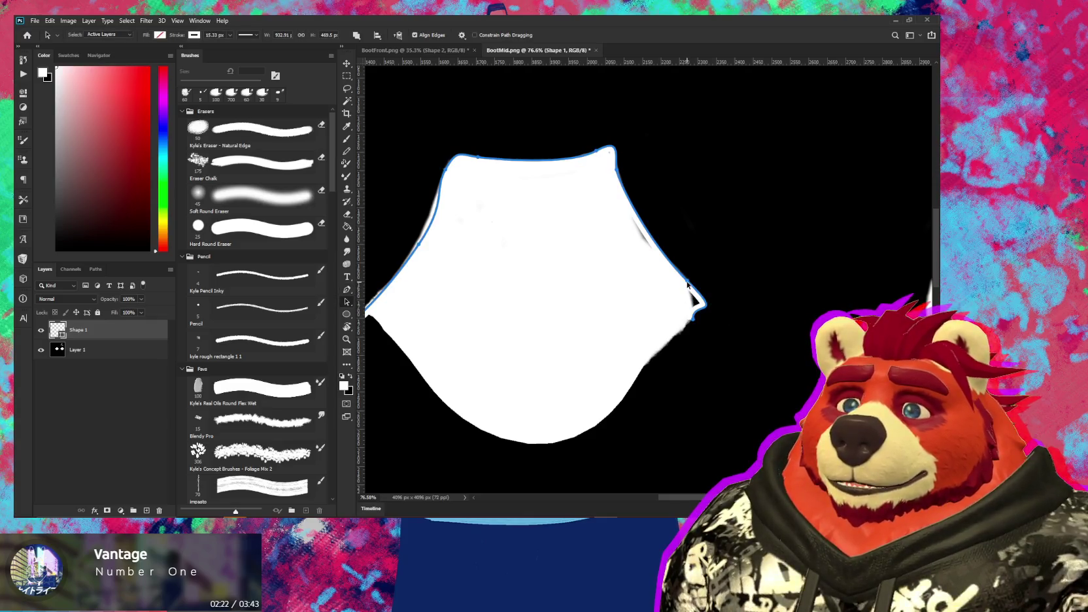
click(687, 281)
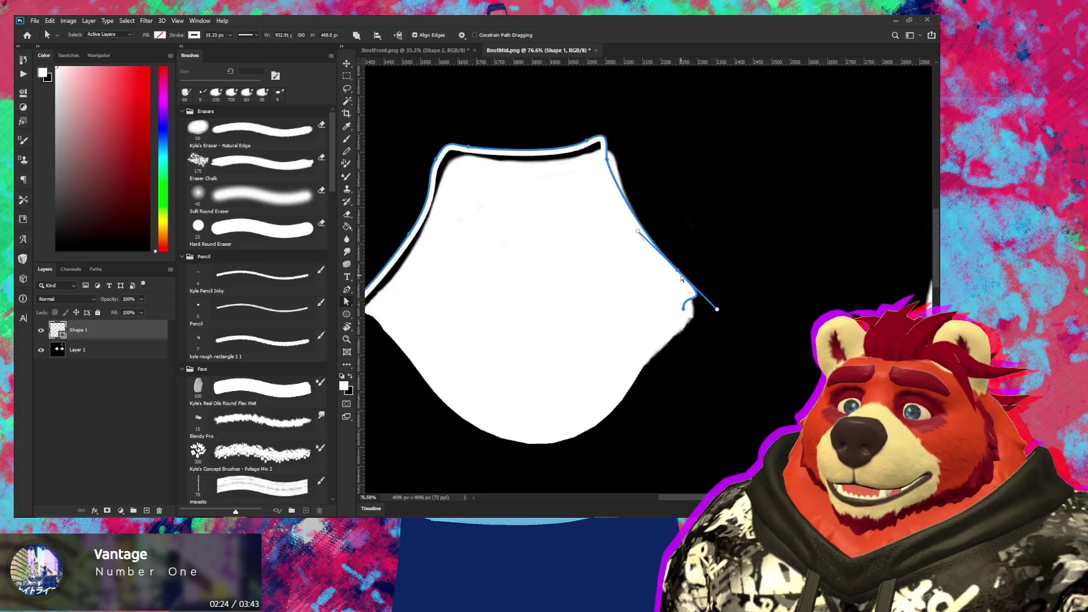
click(690, 288)
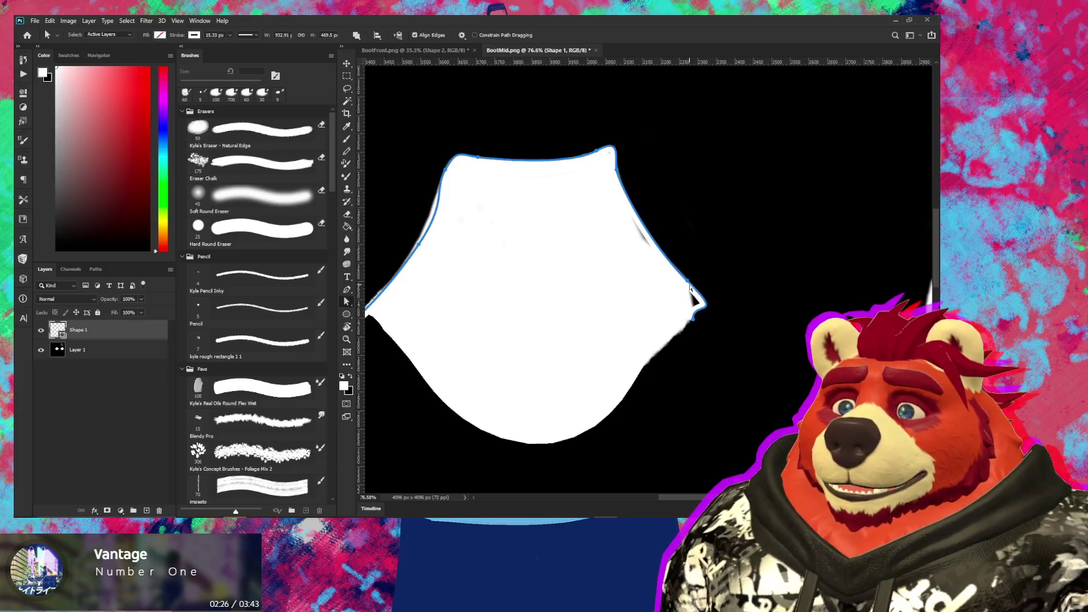
drag(690, 287, 669, 267)
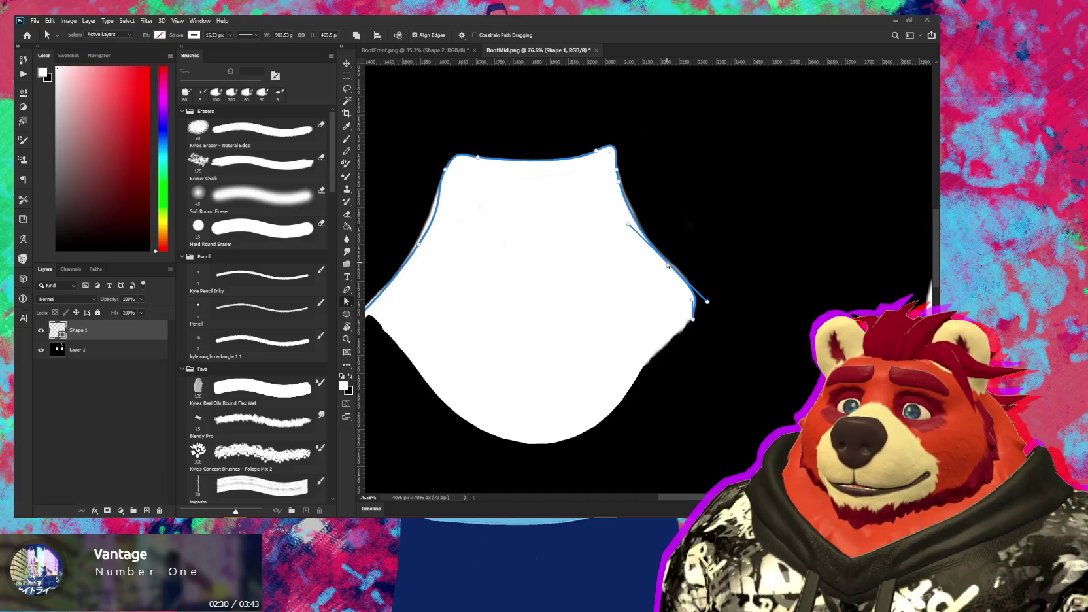
click(617, 174)
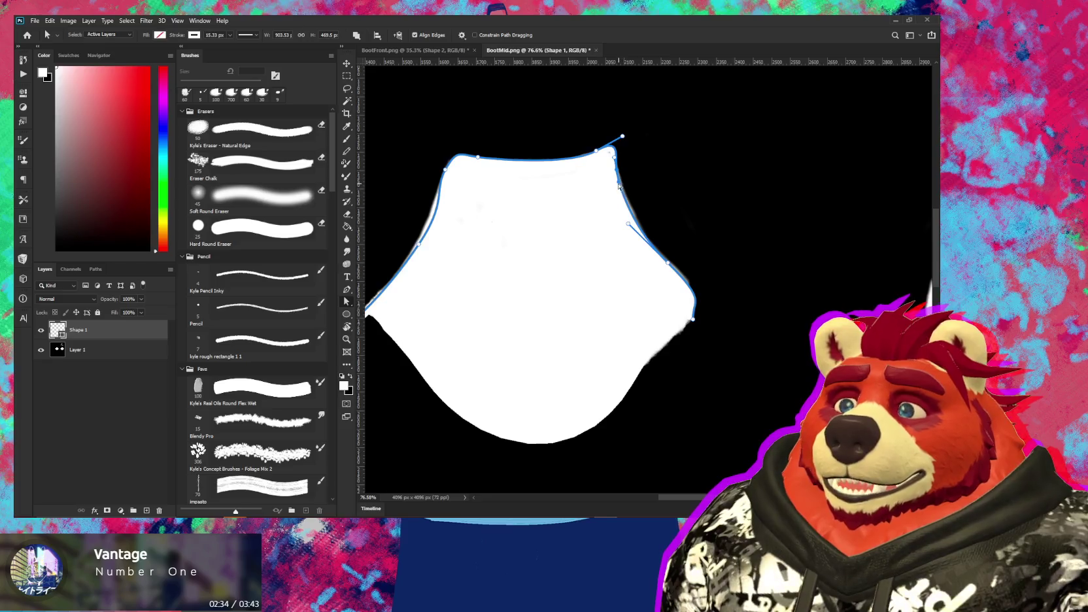
drag(622, 136, 619, 147)
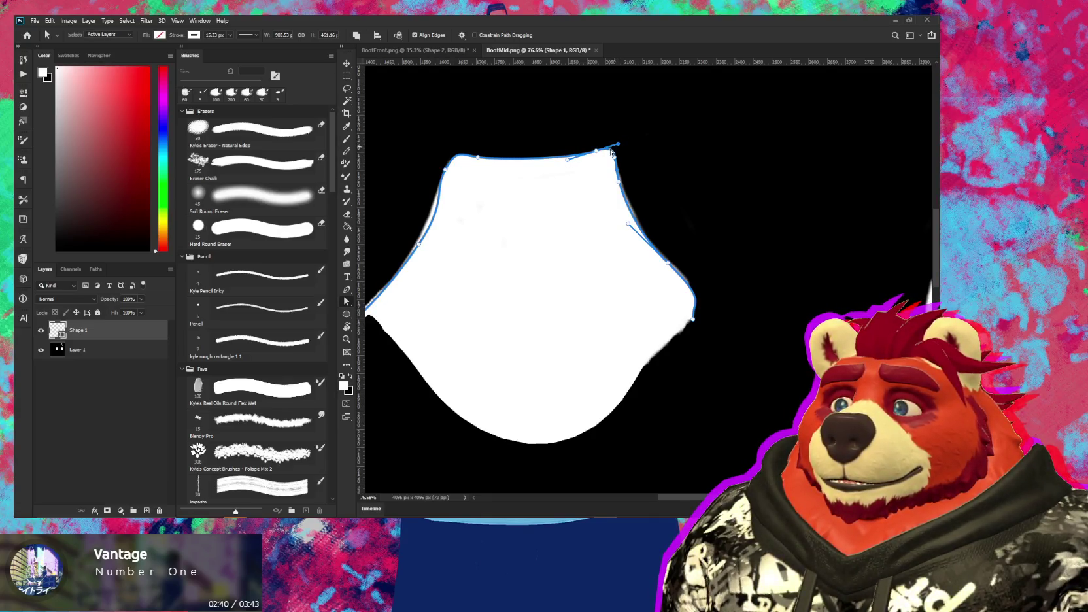
Reshape the top-left corner and bend the left edge to match the white piece
click(445, 172)
drag(445, 171, 443, 177)
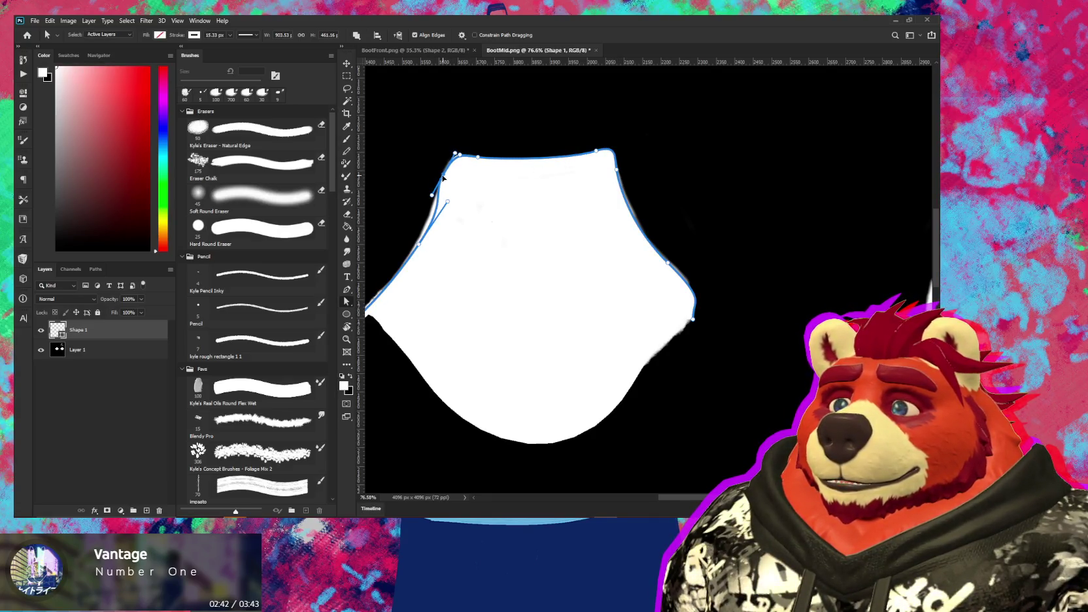
drag(419, 244, 420, 267)
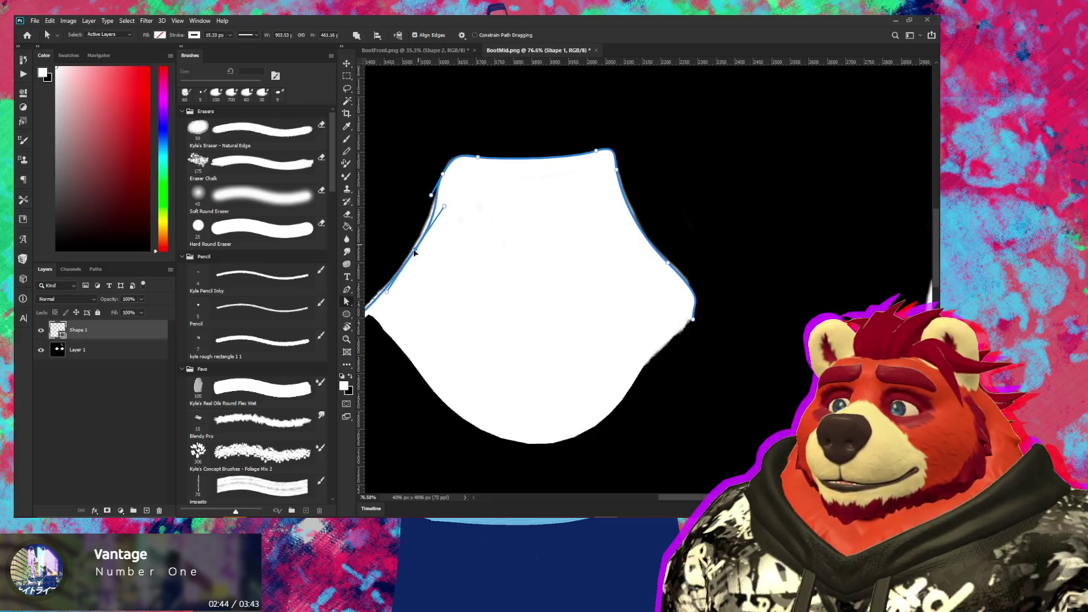
alt+scroll(468, 266, down, 1)
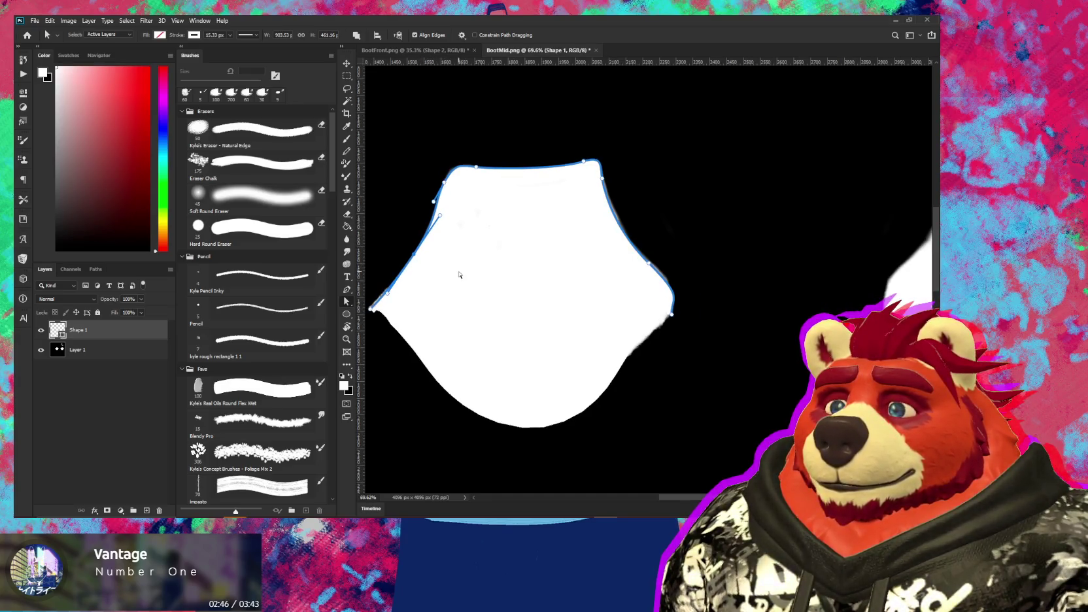
scroll(515, 269, left, 2)
alt+scroll(432, 296, up, 3)
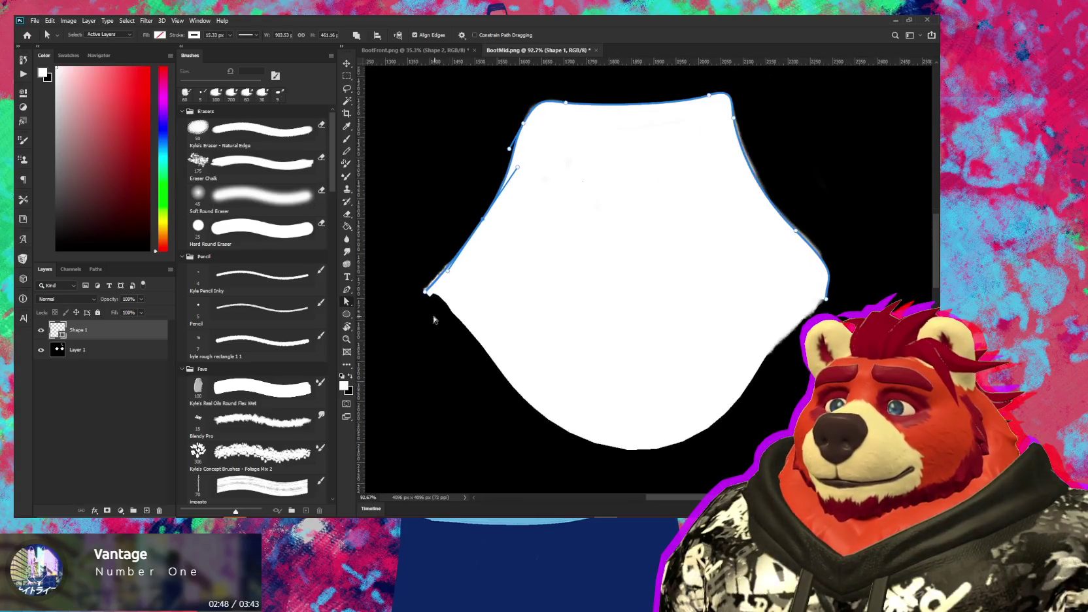
click(425, 292)
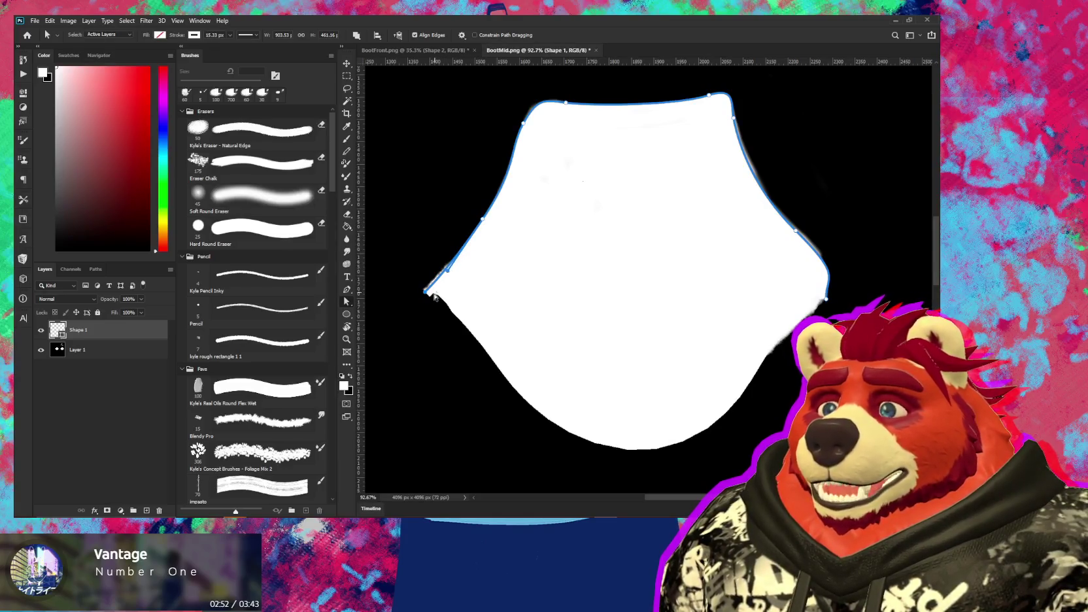
click(483, 222)
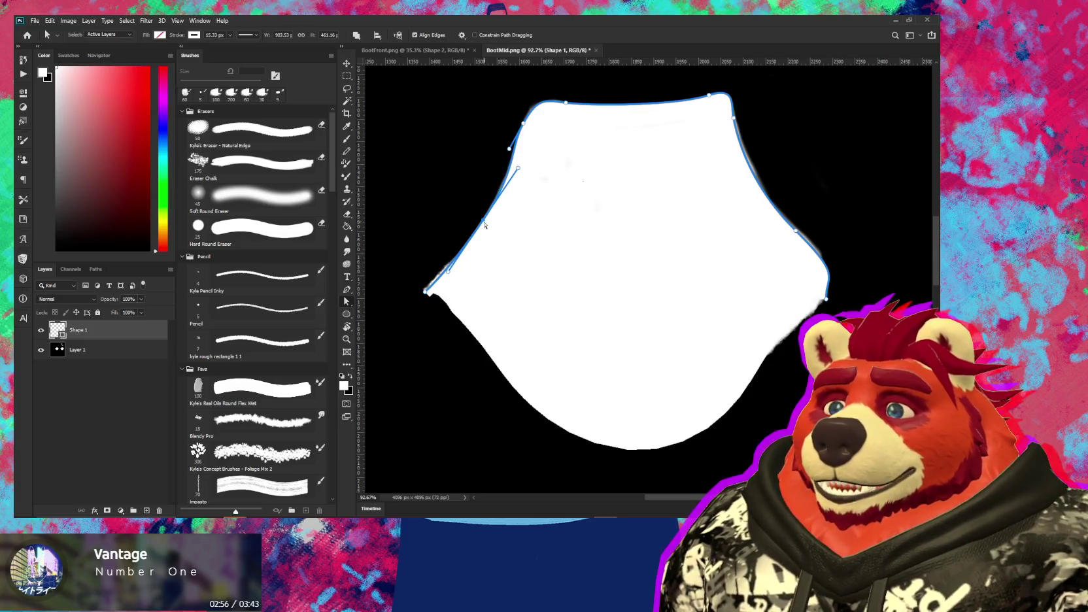
click(429, 283)
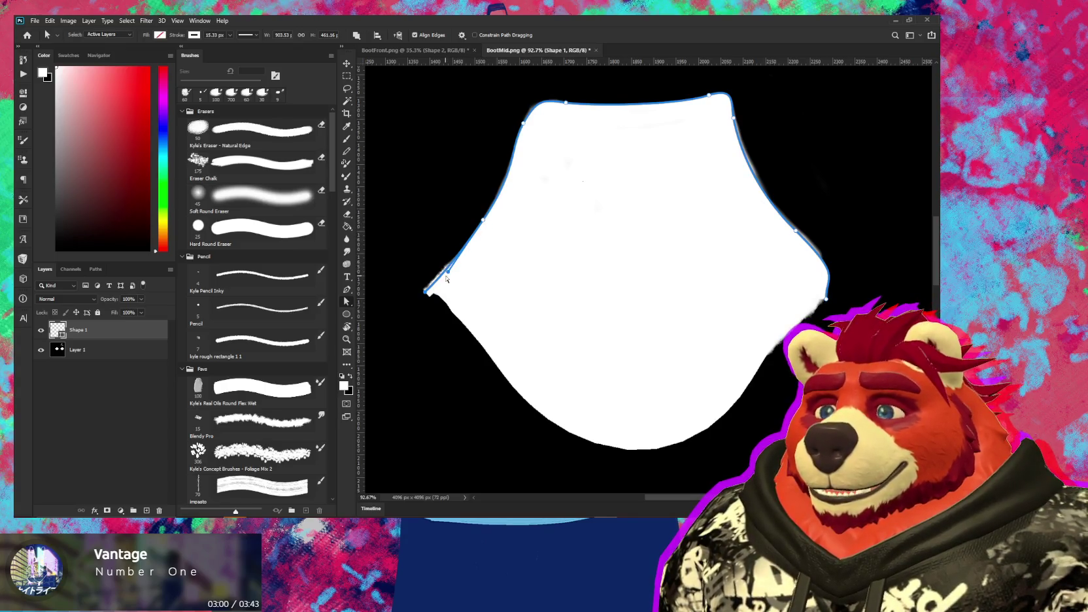
Move the top-right anchor so the path fits the piece's top corner
alt+scroll(437, 313, down, 2)
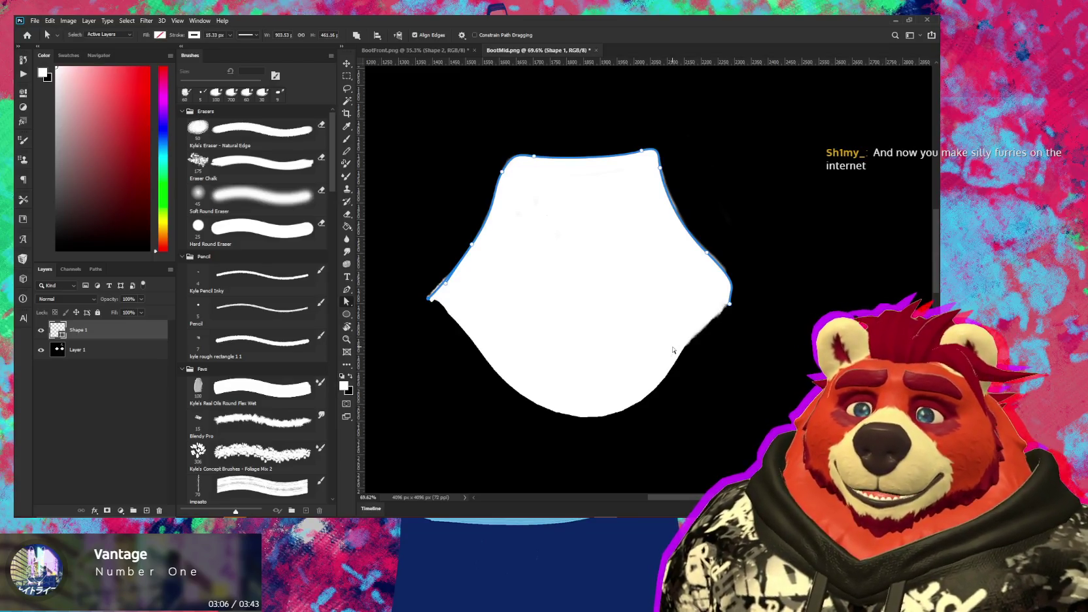
alt+scroll(687, 196, up, 1)
alt+scroll(657, 165, up, 2)
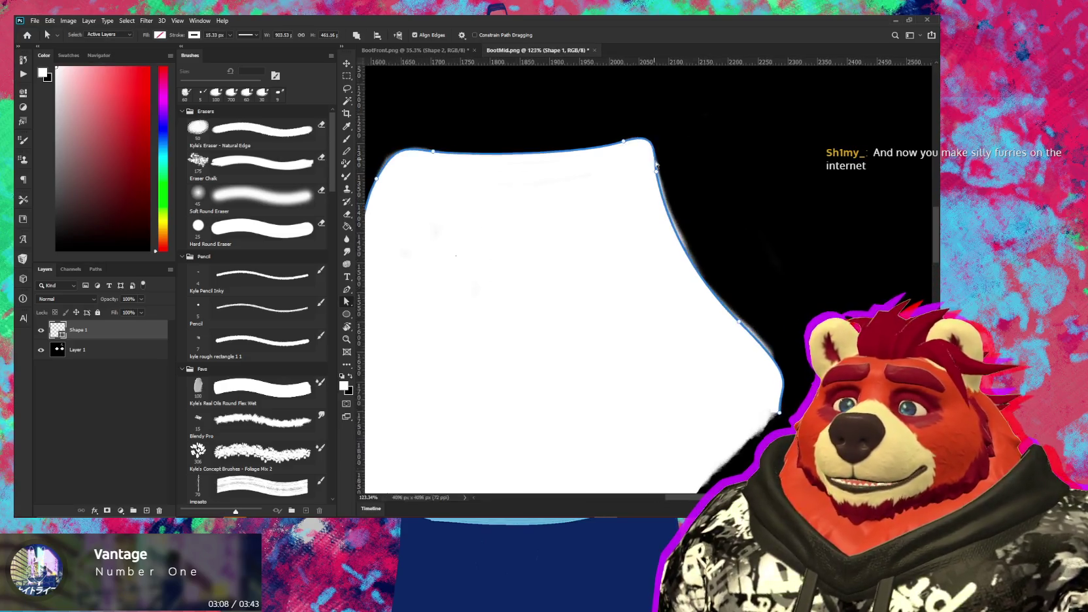
drag(626, 144, 615, 147)
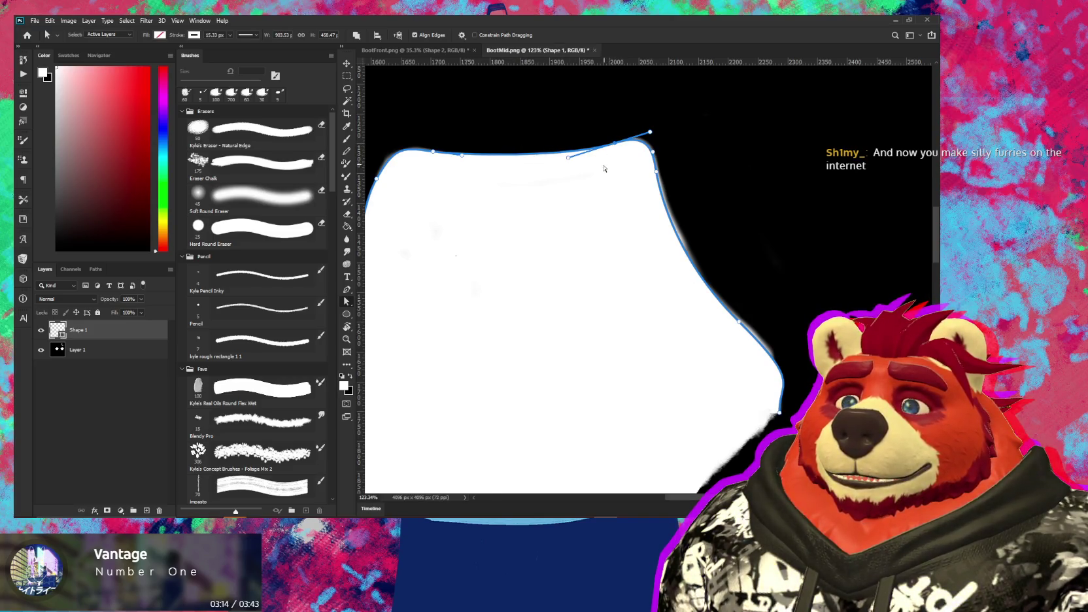
alt+scroll(604, 169, down, 2)
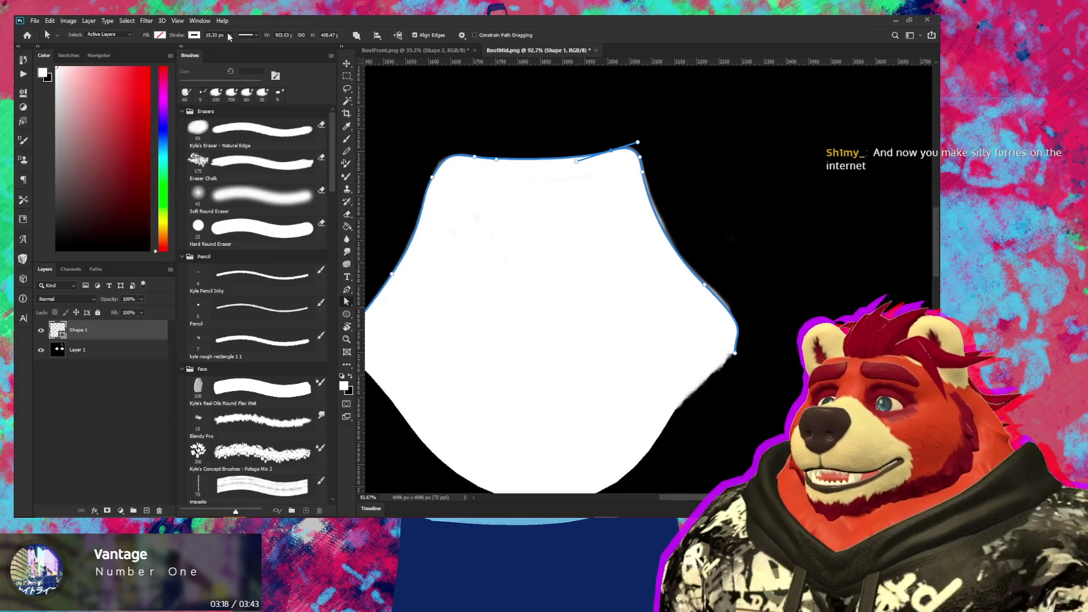
text(1)
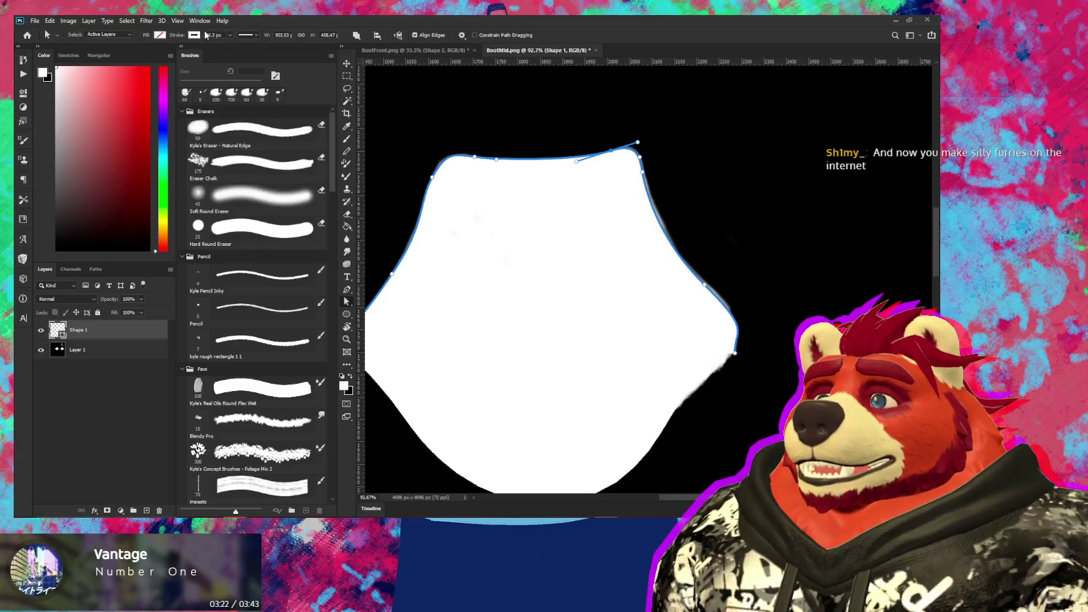
Give Shape 1 a 46.3 px round-dotted stroke for a scalloped edge, then duplicate the layer
click(254, 37)
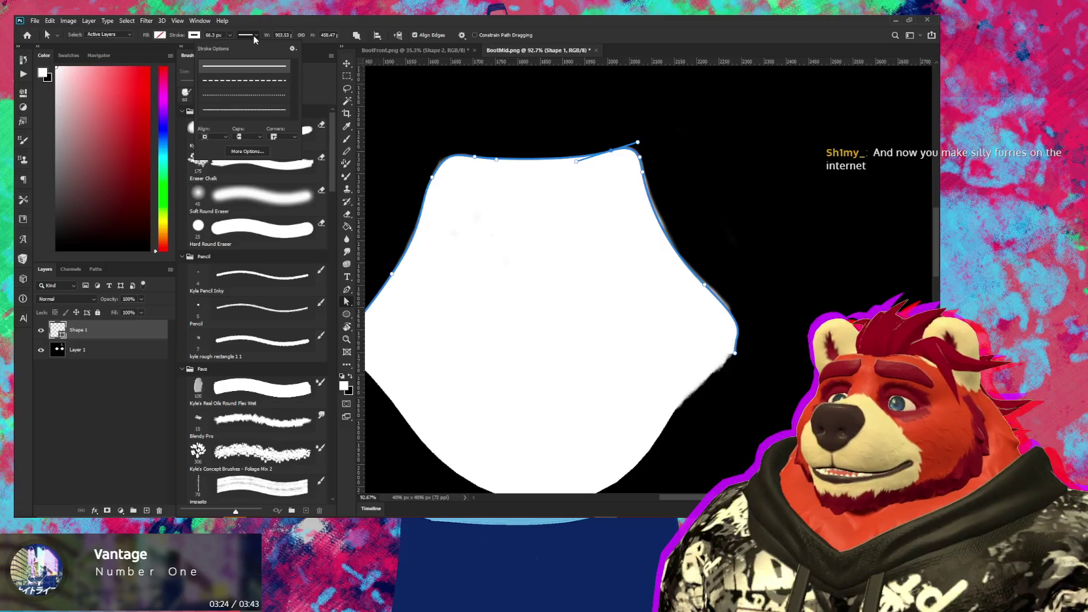
click(258, 110)
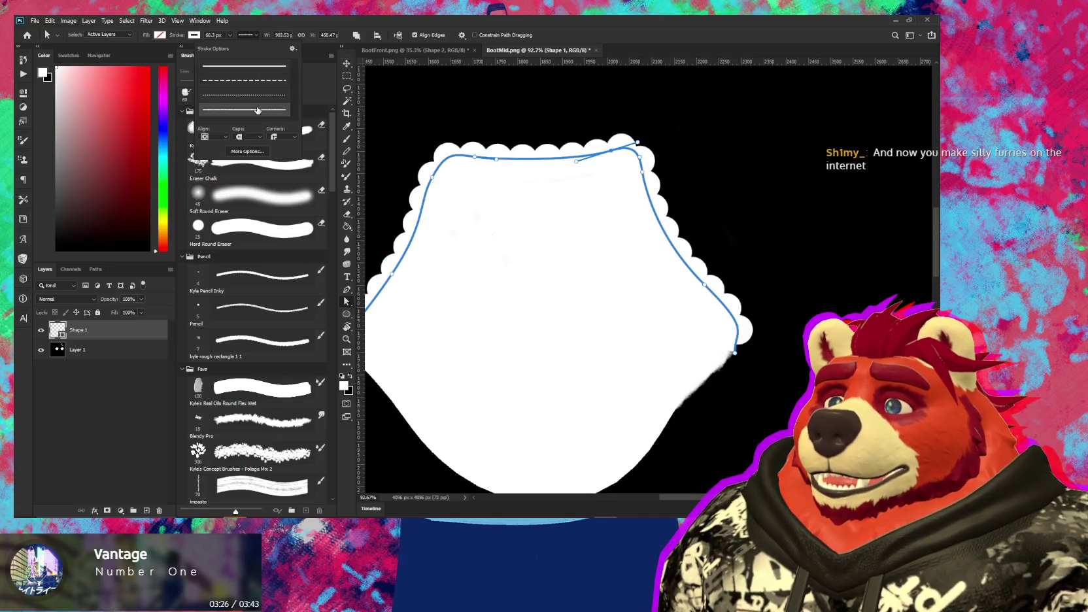
click(635, 33)
alt+scroll(589, 176, down, 3)
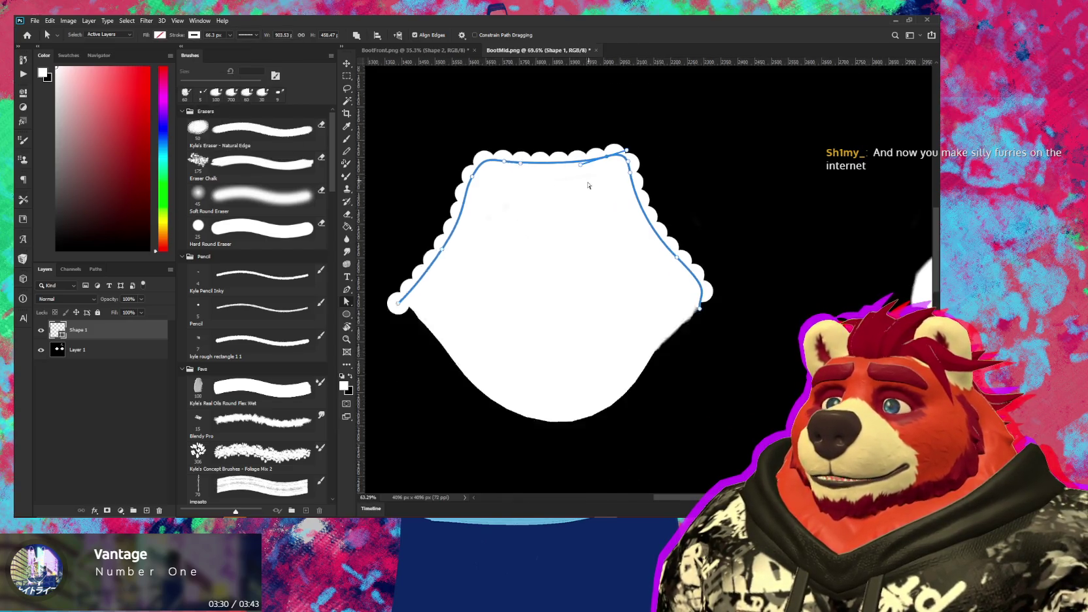
alt+scroll(558, 258, down, 1)
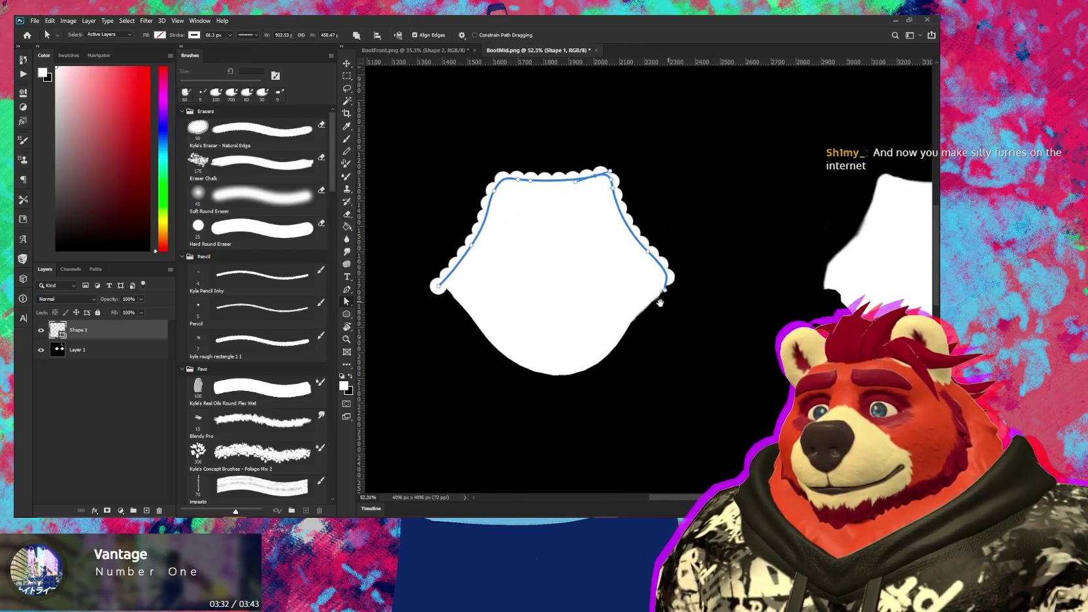
alt+scroll(661, 303, down, 1)
alt+scroll(640, 309, down, 1)
key(ctrl+j)
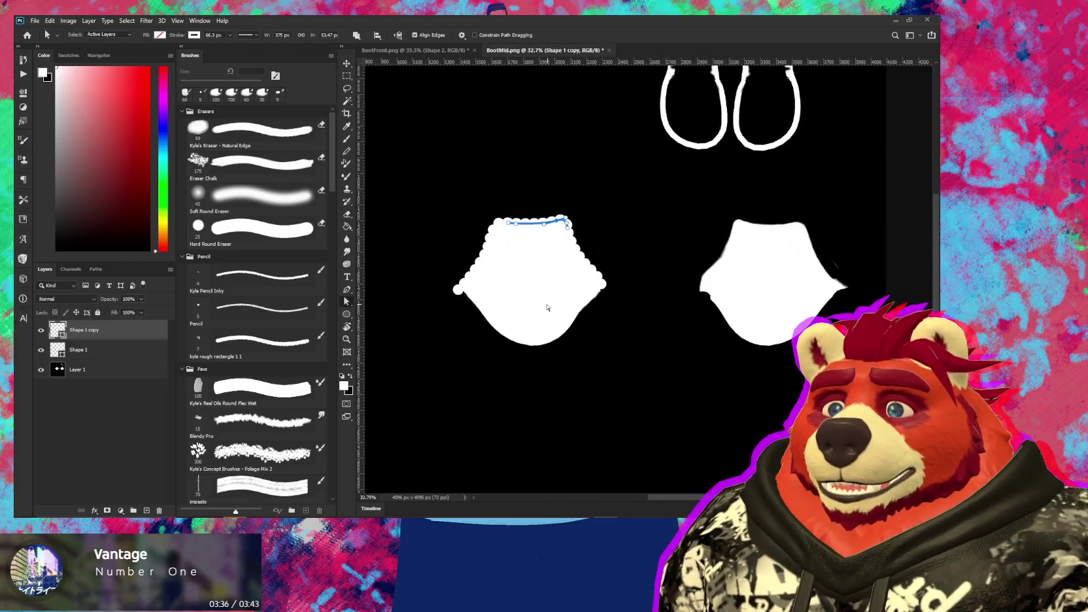
Move a copy of the scalloped shape onto the right piece, flip it horizontally, and align it
key(ctrl+z)
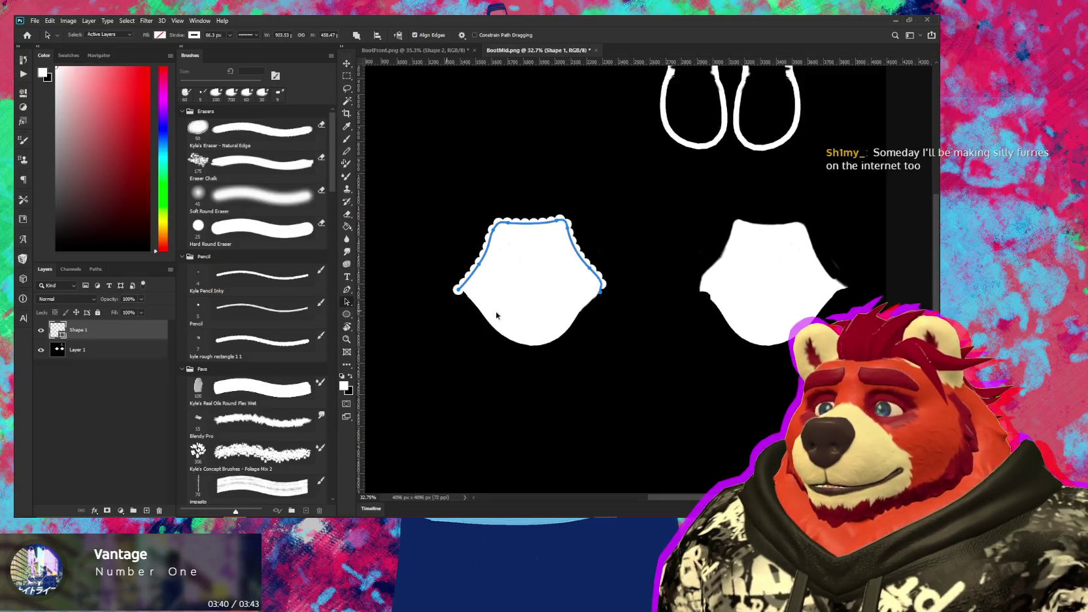
alt+drag(564, 309, 585, 294)
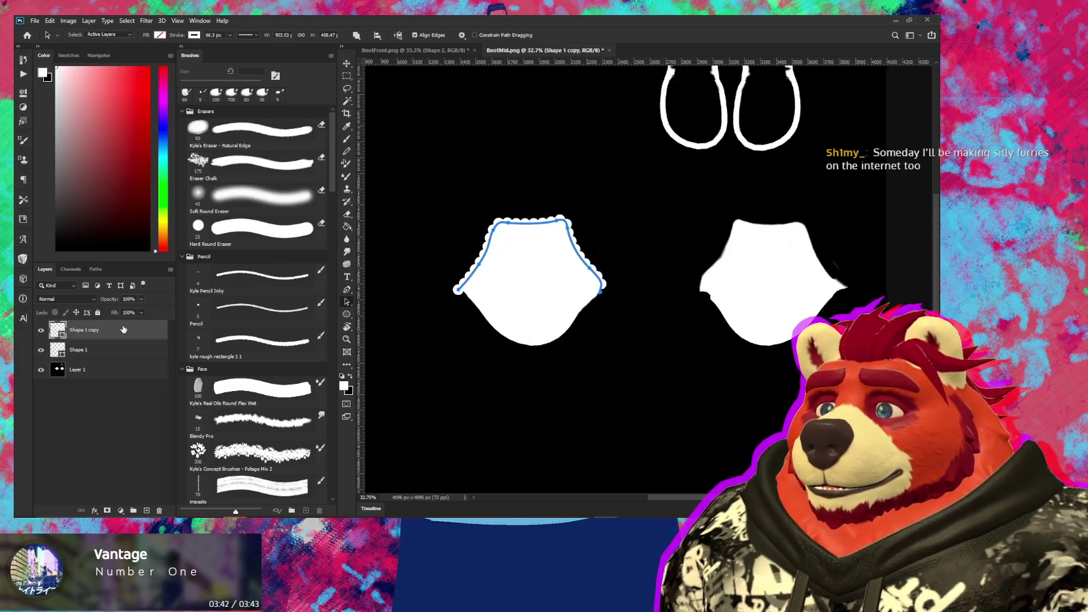
key(ctrl+t)
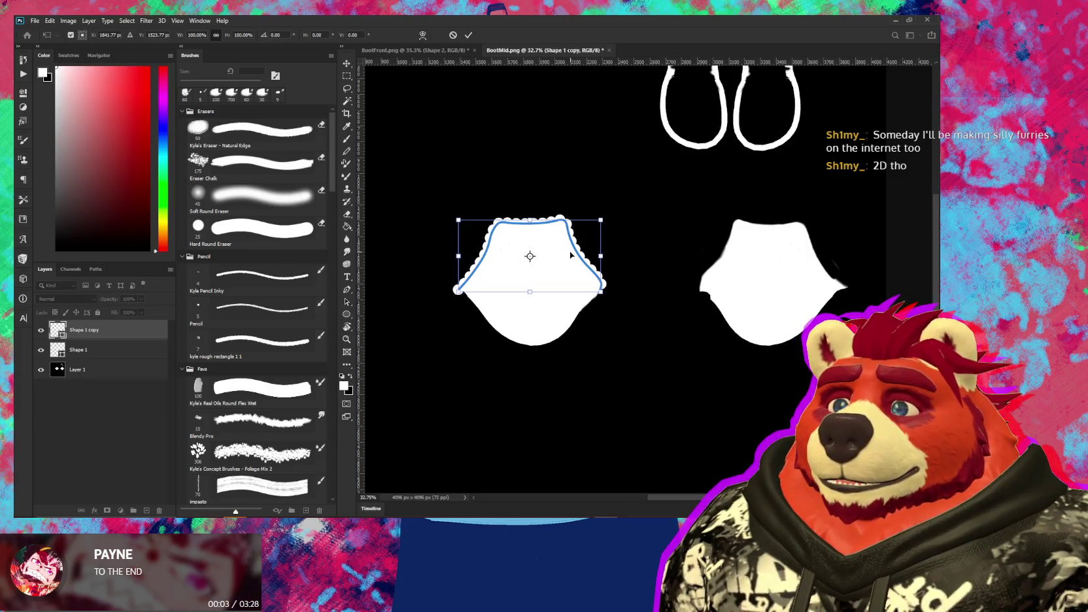
drag(571, 255, 810, 263)
right_click(809, 263)
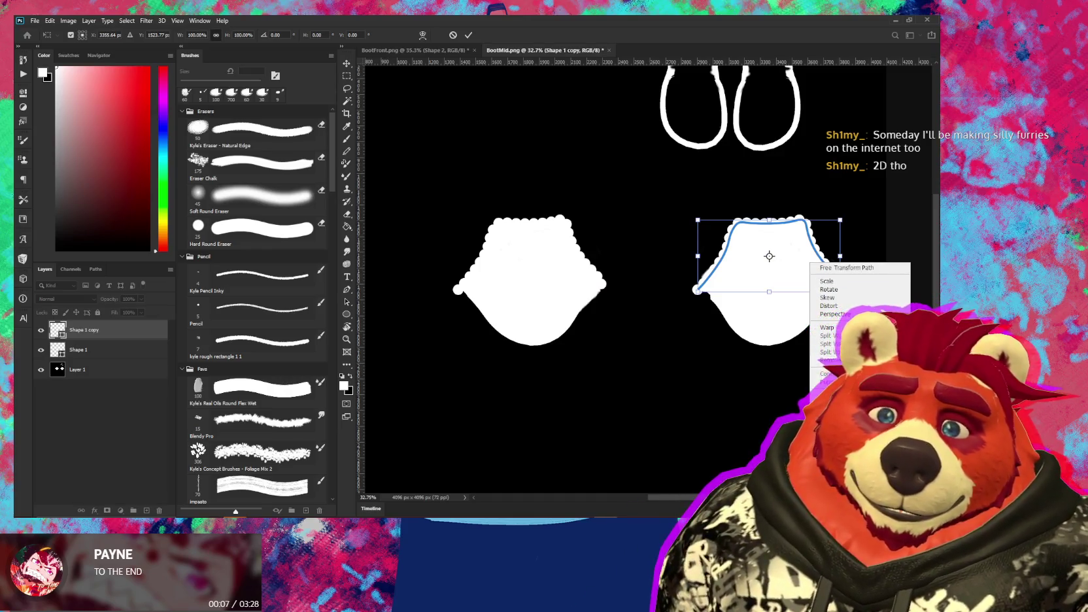
click(840, 426)
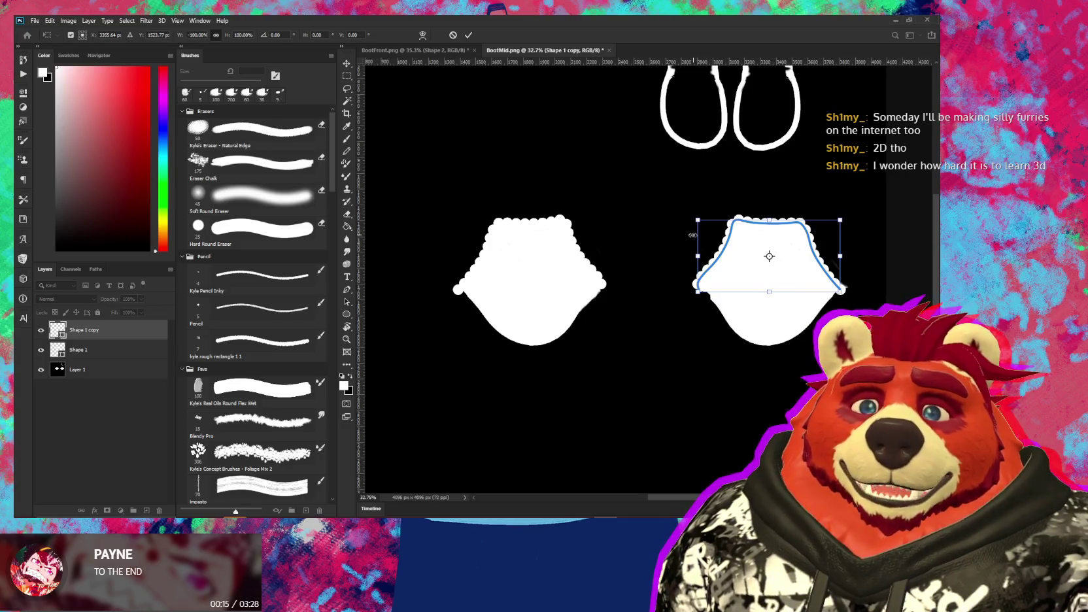
alt+scroll(687, 274, up, 5)
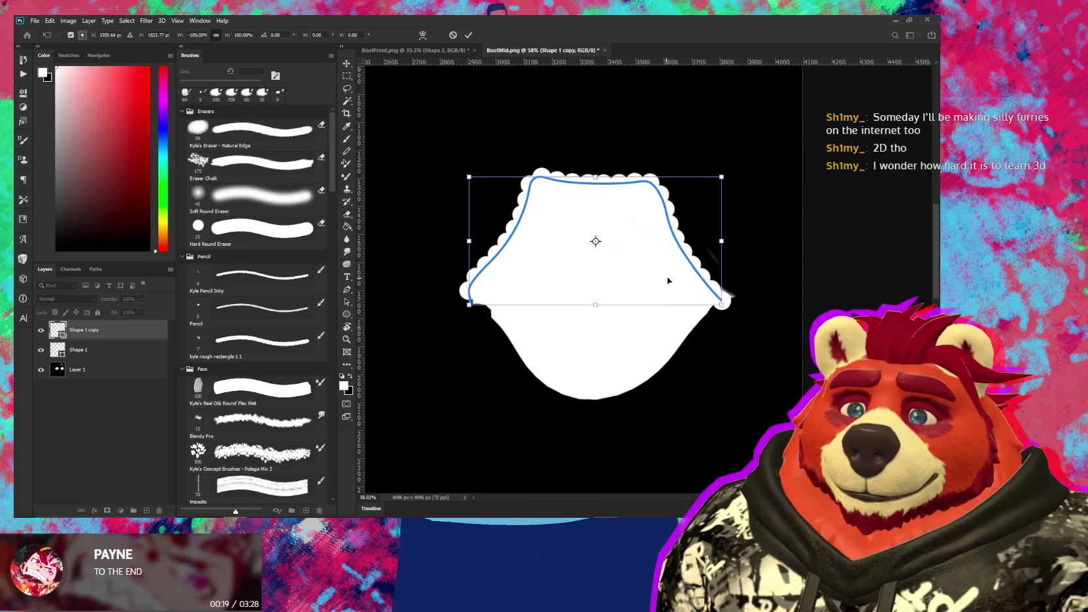
drag(667, 278, 671, 278)
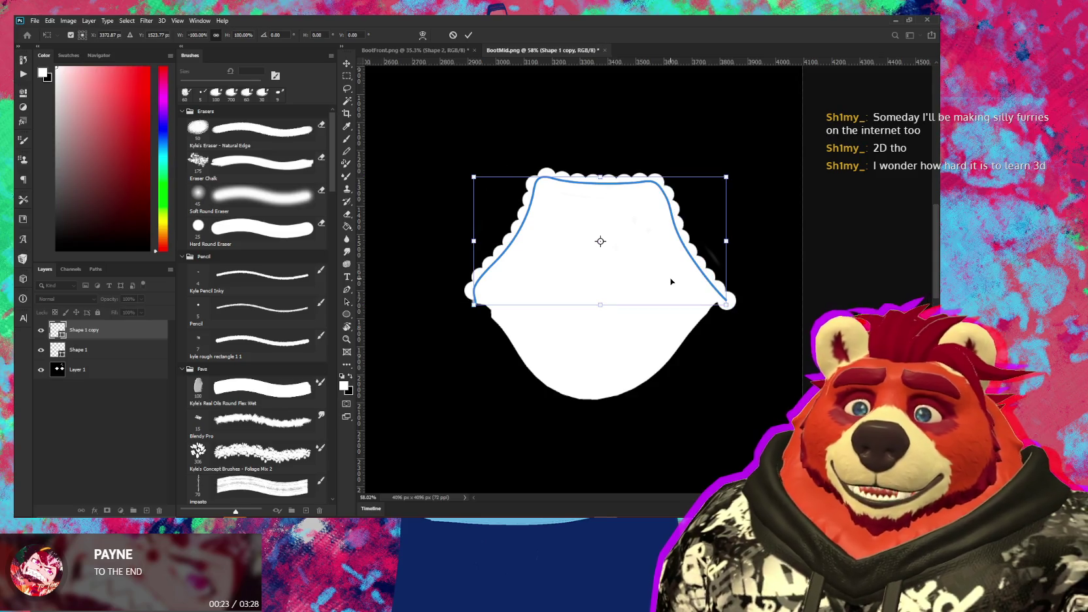
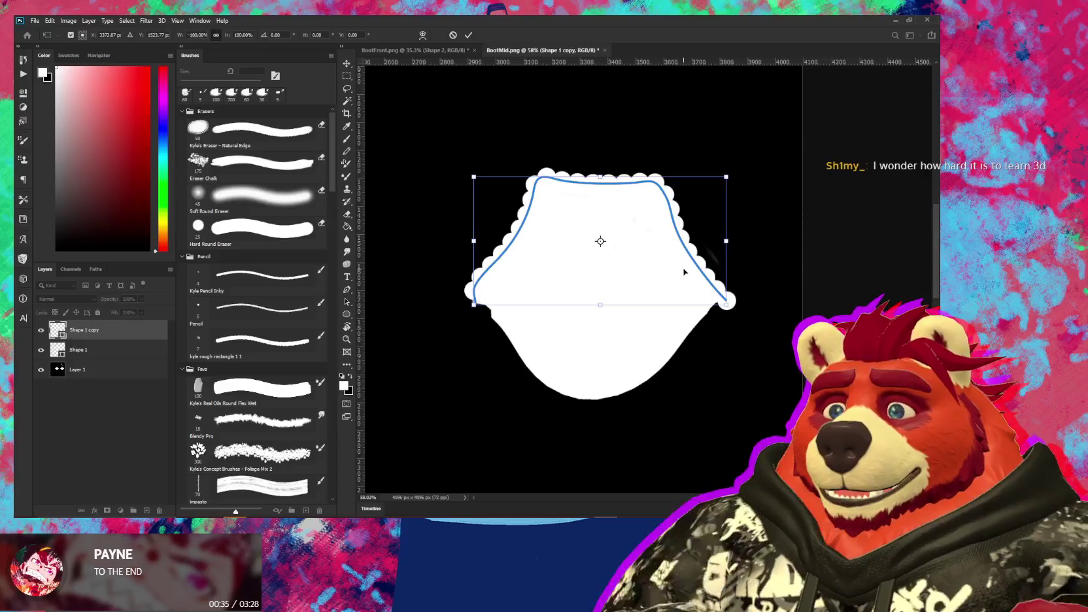
Commit the scalloped cuff shape and quick-export the boot mask as a PNG
click(470, 37)
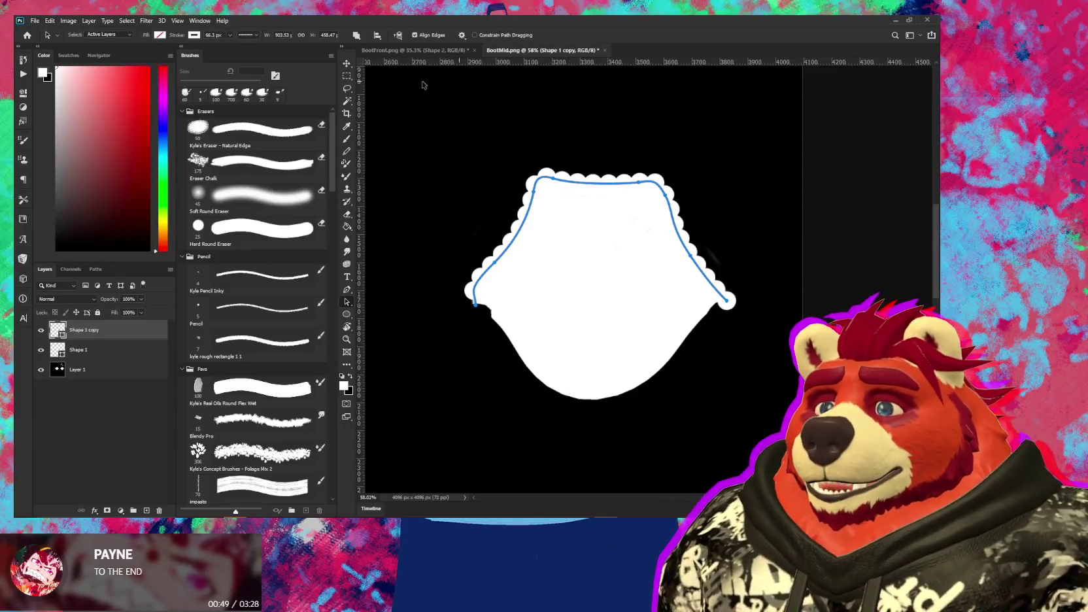
click(35, 20)
mouse_move(46, 161)
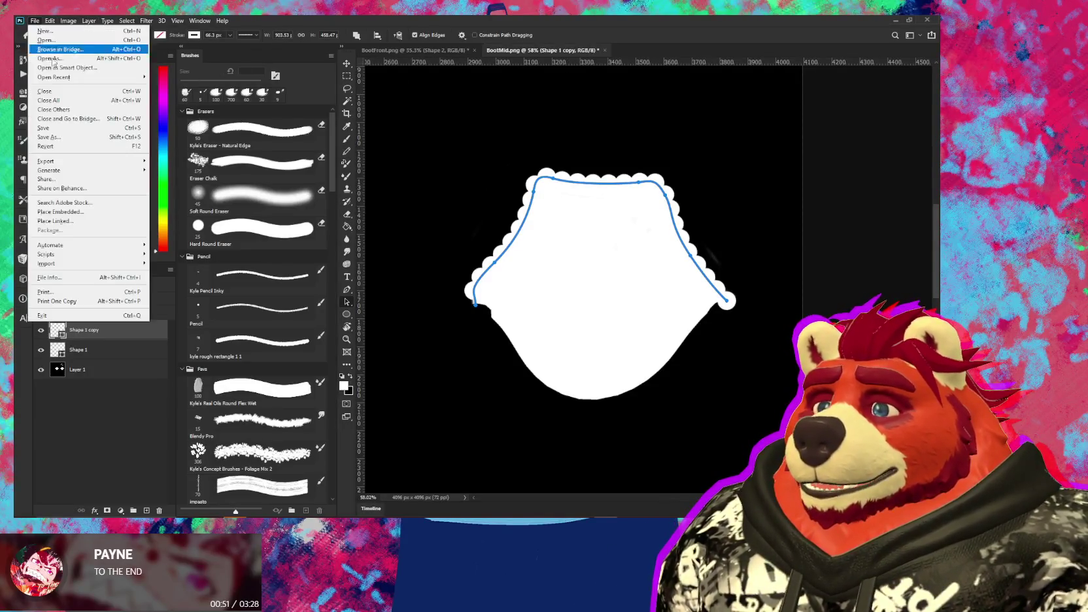
click(181, 161)
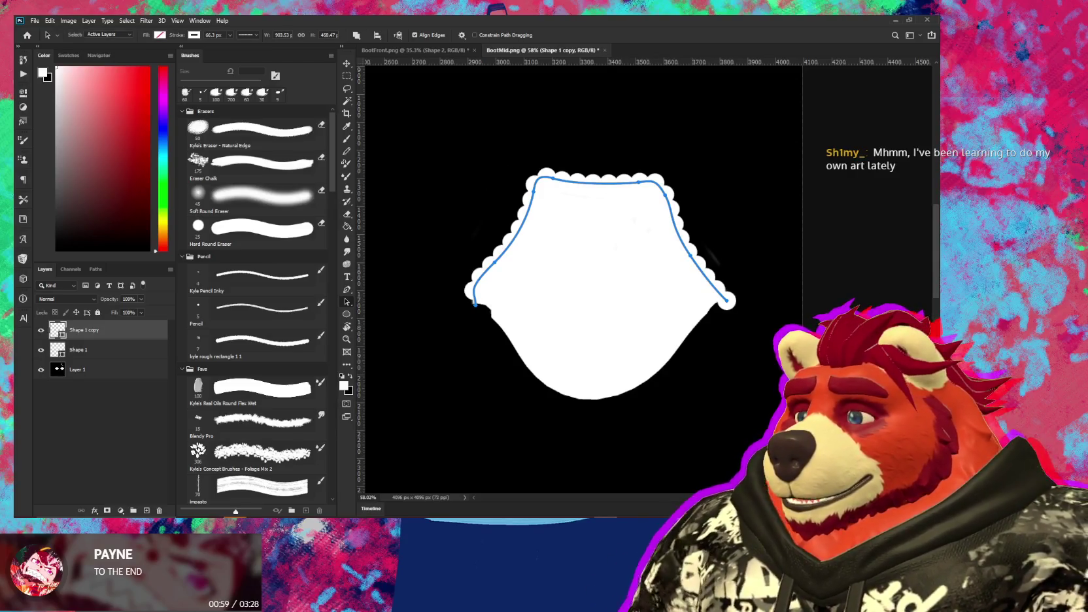
key(alt+Tab)
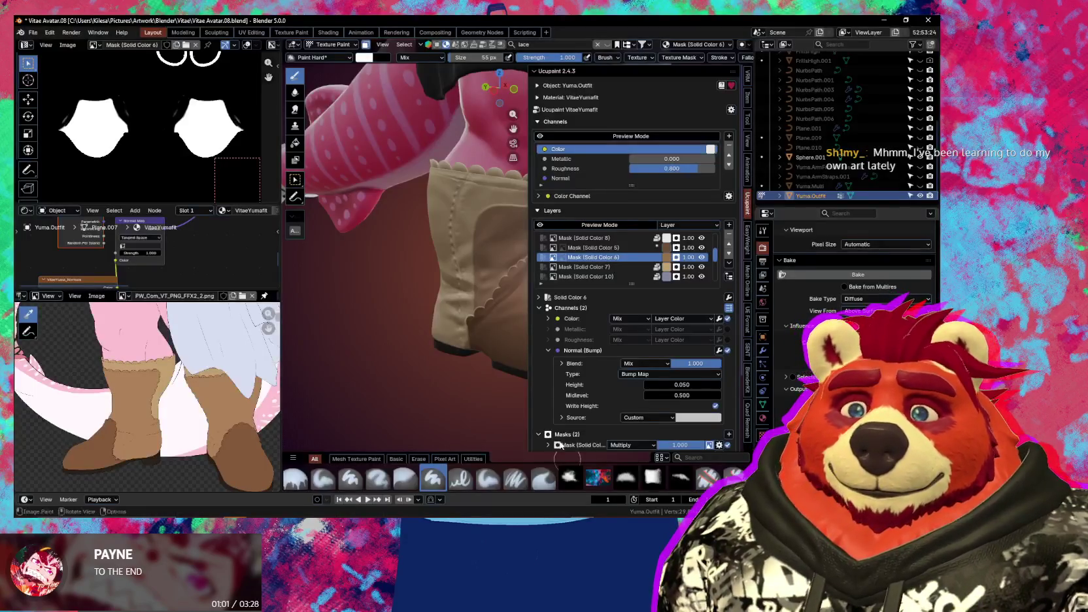
Reload the boot mask image in the Image Editor so the boot cuffs show scalloped edges
middle_drag(513, 349, 509, 337)
key(n)
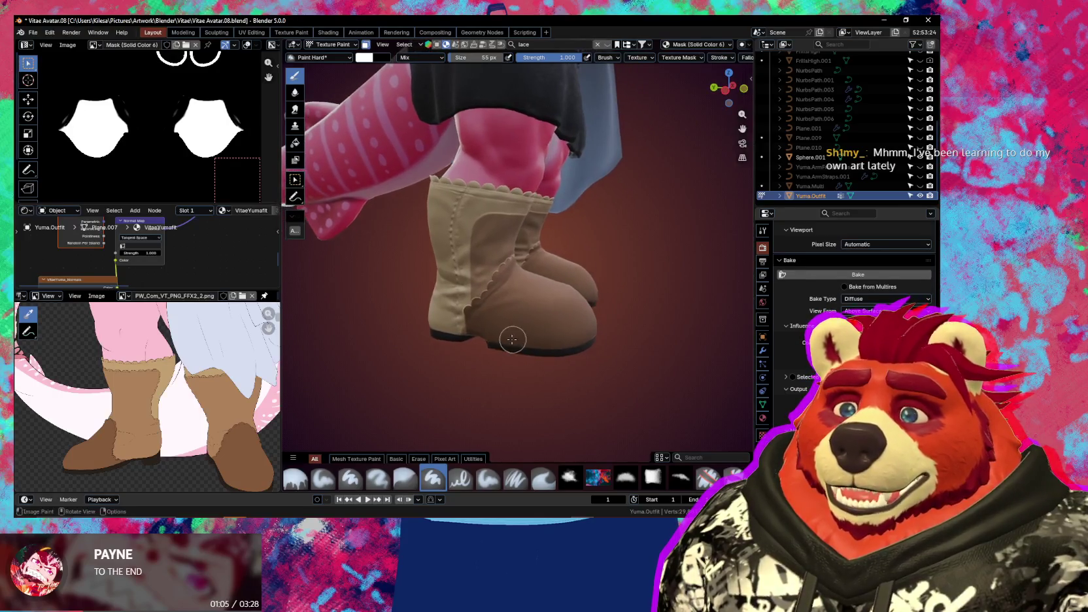
scroll(510, 338, up, 3)
key(n)
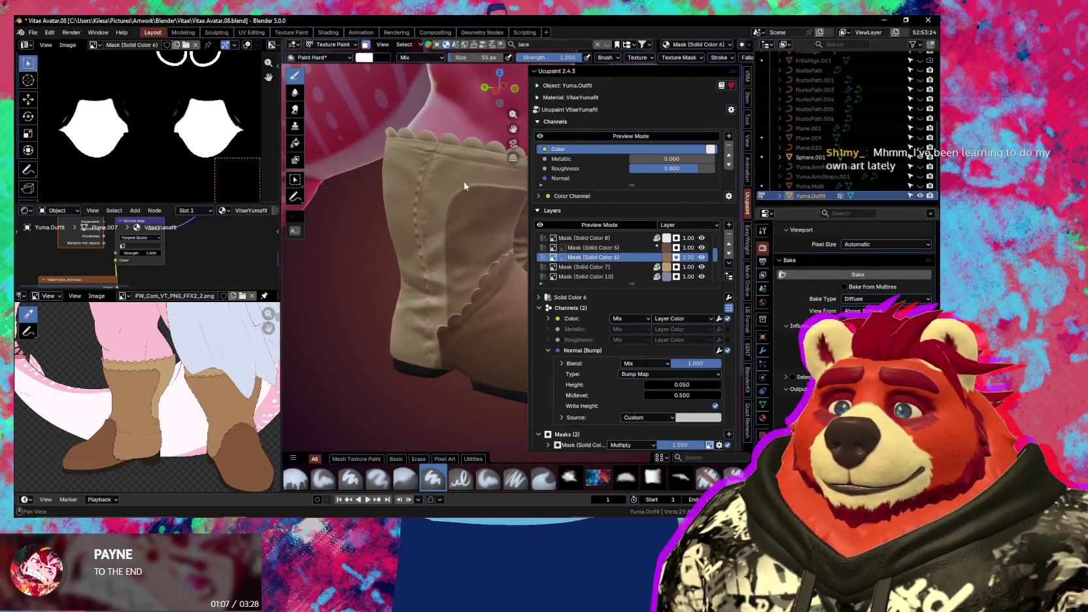
click(75, 48)
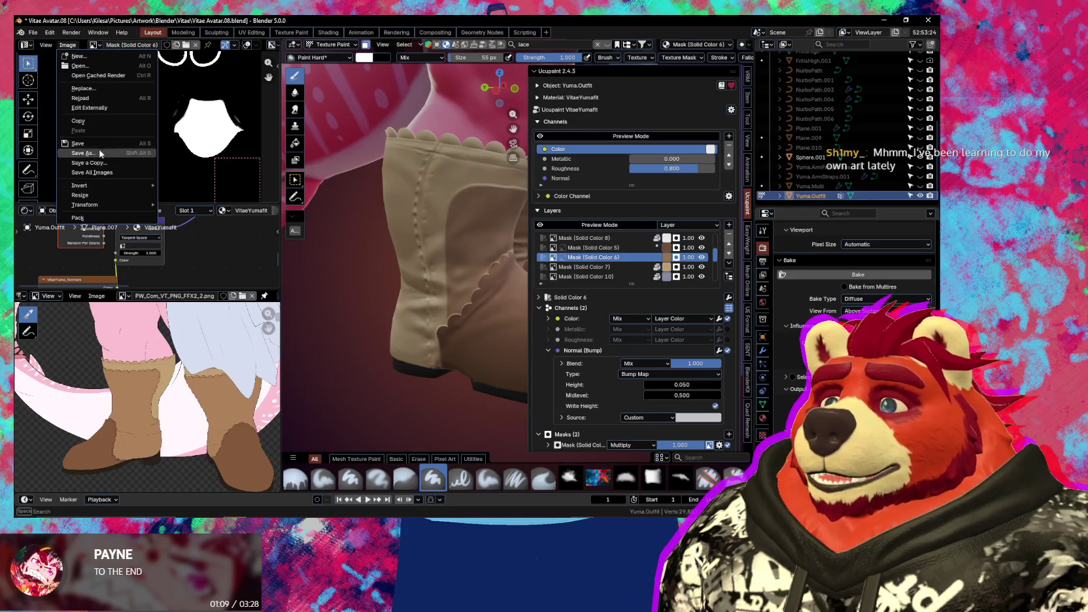
click(86, 91)
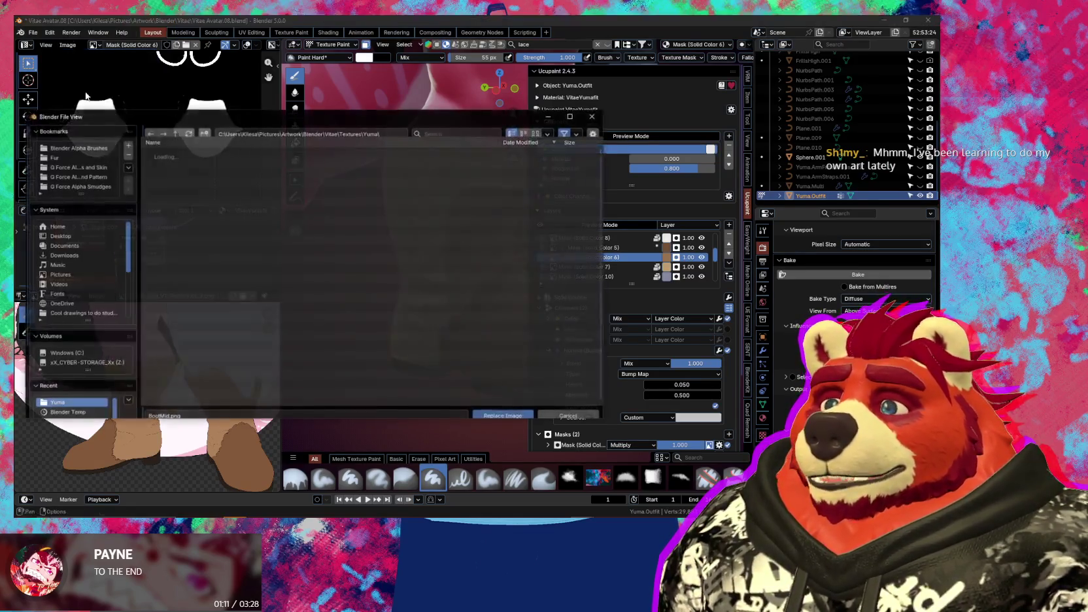
click(553, 409)
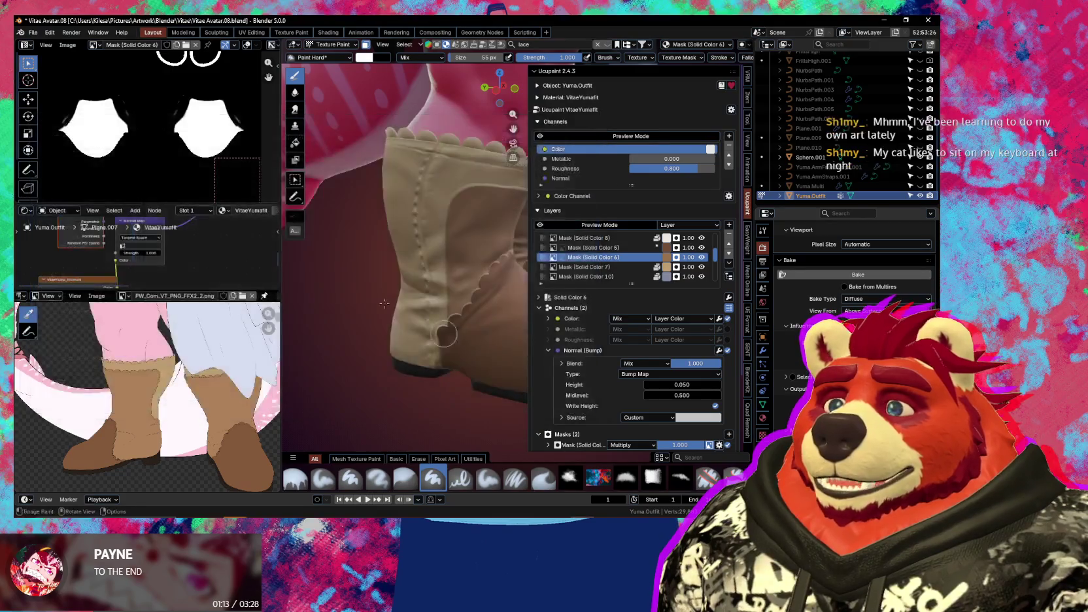
click(68, 45)
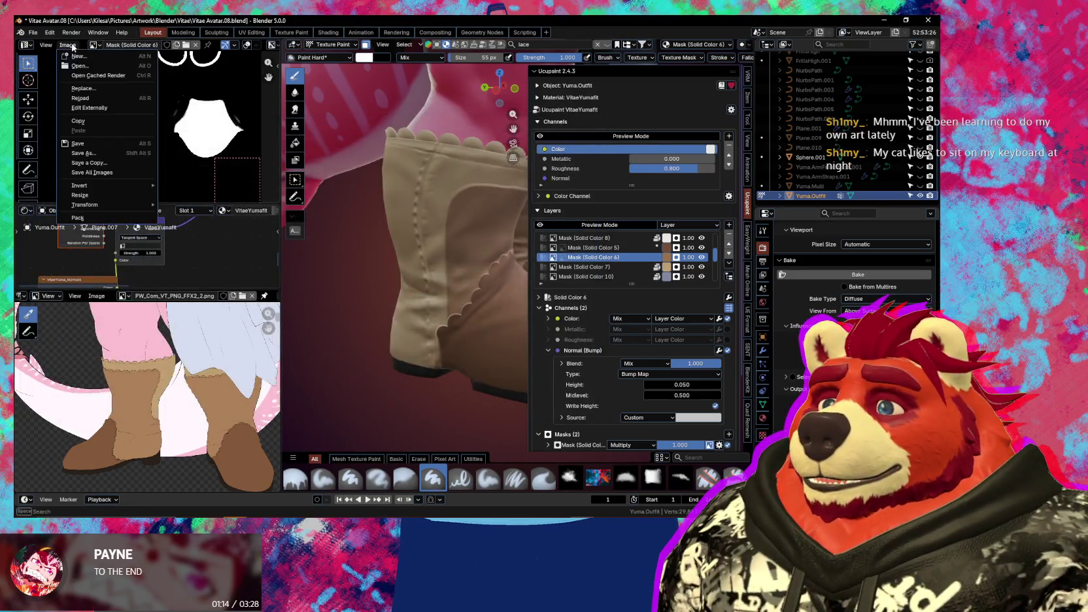
click(83, 99)
key(n)
mouse_move(497, 295)
middle_down()
mouse_move(588, 356)
mouse_move(510, 327)
middle_up()
scroll(510, 327, up, 5)
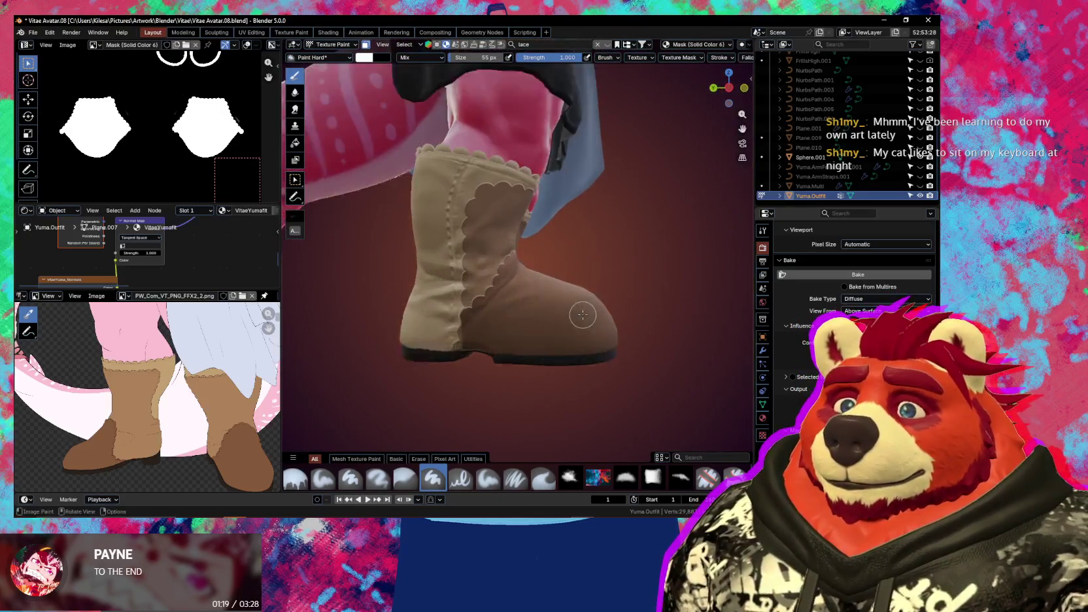
Make Mask (Solid Color 6) the active layer and paint a touch-up stroke on the boot
key(n)
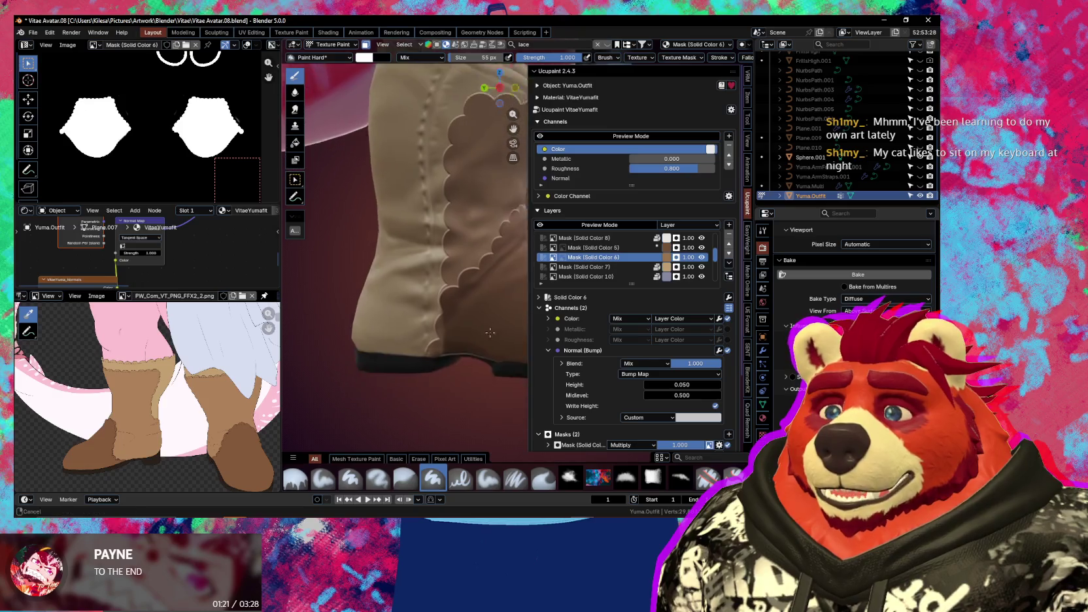
scroll(476, 346, up, 3)
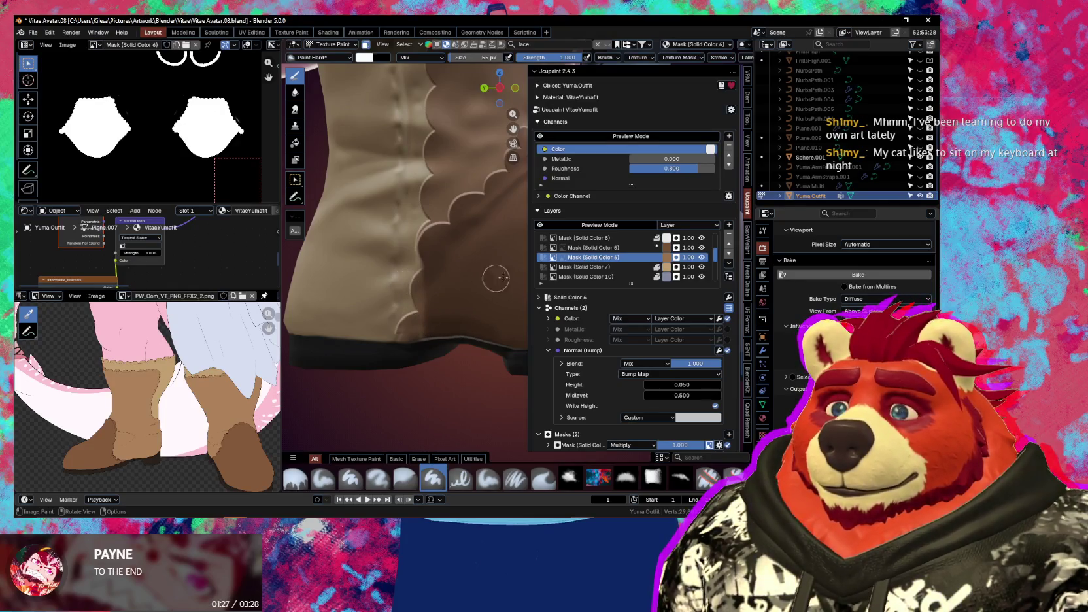
click(702, 257)
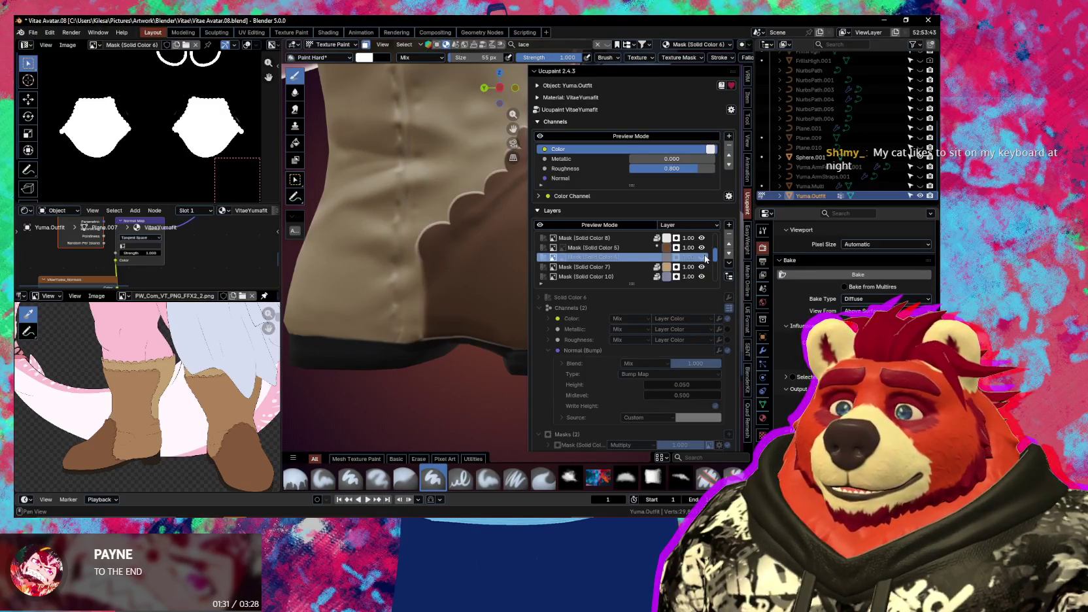
click(701, 257)
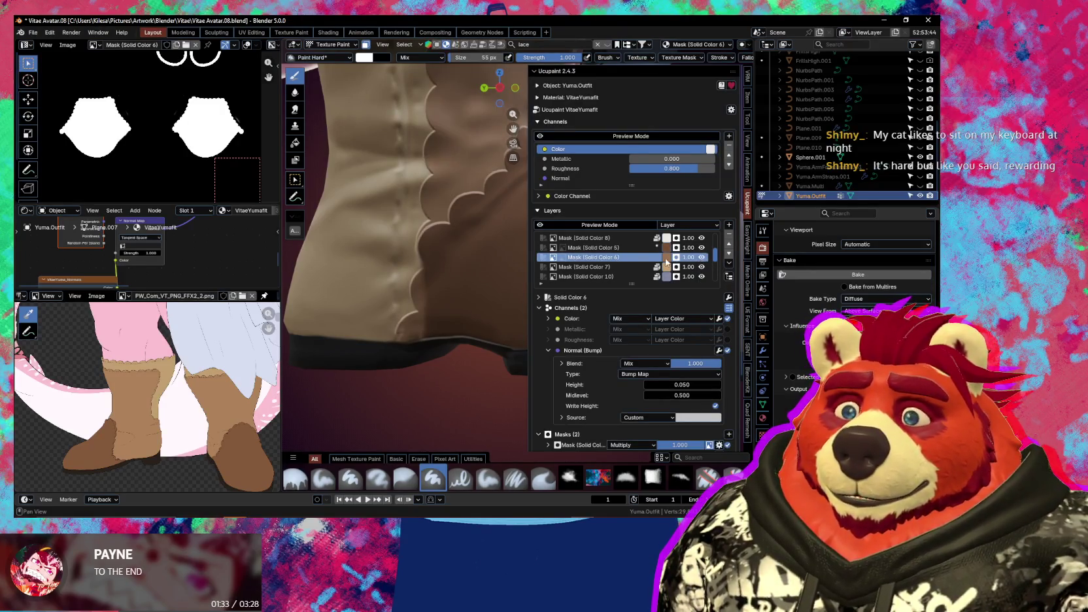
click(561, 257)
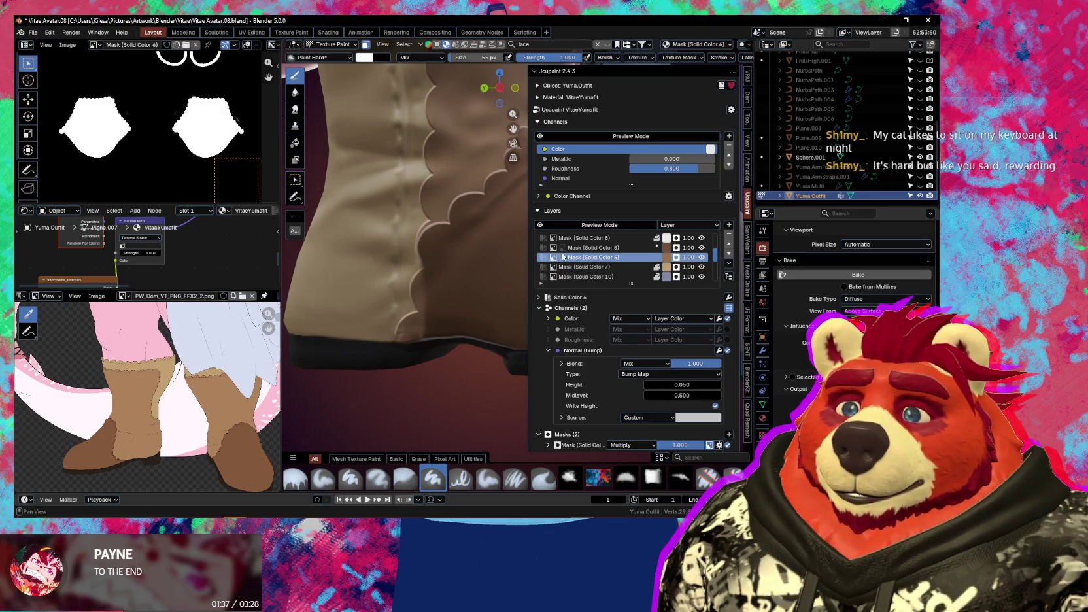
click(604, 249)
click(607, 257)
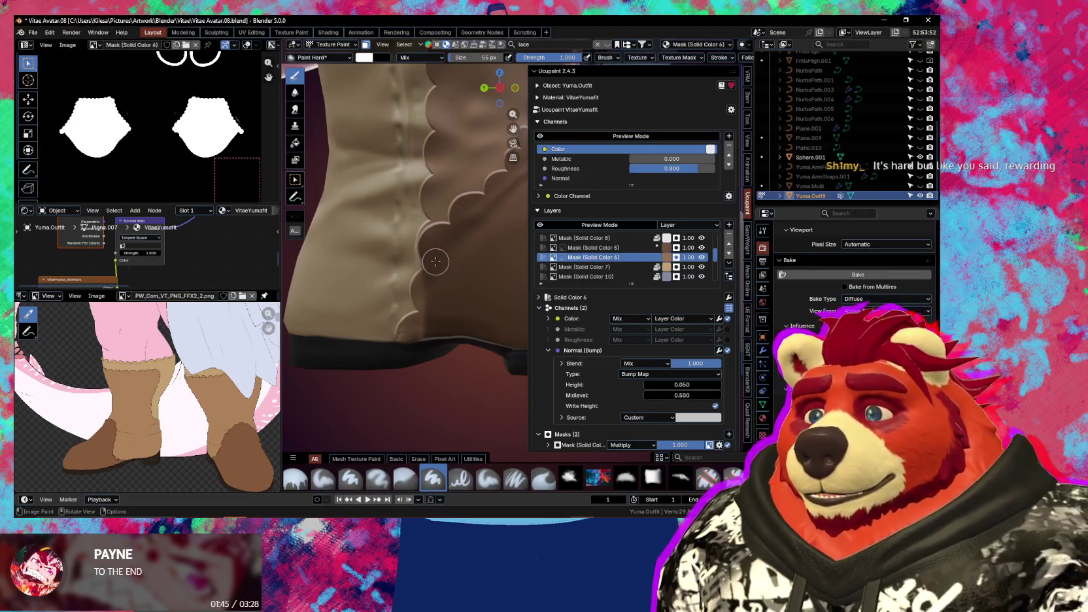
shift+click(418, 290)
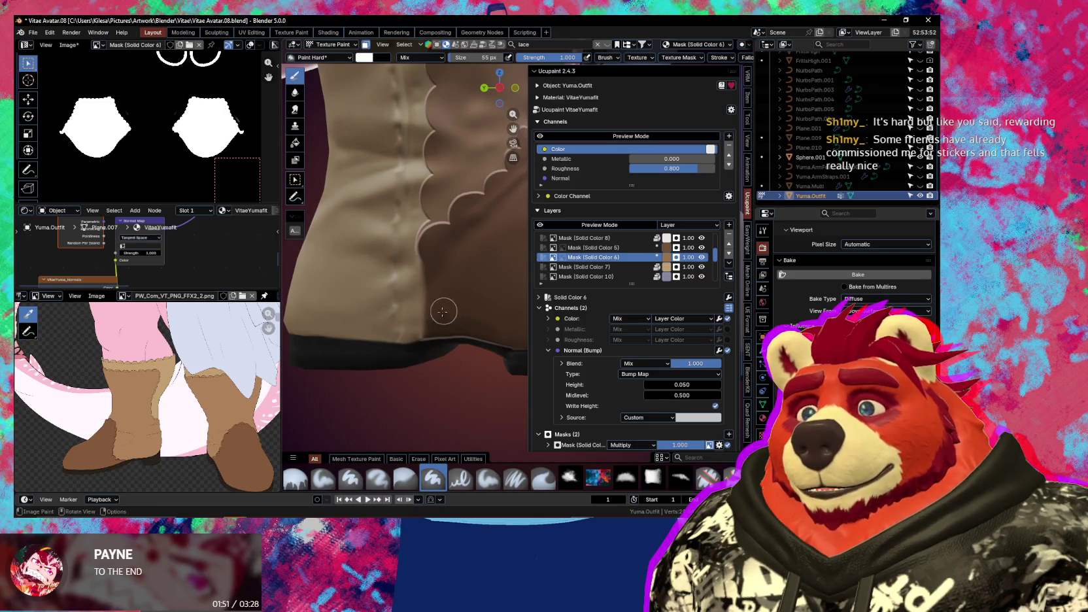
Zoom in on the boot toe and shrink the brush to 39 px
middle_drag(434, 311, 428, 300)
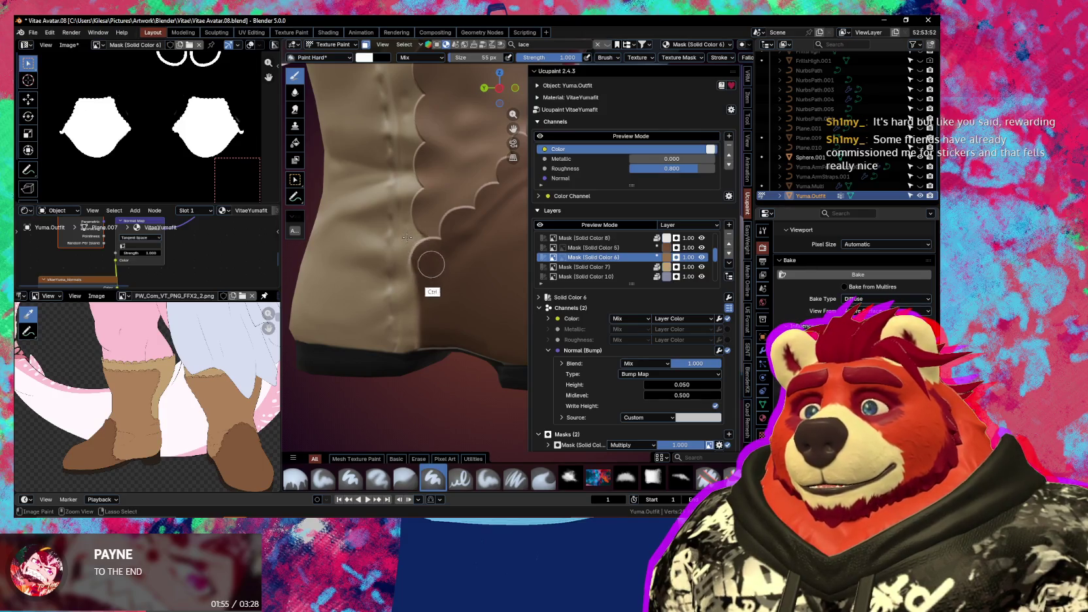
key(n)
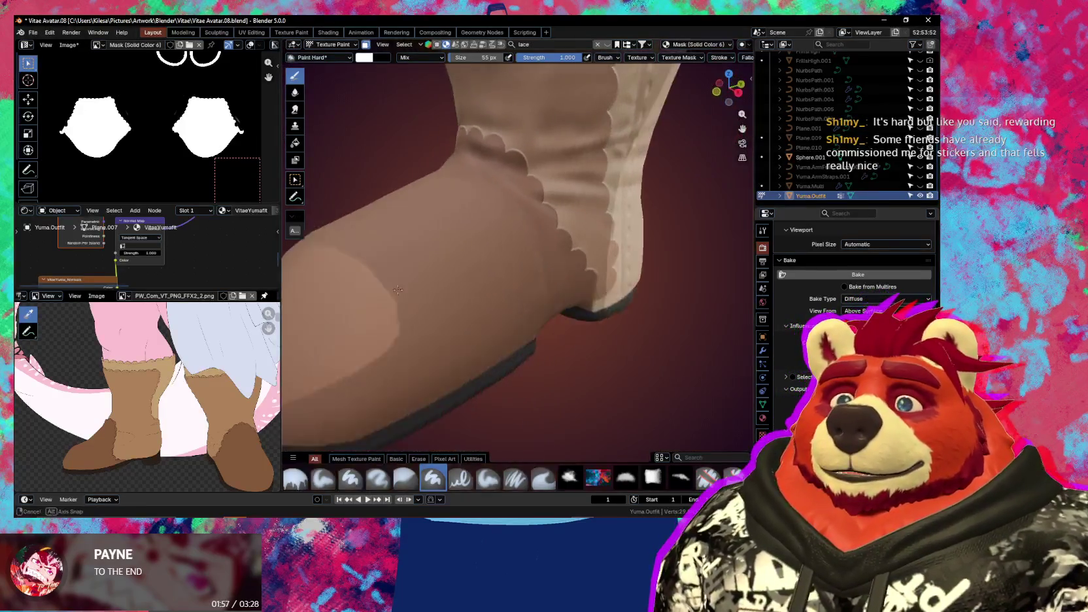
mouse_move(407, 238)
middle_down()
mouse_move(498, 303)
mouse_move(571, 292)
middle_up()
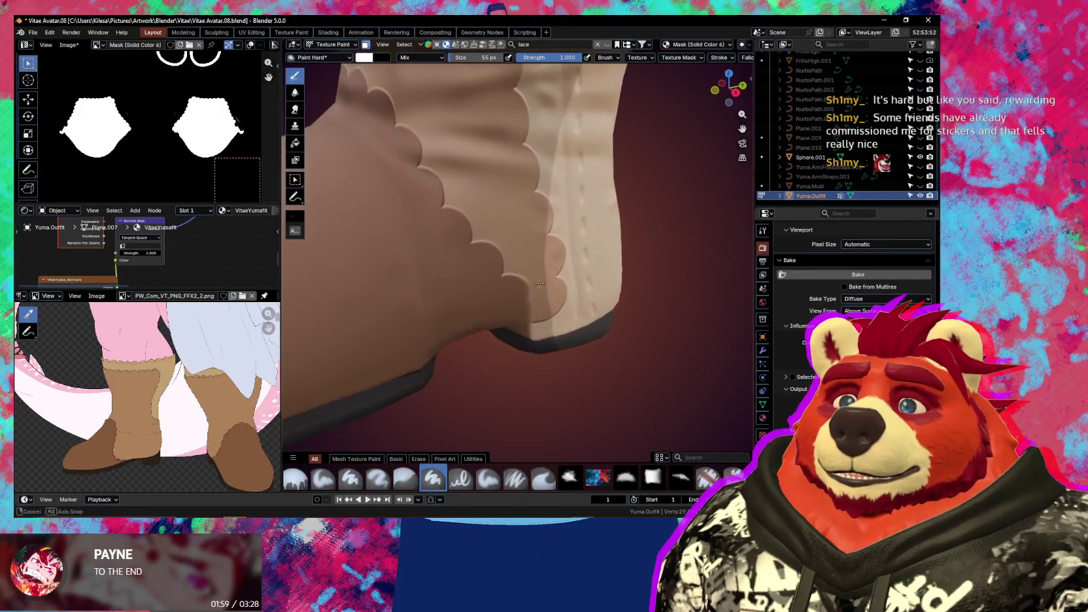
click(571, 292)
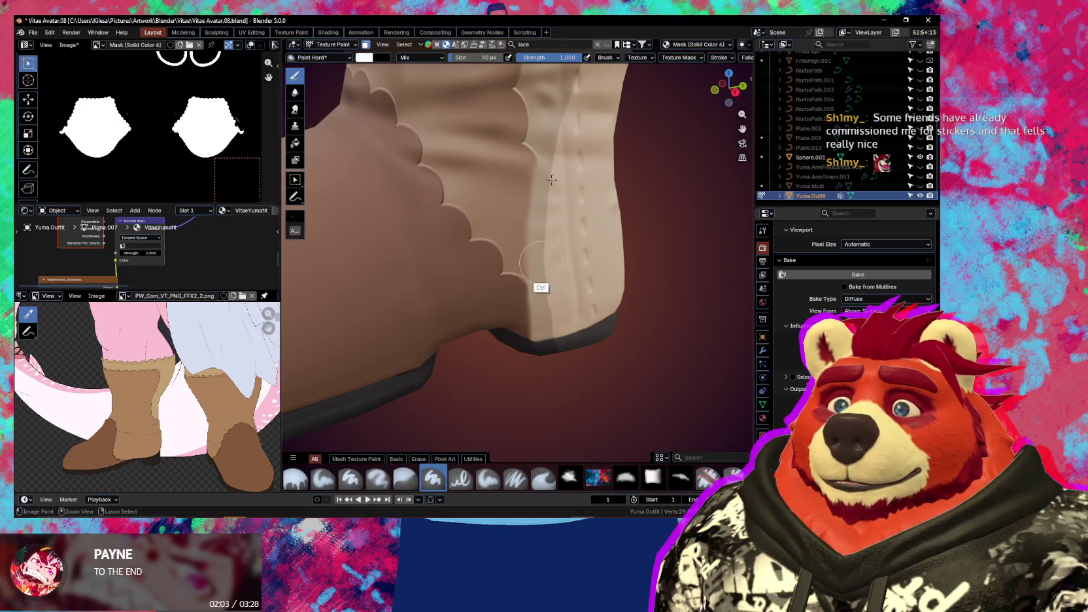
key(f)
click(523, 168)
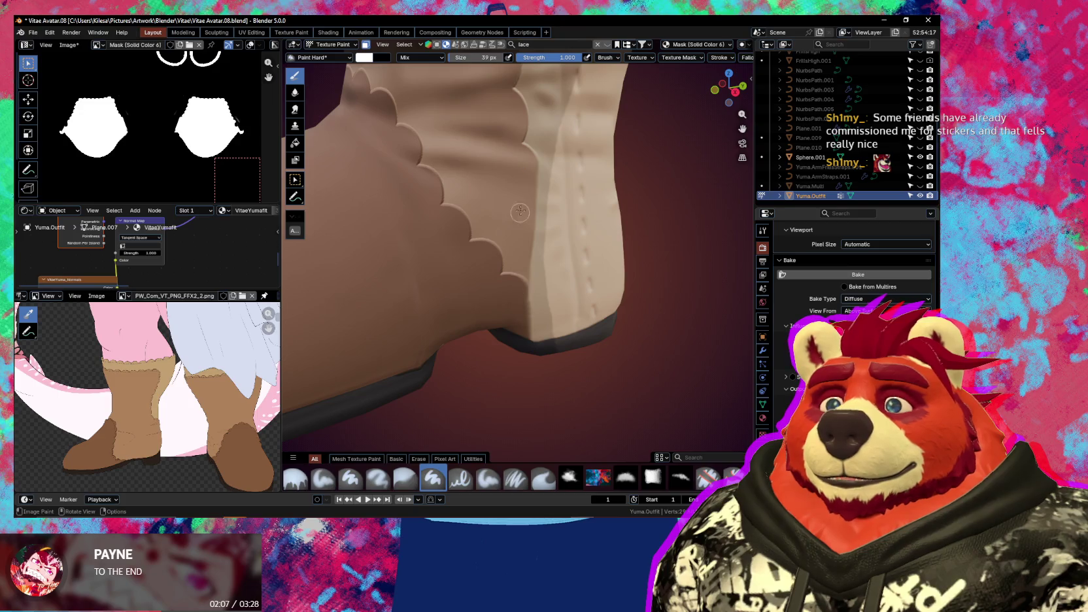
scroll(519, 202, down, 6)
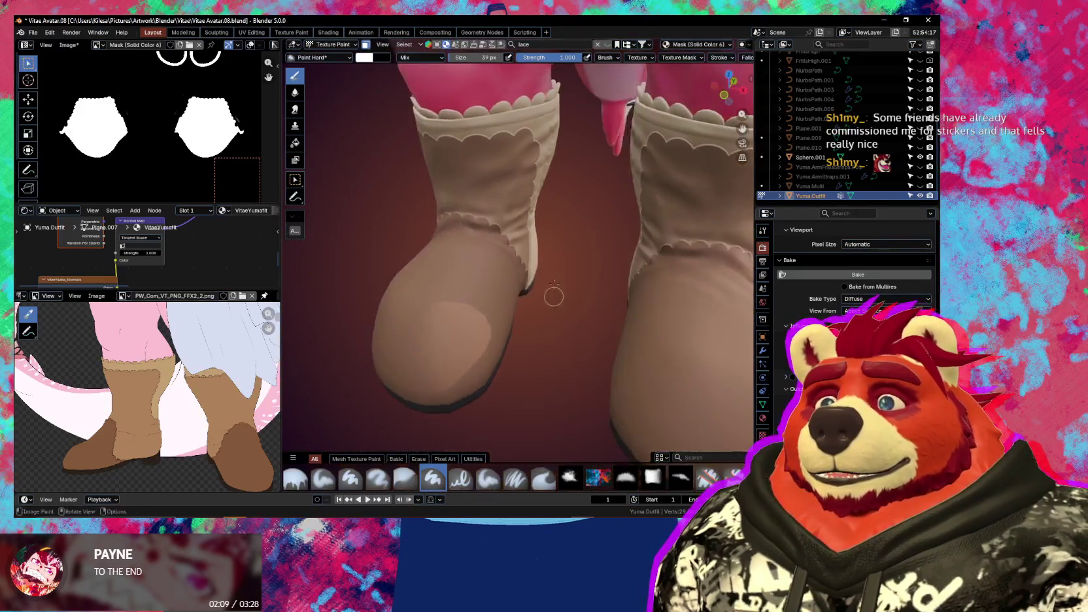
Orbit and zoom around both boots to check them from below, the side and the front
middle_drag(553, 296, 607, 275)
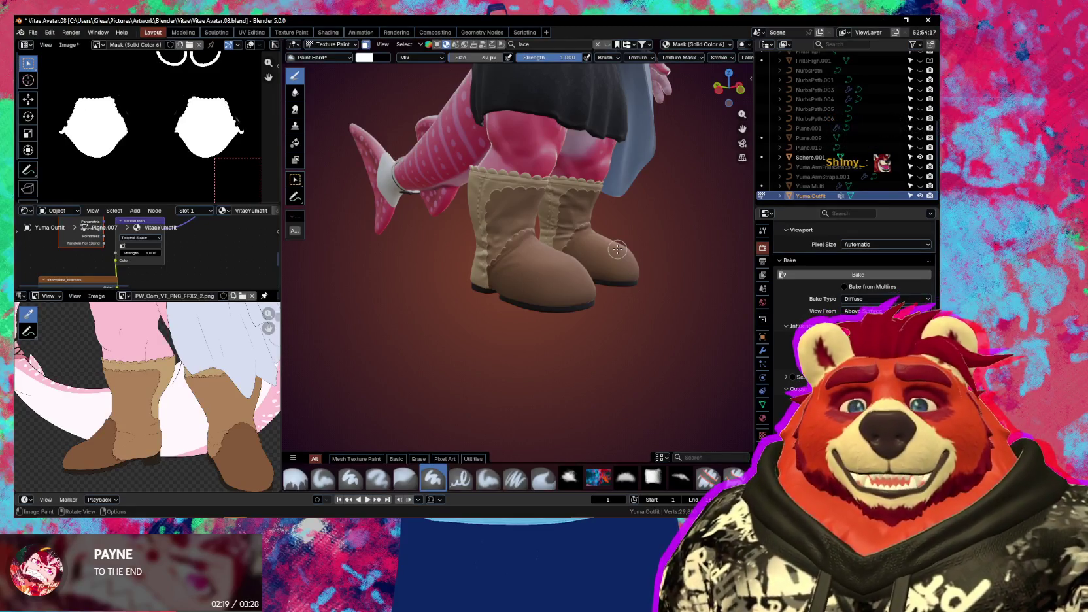
scroll(617, 250, up, 3)
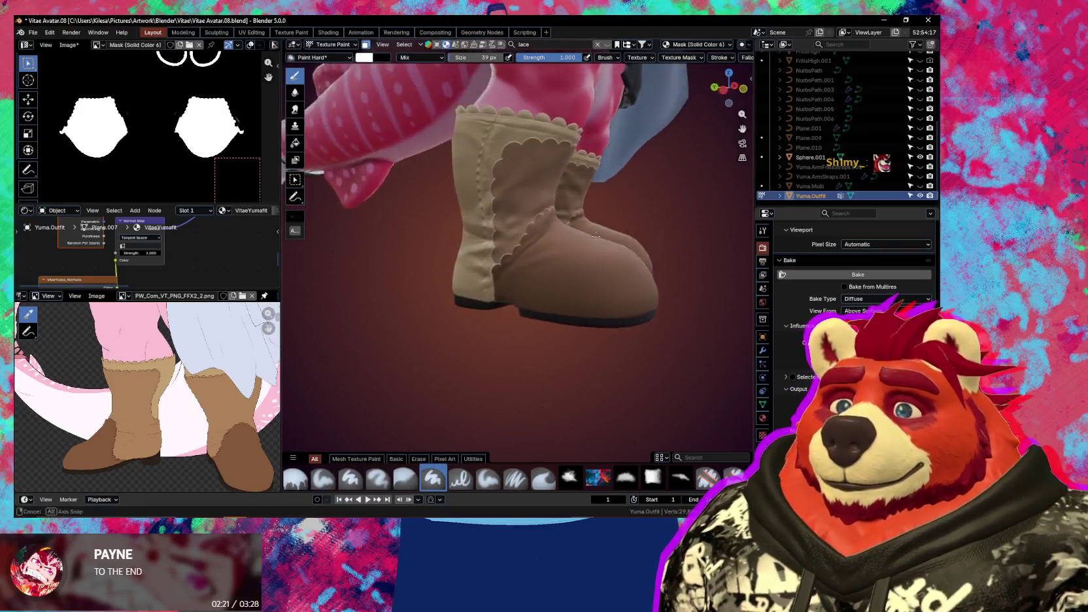
scroll(589, 282, up, 2)
scroll(587, 285, down, 3)
mouse_move(587, 285)
middle_down()
mouse_move(618, 310)
mouse_move(732, 294)
middle_up()
middle_drag(656, 297, 607, 335)
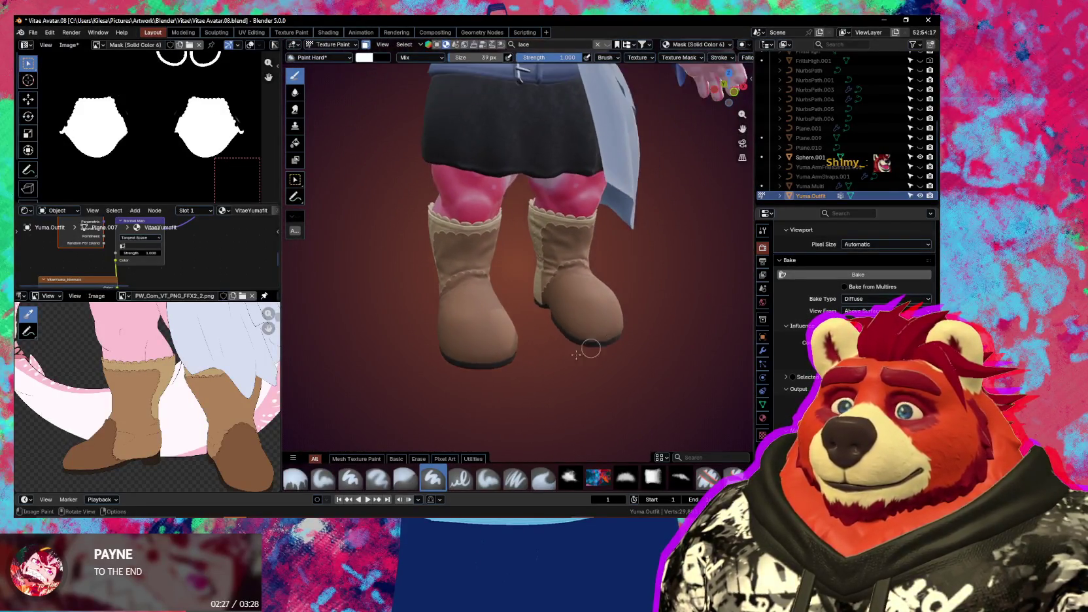
scroll(574, 295, up, 2)
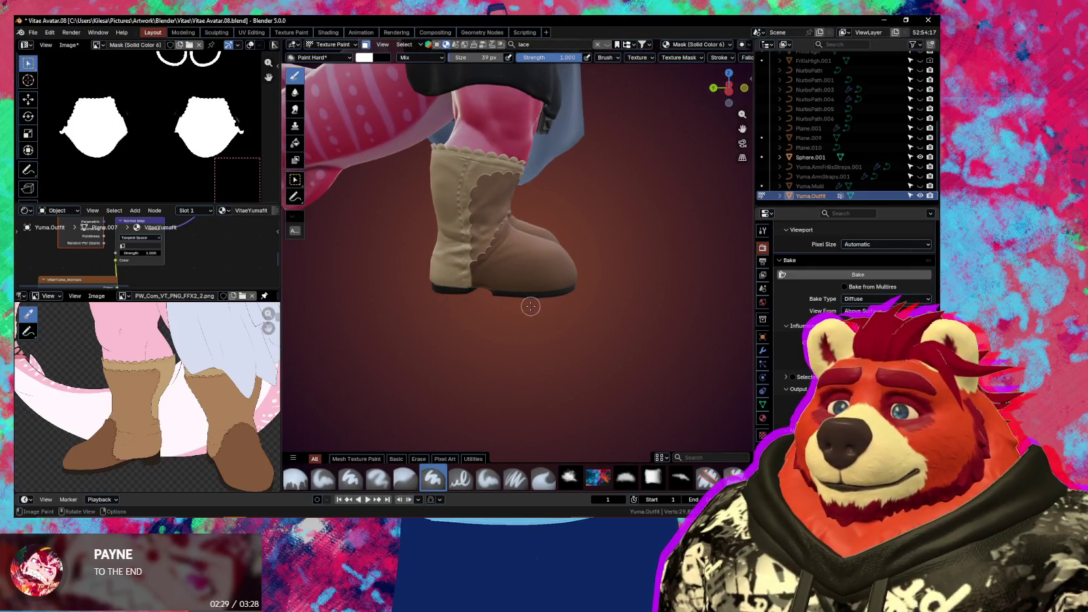
middle_drag(530, 306, 415, 313)
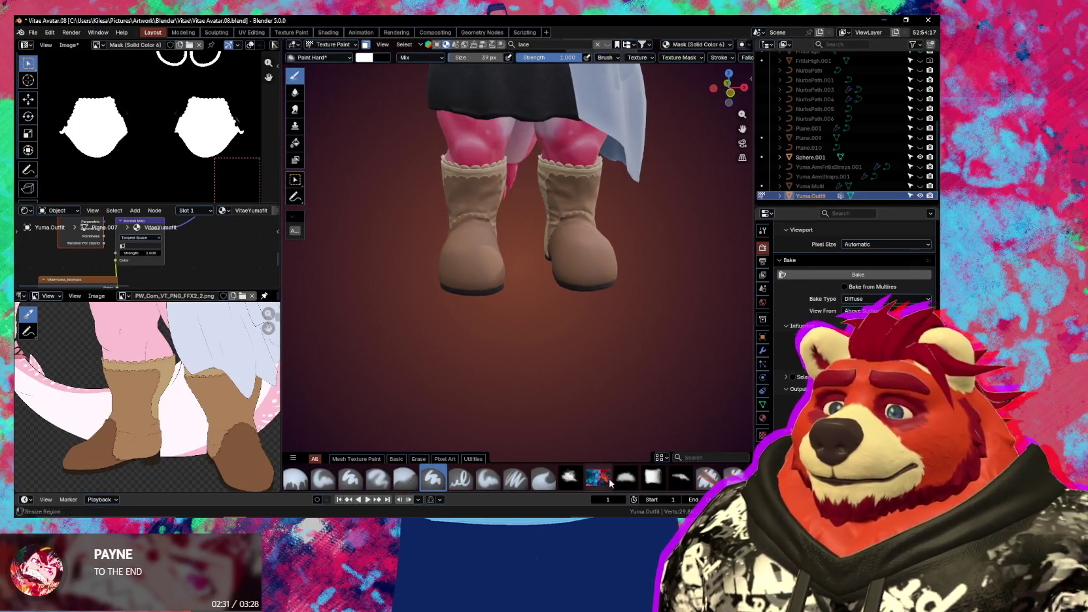
key(alt+Tab)
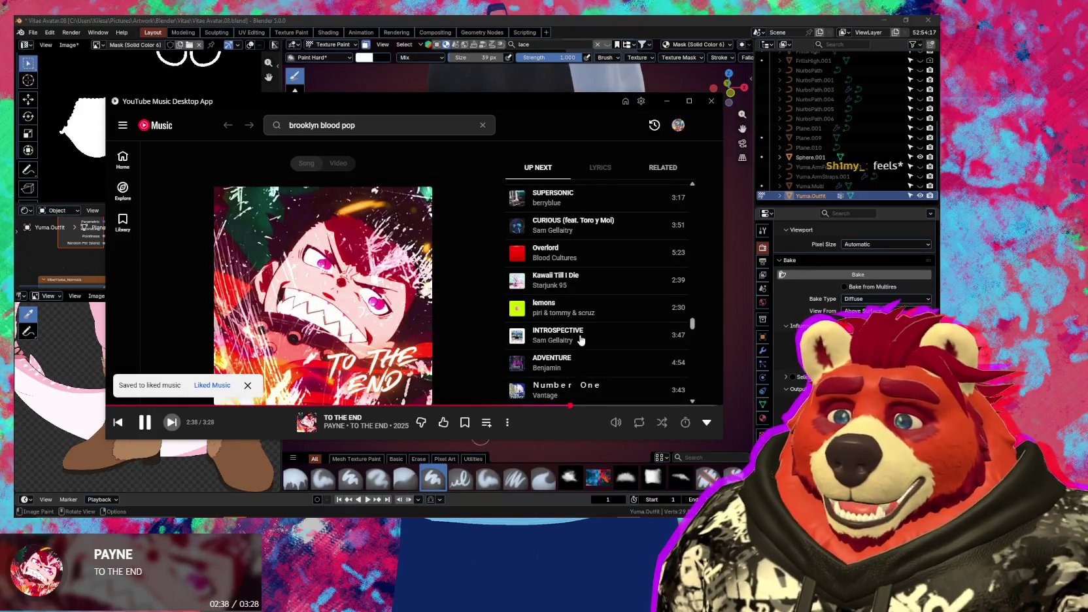
Move YouTube Music on to MACROSS 82-99's 'Sunset' and return to the boot in Blender
click(171, 421)
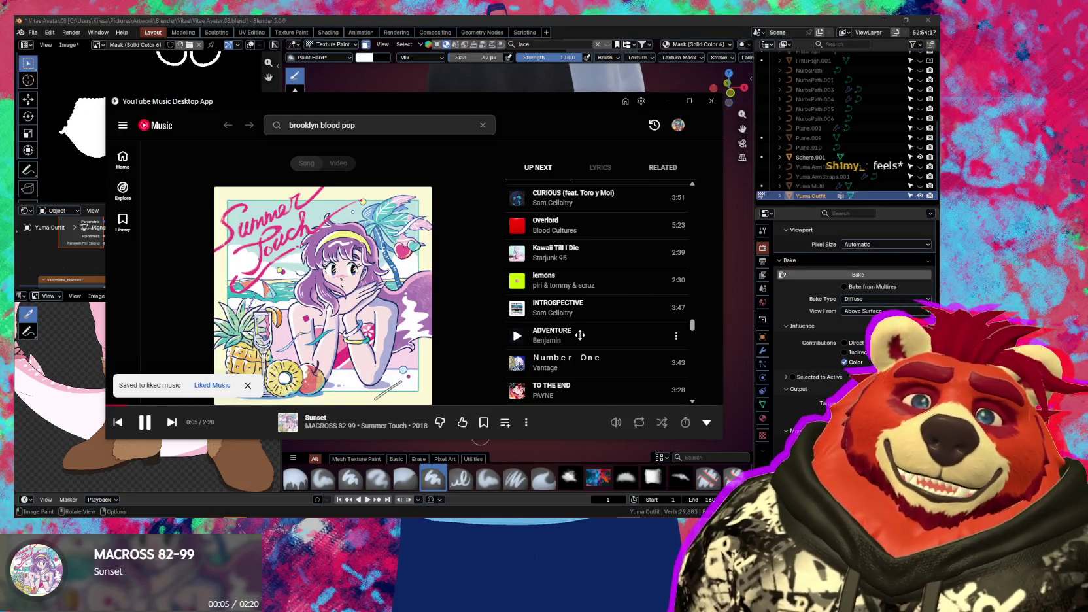
click(559, 19)
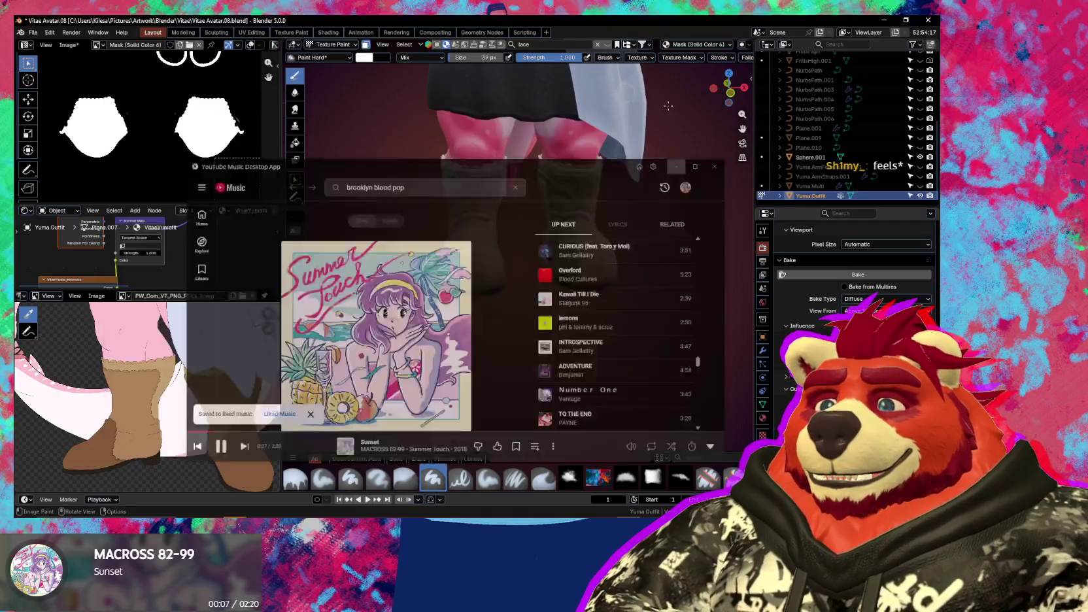
mouse_move(511, 215)
middle_down()
mouse_move(596, 223)
mouse_move(544, 320)
middle_up()
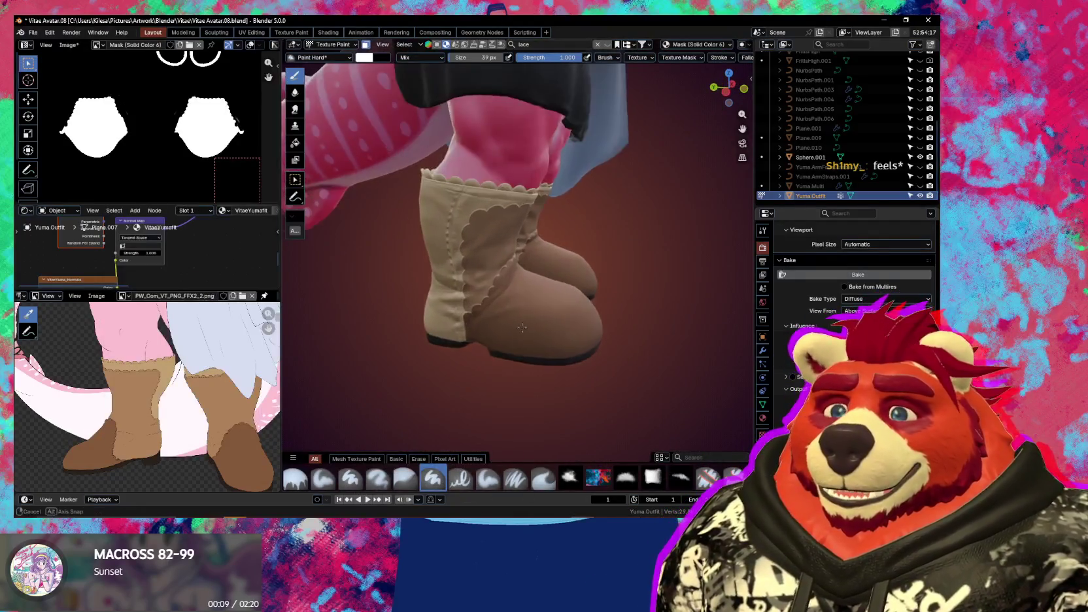
scroll(545, 321, up, 2)
scroll(538, 312, up, 1)
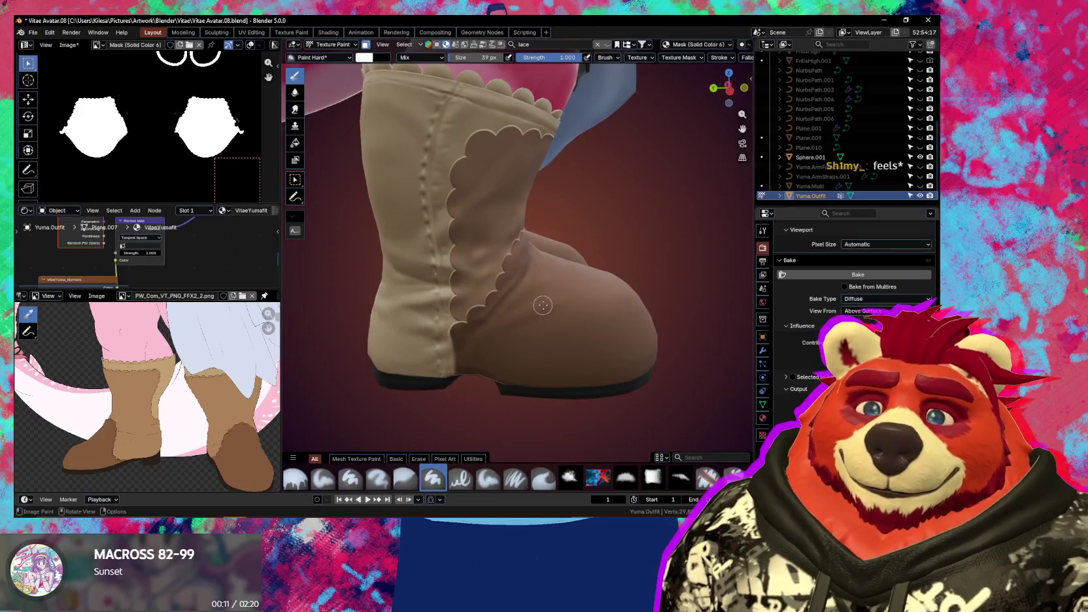
scroll(543, 306, down, 3)
mouse_move(543, 320)
middle_down()
mouse_move(385, 314)
mouse_move(574, 324)
middle_up()
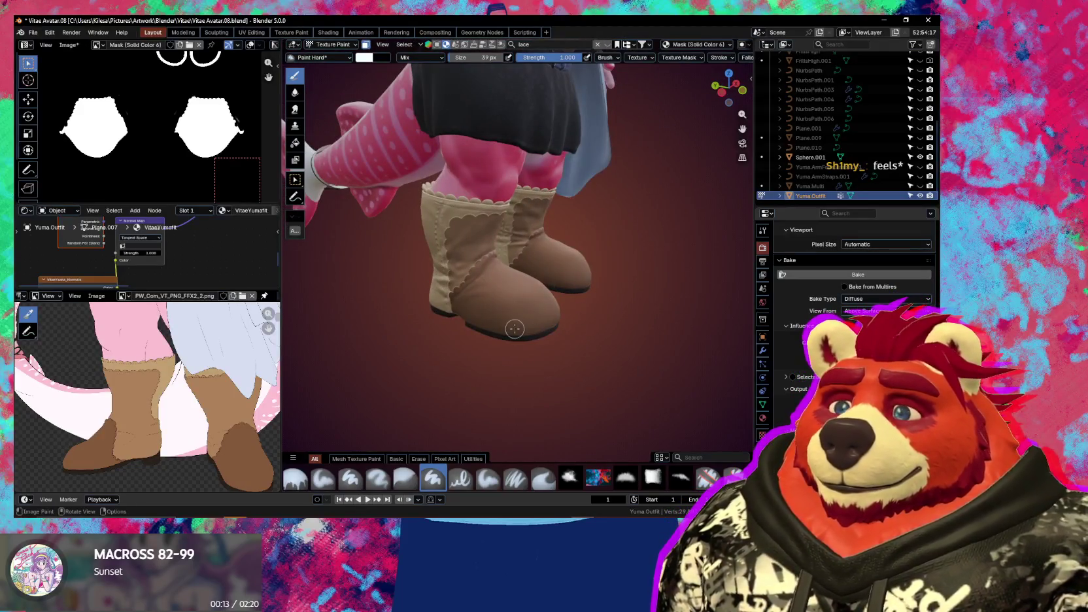
middle_drag(504, 330, 559, 329)
middle_drag(520, 319, 504, 320)
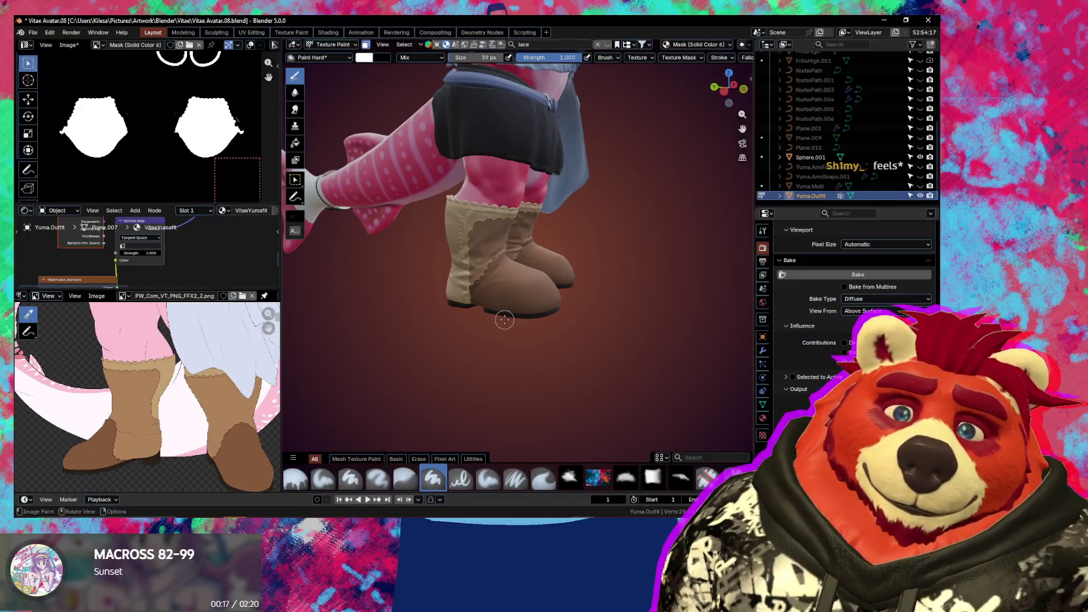
scroll(502, 318, up, 4)
scroll(502, 317, up, 2)
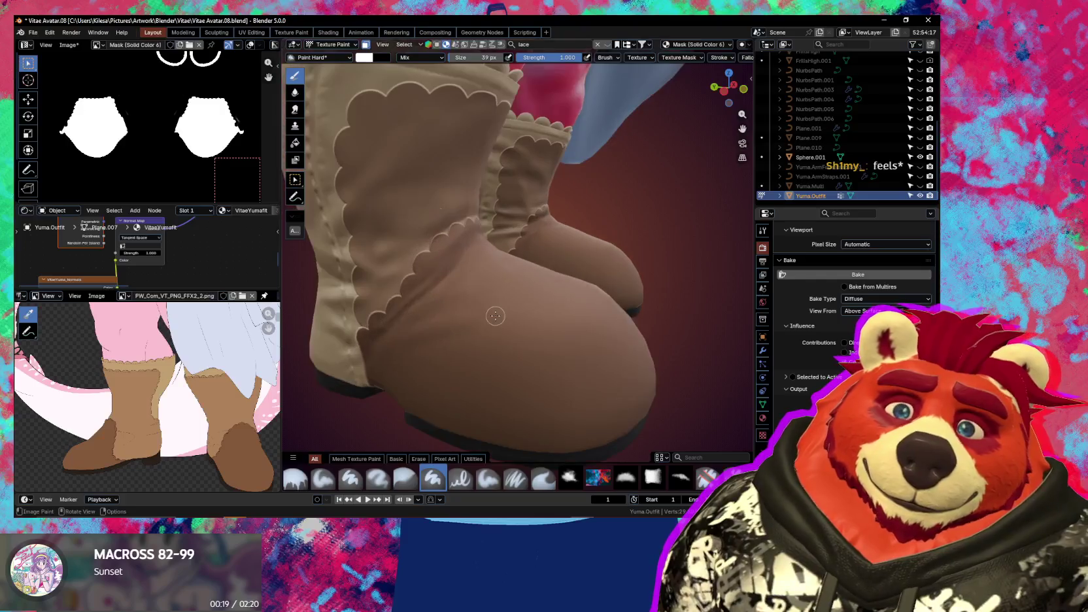
scroll(502, 318, up, 2)
middle_drag(501, 317, 516, 303)
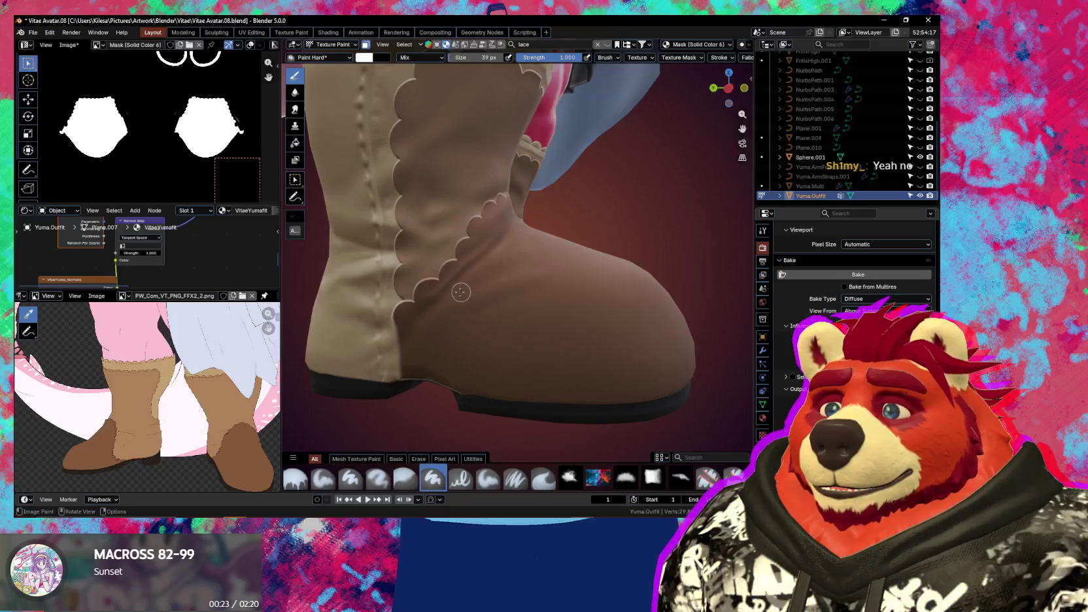
scroll(458, 291, up, 2)
scroll(467, 330, up, 2)
middle_drag(471, 333, 466, 323)
key(n)
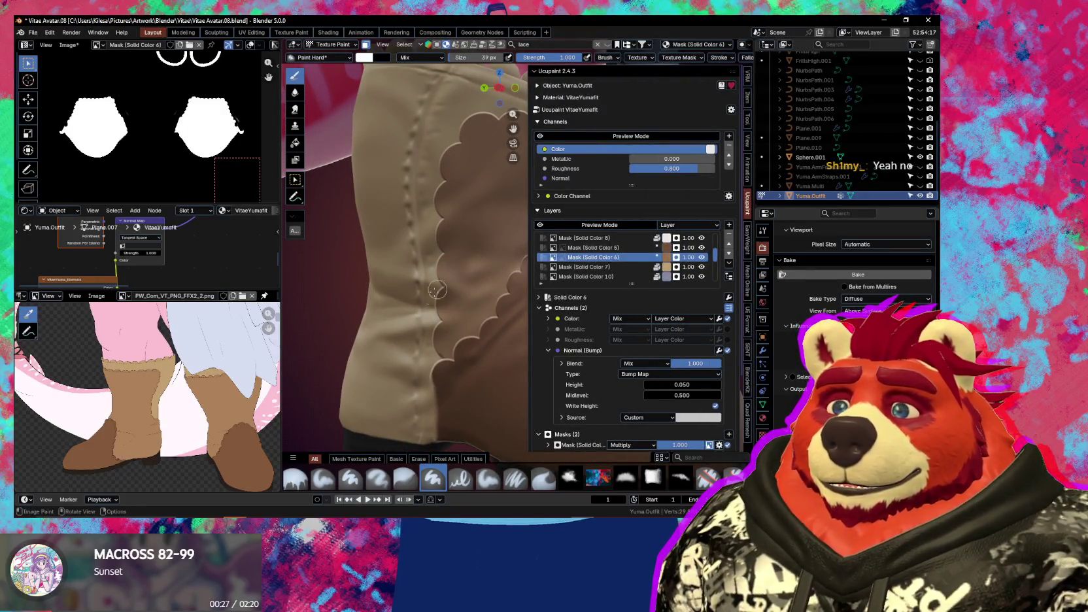
key(n)
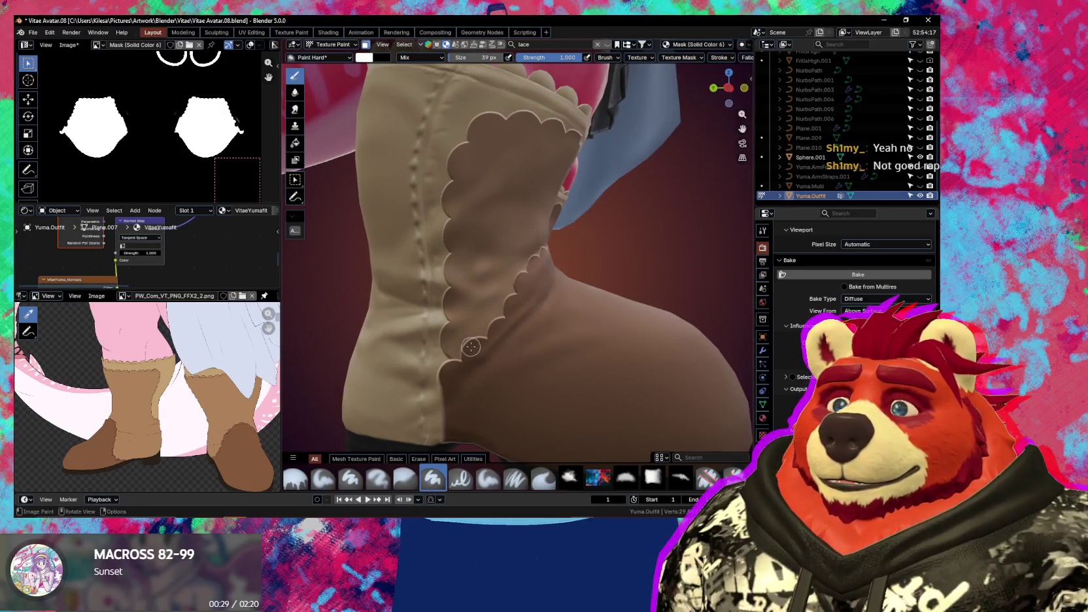
middle_drag(469, 347, 481, 318)
key(f)
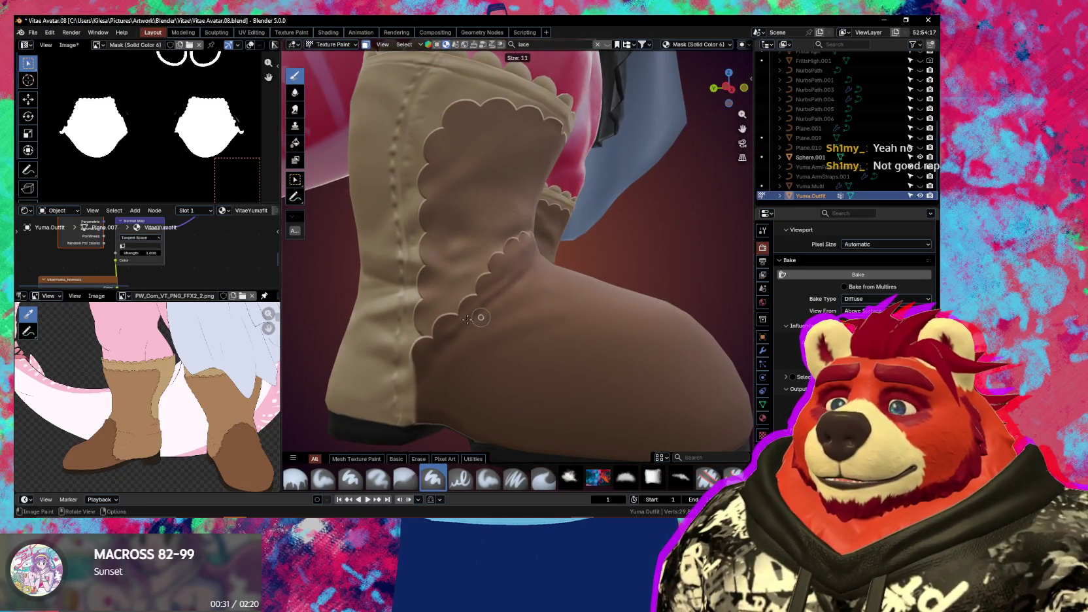
Set the brush to 9 px with a 0.35 dash ratio
click(466, 320)
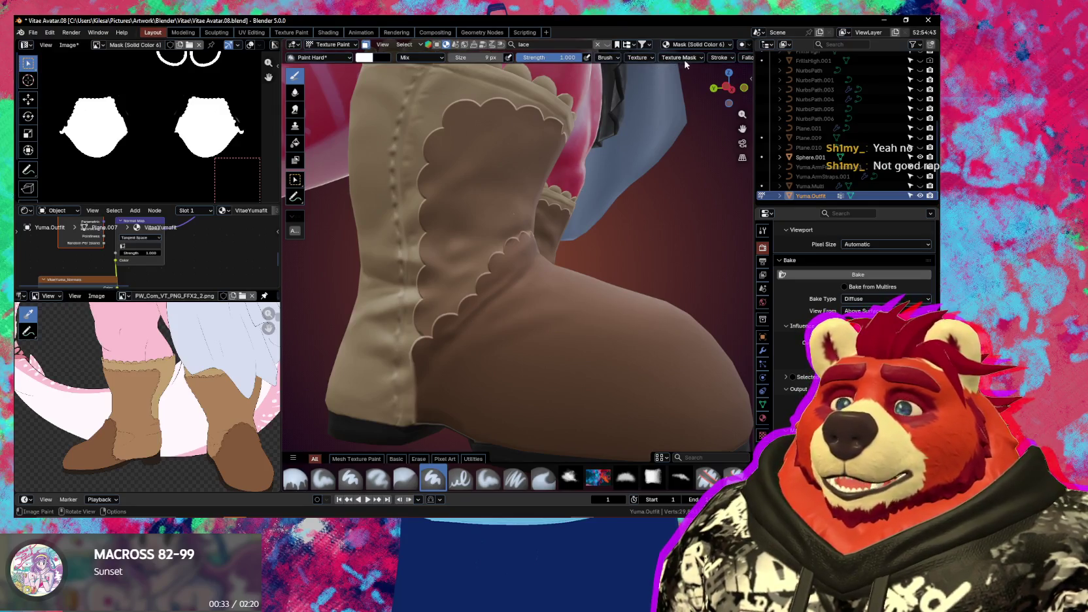
click(719, 57)
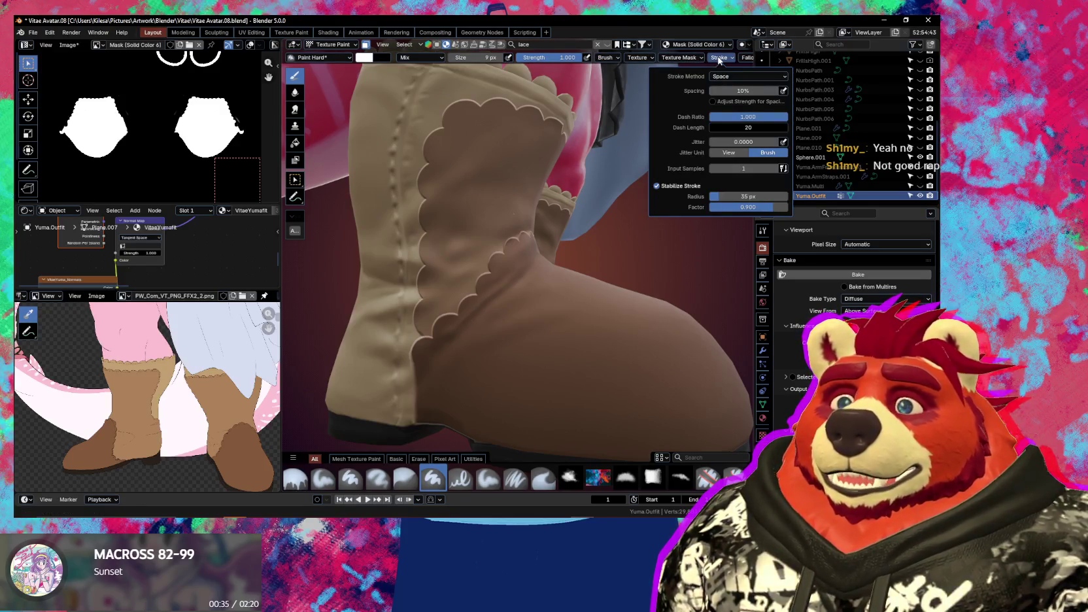
click(757, 119)
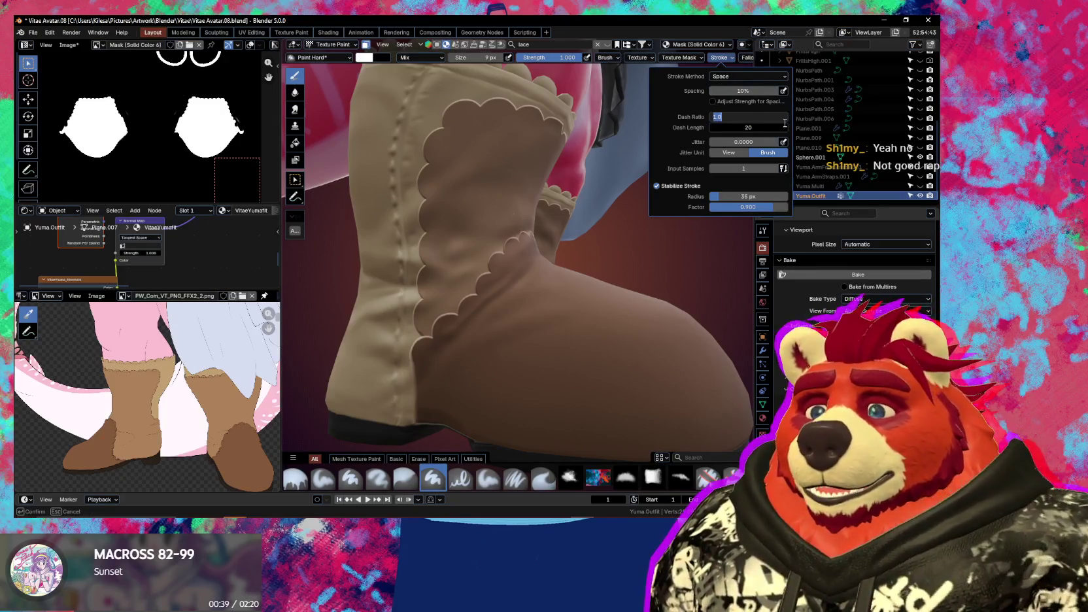
text(.35)
key(Return)
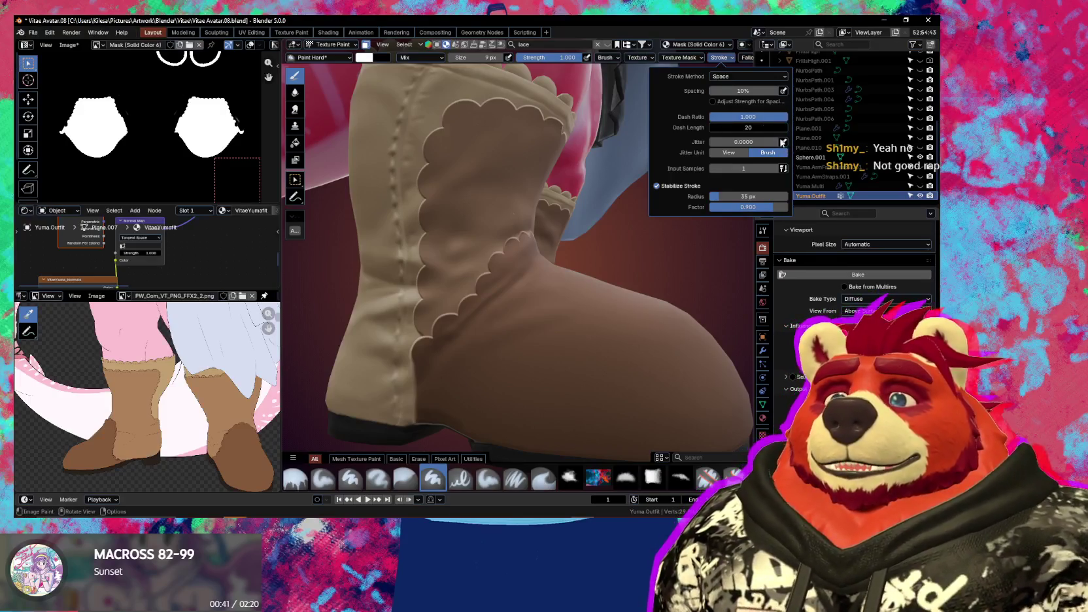
click(762, 118)
text(0.35)
key(Return)
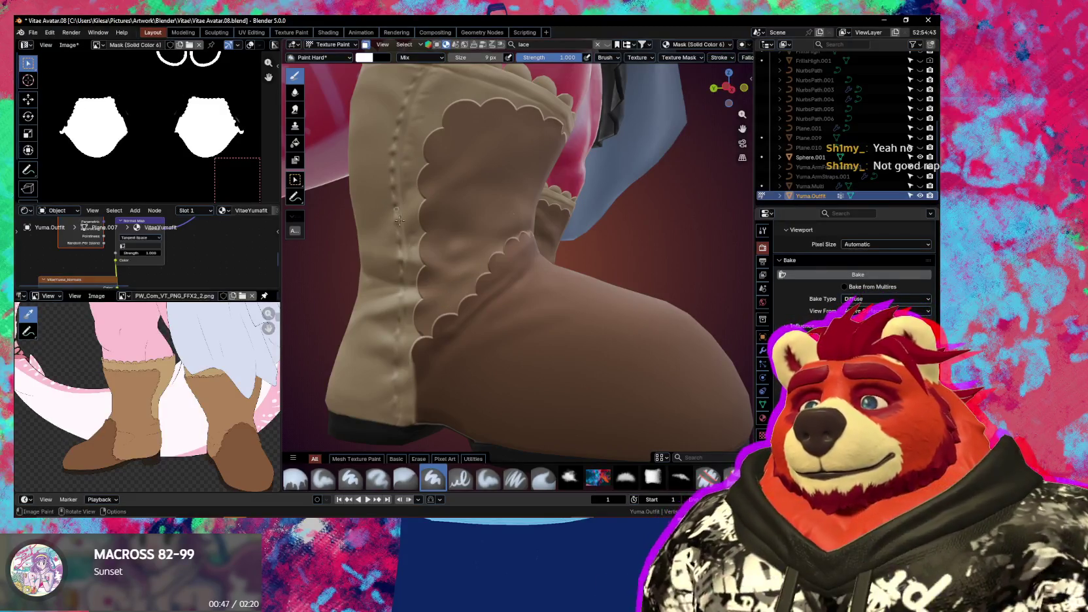
Swap the brush colours, set stroke spacing to 7%, and test dashed lines along the seam
key(x)
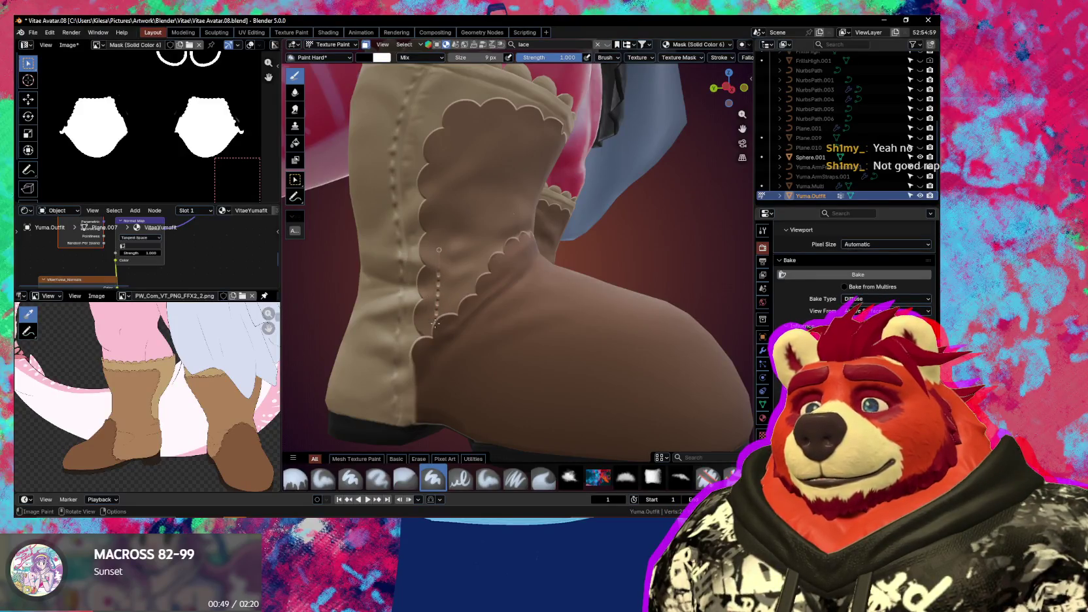
drag(438, 249, 443, 202)
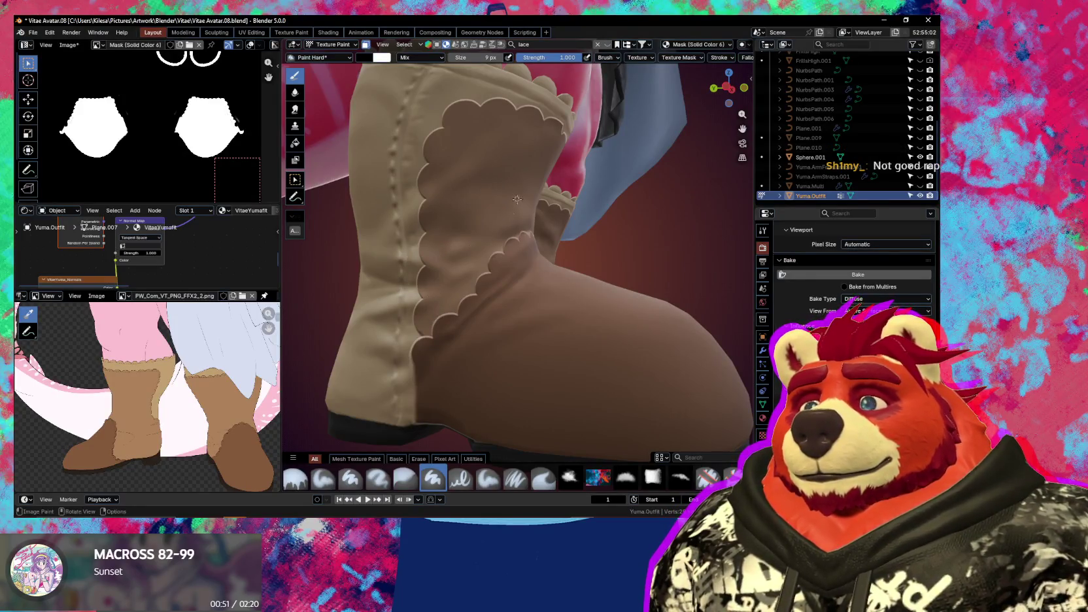
click(663, 58)
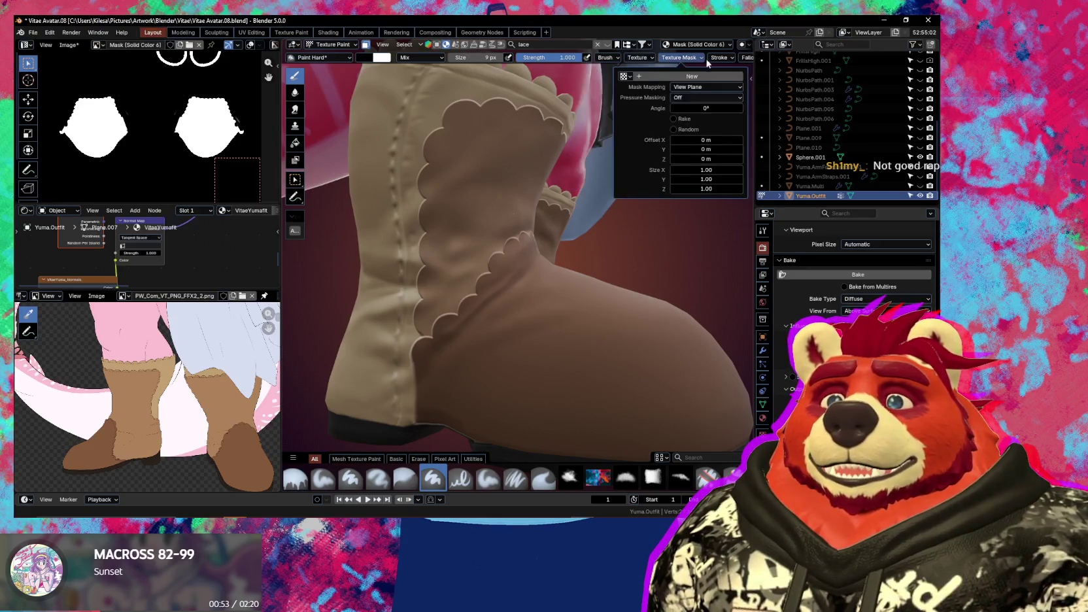
mouse_move(719, 57)
click(760, 91)
text(7)
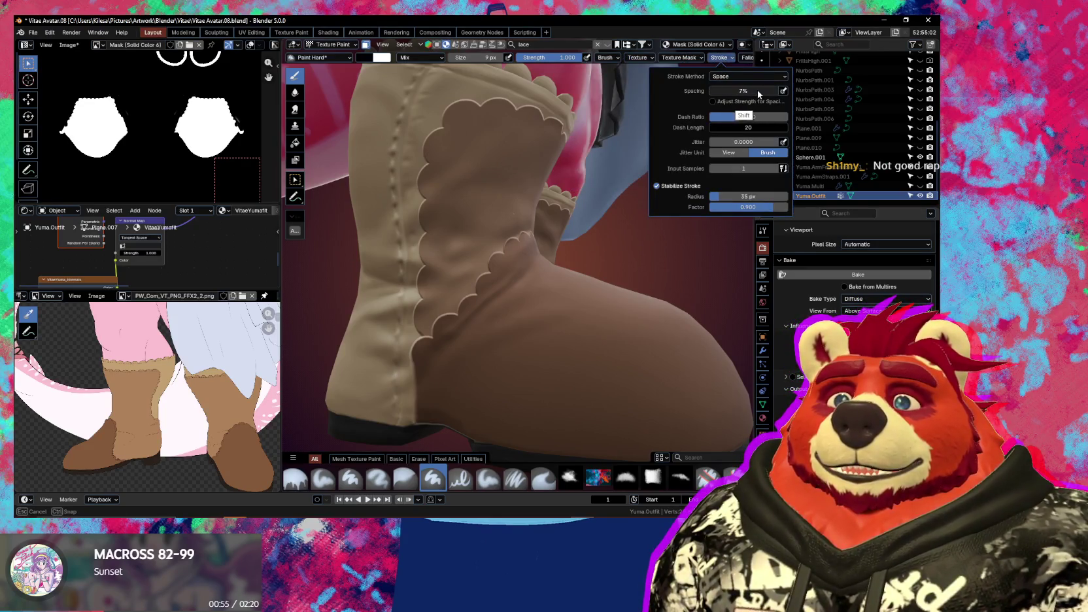
key(Return)
drag(448, 302, 431, 332)
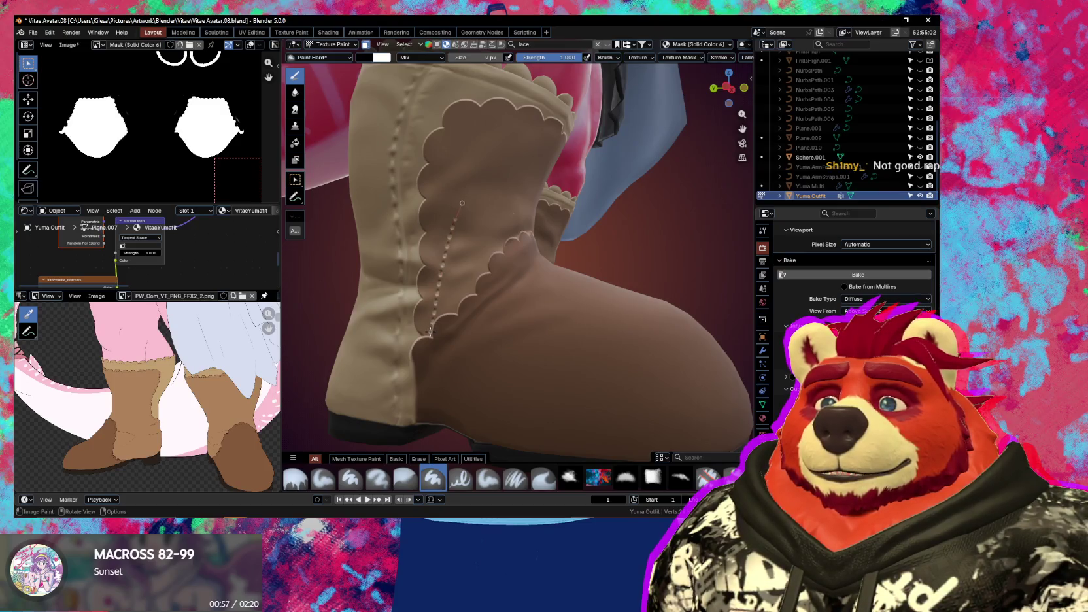
key(ctrl+z)
click(719, 57)
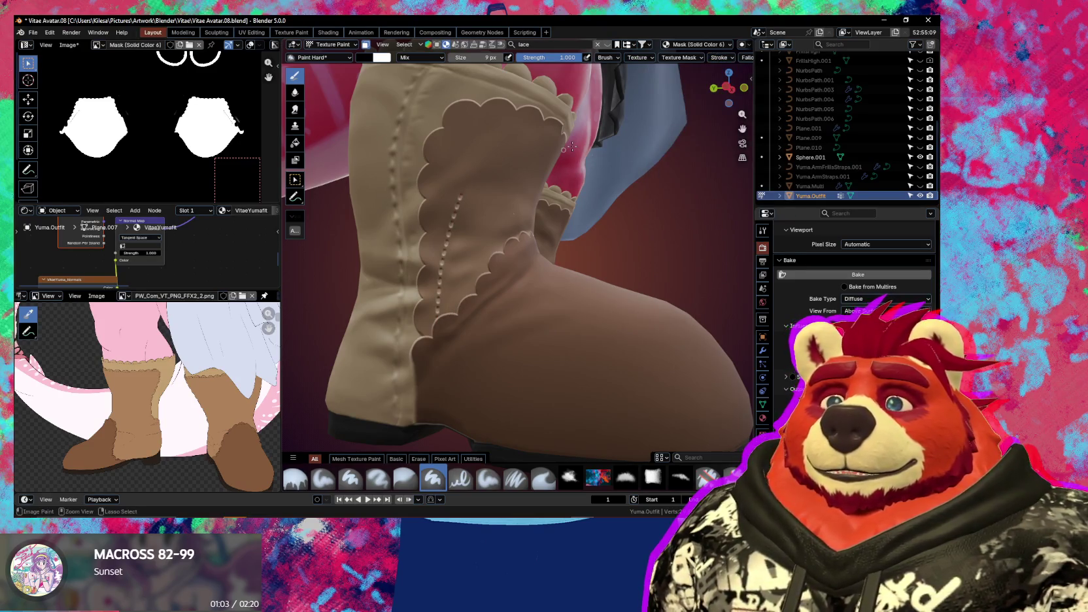
click(719, 58)
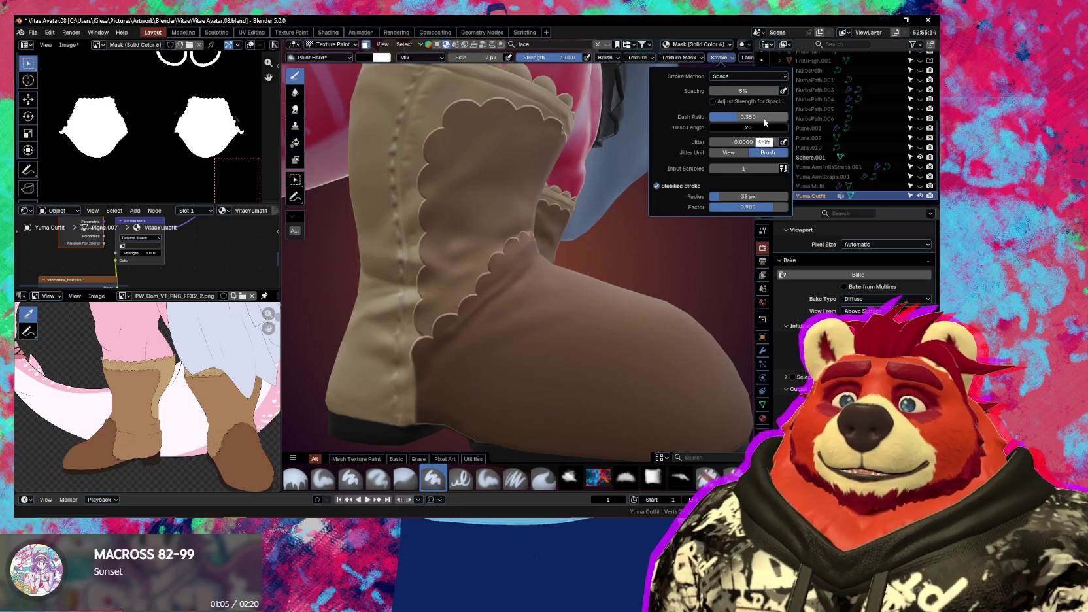
Lower the dash ratio to 0.295, set strength to 0.521, and settle on an 11 px brush
shift+drag(752, 117, 767, 121)
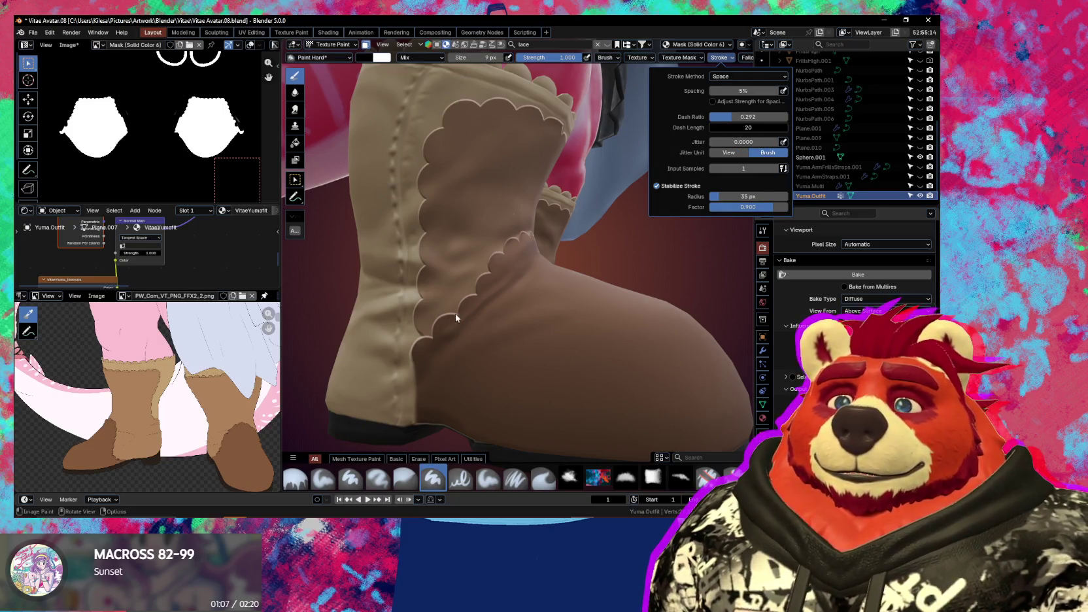
drag(435, 334, 434, 334)
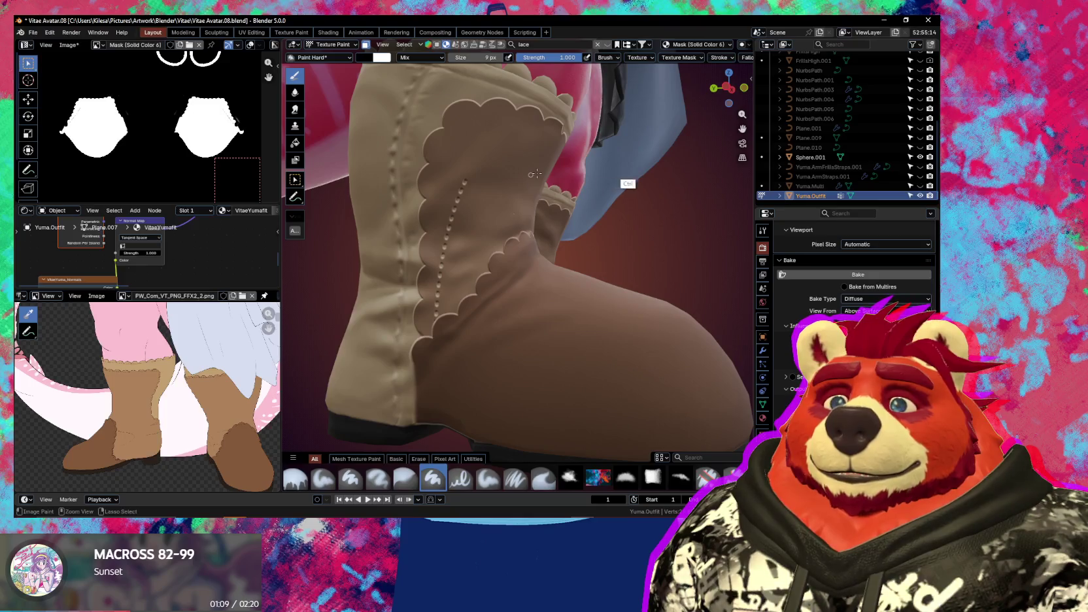
key(bracketright)
key(bracketright)
key(bracketright)
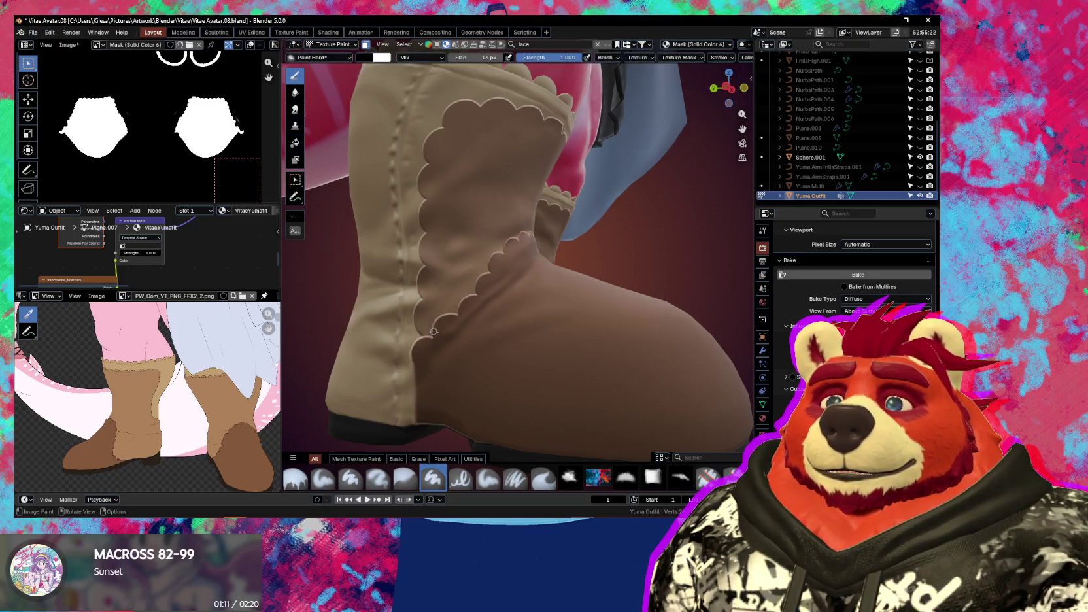
drag(433, 334, 434, 334)
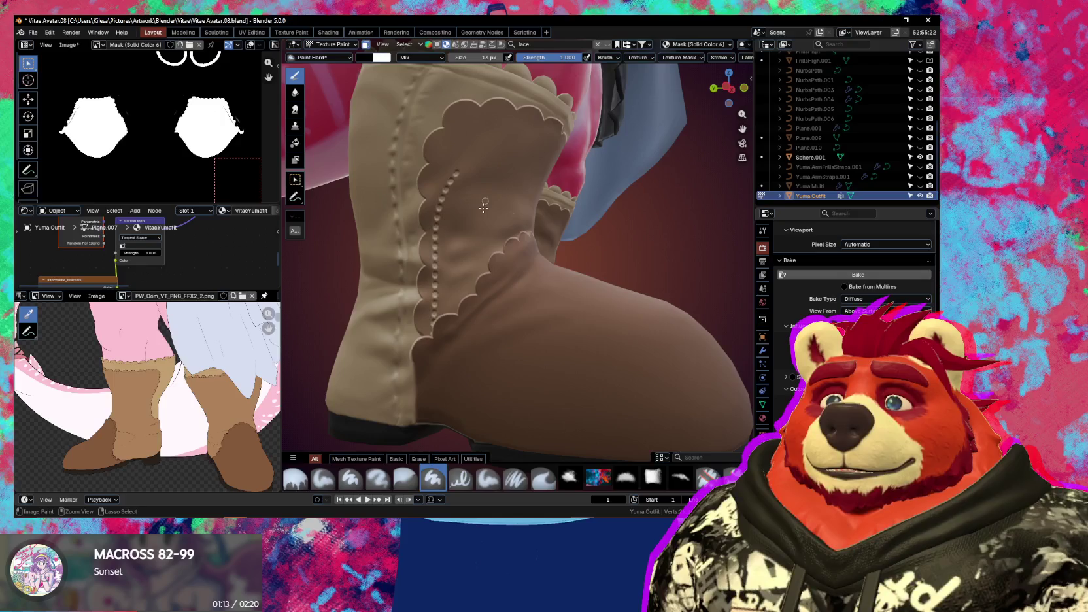
key(ctrl+z)
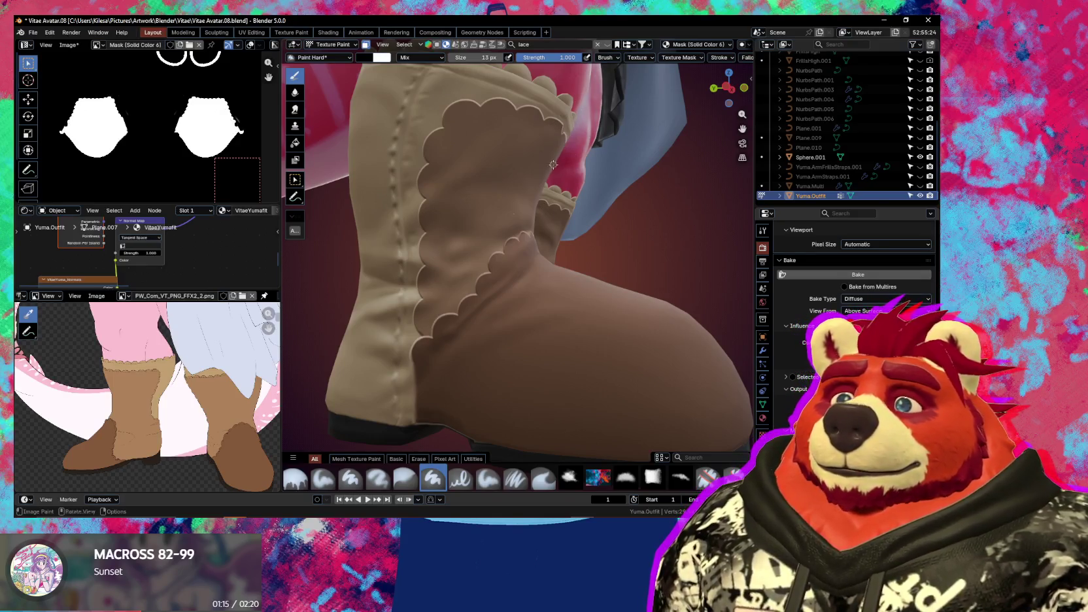
key(shift+f)
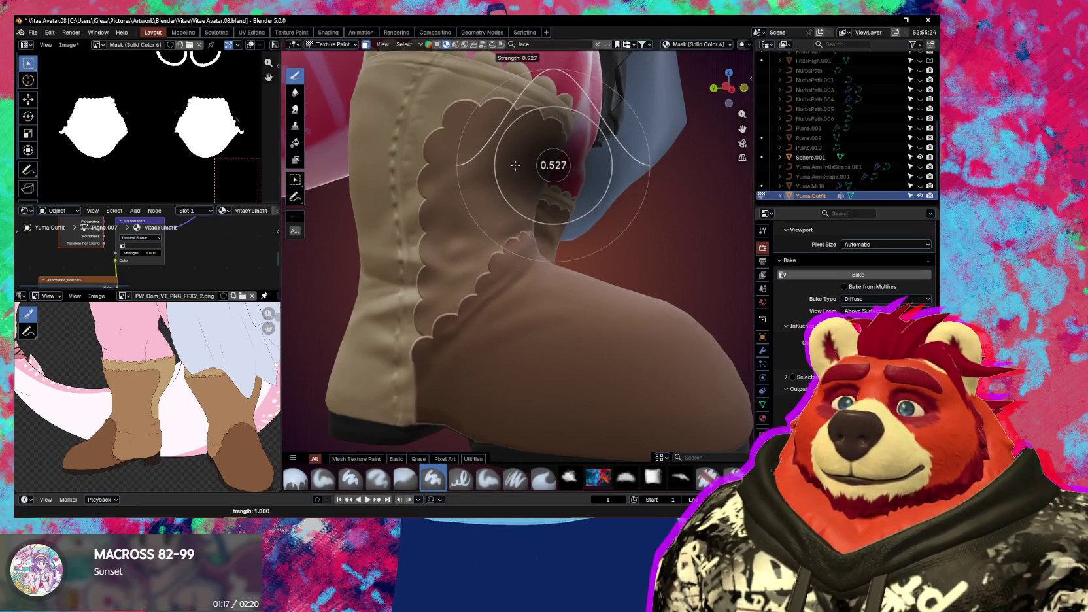
click(516, 165)
drag(440, 247, 436, 327)
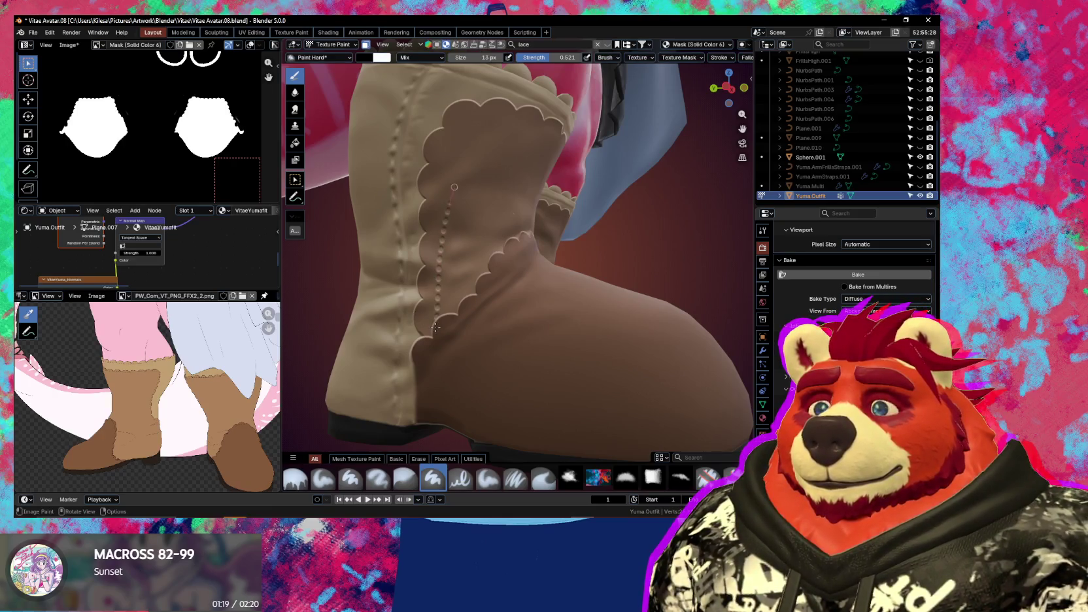
key(Escape)
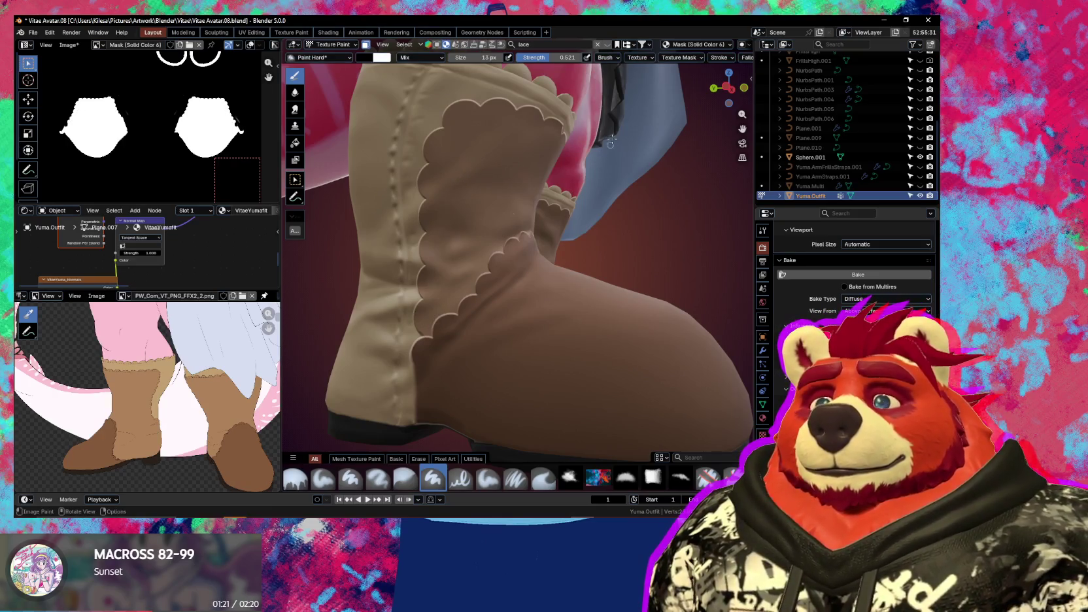
key(bracketleft)
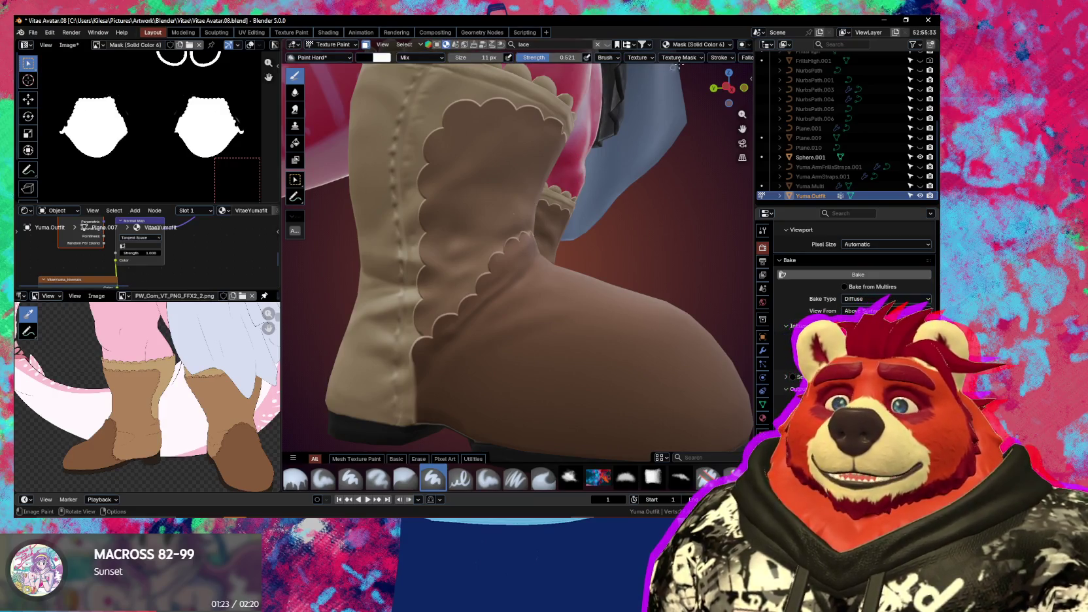
Set stroke spacing to 17% and paint dotted stitching along the scalloped seam
click(695, 60)
click(719, 58)
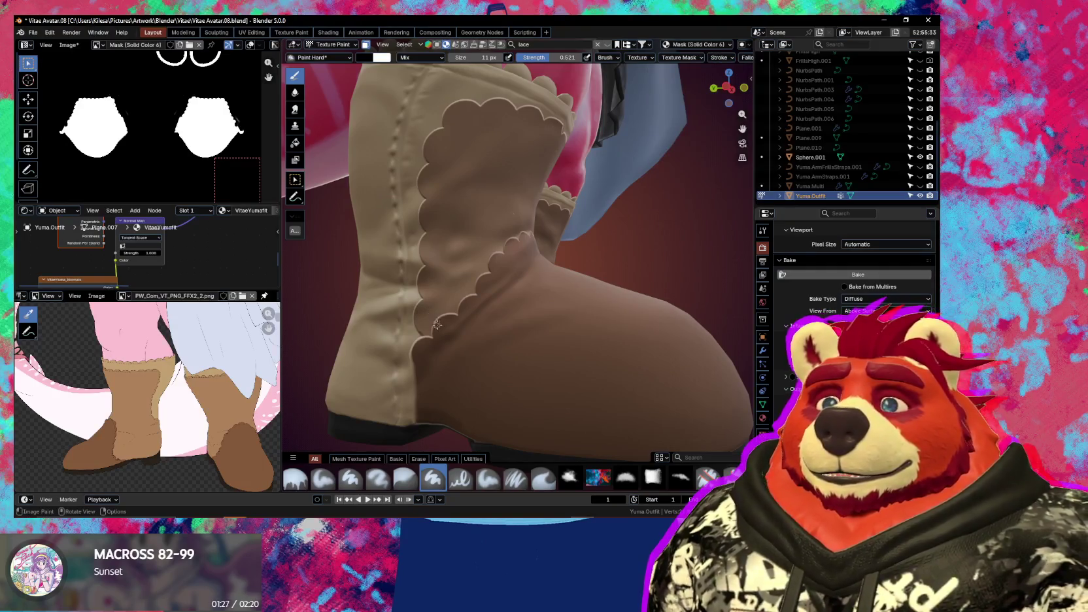
drag(438, 325, 551, 177)
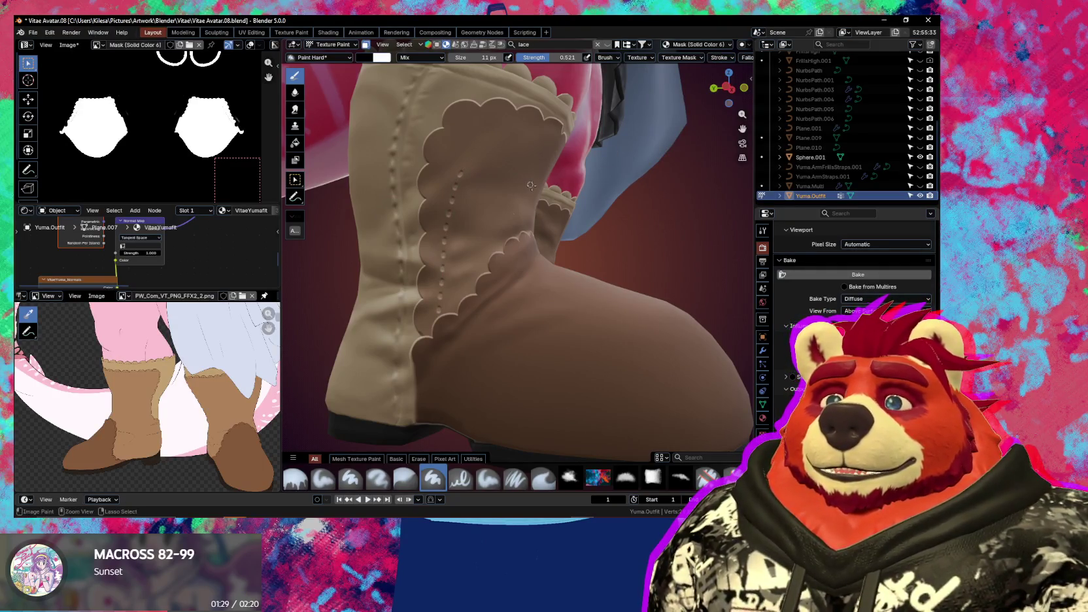
click(719, 57)
drag(741, 92, 743, 93)
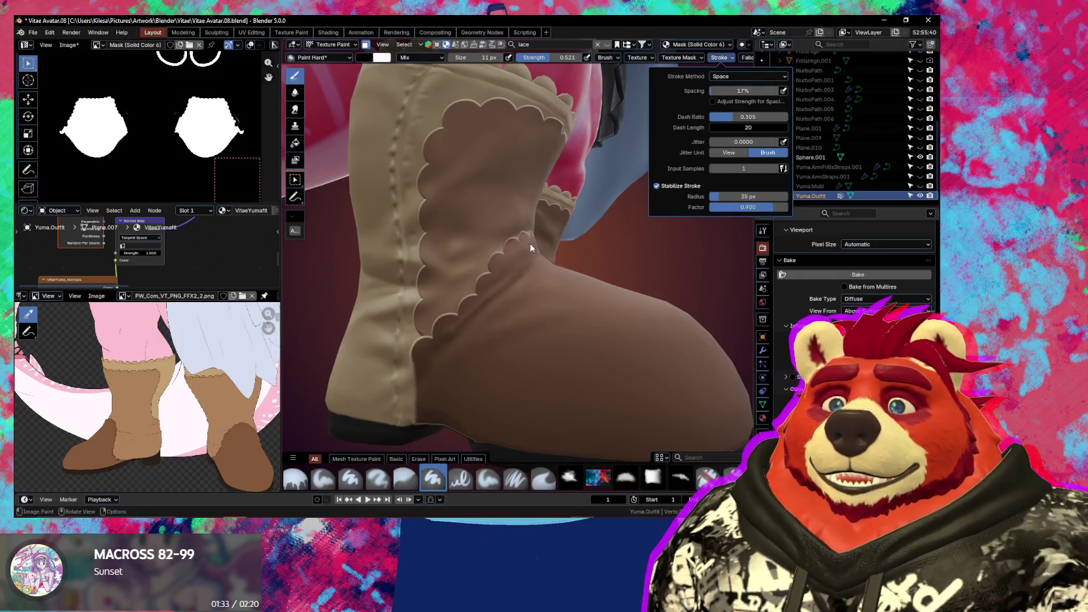
drag(434, 329, 434, 329)
key(ctrl)
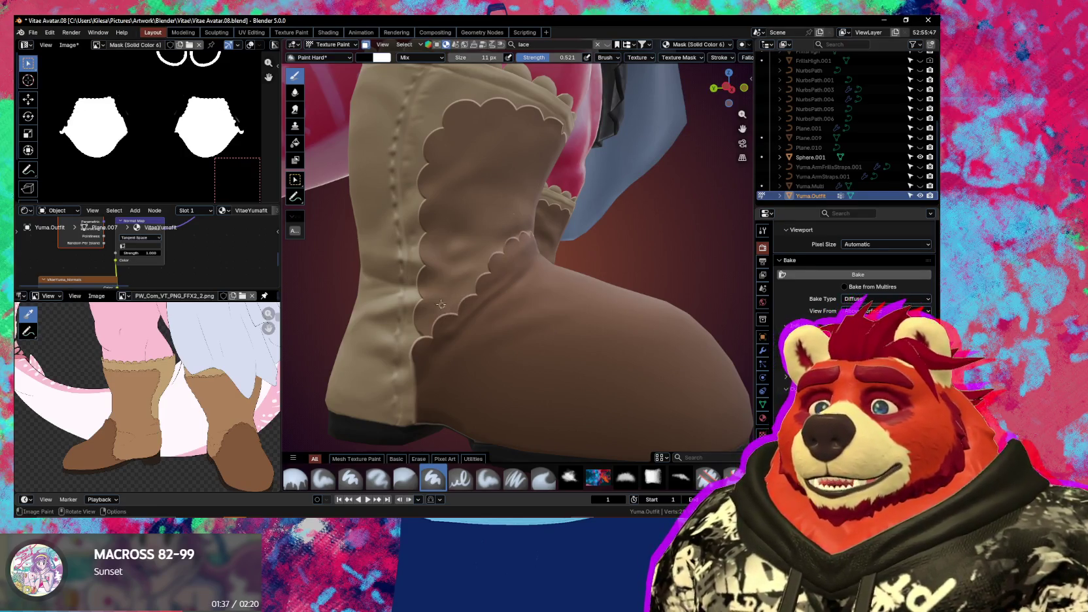
mouse_move(438, 332)
ctrl+mouse_down()
mouse_move(444, 241)
mouse_move(436, 335)
ctrl+mouse_up()
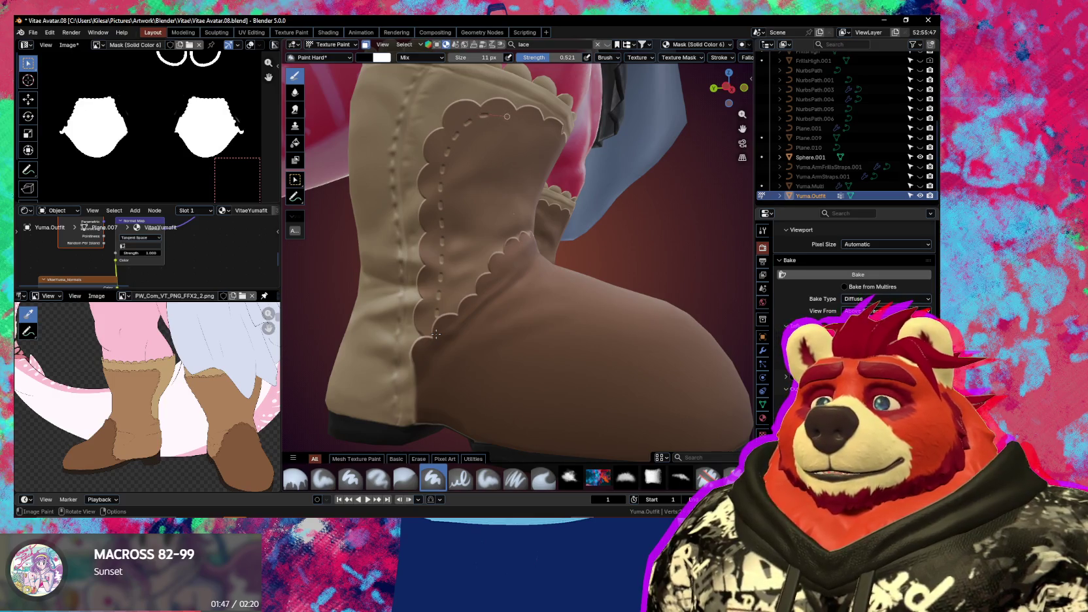
Stretch the dashed stitches along the scallop curve and paint another line up the front seam
drag(507, 116, 520, 121)
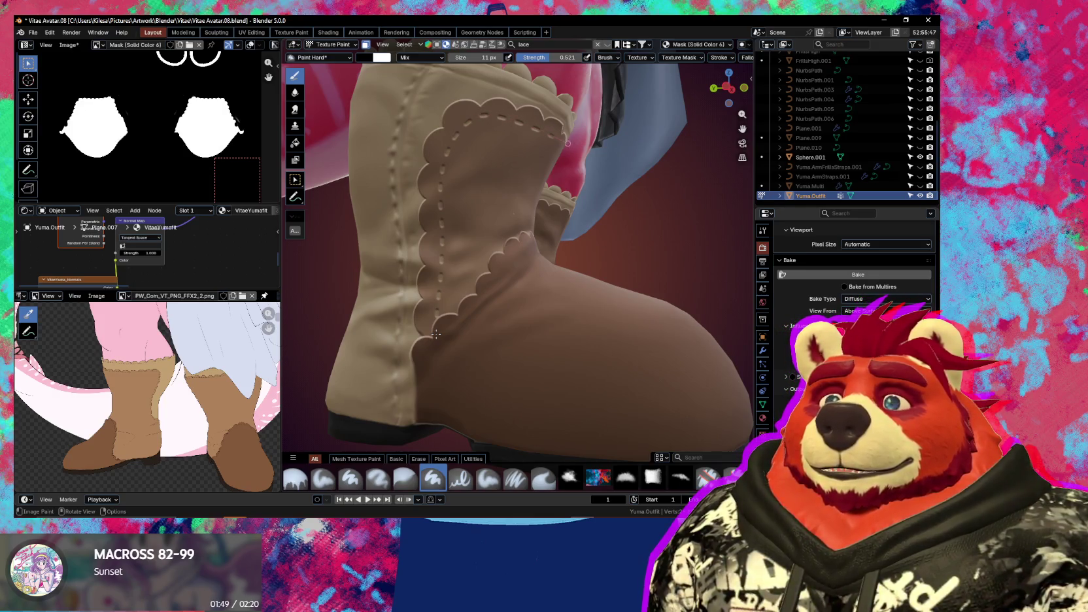
mouse_move(590, 138)
middle_down()
mouse_move(462, 222)
mouse_move(520, 223)
mouse_move(451, 355)
middle_up()
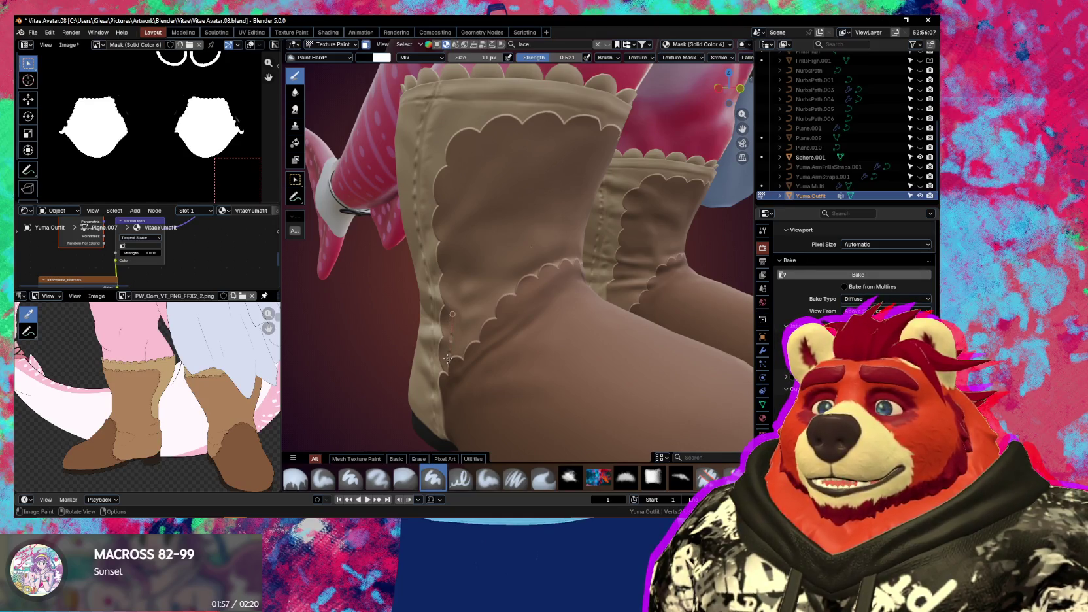
mouse_move(453, 274)
mouse_down()
mouse_move(458, 163)
mouse_move(519, 137)
mouse_up()
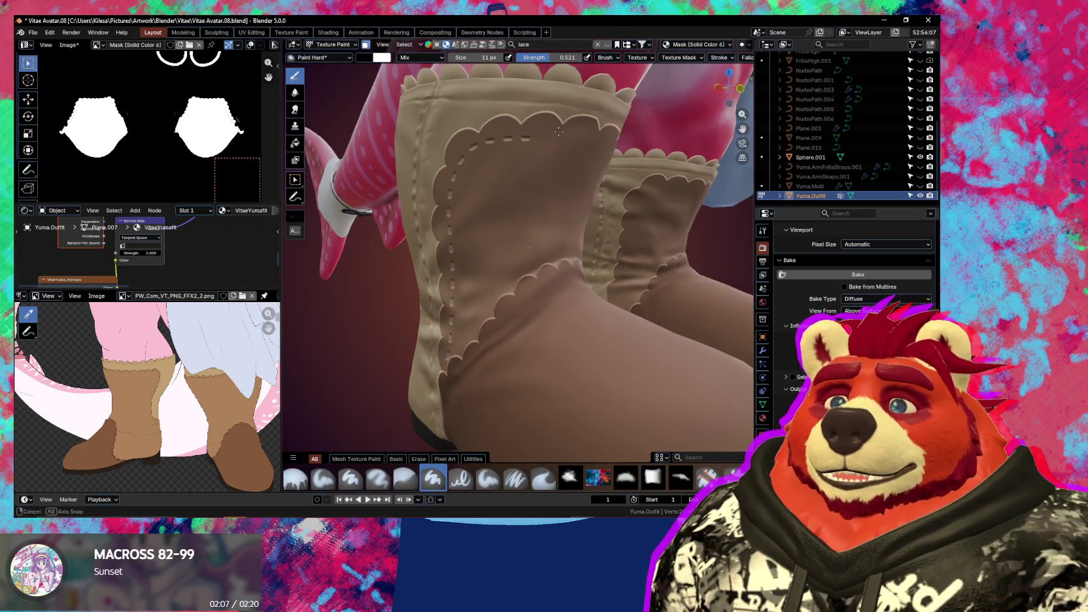
Undo the last dash segments and zoom in on the boot cuff
mouse_move(448, 359)
middle_down()
mouse_move(462, 154)
mouse_move(422, 161)
middle_up()
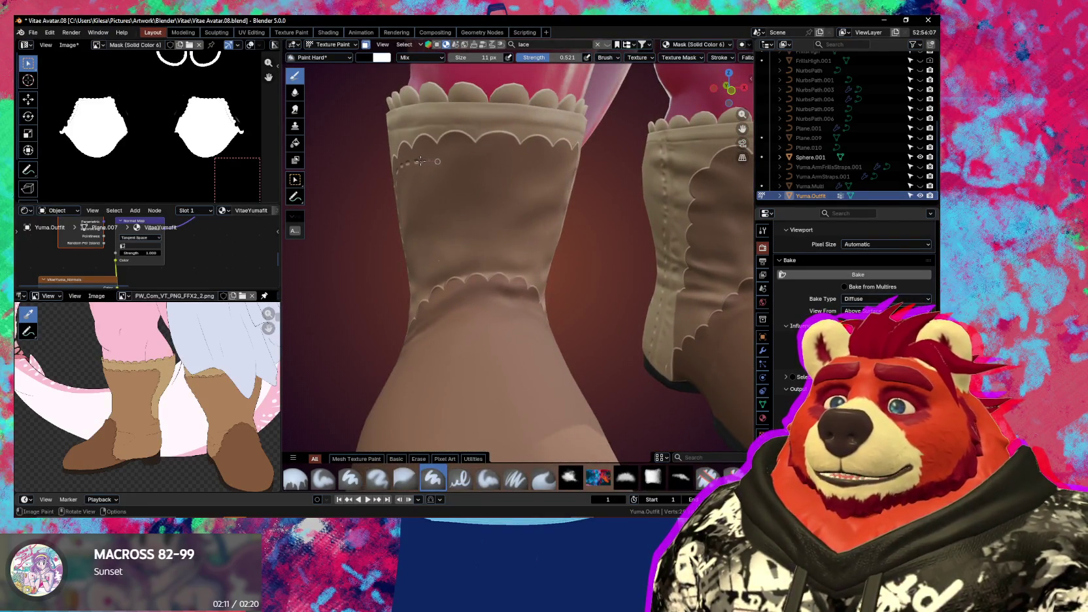
middle_drag(450, 163, 476, 165)
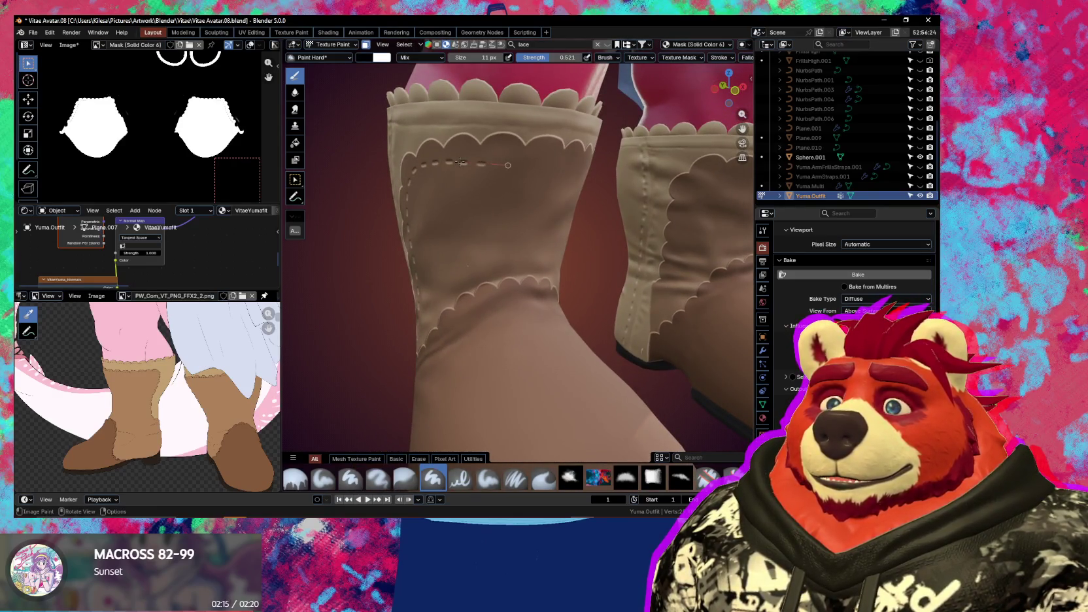
key(ctrl+z)
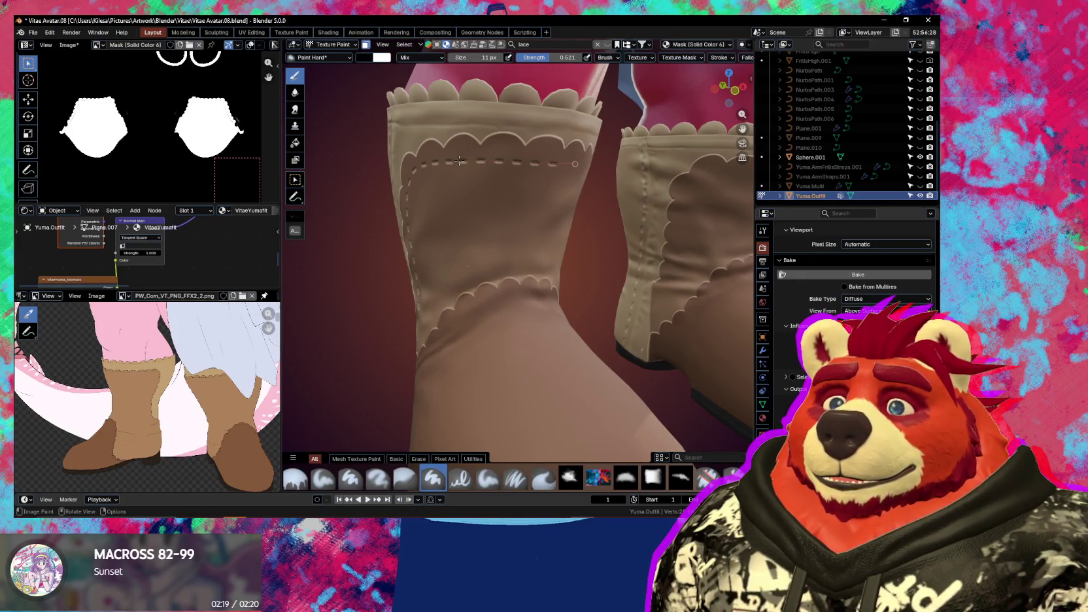
middle_drag(594, 160, 508, 178)
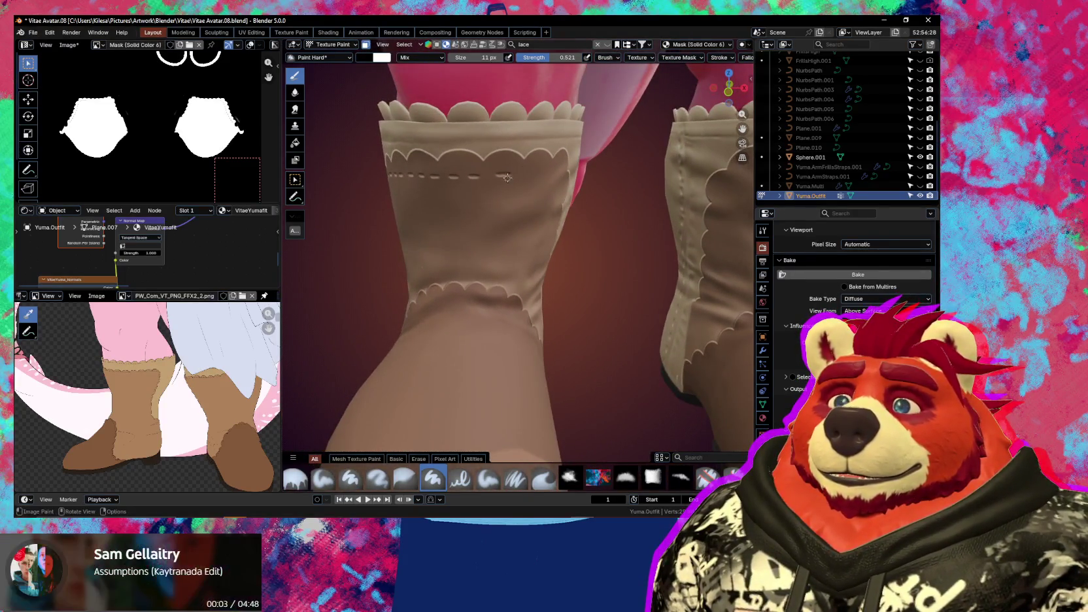
key(x)
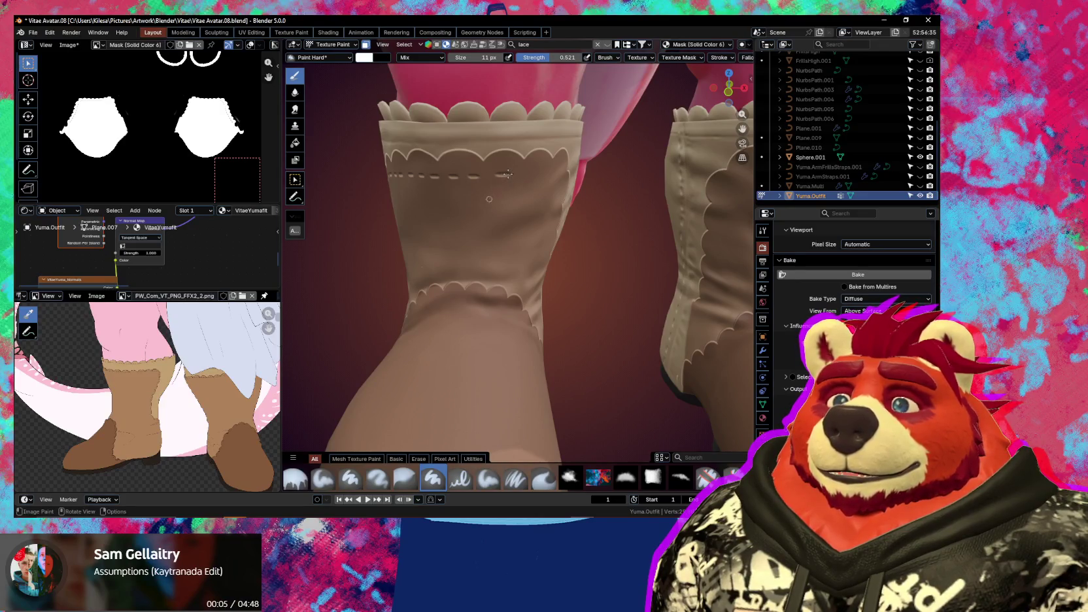
key(shift+space)
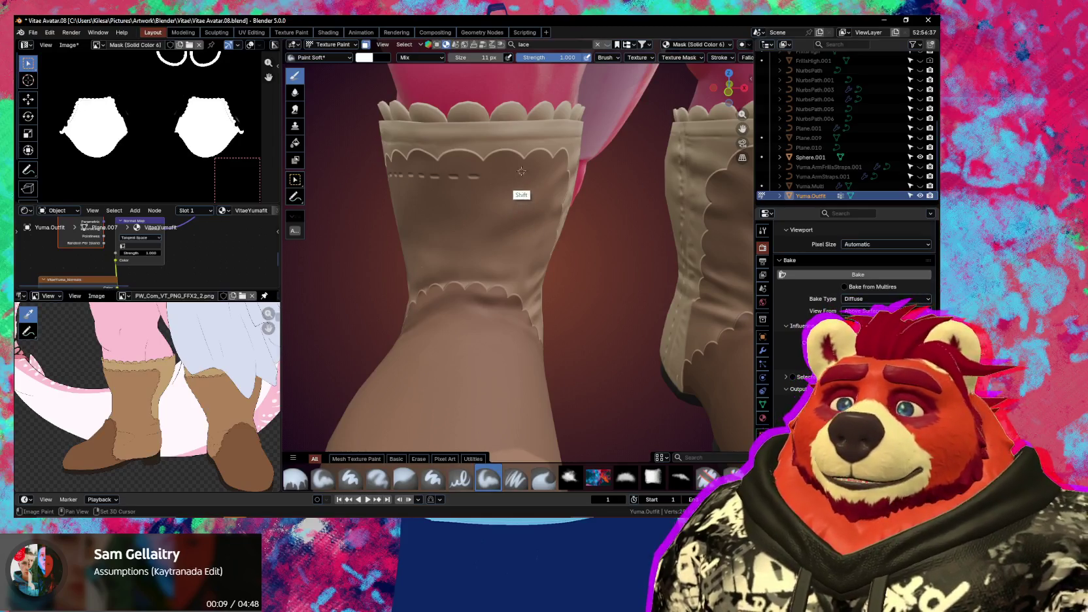
key(shift+space)
mouse_move(521, 171)
middle_down()
mouse_move(469, 167)
mouse_move(479, 162)
middle_up()
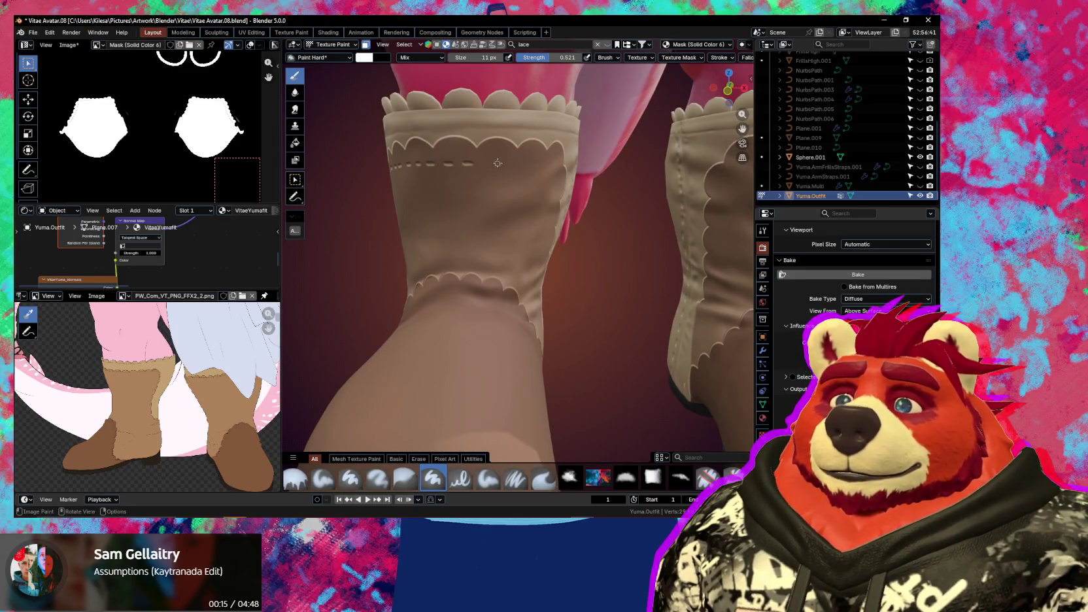
key(x)
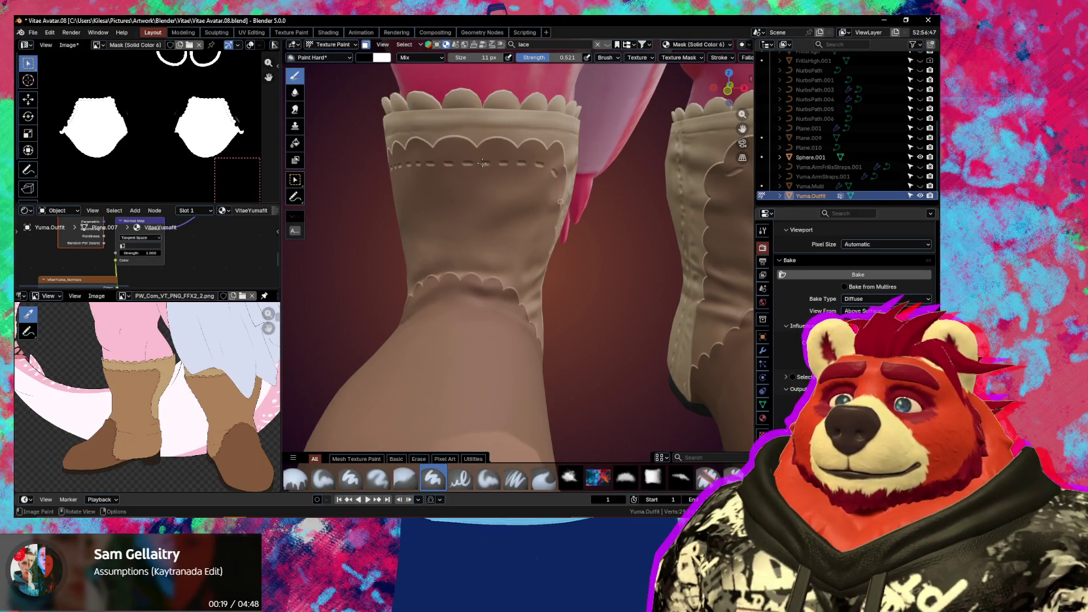
mouse_move(554, 175)
middle_down()
mouse_move(523, 196)
mouse_move(481, 187)
mouse_move(477, 196)
middle_up()
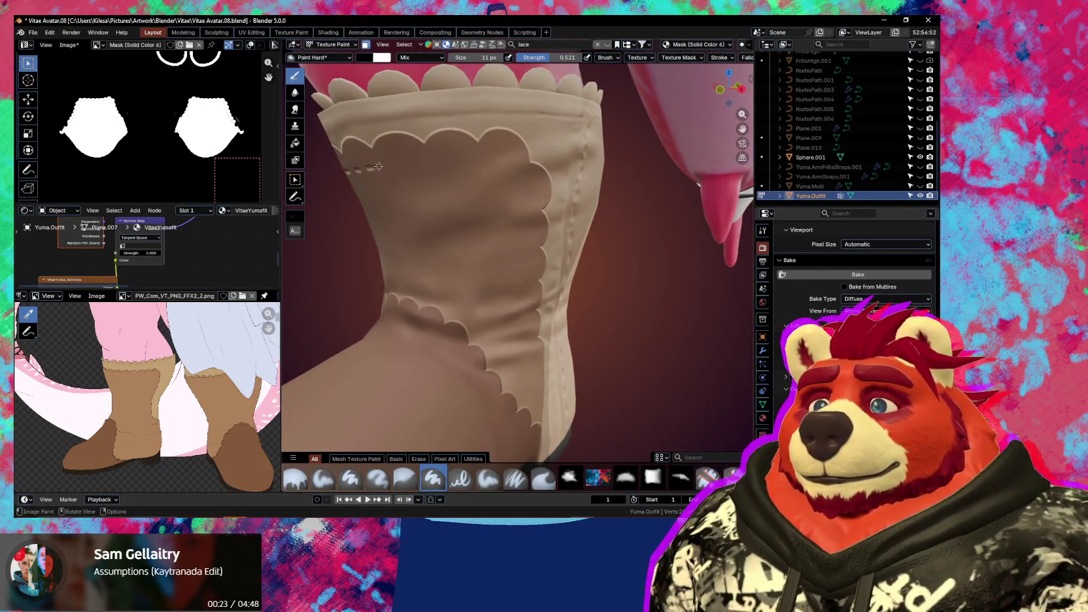
Paint a row of dashed stitches under the cuff scallops, redoing the last stroke
drag(407, 162, 379, 167)
scroll(435, 168, up, 2)
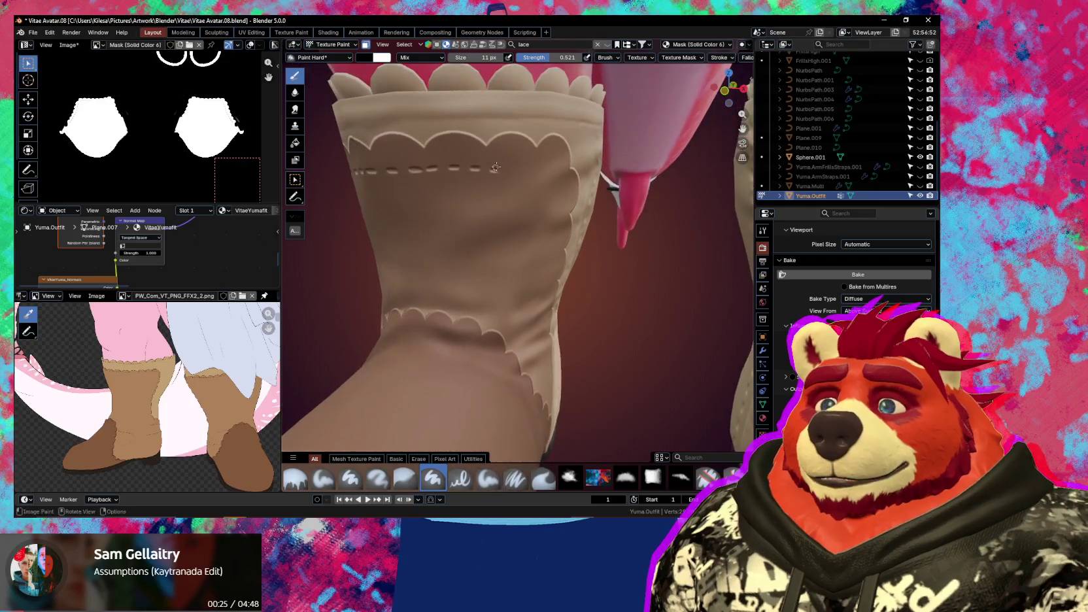
scroll(436, 168, up, 3)
scroll(436, 168, up, 2)
scroll(435, 168, down, 5)
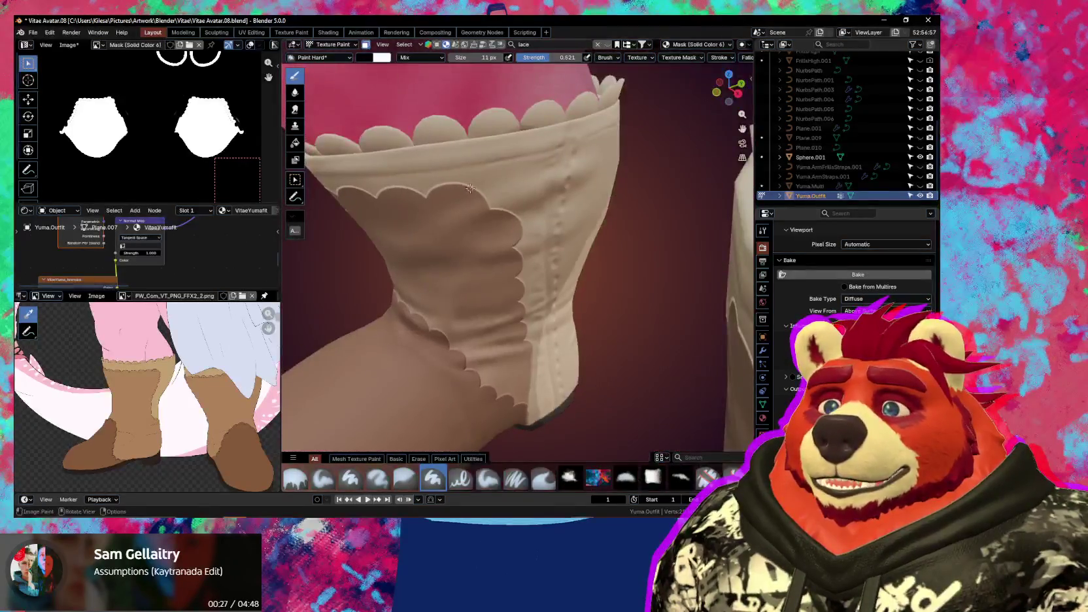
mouse_move(435, 168)
middle_down()
mouse_move(440, 153)
mouse_move(451, 178)
mouse_move(433, 178)
middle_up()
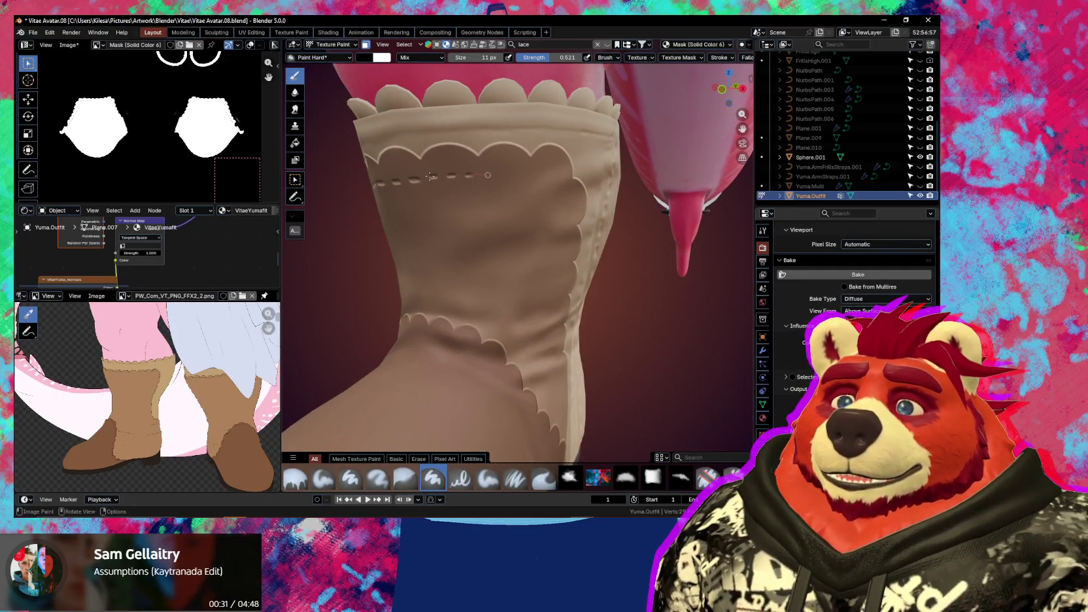
drag(430, 177, 524, 181)
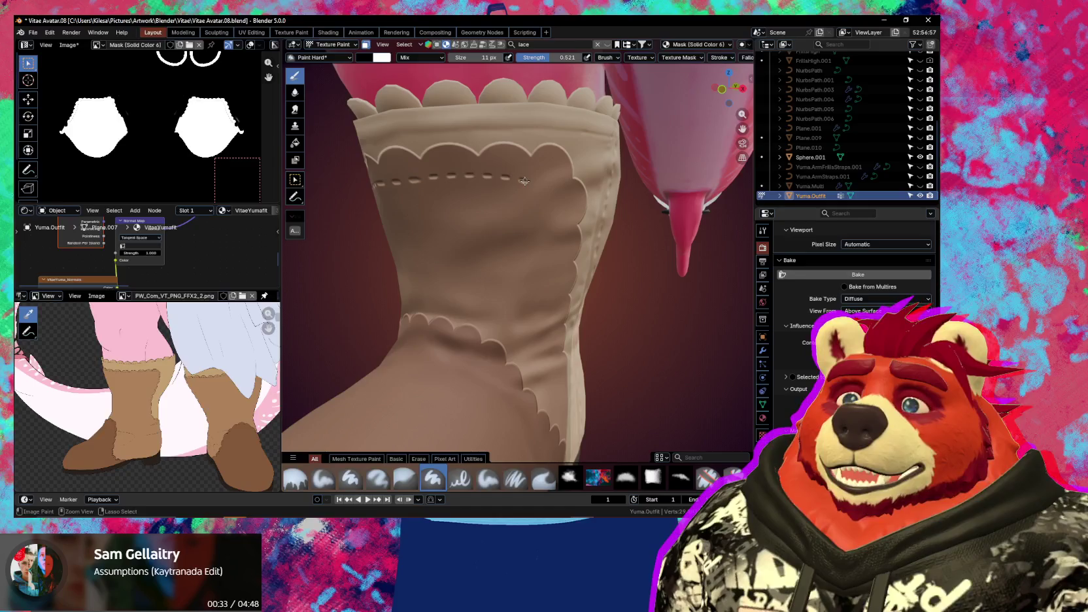
key(ctrl+z)
drag(459, 173, 509, 173)
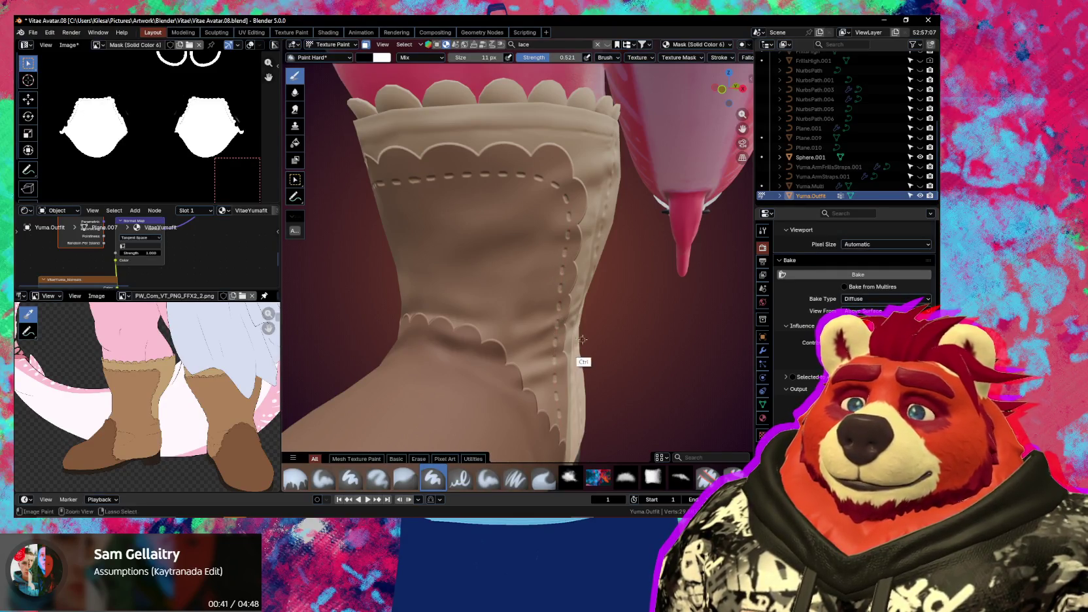
Orbit to a low view of both boots and show the Ucupaint sidebar
mouse_move(585, 359)
middle_down()
mouse_move(478, 384)
mouse_move(535, 307)
mouse_move(524, 321)
middle_up()
scroll(478, 384, down, 3)
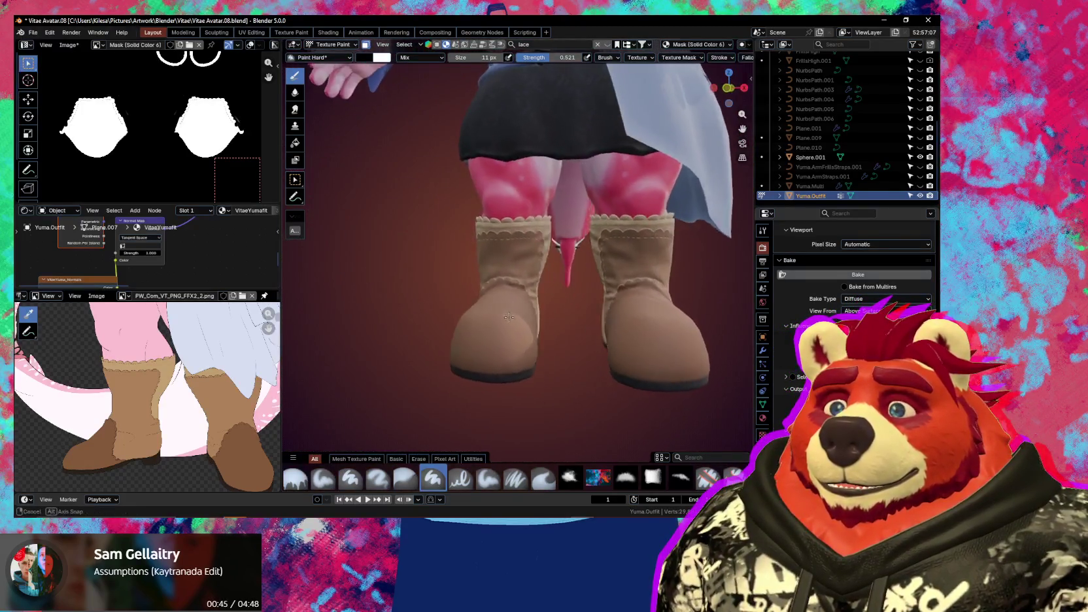
scroll(524, 321, up, 4)
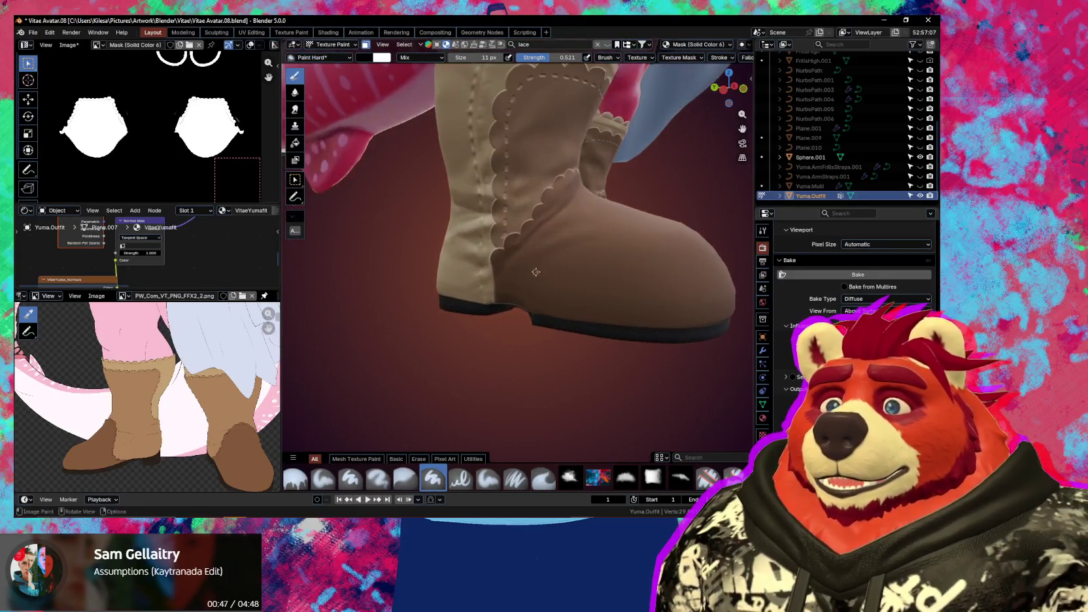
key(n)
shift+middle_drag(457, 294, 441, 277)
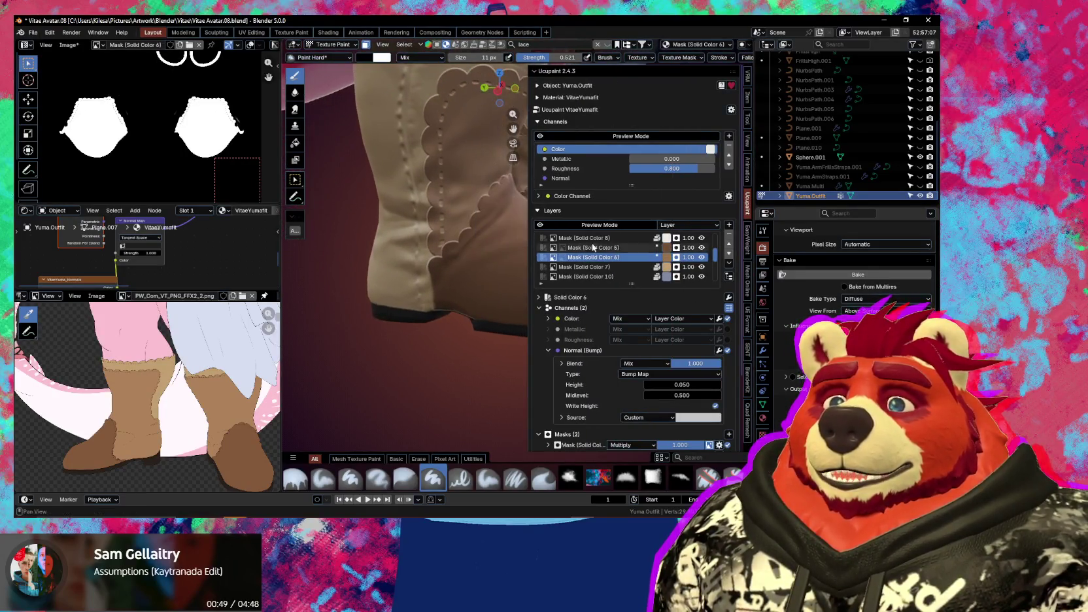
Make Mask (Solid Color 5) active and paint dashed stitches along the scalloped ankle edge
click(588, 247)
key(n)
scroll(441, 277, up, 2)
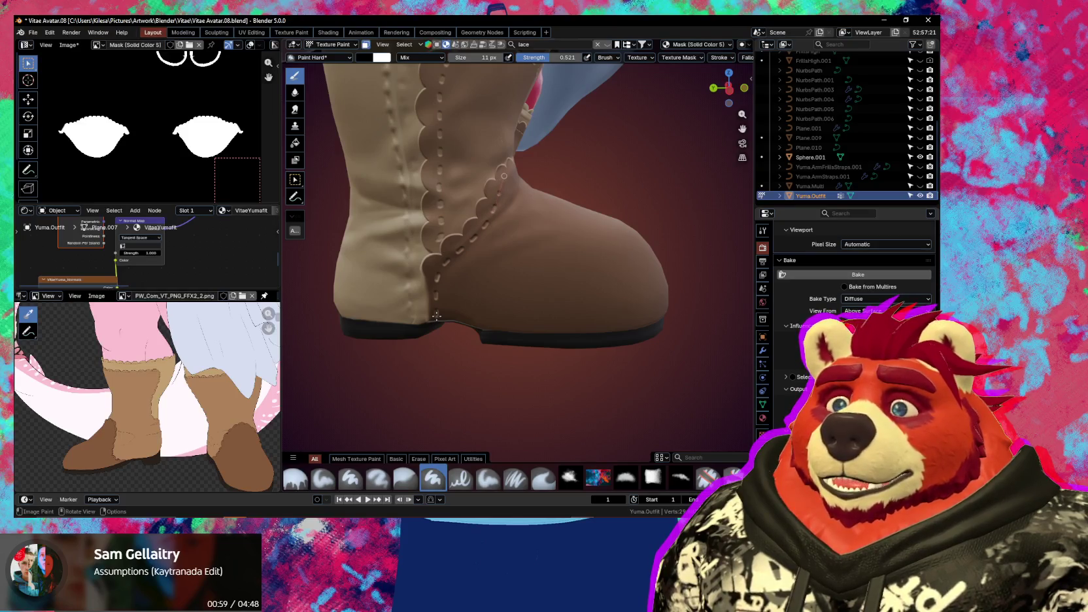
mouse_move(510, 171)
middle_down()
mouse_move(474, 194)
mouse_move(457, 242)
mouse_move(474, 223)
mouse_move(456, 242)
mouse_move(472, 222)
middle_up()
scroll(463, 244, up, 3)
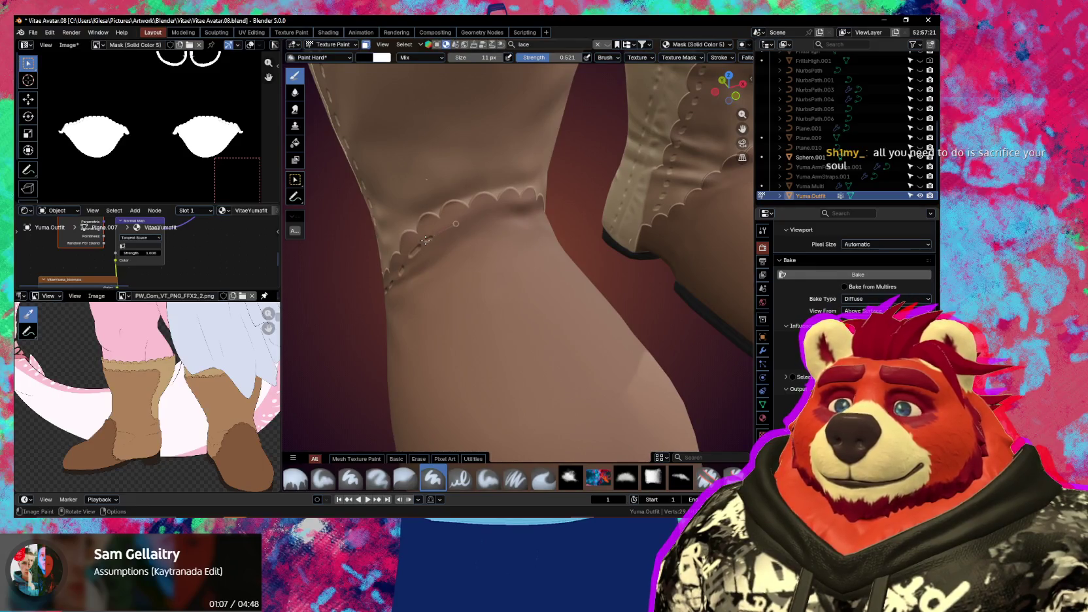
drag(508, 212, 534, 211)
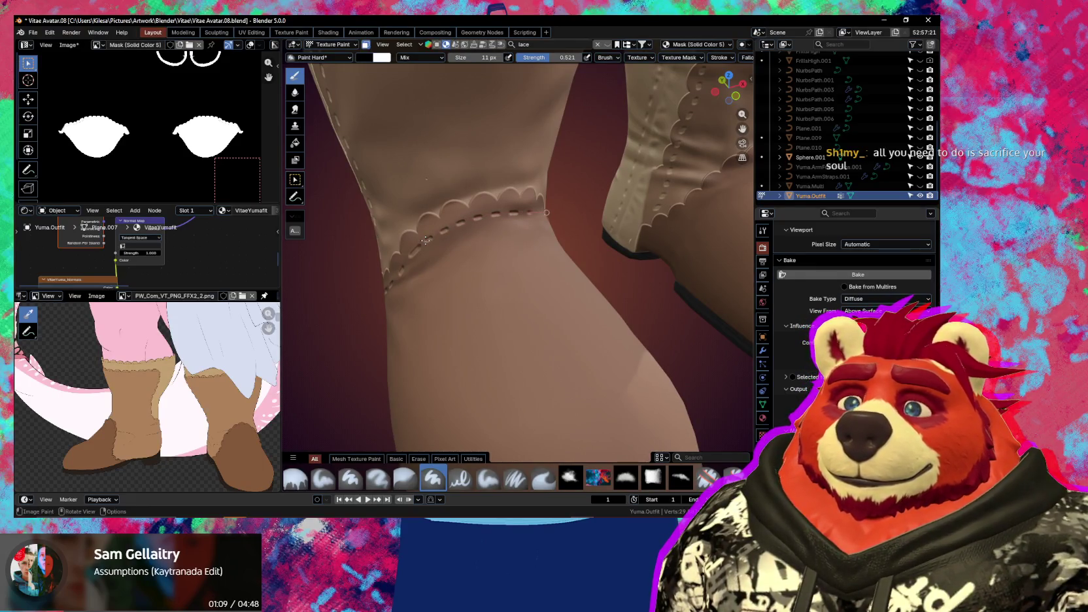
middle_drag(552, 170, 497, 197)
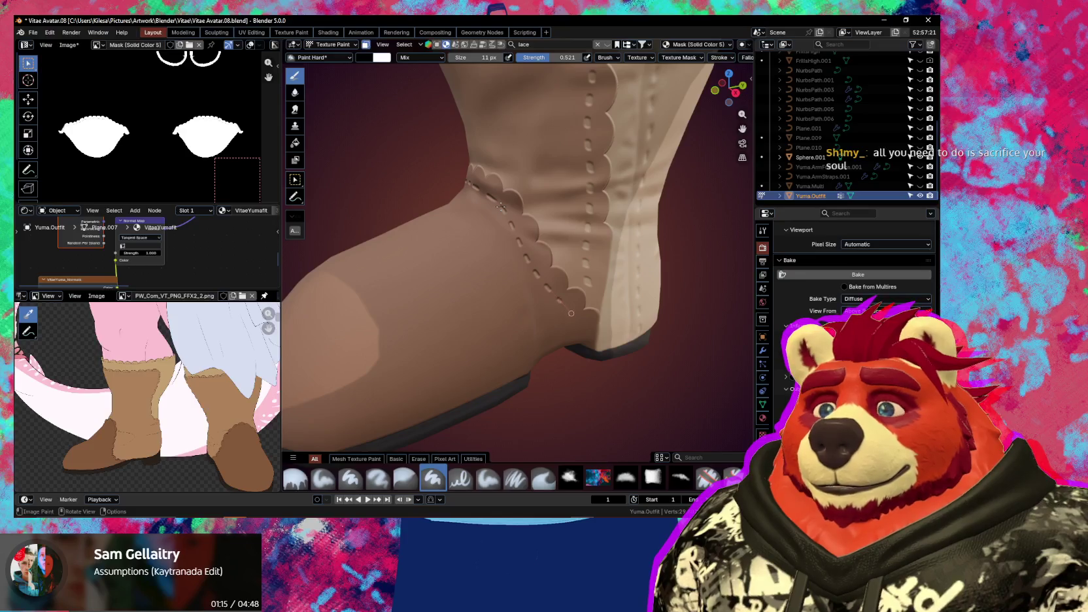
scroll(589, 269, down, 5)
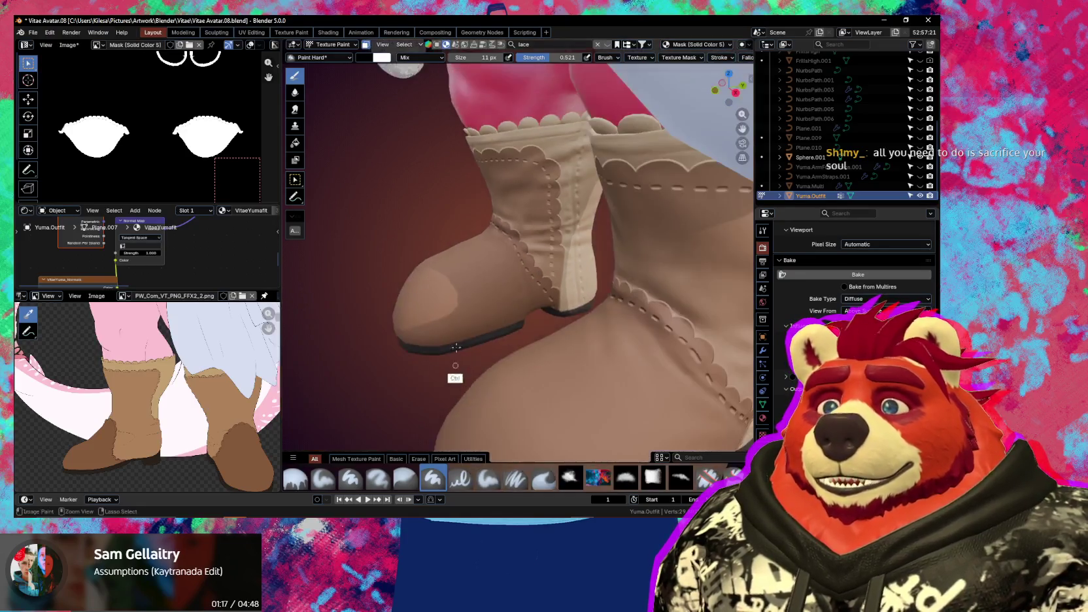
mouse_move(589, 269)
middle_down()
mouse_move(644, 308)
mouse_move(626, 300)
mouse_move(586, 337)
mouse_move(576, 419)
mouse_move(534, 314)
middle_up()
scroll(533, 314, up, 3)
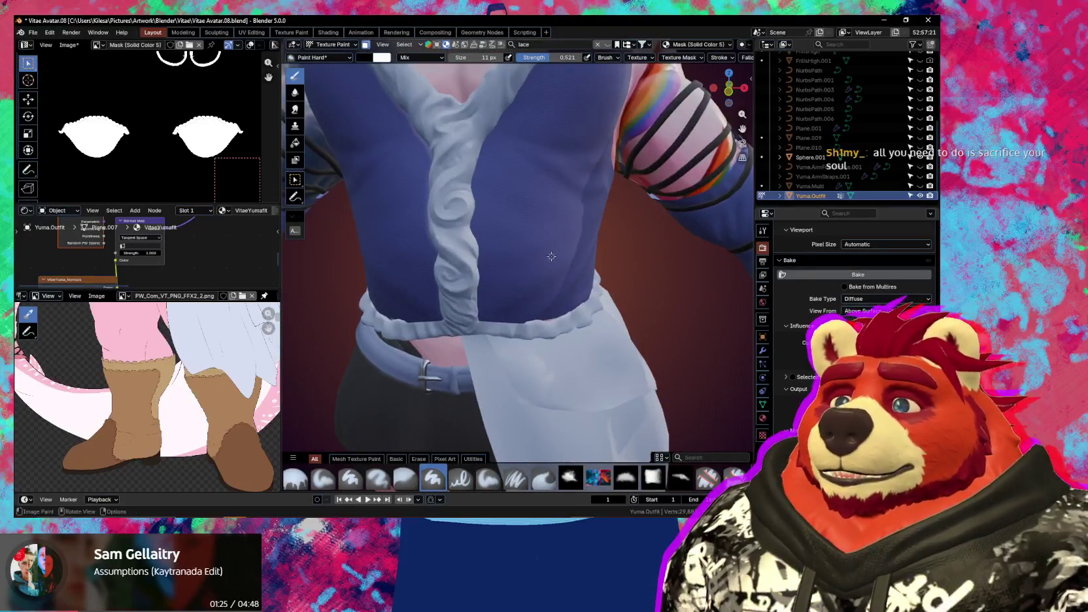
Make the Solid Color 9 mask the active paint layer in the Ucupaint panel
mouse_move(551, 256)
middle_down()
mouse_move(497, 332)
mouse_move(676, 357)
mouse_move(573, 337)
mouse_move(520, 305)
mouse_move(488, 304)
middle_up()
scroll(489, 304, up, 5)
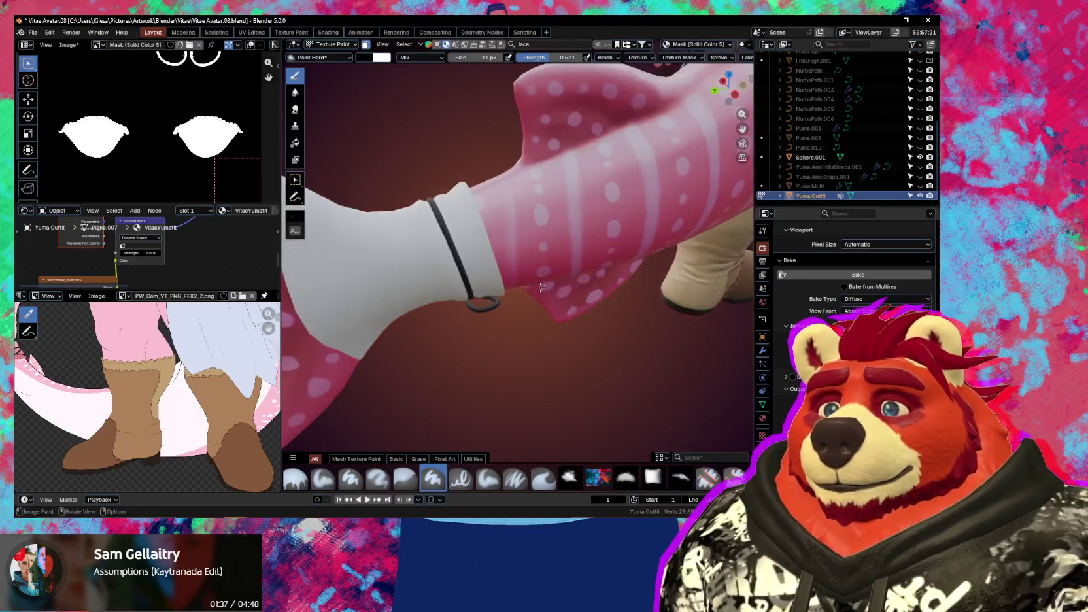
key(n)
scroll(611, 261, up, 1)
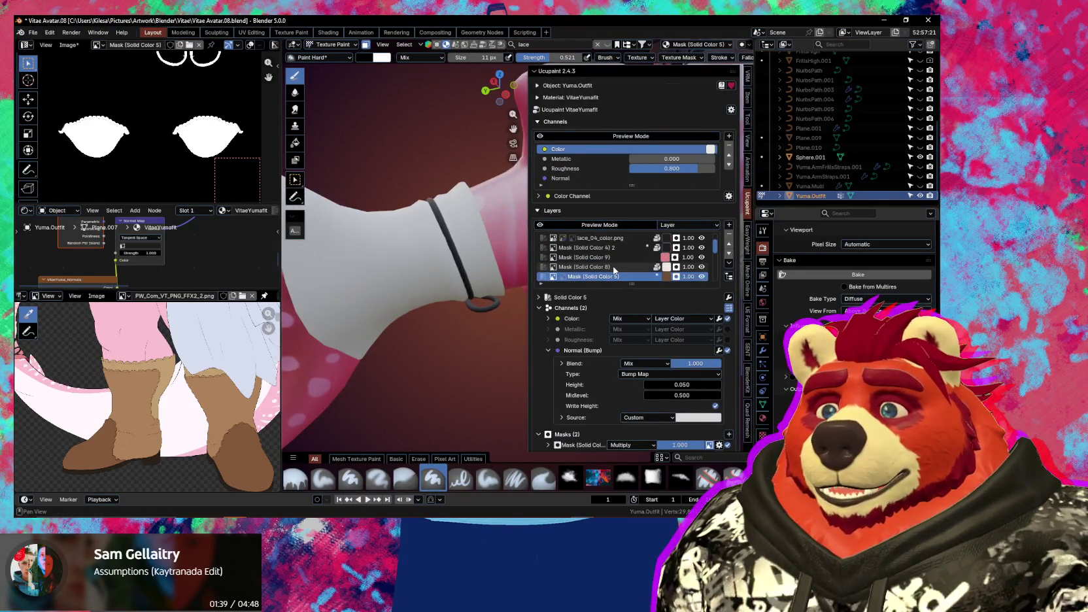
scroll(611, 262, up, 2)
click(611, 259)
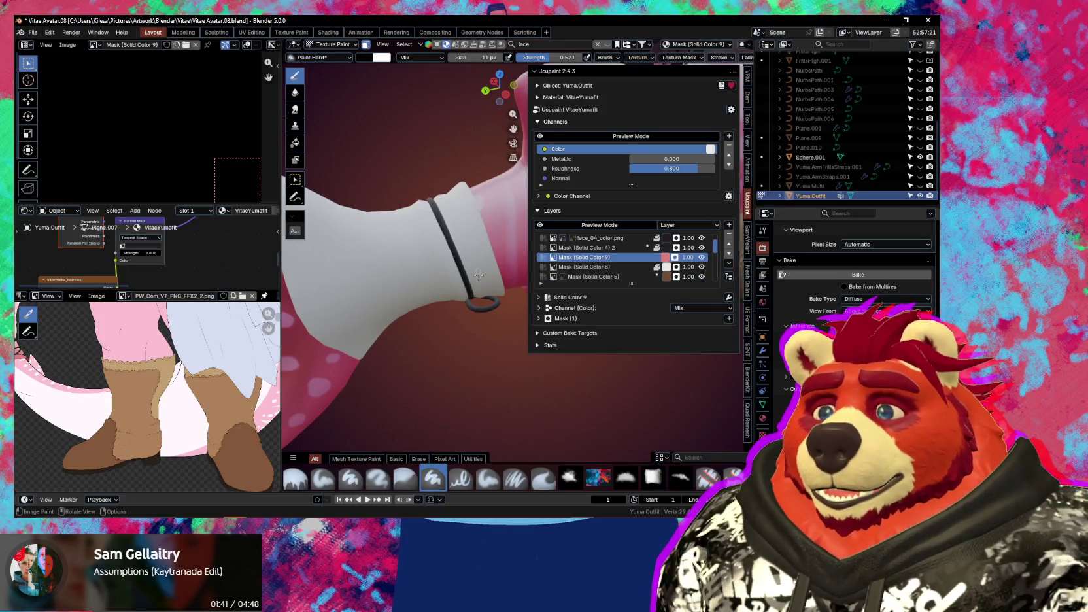
Frame the tail cuff with overlays shown and put the outfit mesh into Edit Mode
middle_drag(176, 393, 255, 412)
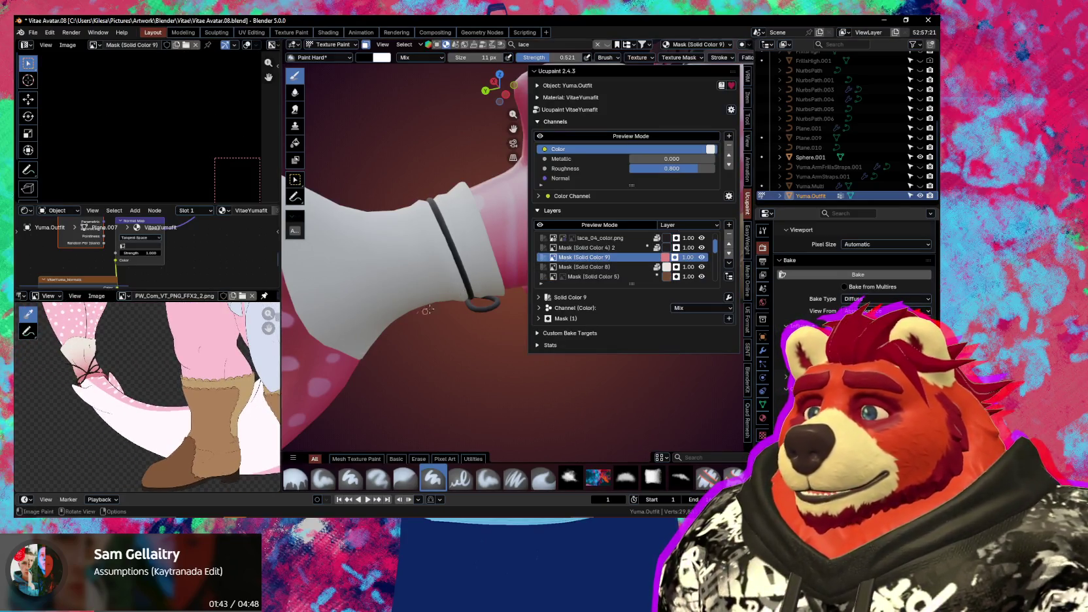
shift+middle_drag(426, 311, 445, 318)
key(n)
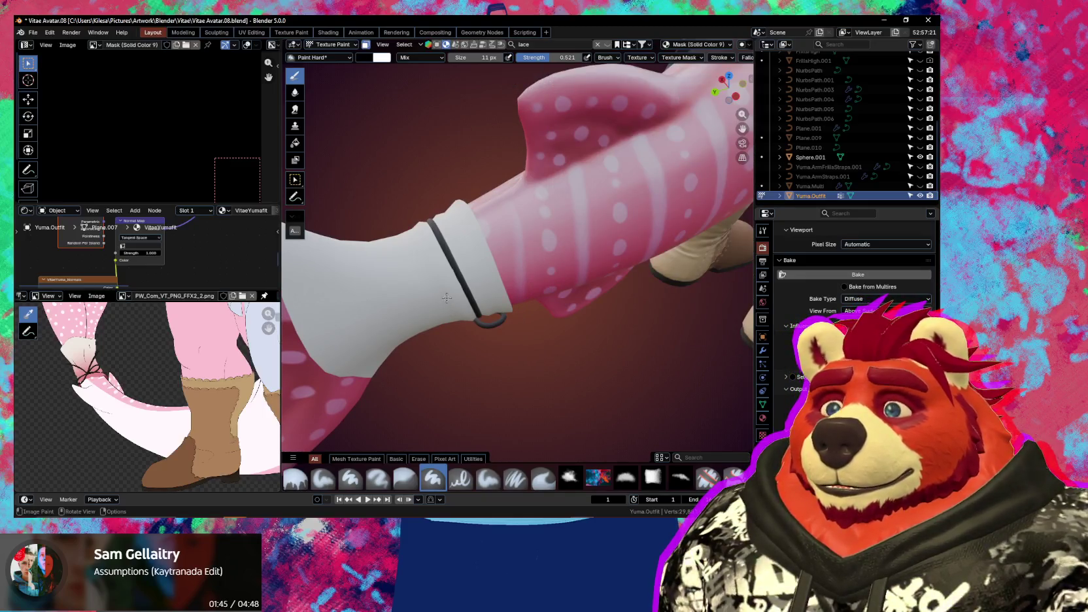
key(shift+alt+z)
middle_drag(446, 300, 452, 303)
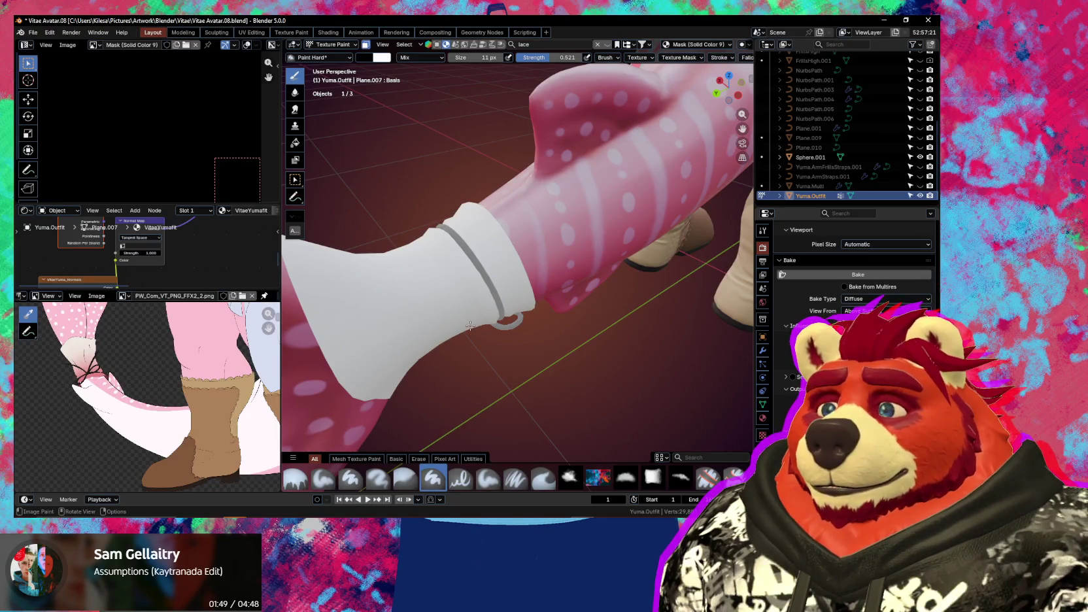
key(Tab)
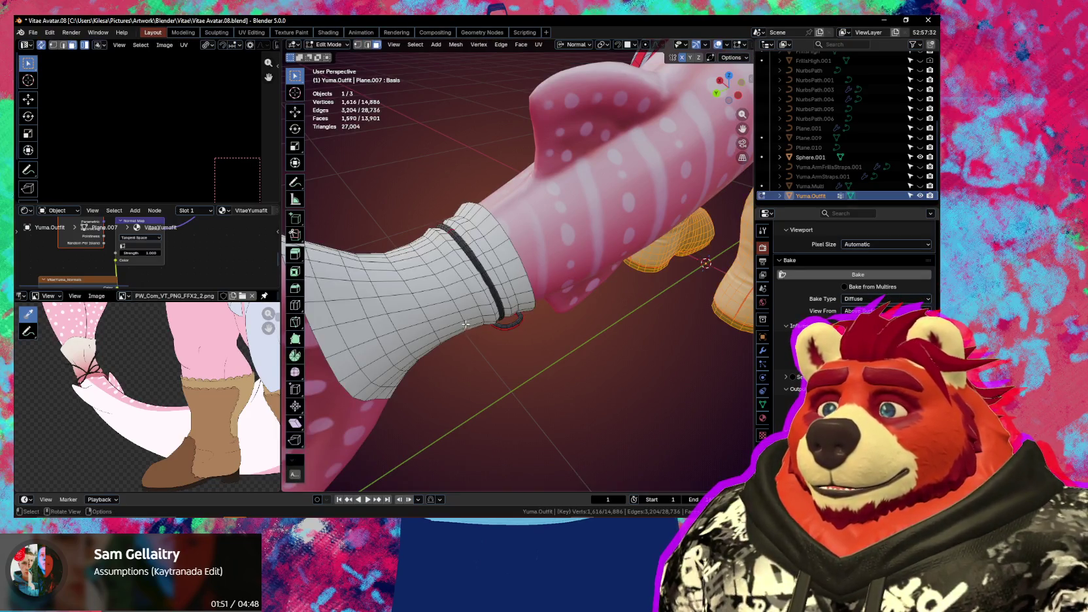
Select the linked strap ring and bow pieces around the tail cuff
click(448, 305)
key(ctrl+l)
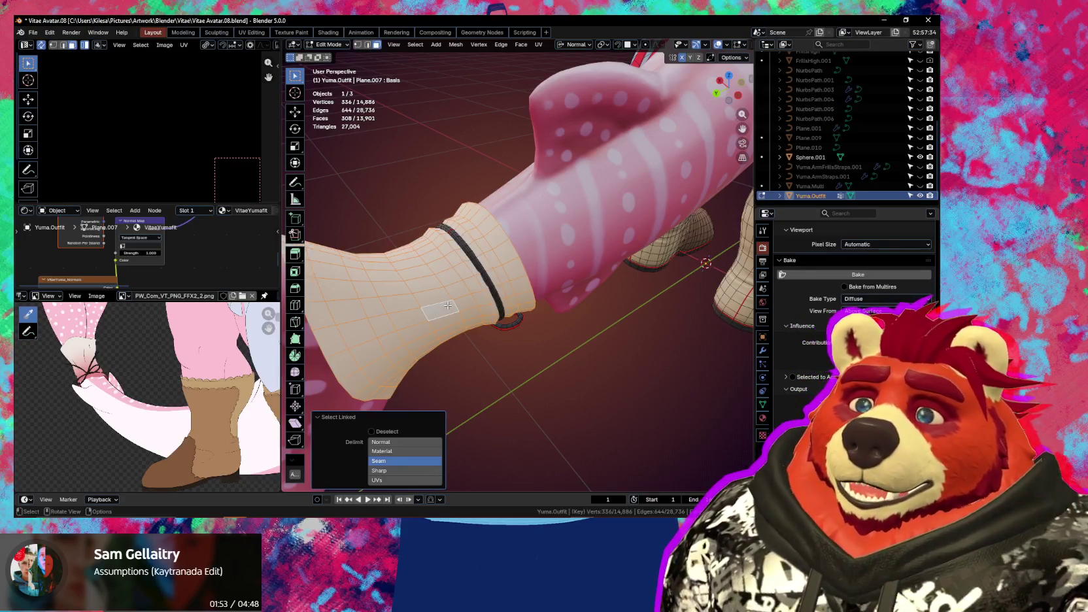
key(1)
click(478, 266)
key(ctrl+l)
middle_drag(478, 266, 503, 293)
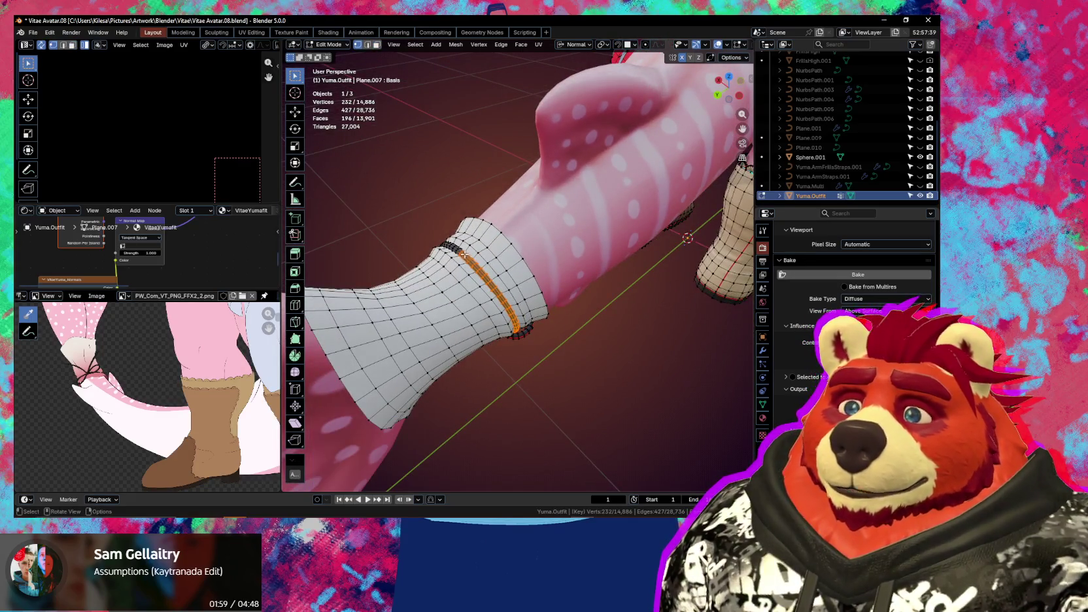
key(l)
middle_drag(495, 298, 463, 257)
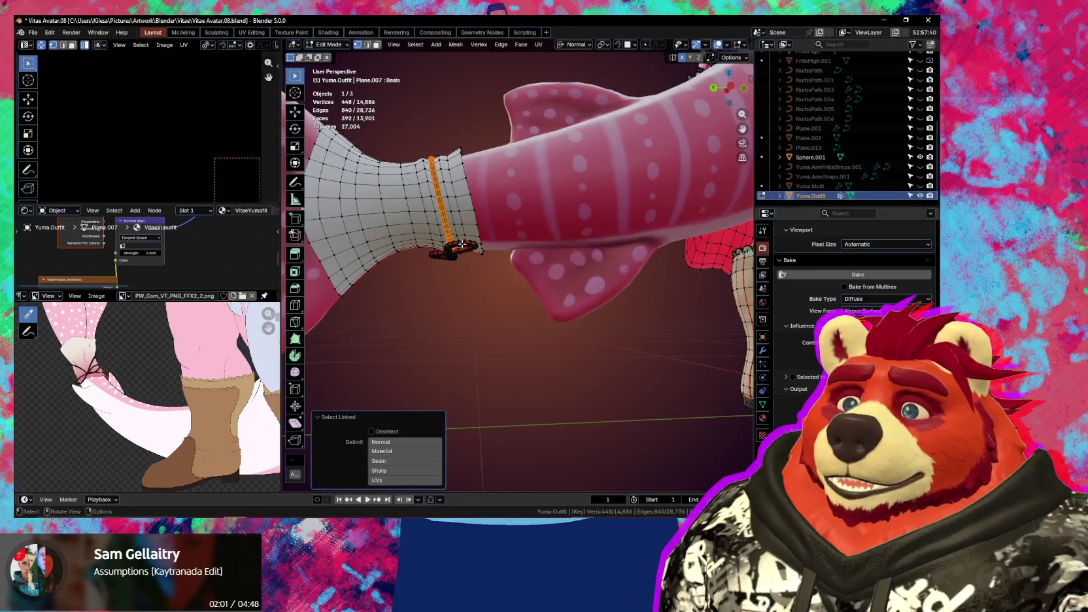
key(l)
scroll(461, 242, up, 3)
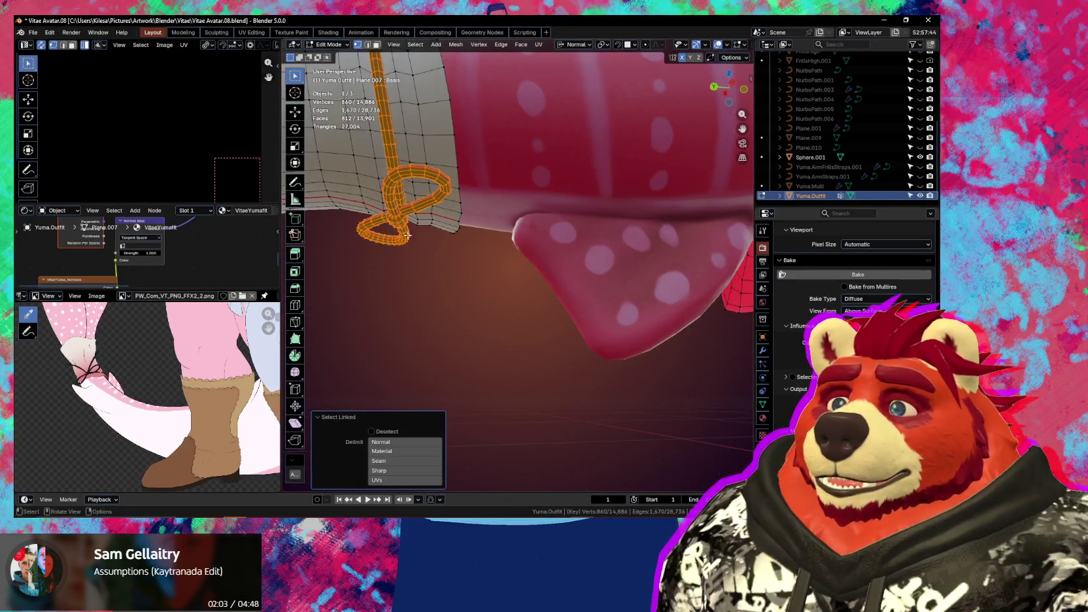
Hide the strap and bow, then return to Texture Paint with the cuff isolated
key(h)
middle_drag(440, 252, 586, 363)
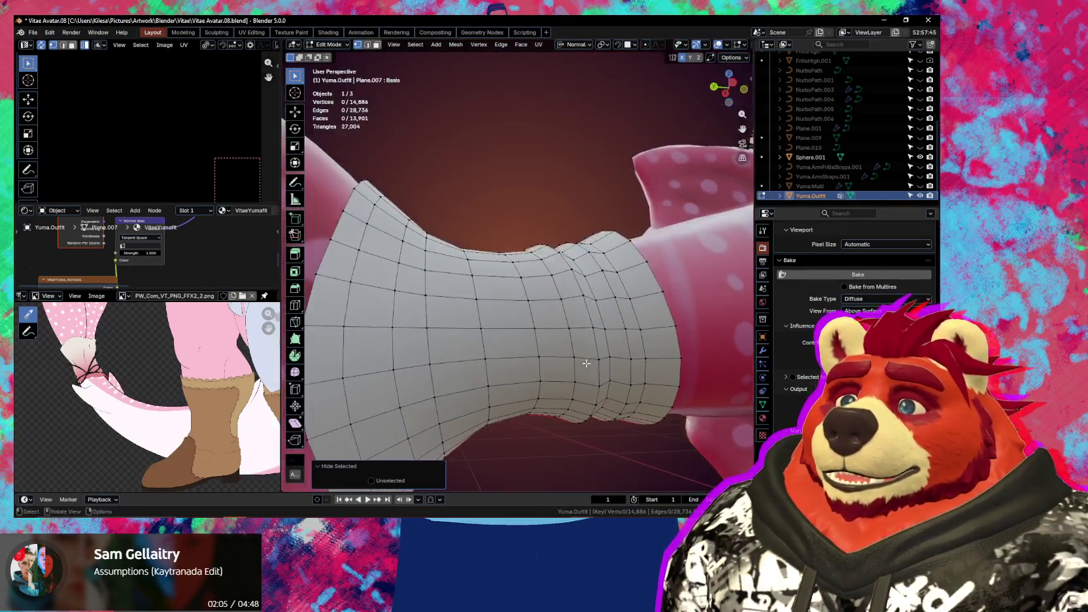
click(545, 322)
key(Tab)
scroll(545, 320, down, 2)
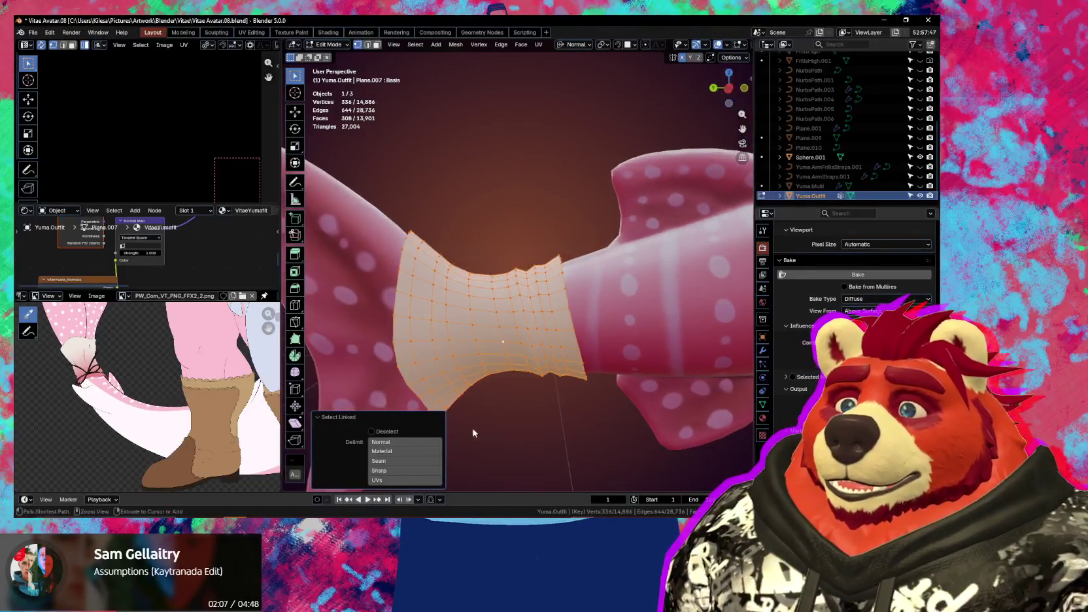
key(ctrl+Tab)
middle_drag(548, 332, 557, 346)
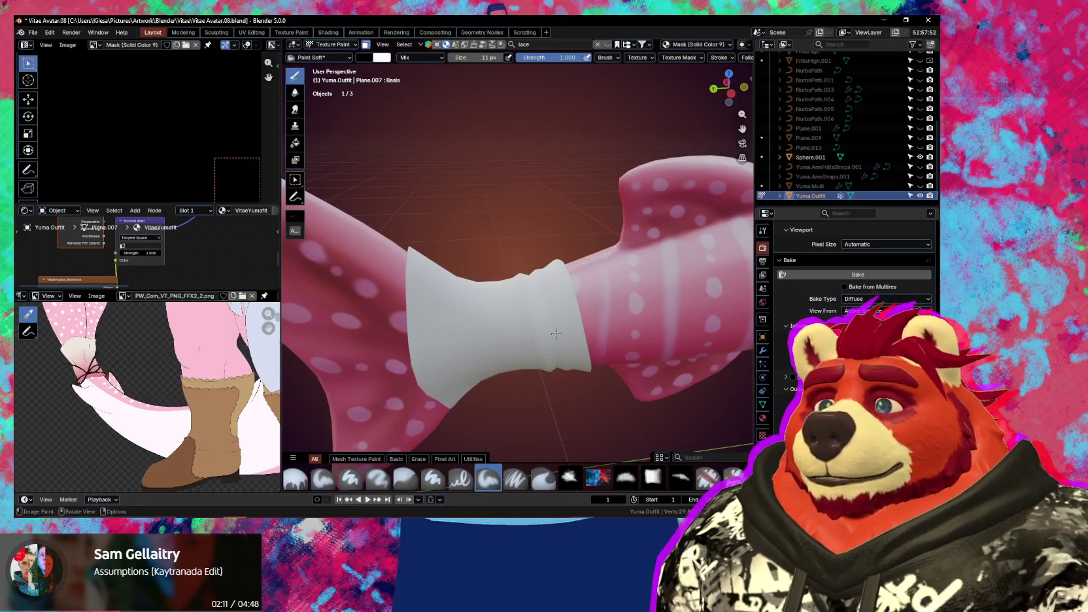
Switch to the soft paint brush, enlarge it from 201 px to 241 px, and check projection options
shift+middle_drag(551, 347, 577, 285)
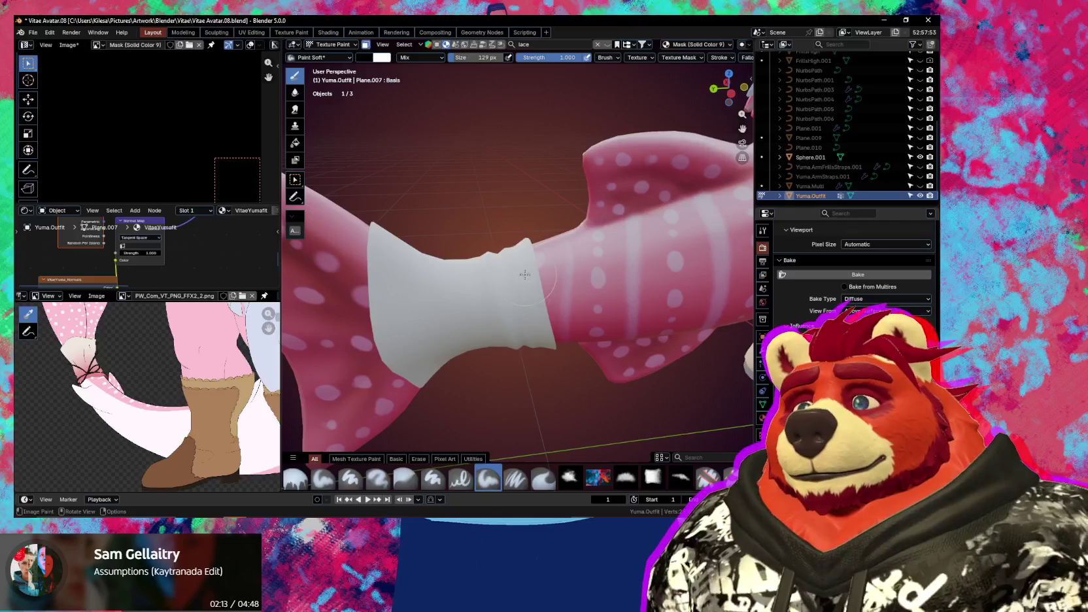
middle_drag(519, 249, 523, 229)
key(f)
click(513, 219)
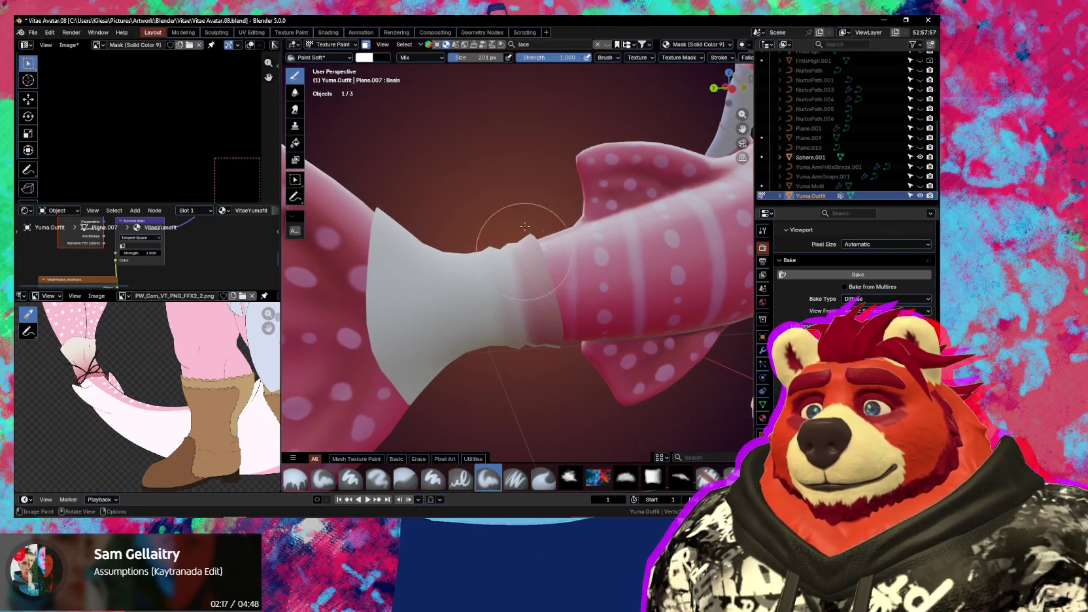
middle_drag(525, 226, 541, 245)
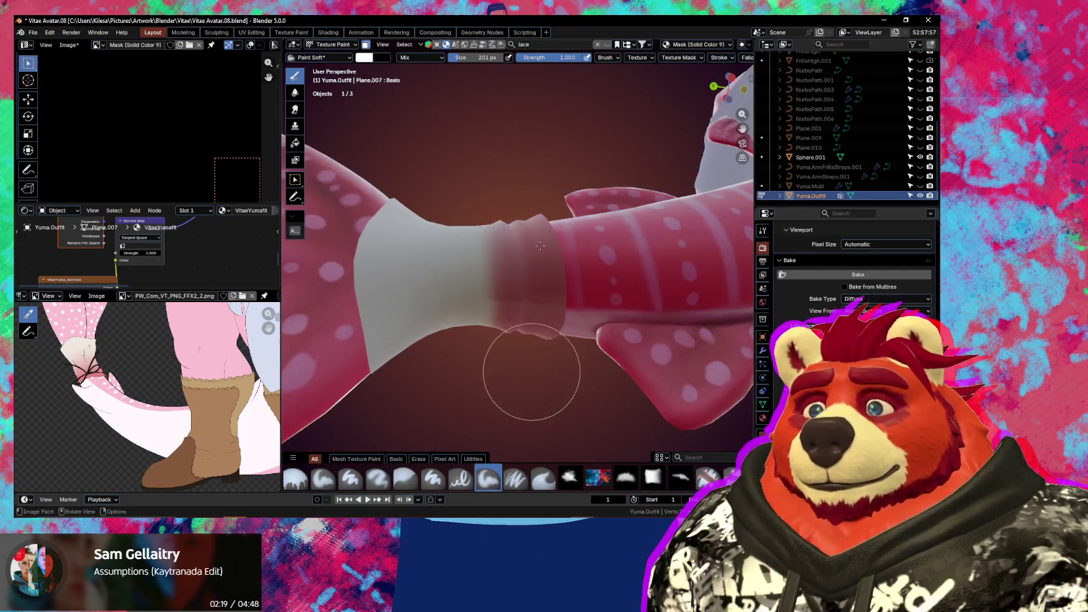
scroll(733, 64, down, 4)
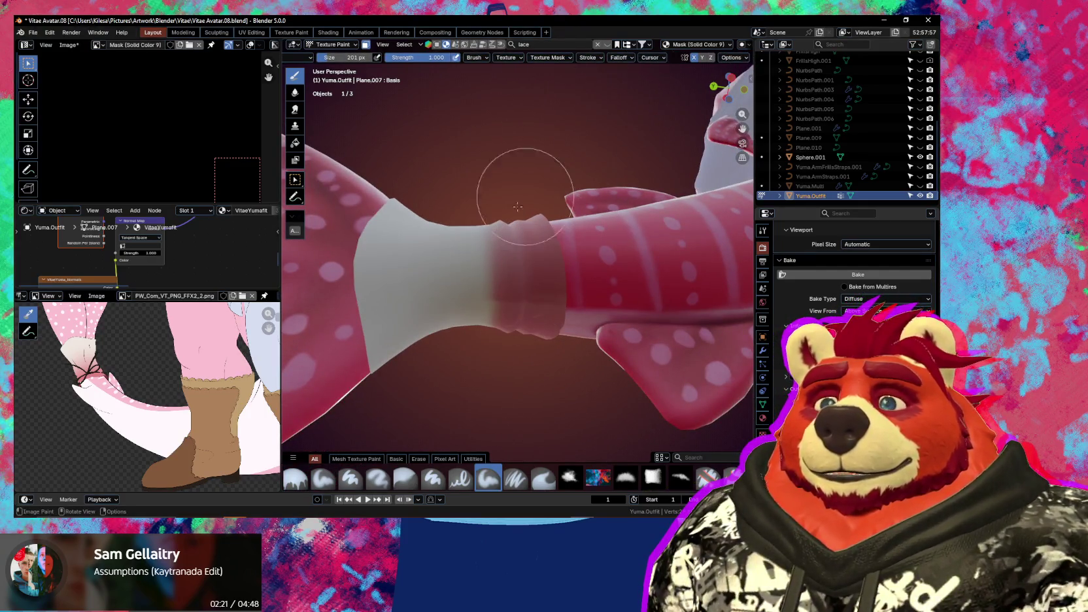
mouse_move(522, 182)
middle_down()
mouse_move(546, 194)
mouse_move(510, 252)
mouse_move(560, 249)
middle_up()
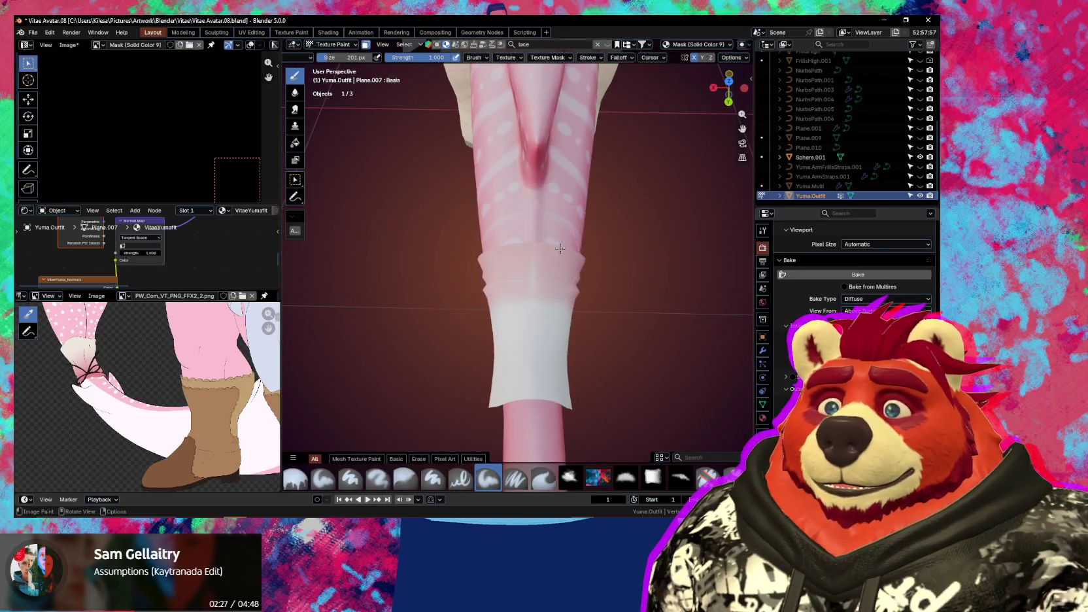
middle_drag(498, 261, 540, 225)
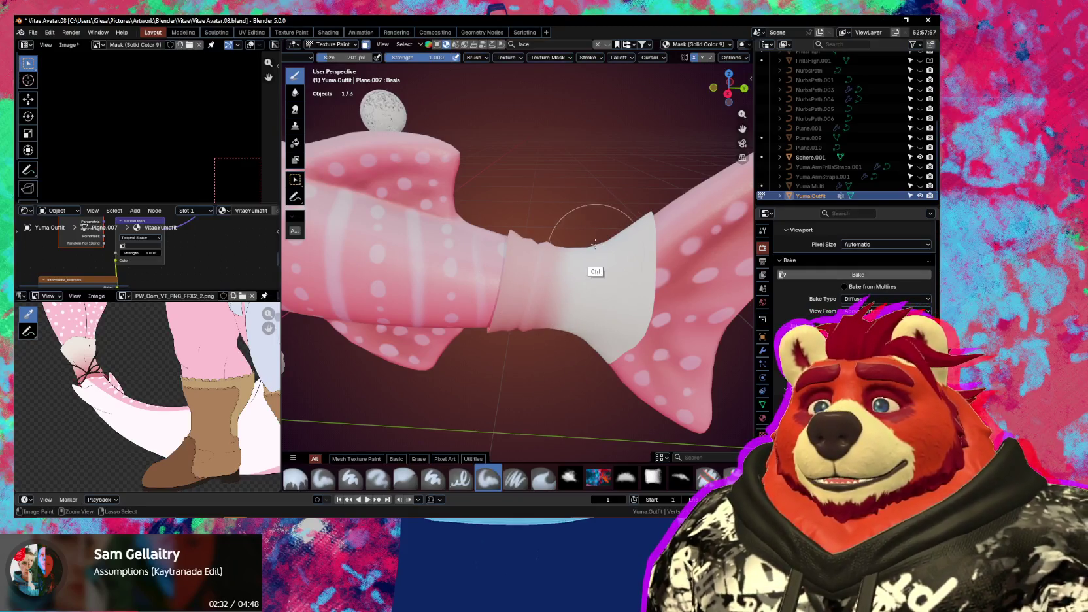
mouse_move(583, 268)
ctrl+middle_down()
mouse_move(580, 307)
mouse_move(629, 200)
ctrl+middle_up()
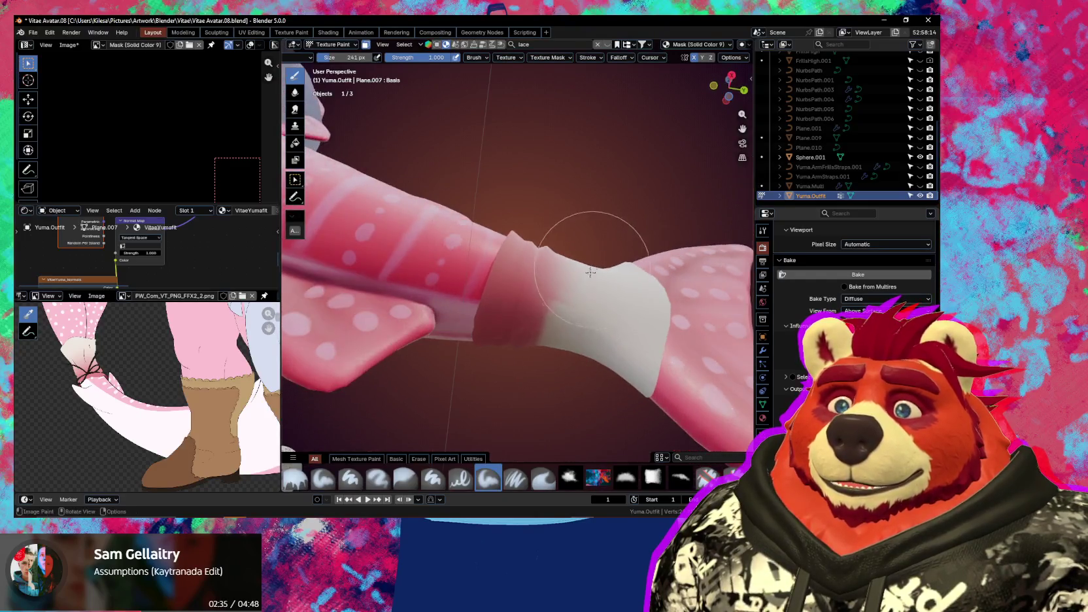
click(739, 58)
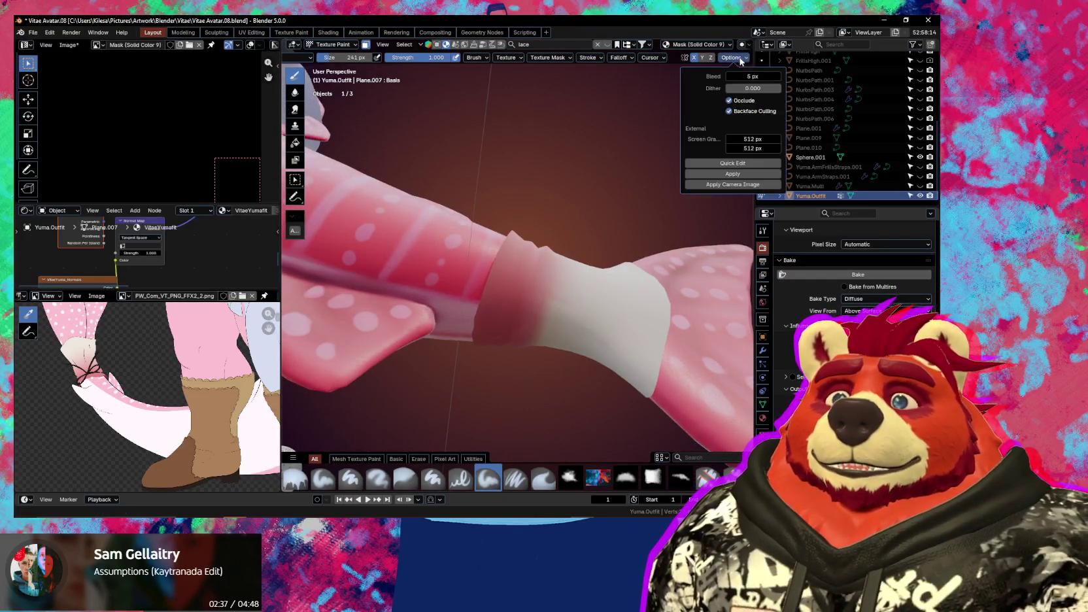
Paint a soft pink gradient along the cuff's left edge
mouse_move(550, 217)
middle_down()
mouse_move(570, 291)
mouse_move(563, 235)
middle_up()
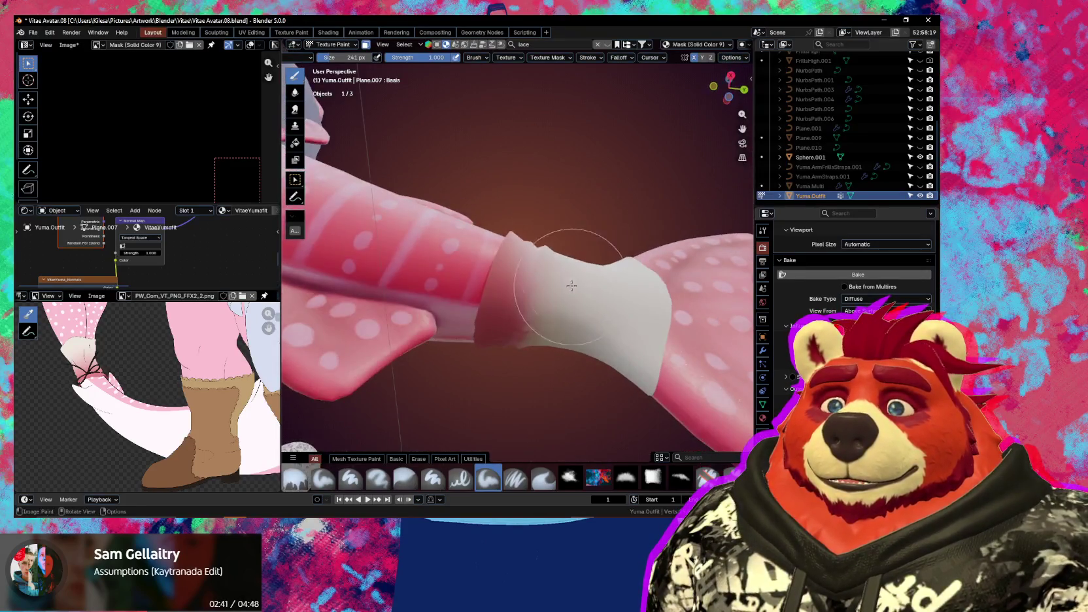
drag(563, 236, 521, 206)
mouse_move(521, 206)
middle_down()
mouse_move(531, 250)
mouse_move(583, 266)
middle_up()
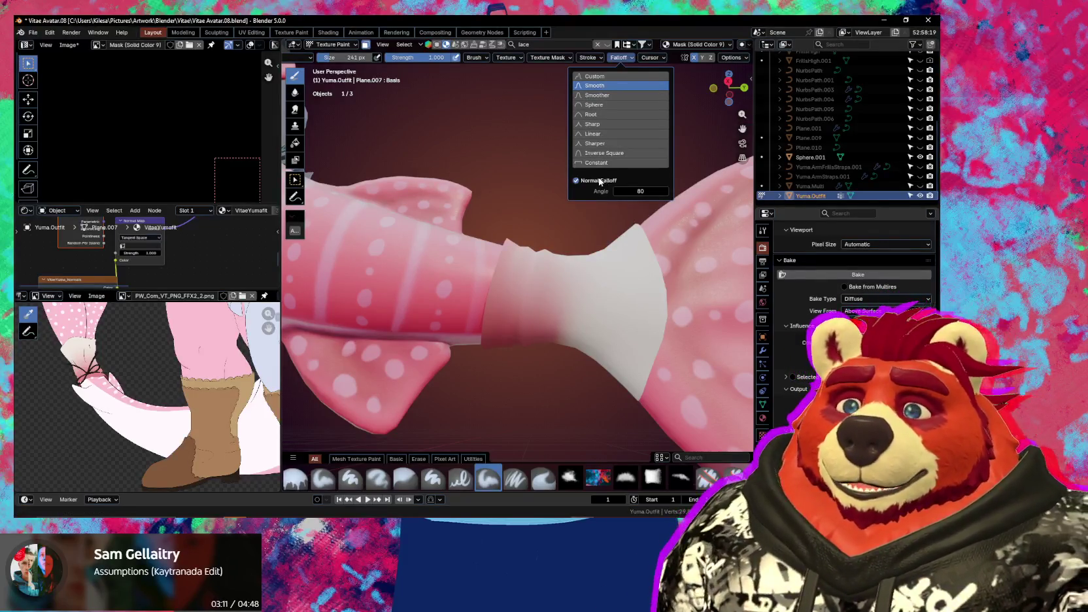
Orbit and zoom out around the tail to a side view of the cuff
mouse_move(484, 255)
middle_down()
mouse_move(522, 352)
mouse_move(569, 244)
mouse_move(591, 267)
middle_up()
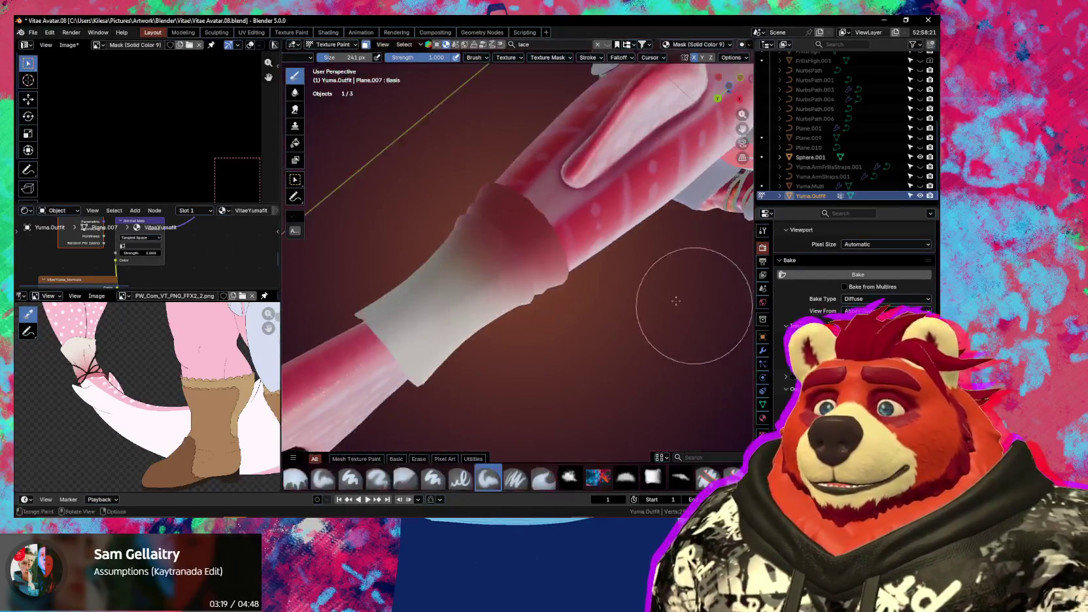
middle_drag(591, 267, 582, 296)
scroll(582, 296, up, 3)
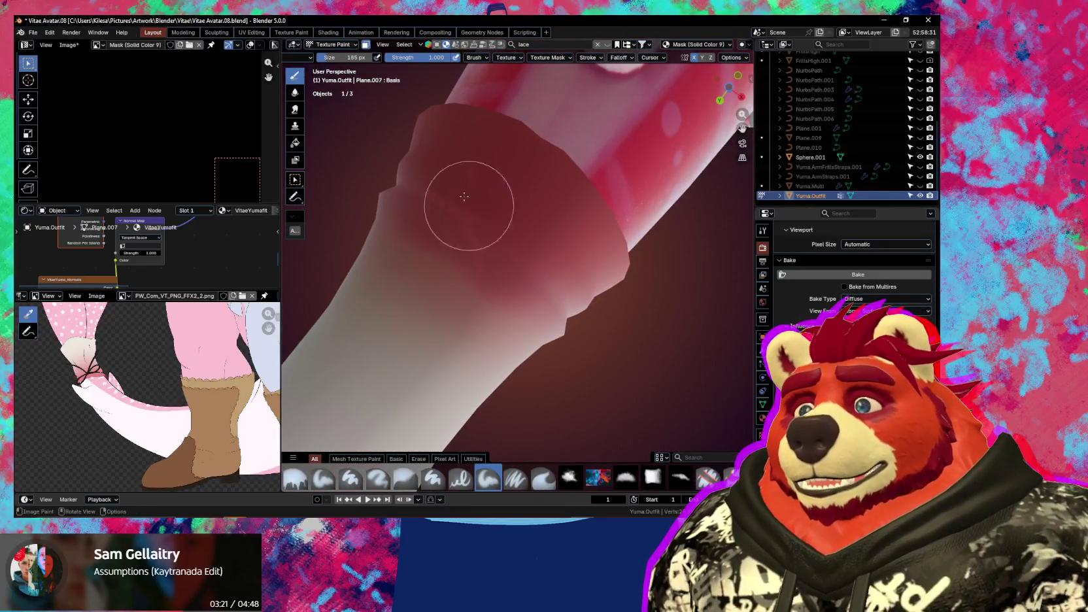
mouse_move(461, 181)
ctrl+middle_down()
mouse_move(425, 324)
mouse_move(506, 388)
ctrl+middle_up()
scroll(511, 287, up, 4)
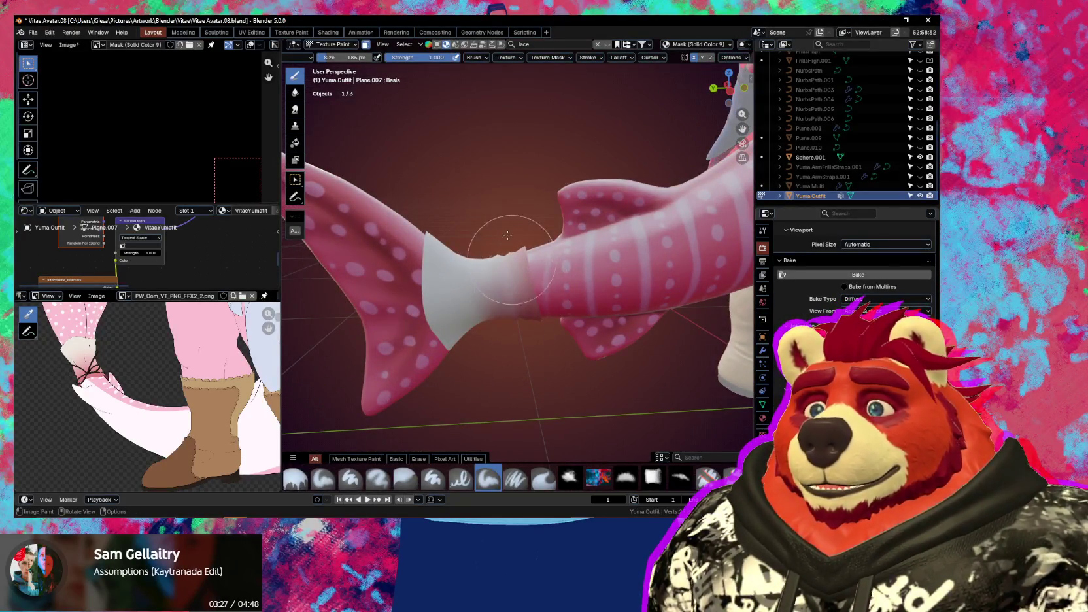
mouse_move(488, 231)
middle_down()
mouse_move(510, 242)
mouse_move(512, 282)
mouse_move(513, 196)
mouse_move(471, 325)
middle_up()
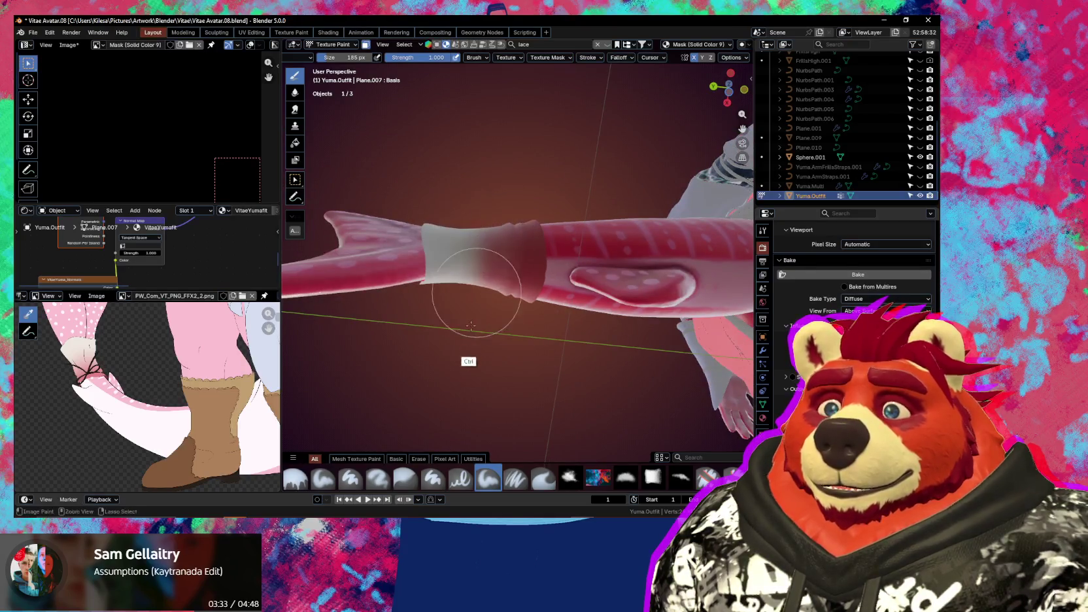